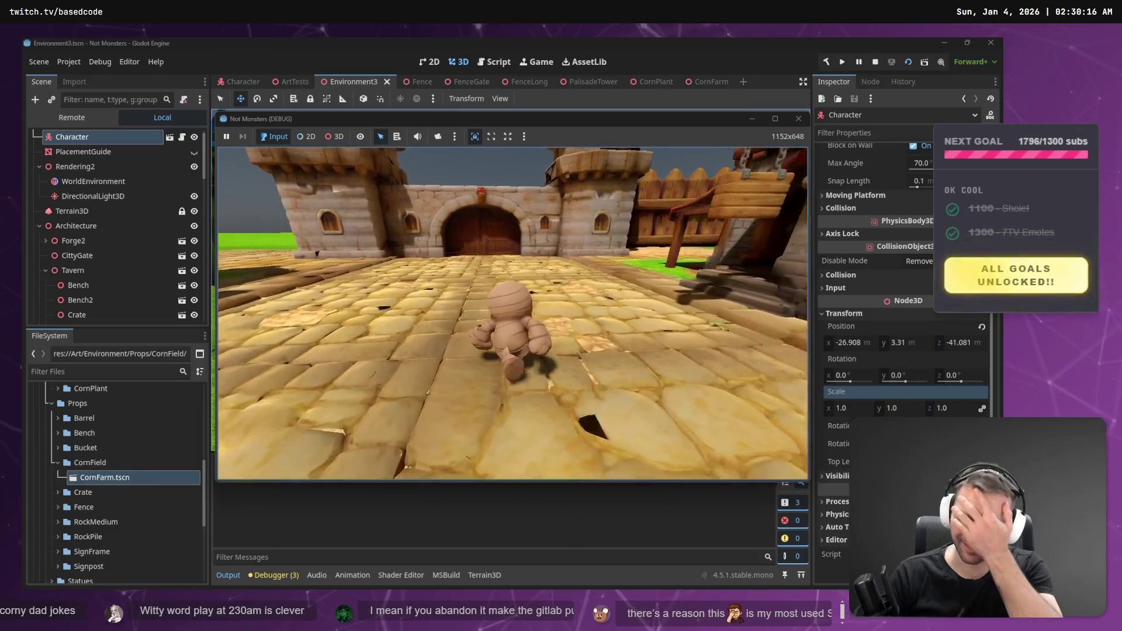
Walk the mummy up to the tavern door and back out, then stop the game with F8.
key("w")
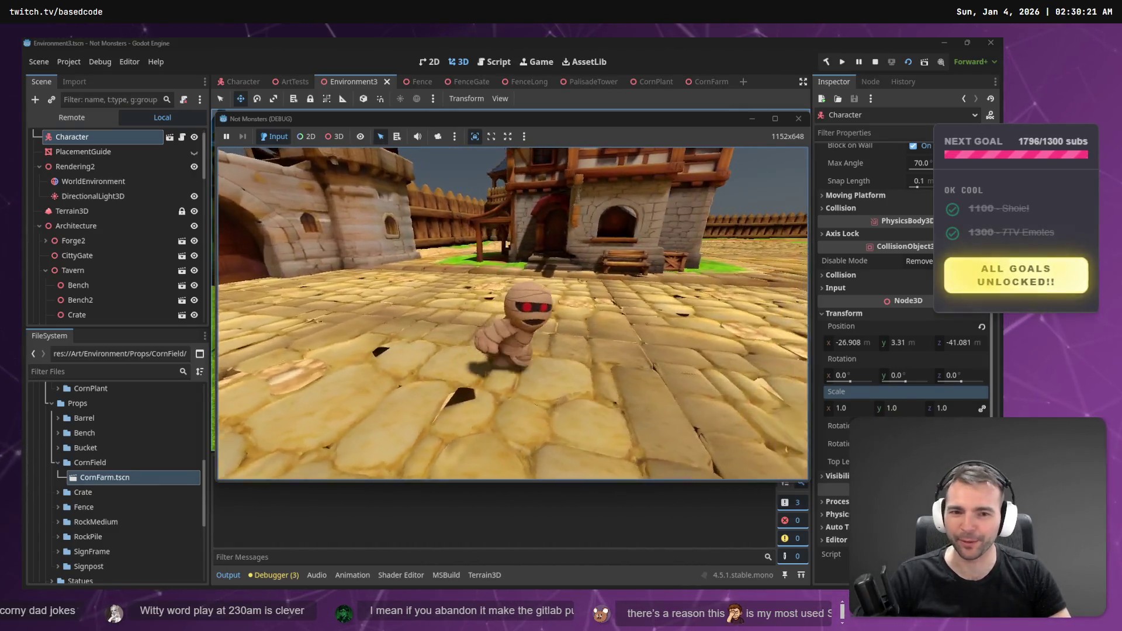
key("w")
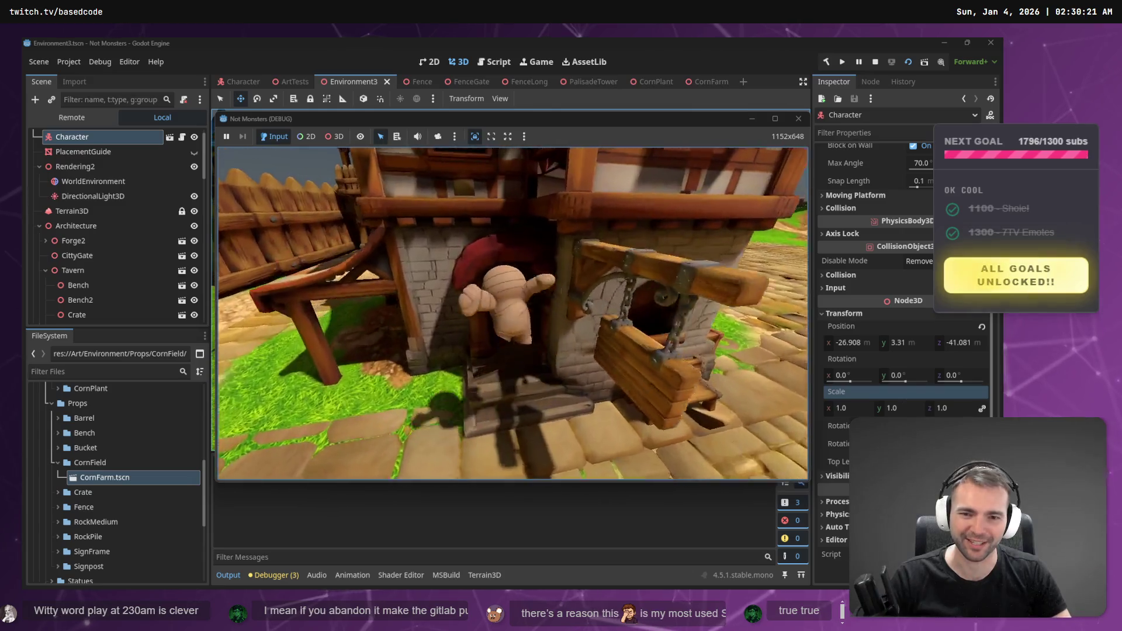
key("s")
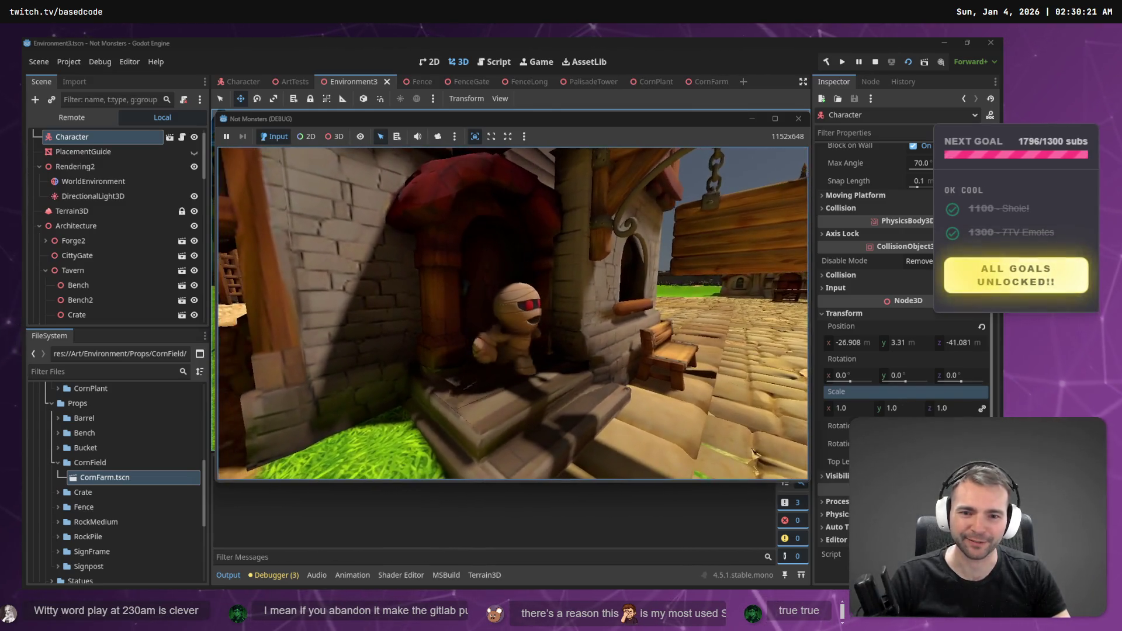
key("s")
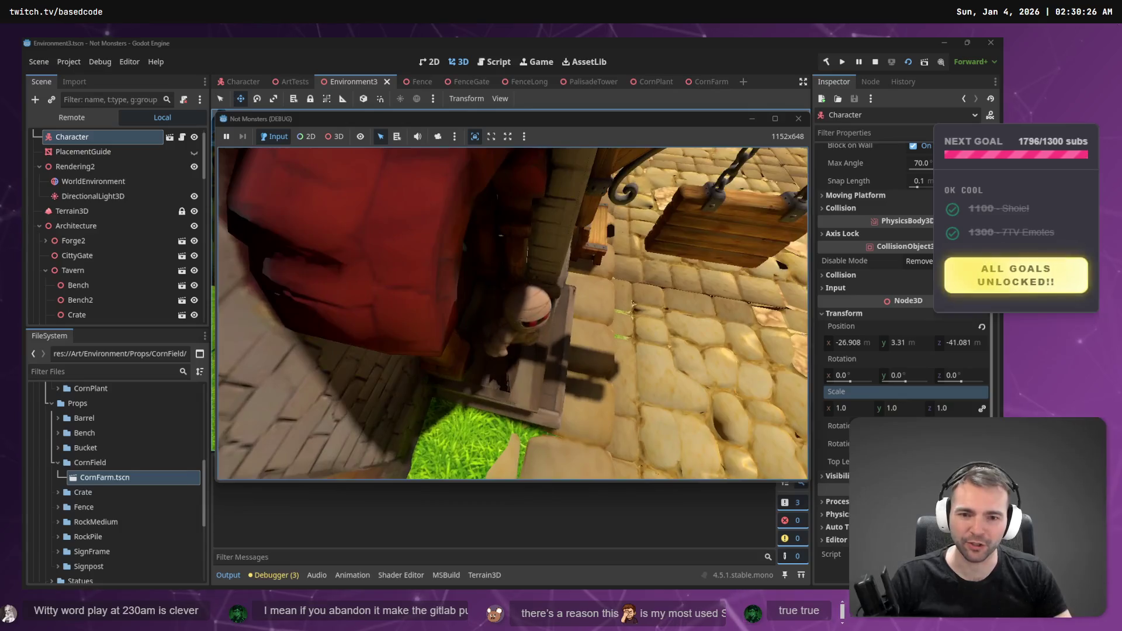
key("s")
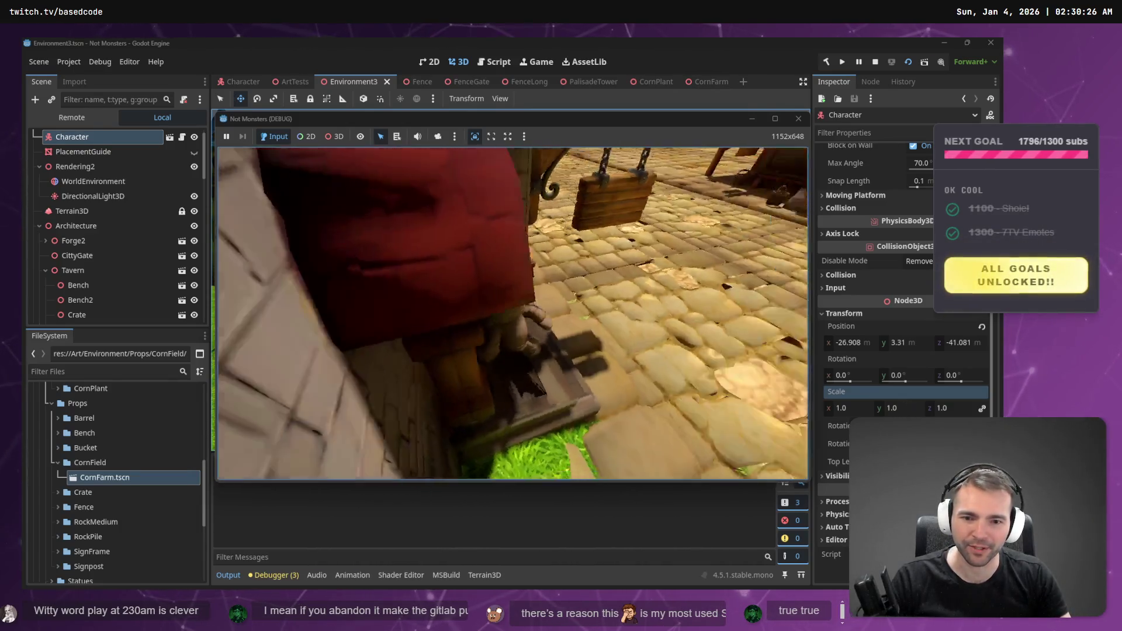
key("s")
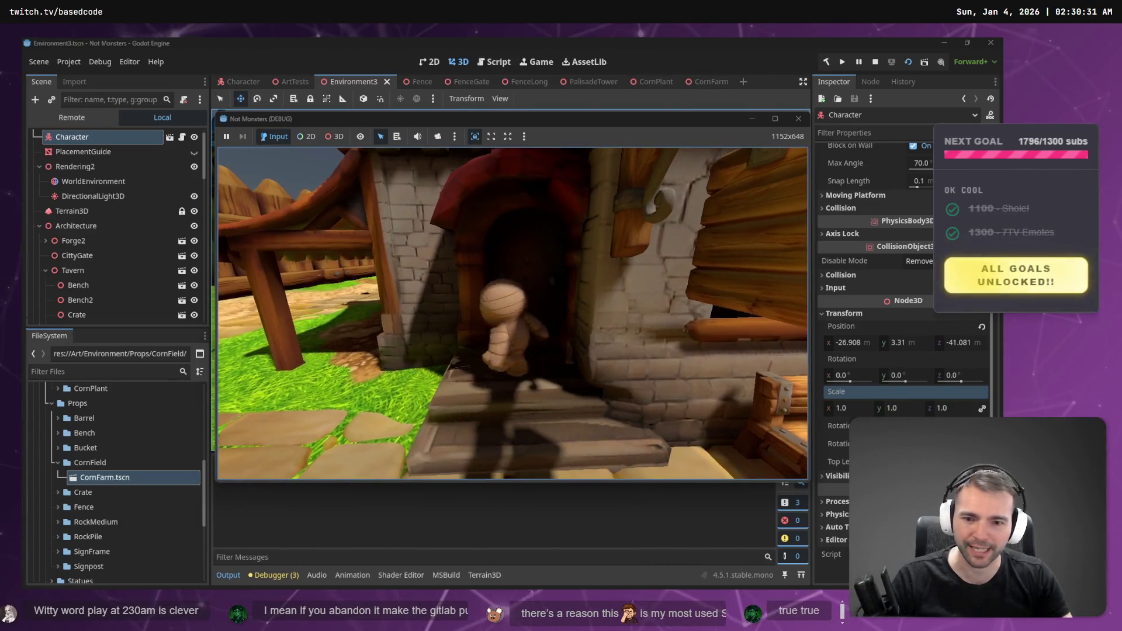
key("s")
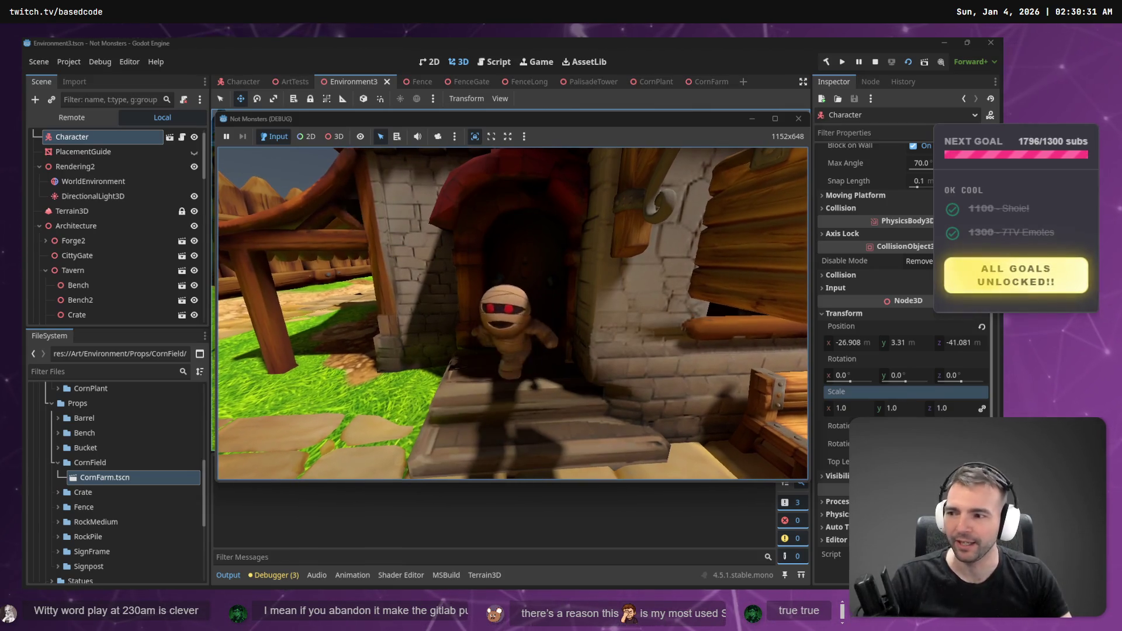
key("F8")
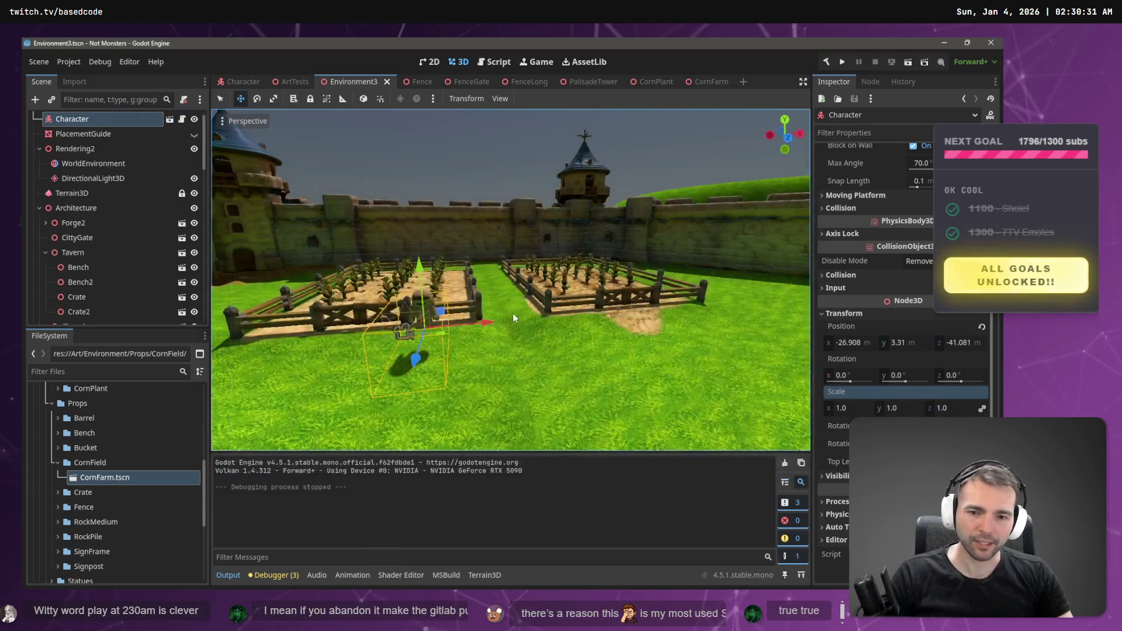
Fly the viewport camera over the crop fields, then switch to the tldraw reference board.
key("w")
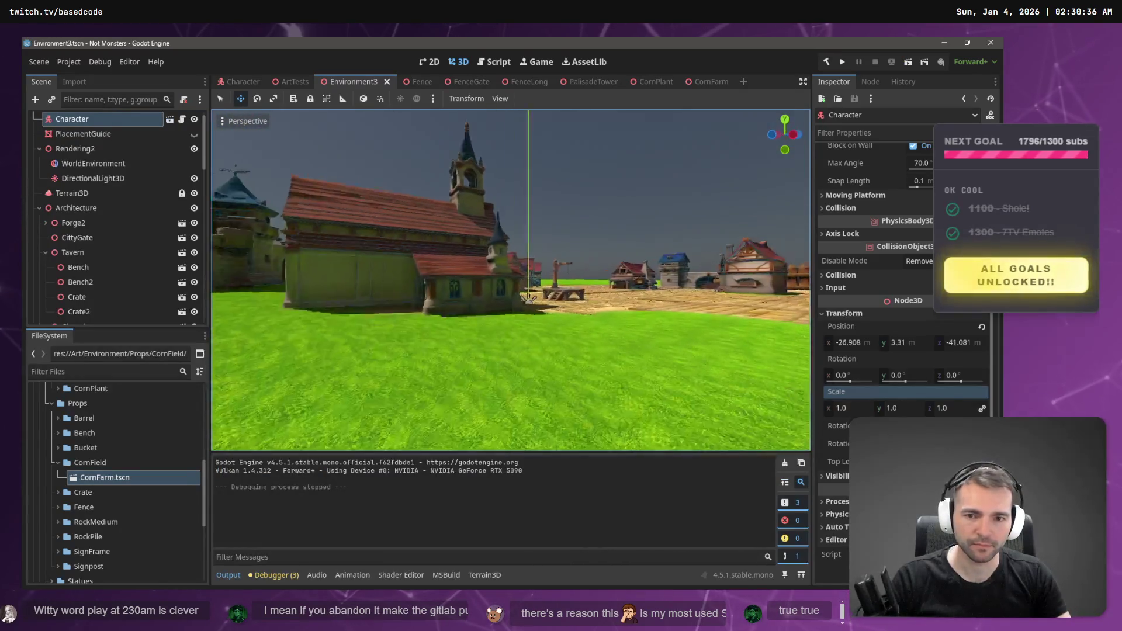
key("w")
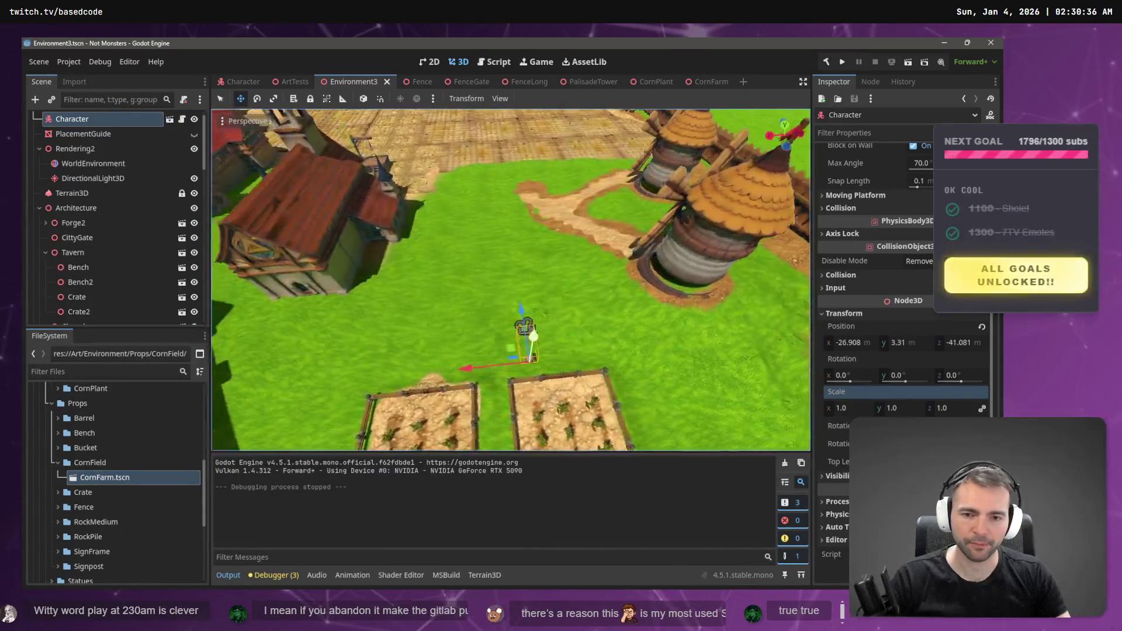
key("w")
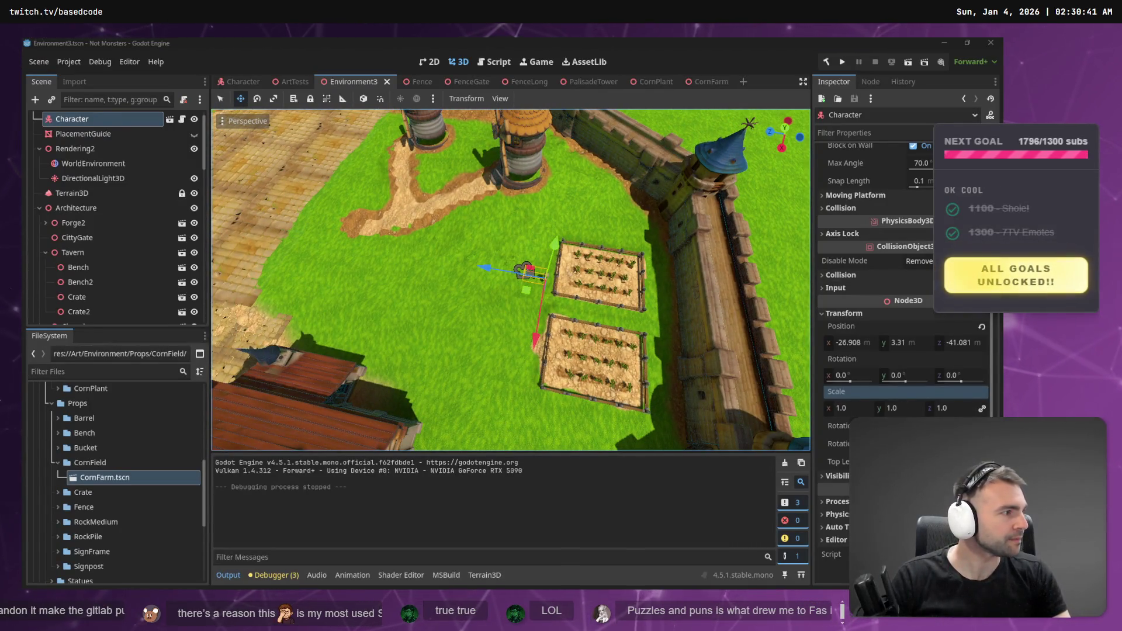
key("alt+Tab")
scroll(350, 244, "up", 5)
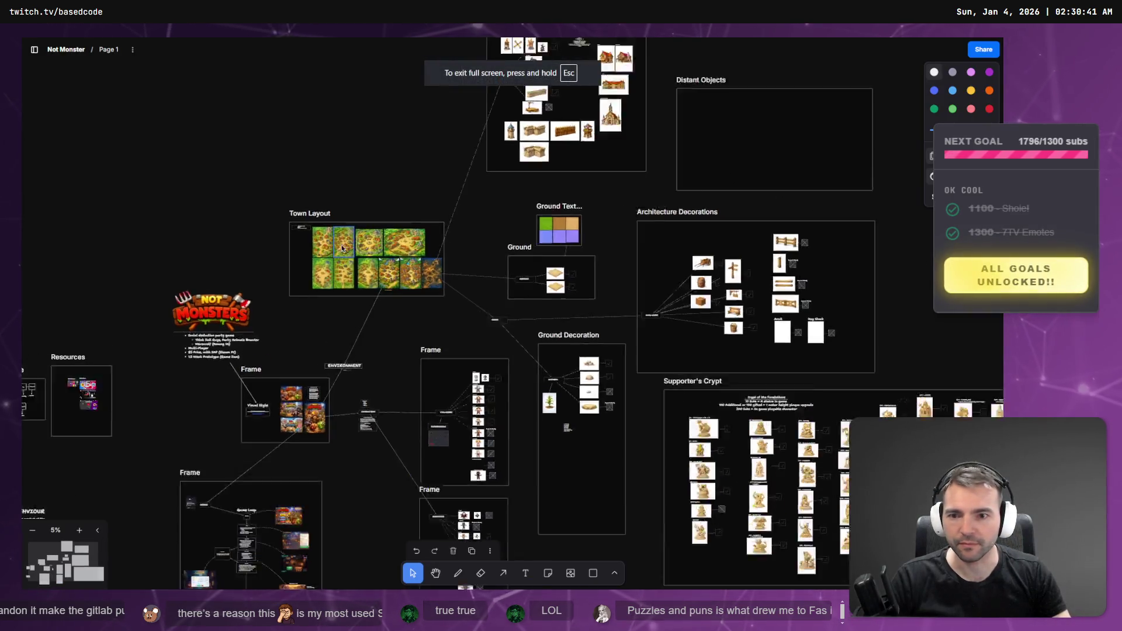
Zoom in and pan across the Town Layout village images, then return to Godot.
scroll(351, 245, "up", 10)
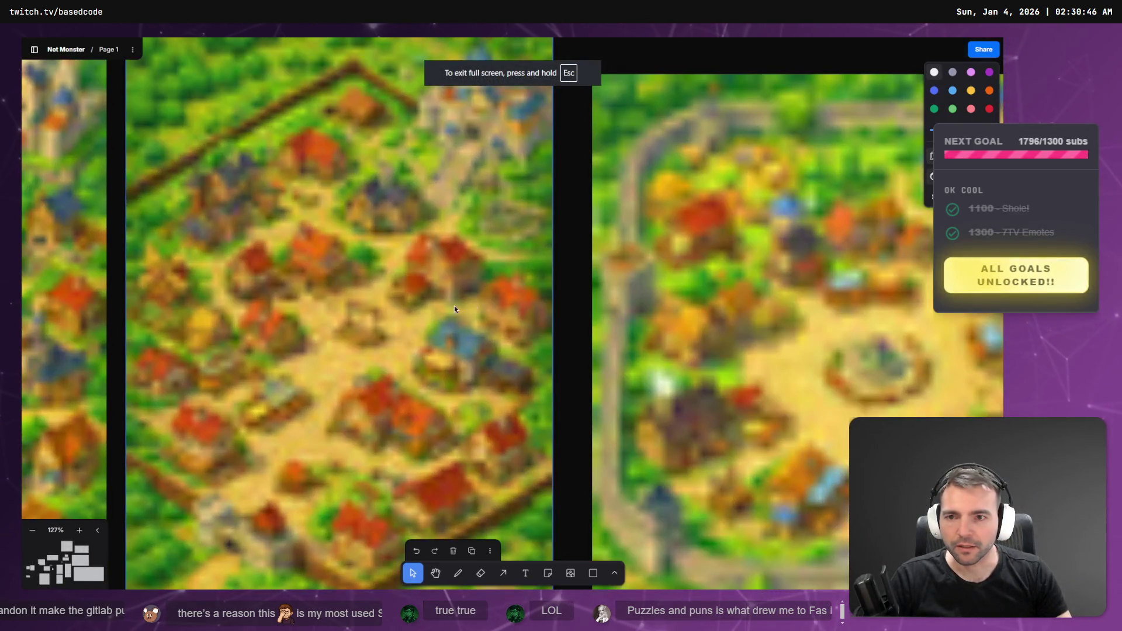
scroll(337, 272, "left", 5)
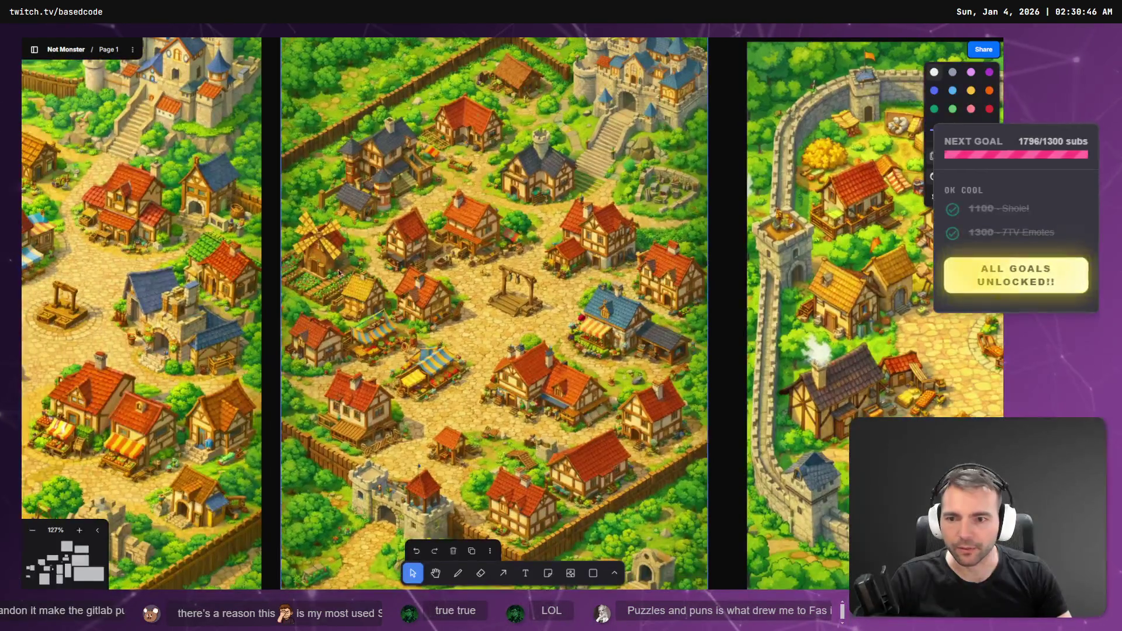
scroll(305, 292, "up", 4)
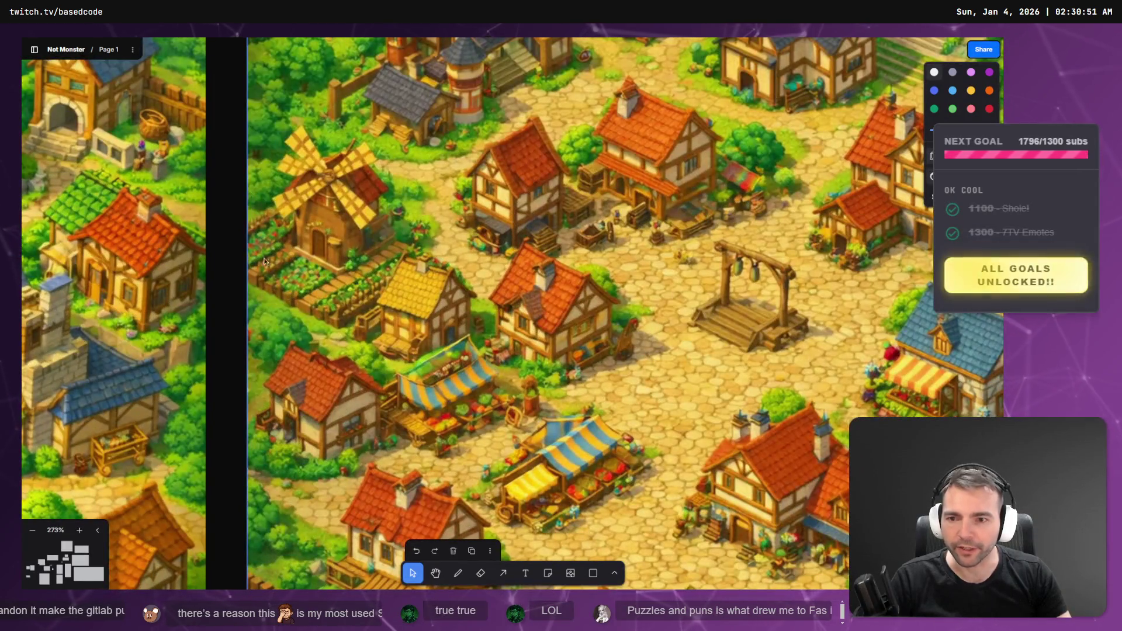
scroll(377, 254, "down", 5)
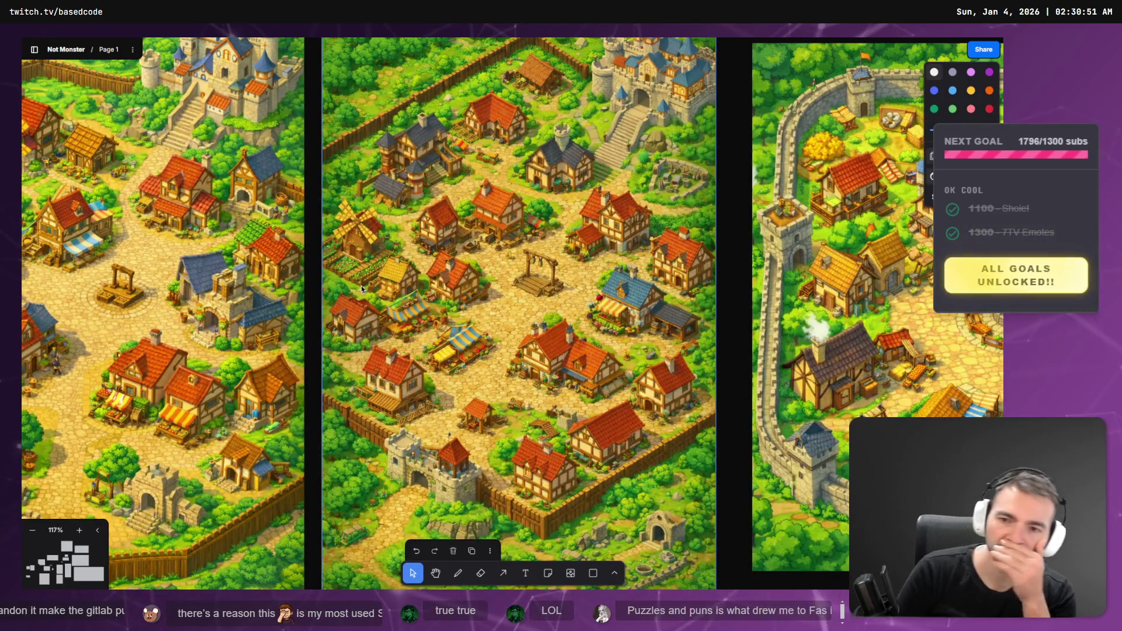
key("alt+Tab")
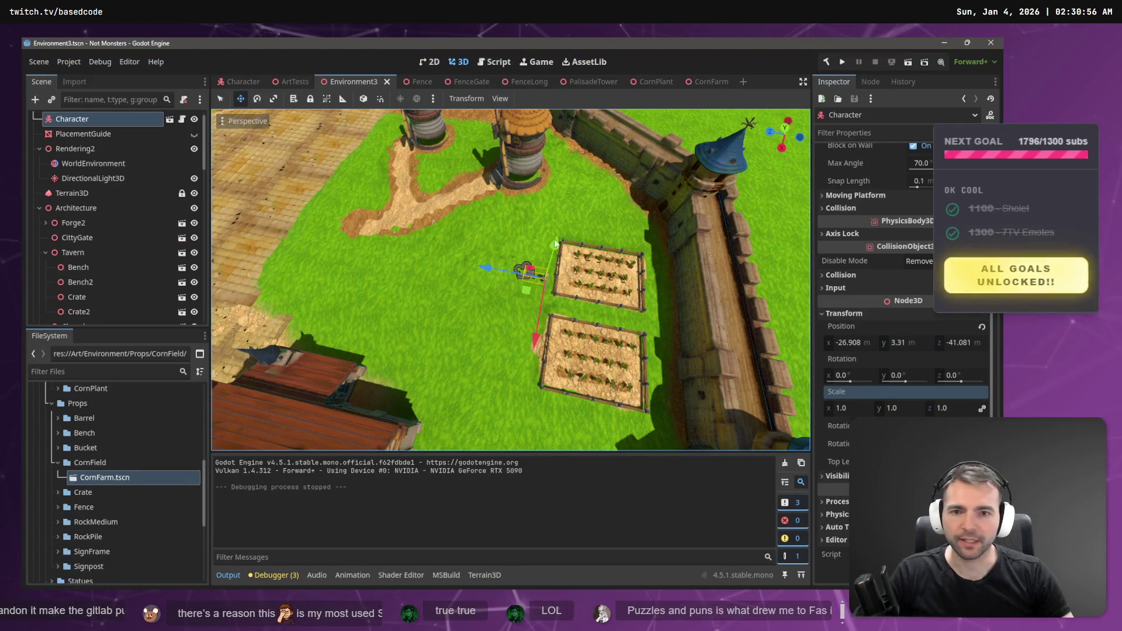
Frame the walled farm and windmill towers in the viewport, then switch to the tldraw town images.
scroll(524, 188, "down", 5)
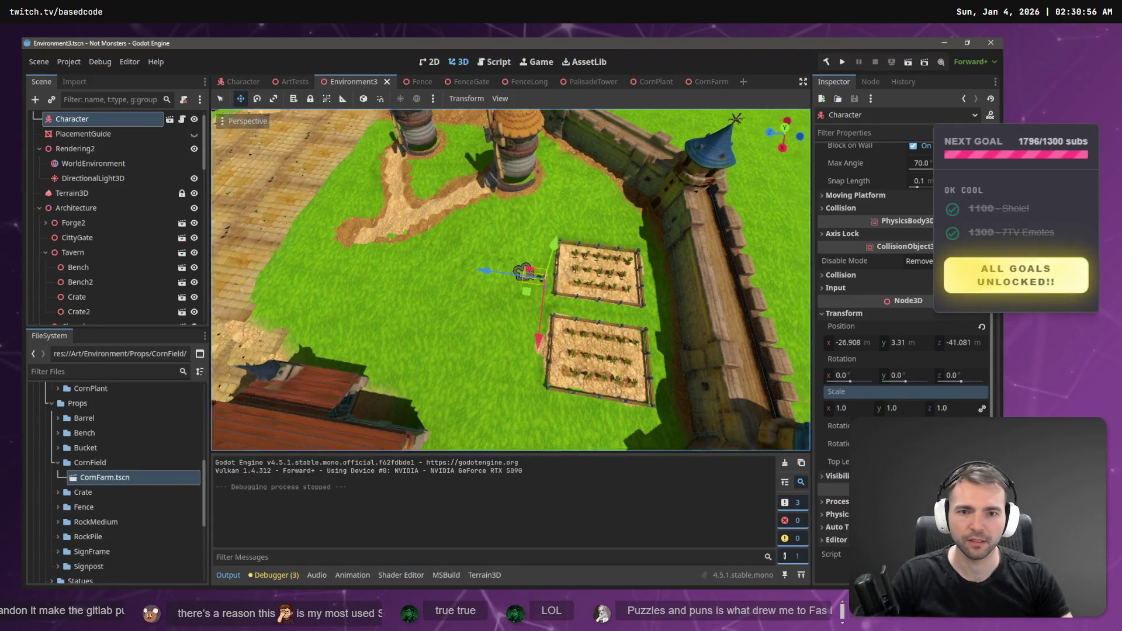
scroll(511, 281, "up", 5)
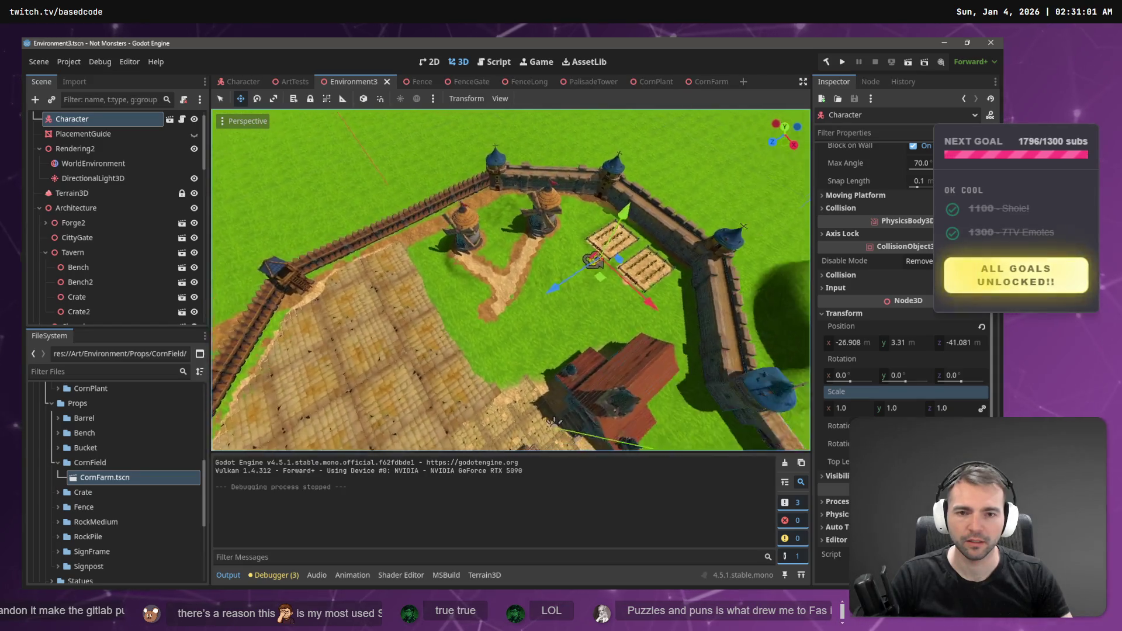
key("alt+Tab")
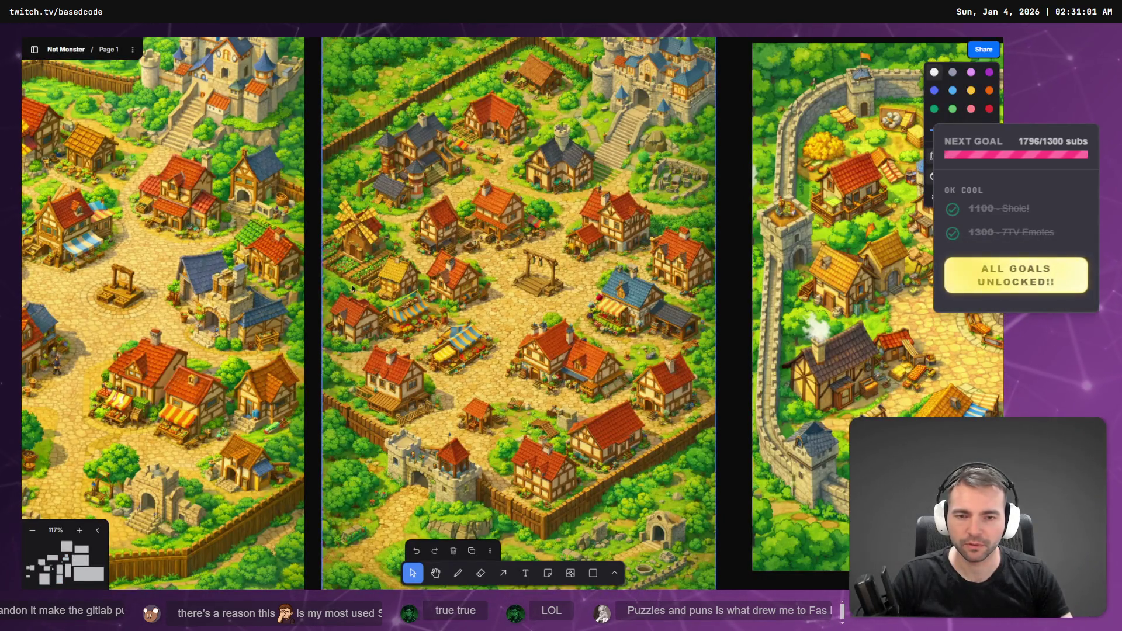
Alternate between the tldraw town layouts and the Godot scene to compare them, finishing in Godot.
key("alt+Tab")
scroll(510, 280, "up", 5)
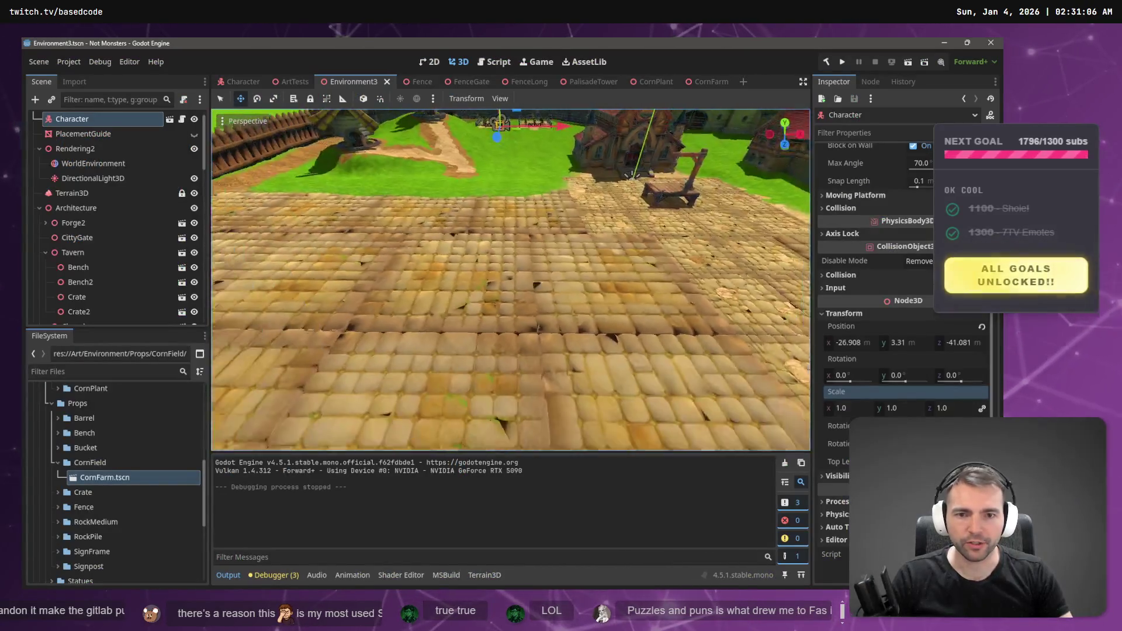
scroll(510, 280, "down", 5)
key("alt+Tab")
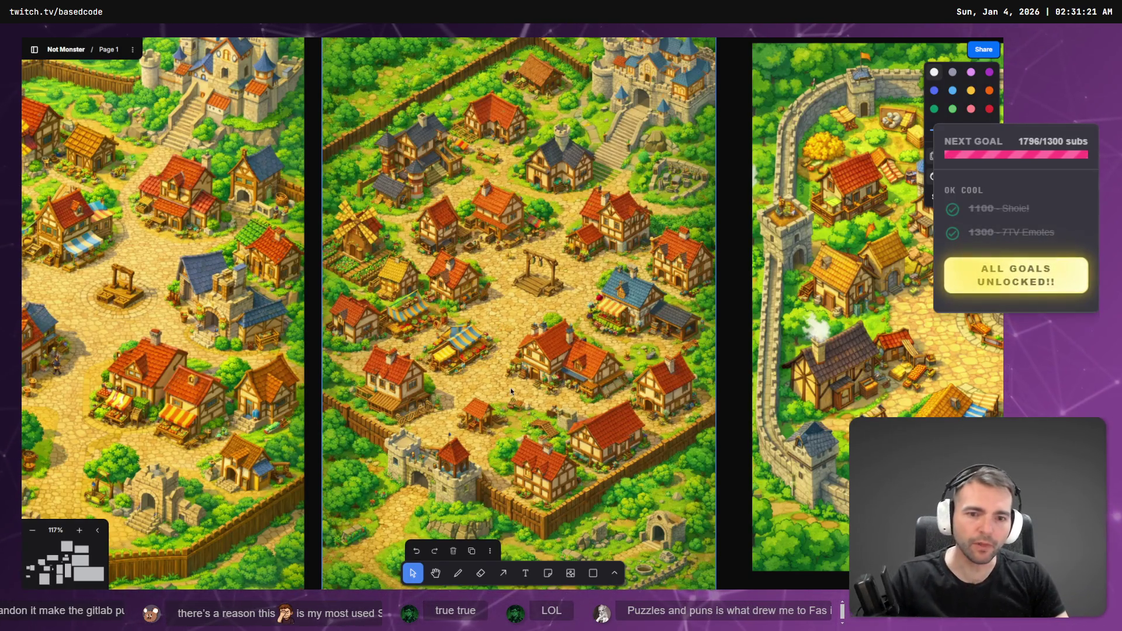
key("alt+Tab")
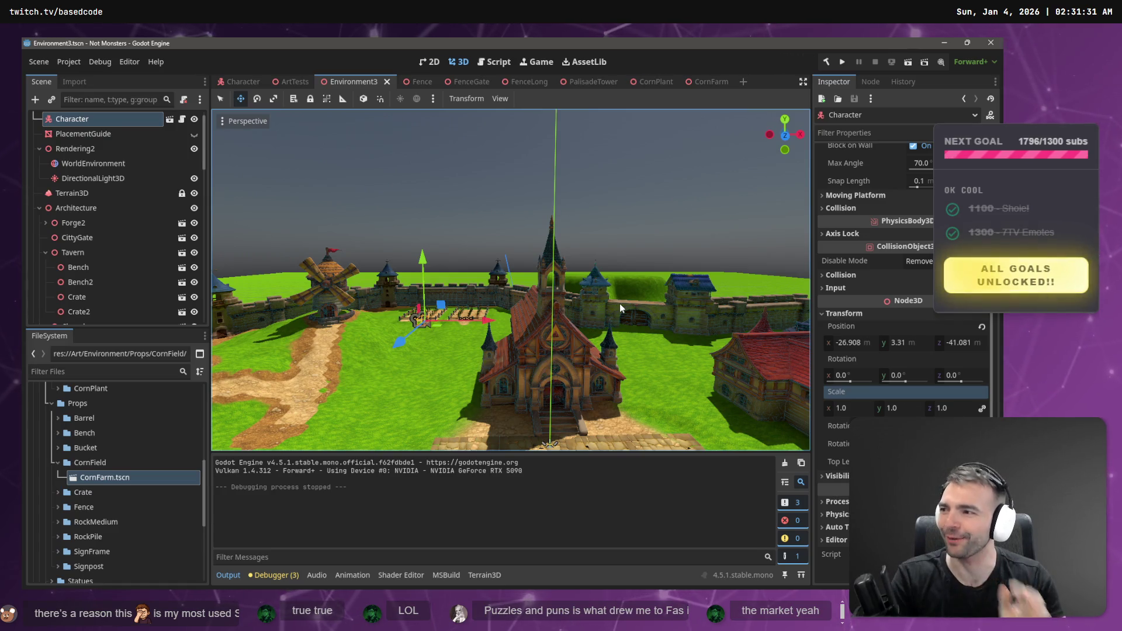
mouse_move(619, 303)
left_mouse_down()
mouse_move(210, 304)
mouse_move(533, 359)
left_mouse_up()
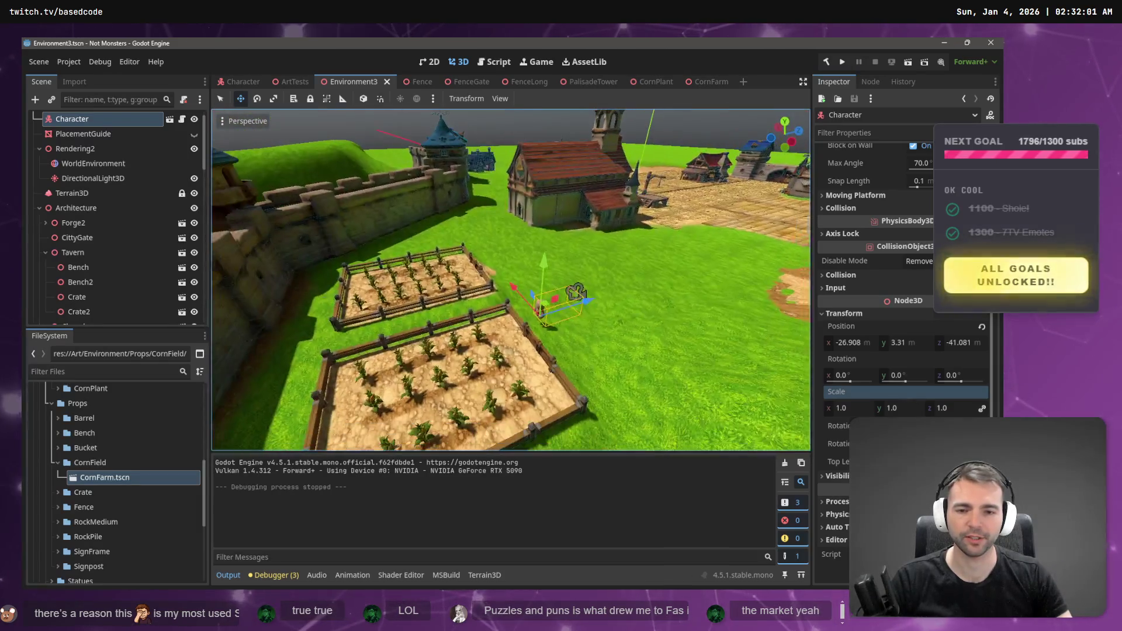
left_click(85, 179)
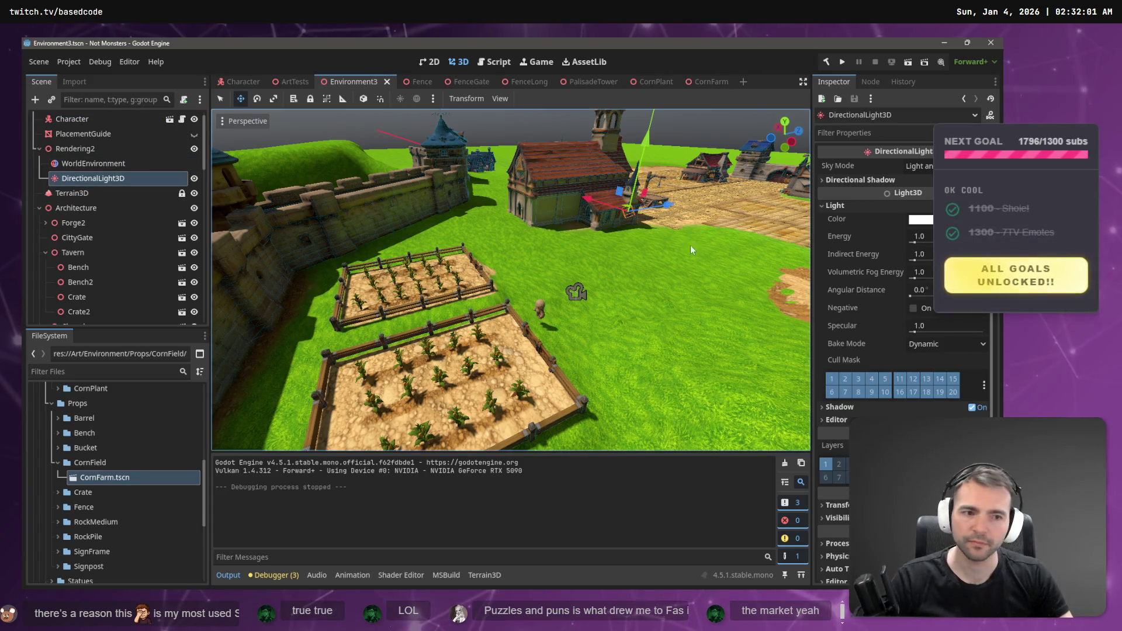
Enable Fog and Volumetric Fog on the WorldEnvironment node and start a test run with F5.
left_click(93, 163)
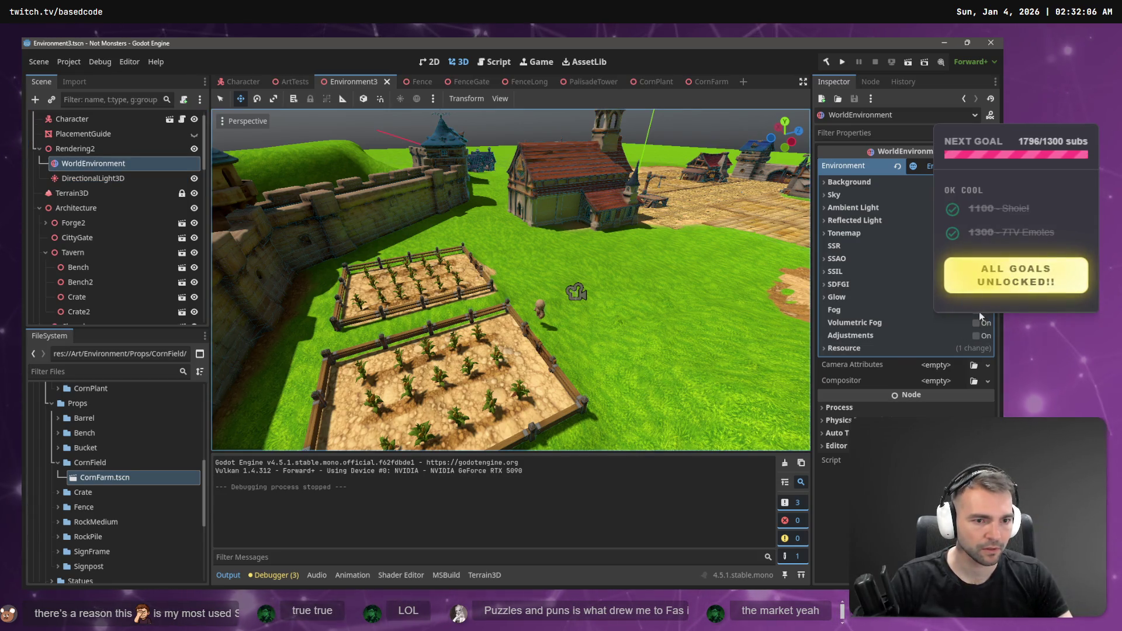
left_click(977, 335)
left_click(977, 323)
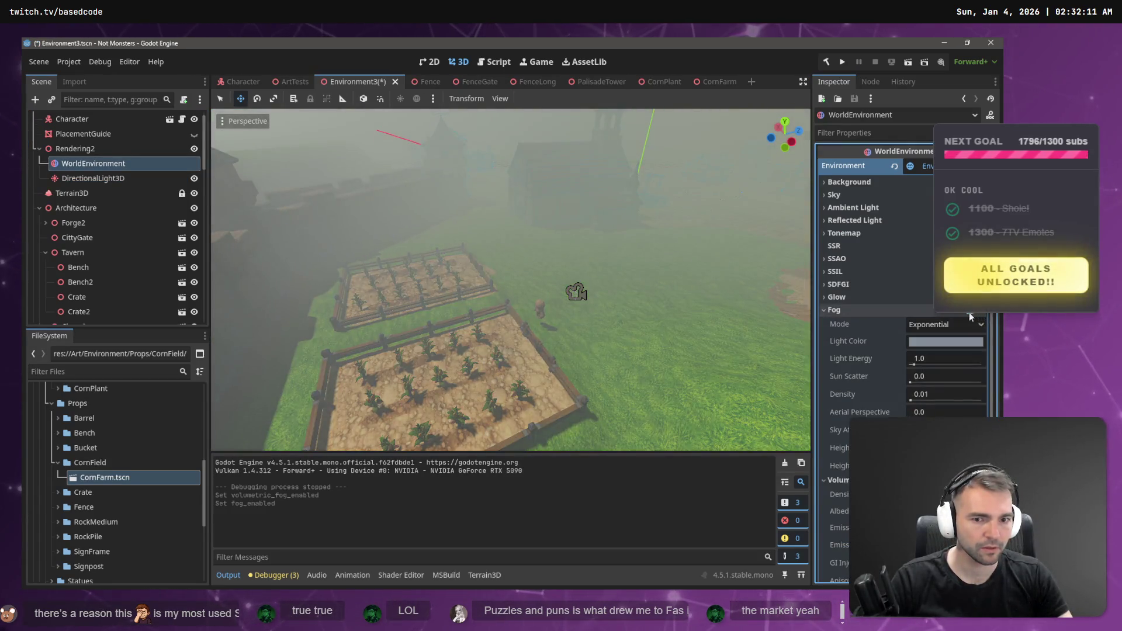
key("F5")
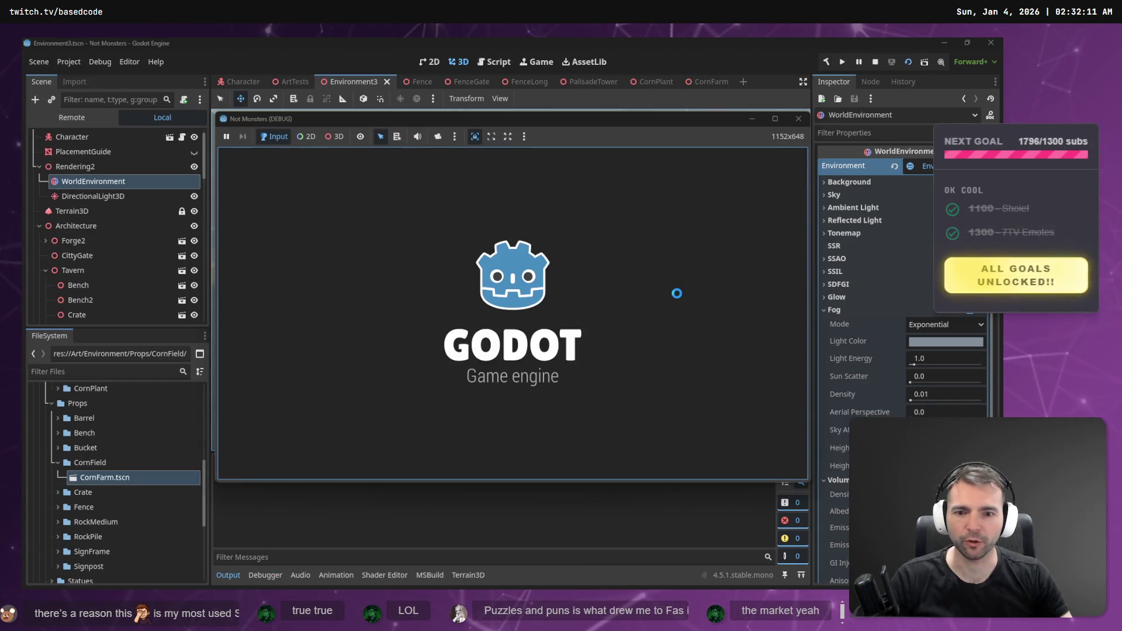
Walk the mummy through the cornfield, jump the fence, and head toward the large building.
key("w")
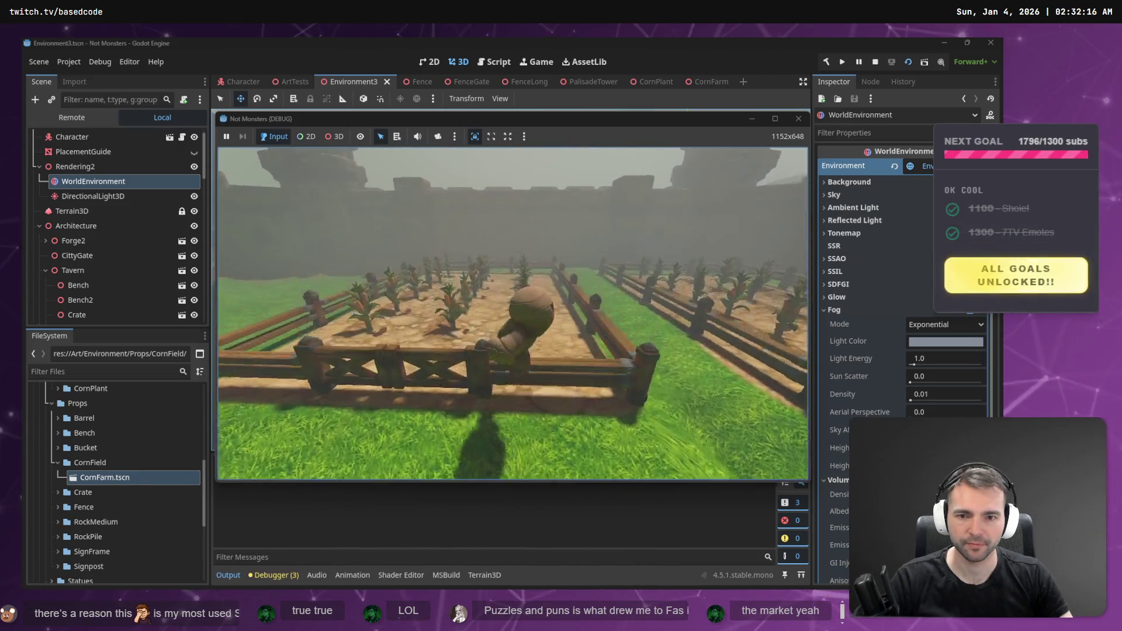
key("w")
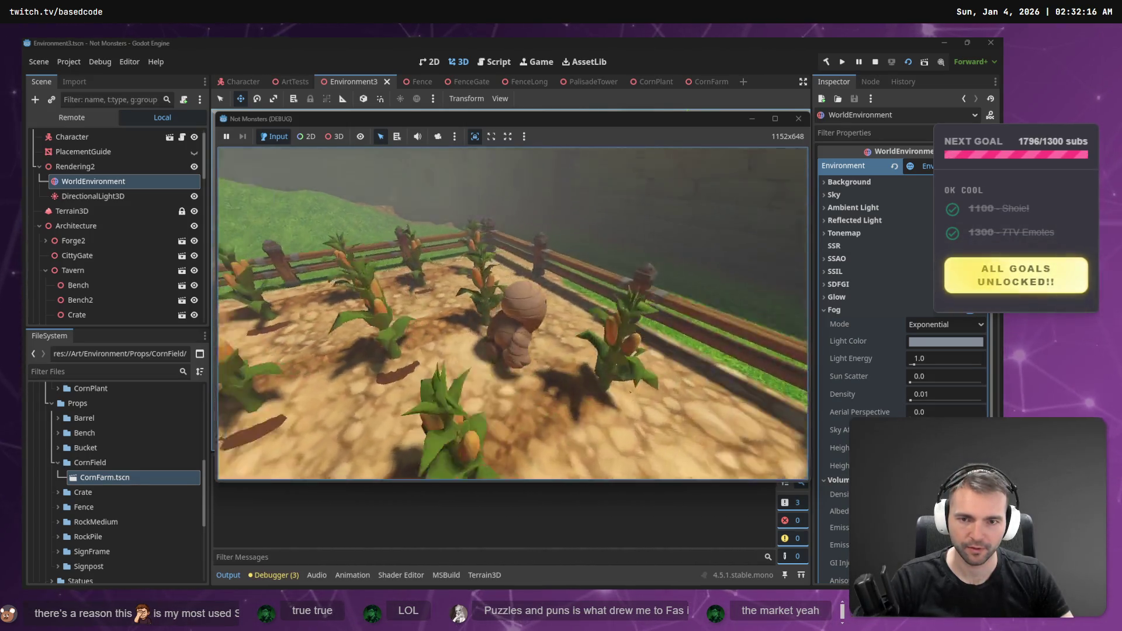
key("w")
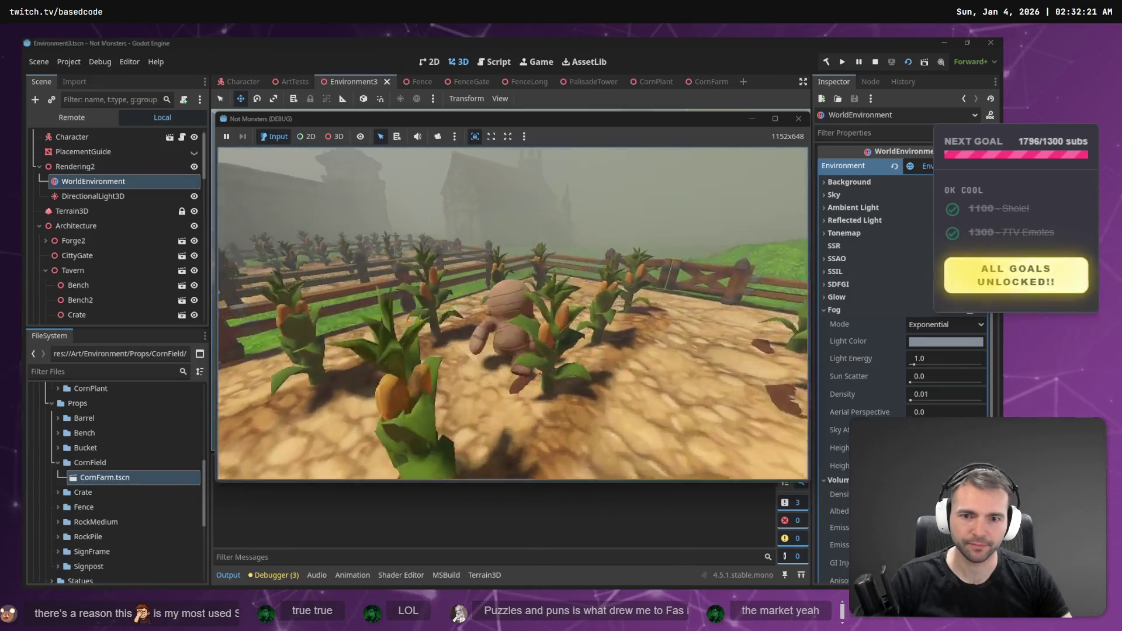
key("w")
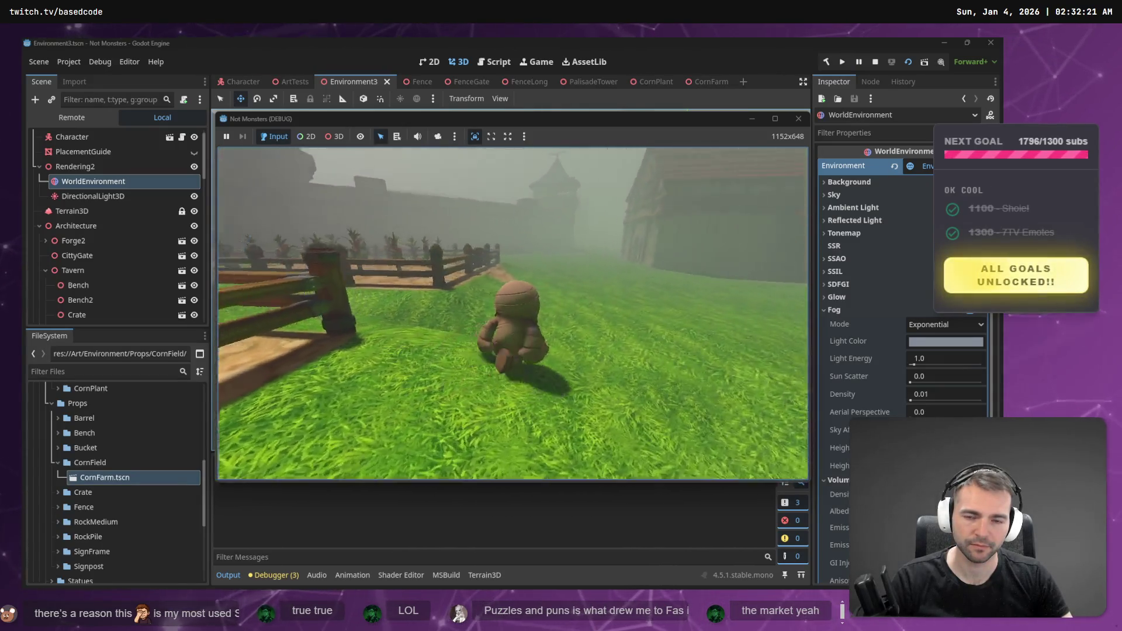
key("w")
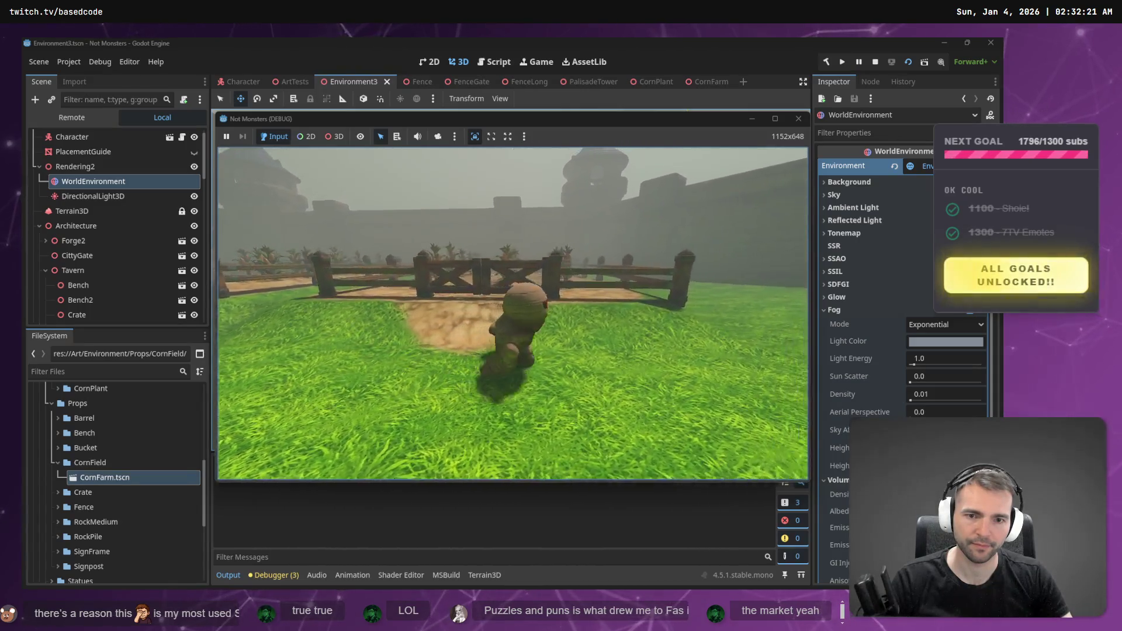
key("w")
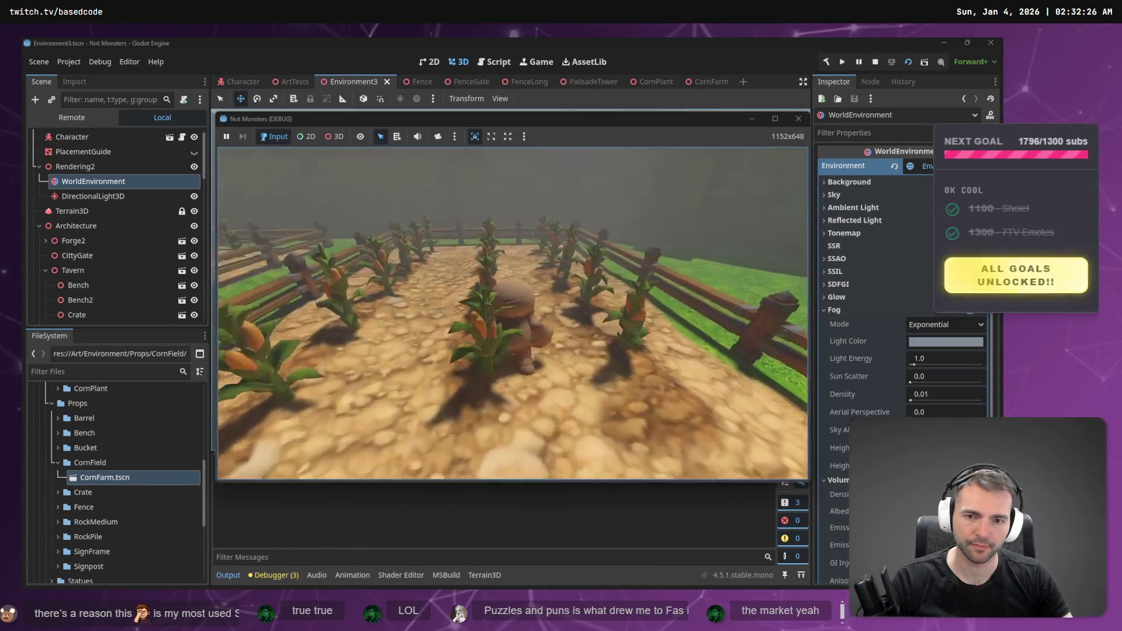
key("w")
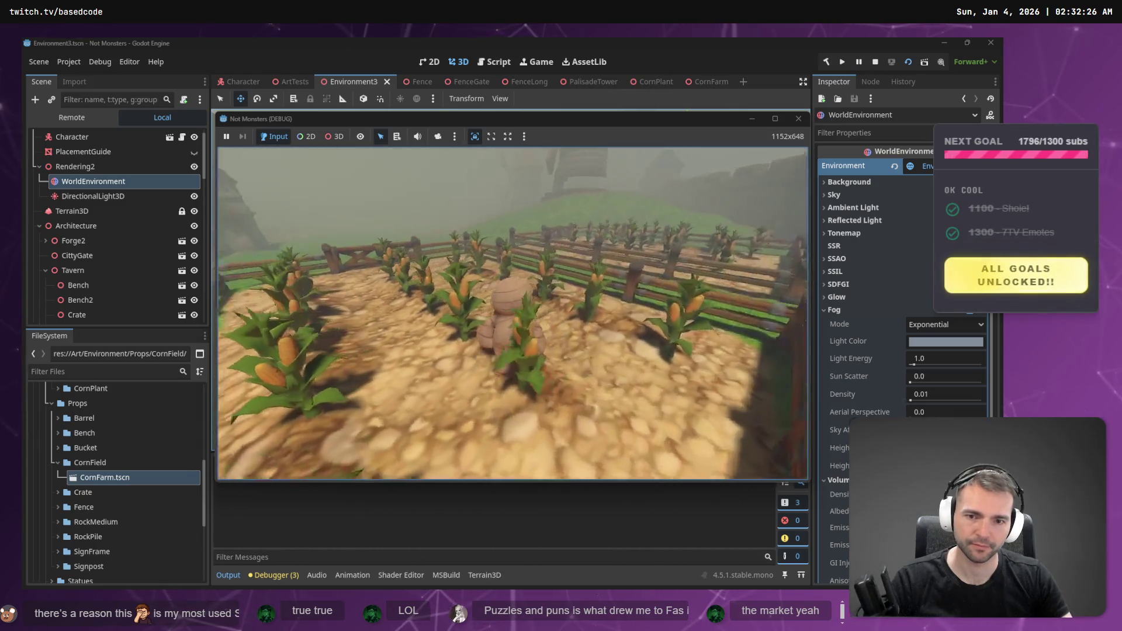
key("w")
key("space")
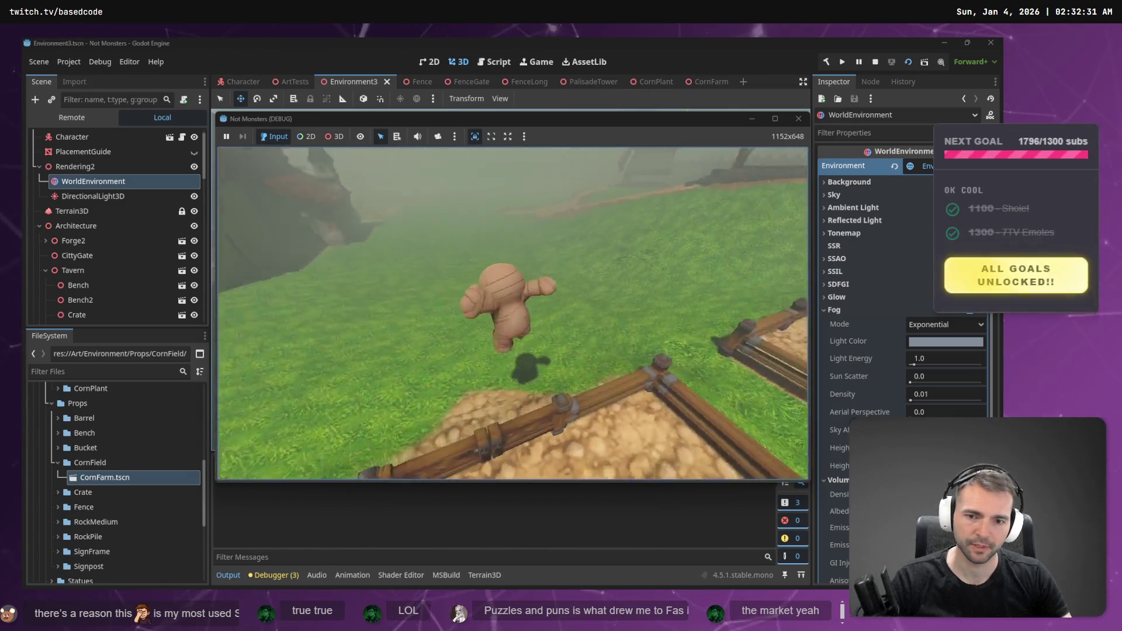
key("w")
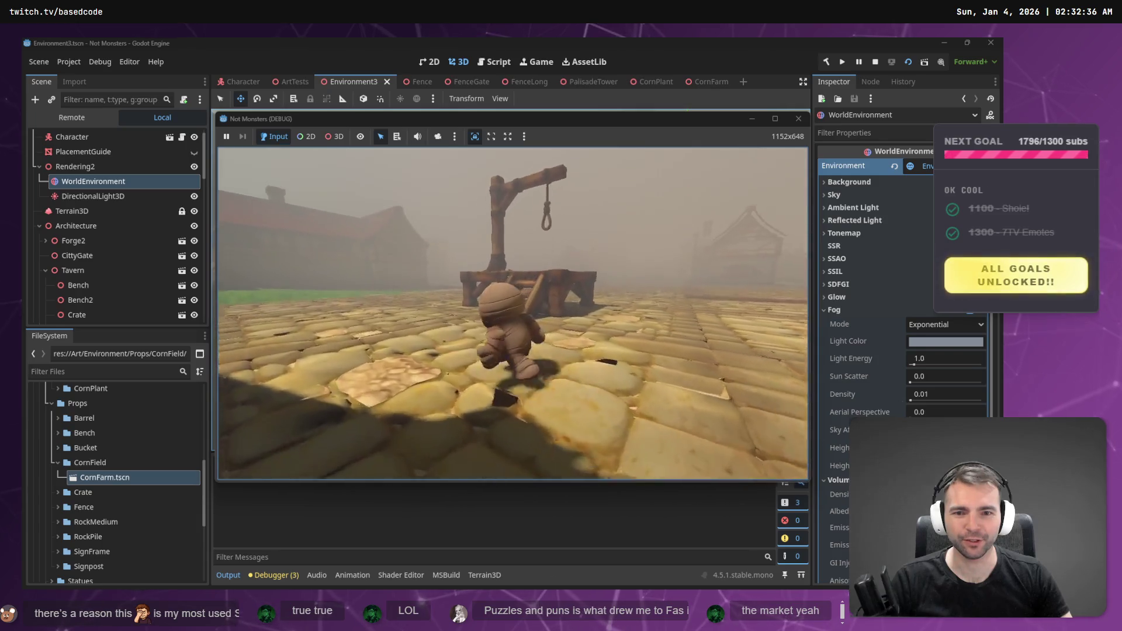
Climb onto the gallows platform, then run off across the cobblestones and down the street.
key("w")
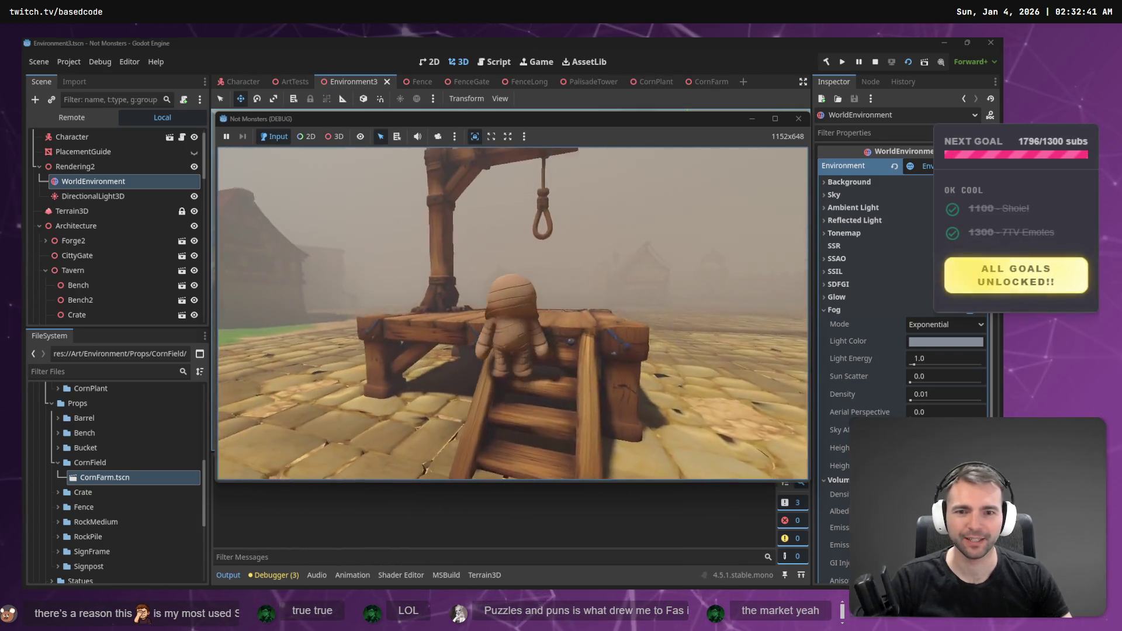
key("a")
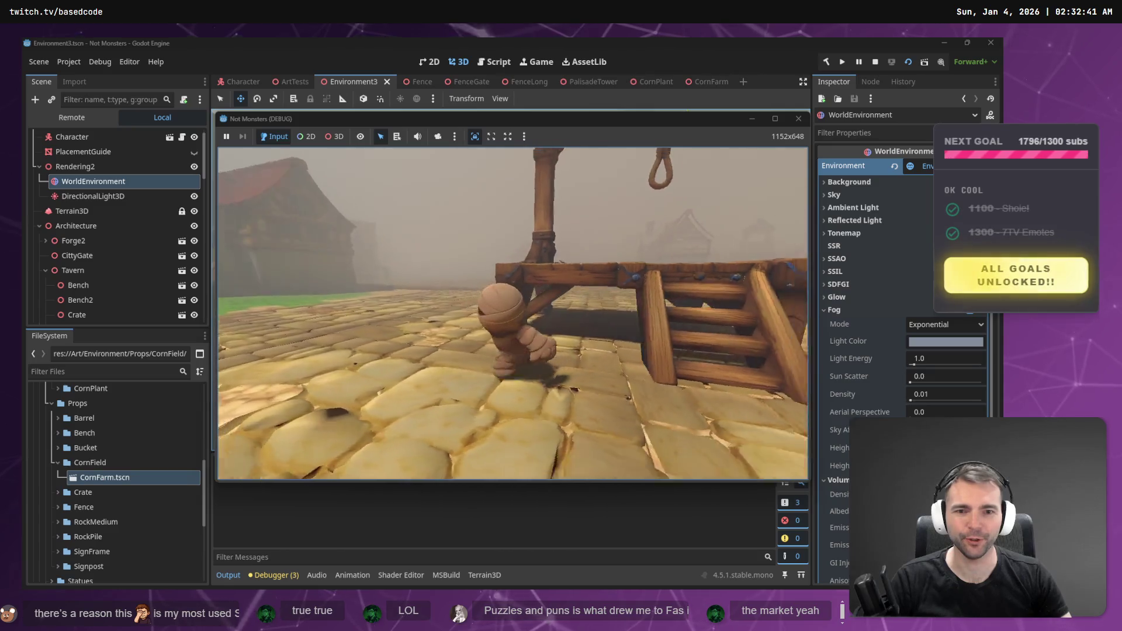
key("w")
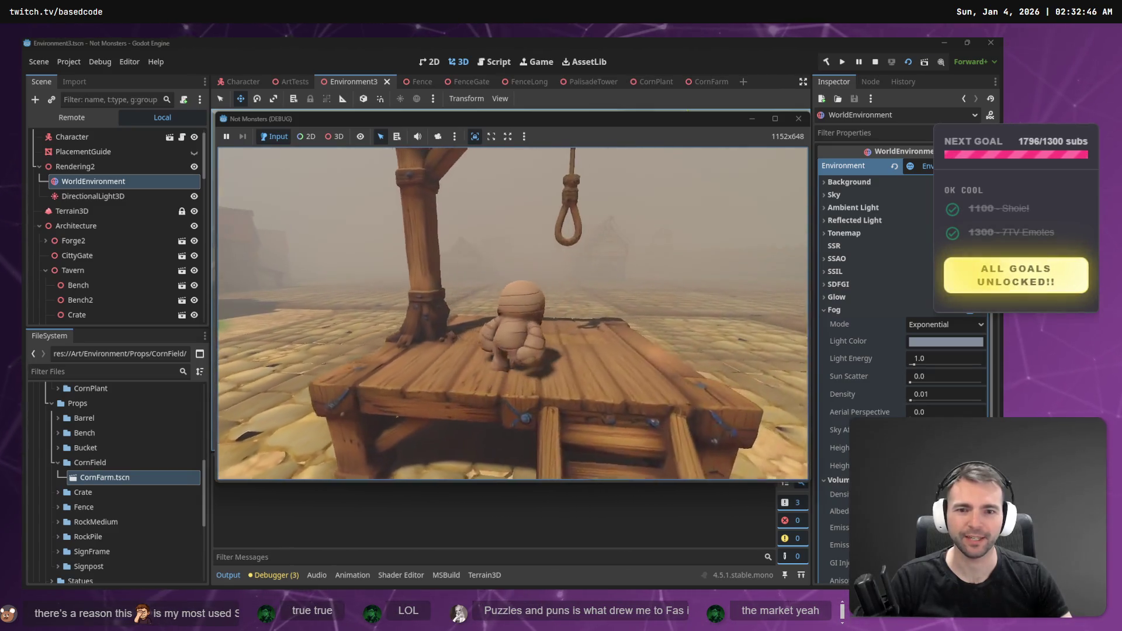
key("s")
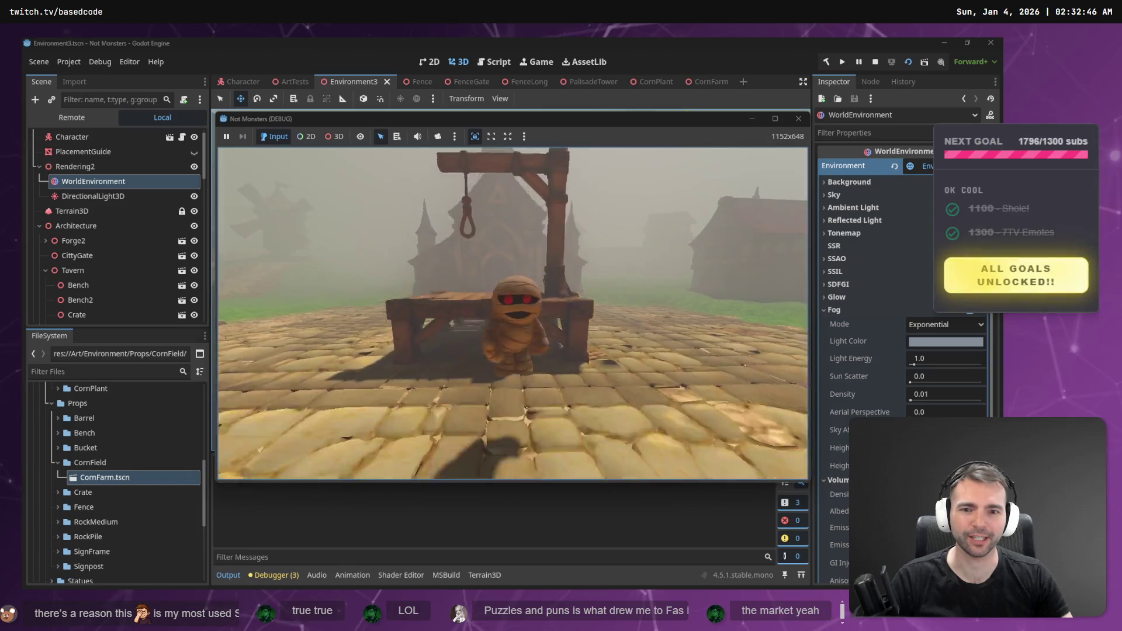
key("s")
key("a")
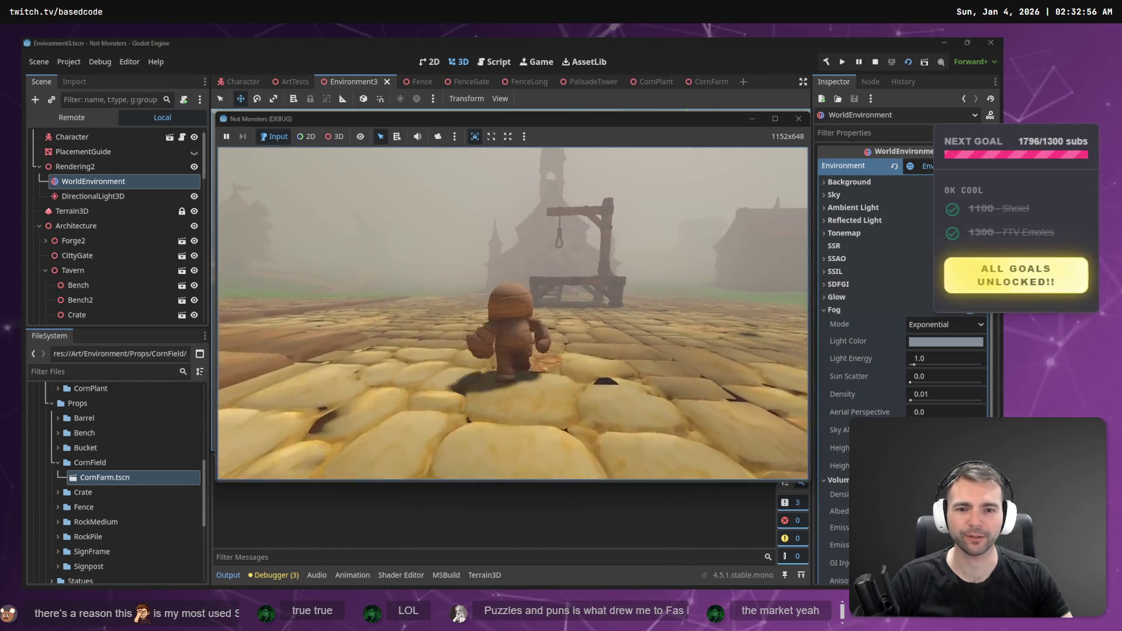
key("d")
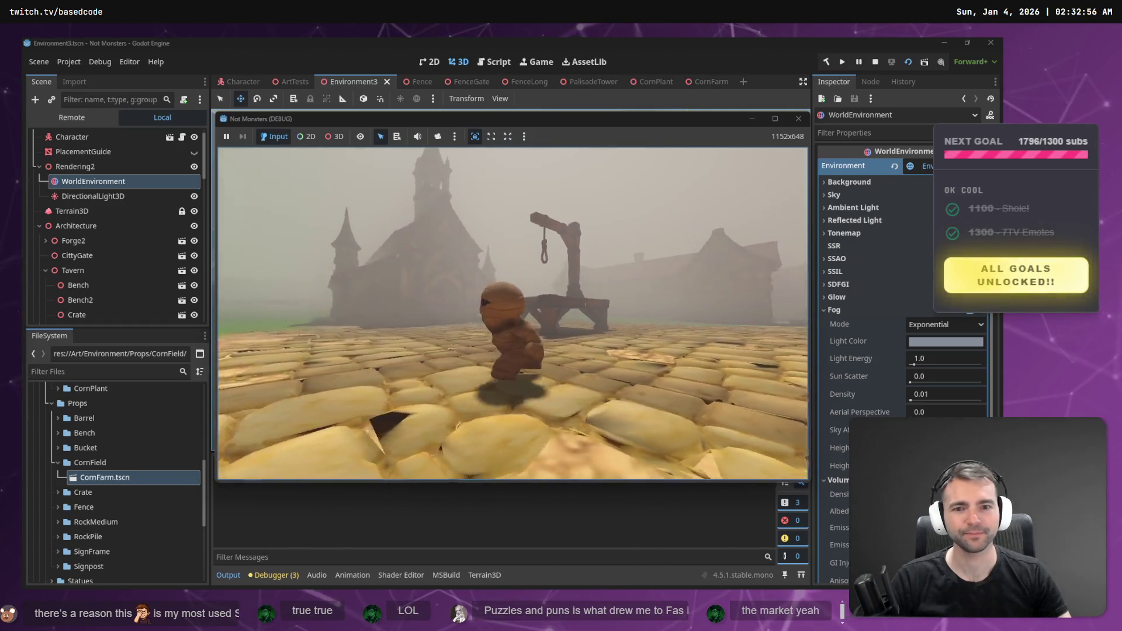
key("a")
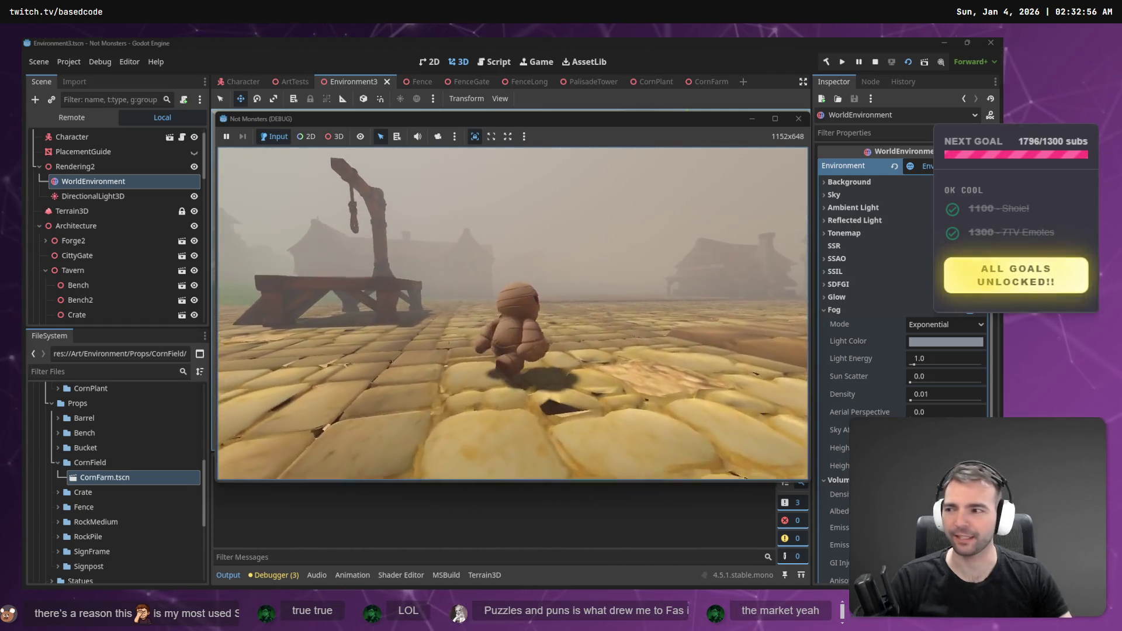
key("d")
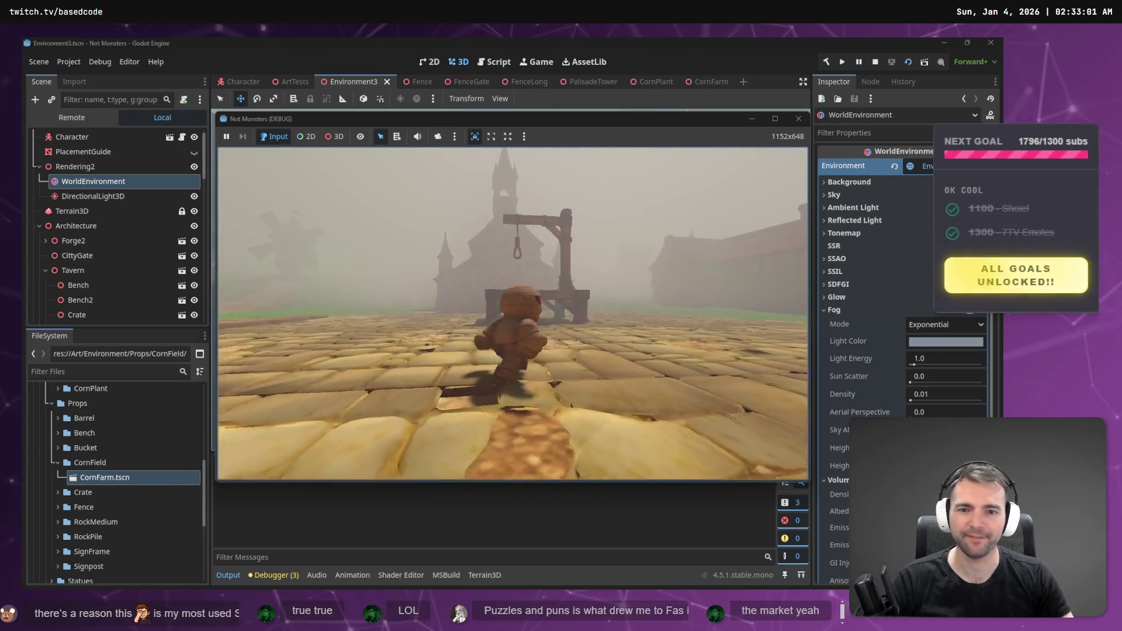
key("w")
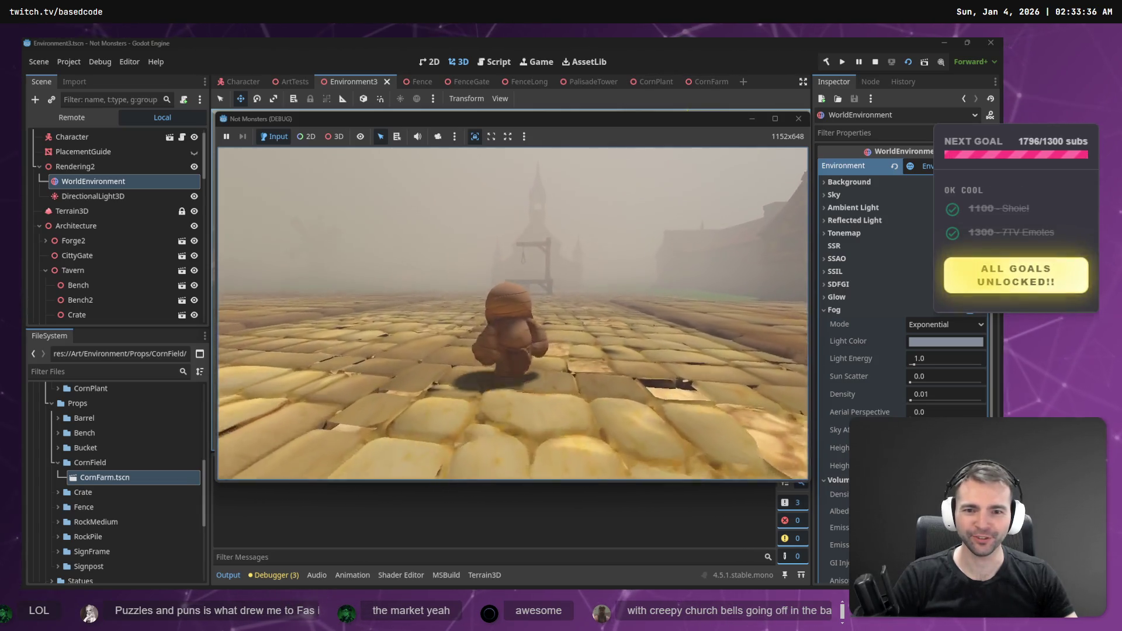
Return to the gallows platform, face the camera, and stop the game with F8.
key("w")
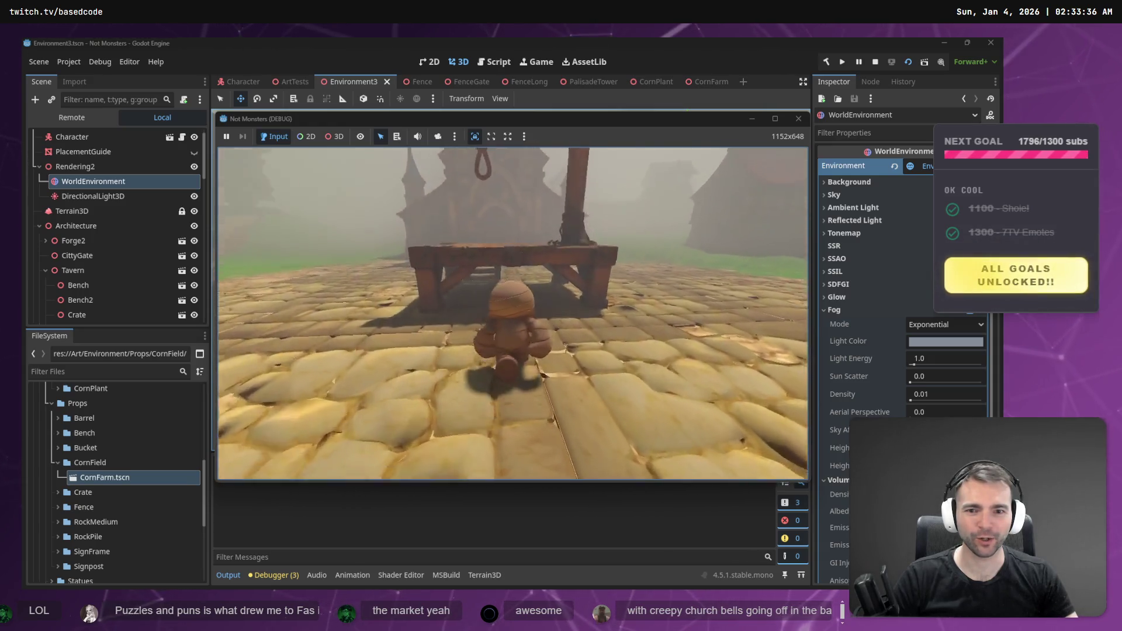
key("space")
key("s")
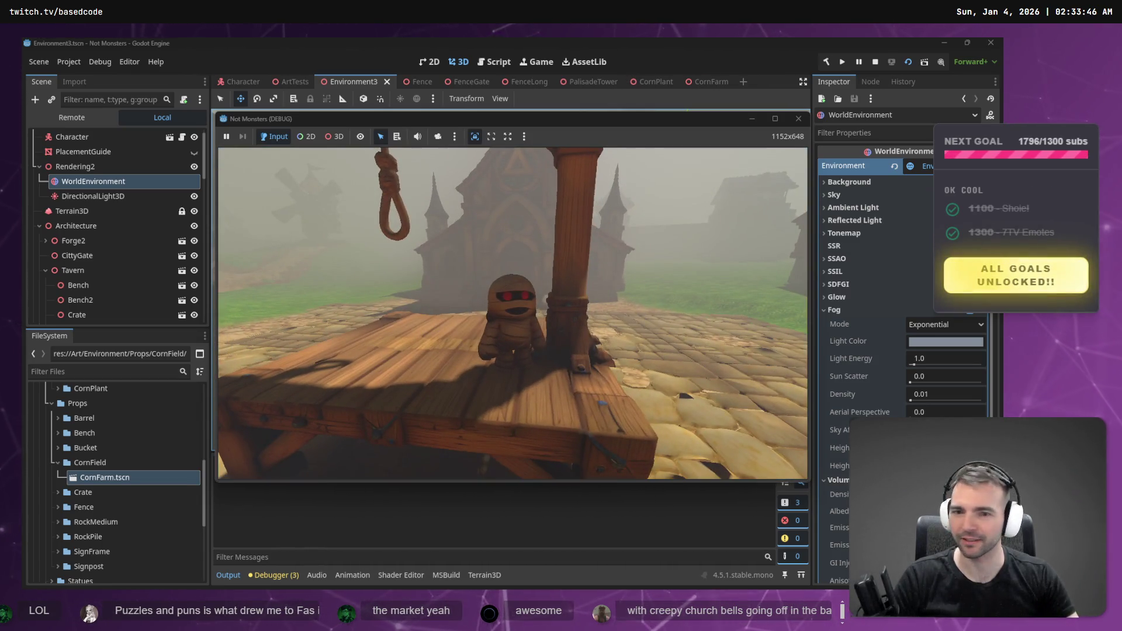
key("F8")
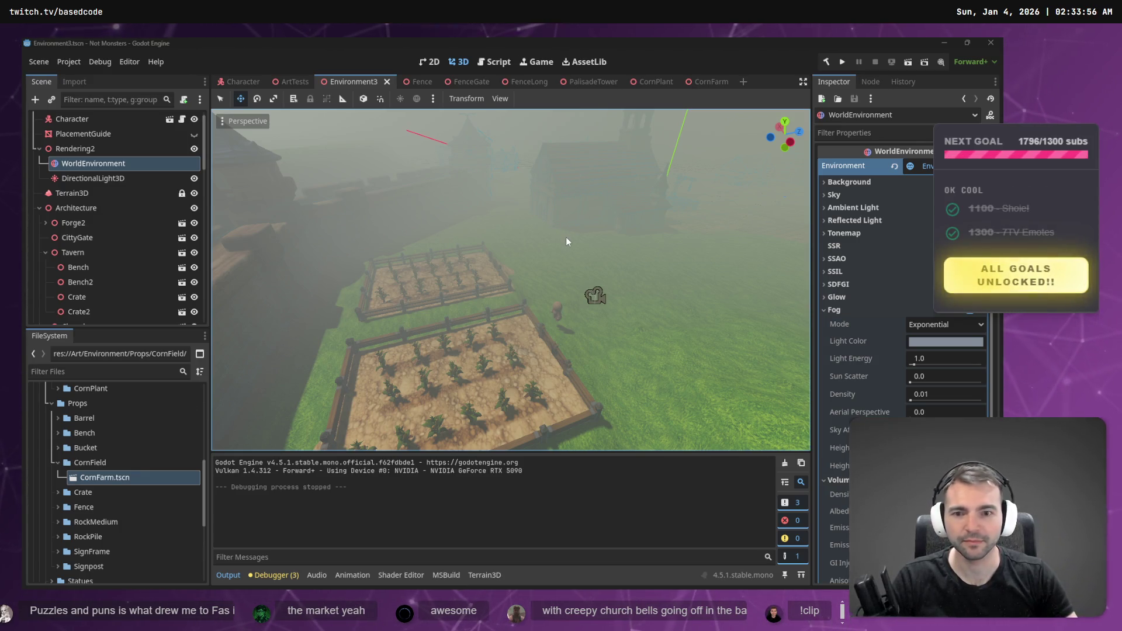
Turn off Volumetric Fog and Fog on the WorldEnvironment, then save Environment3 with Ctrl+S.
left_click_drag(566, 237, 475, 268)
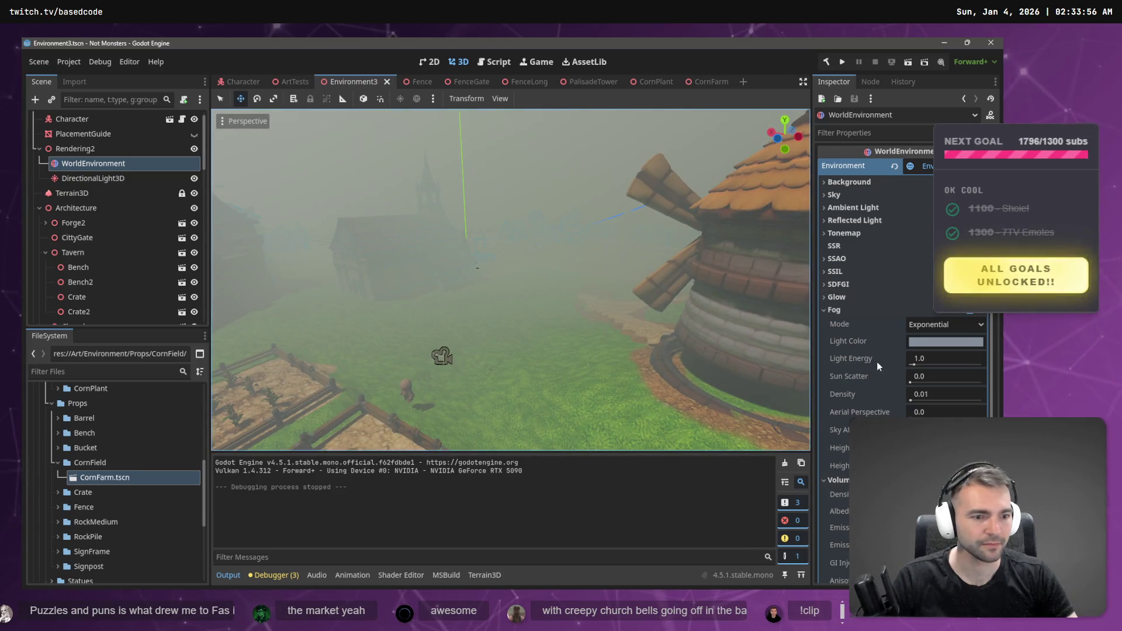
left_click(975, 480)
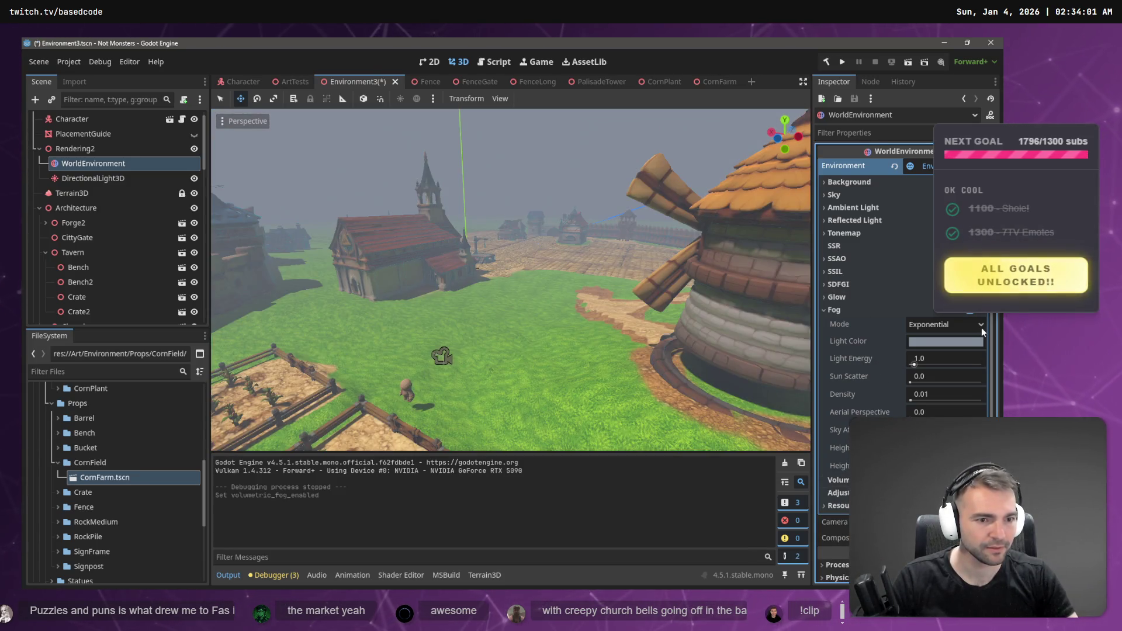
left_click(974, 311)
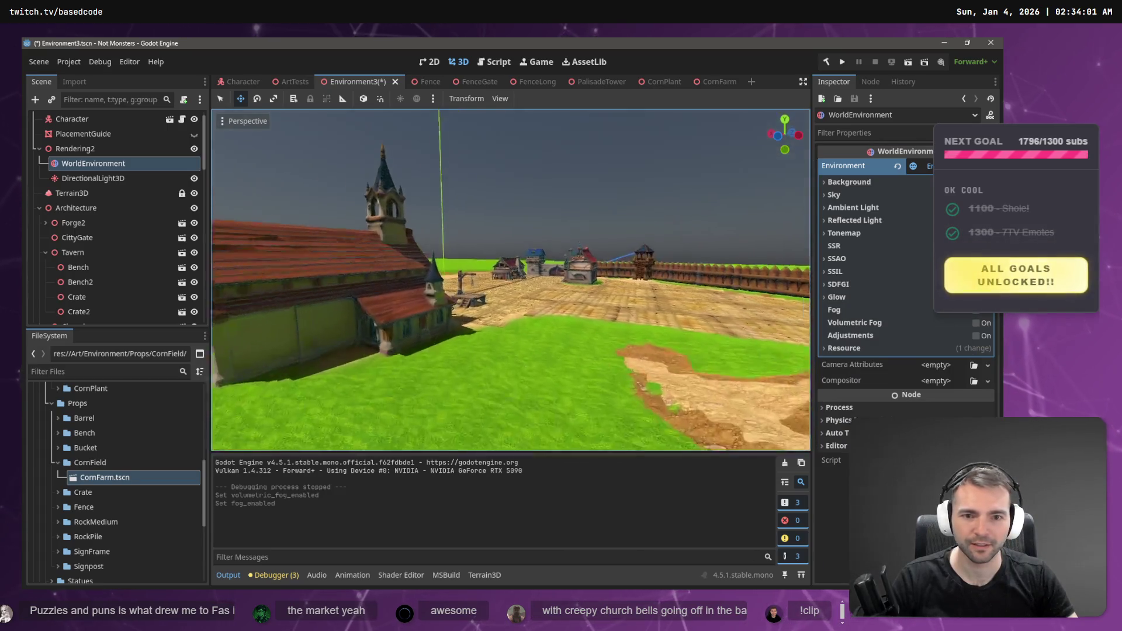
mouse_move(510, 281)
left_mouse_down()
mouse_move(442, 282)
mouse_move(585, 289)
left_mouse_up()
key("ctrl+s")
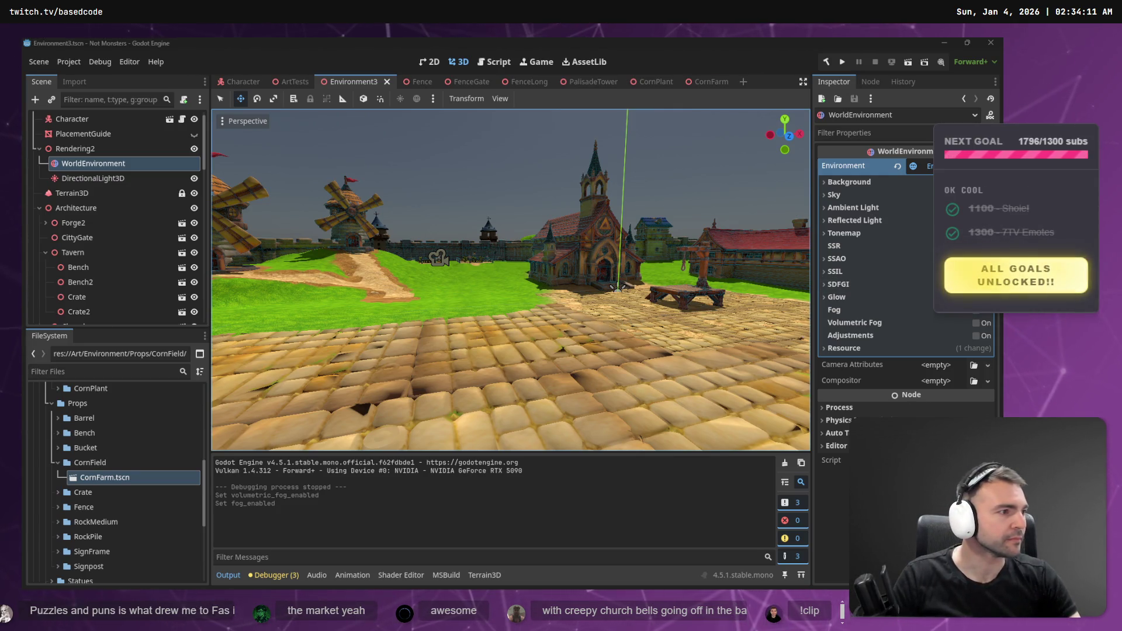
key("alt+Tab")
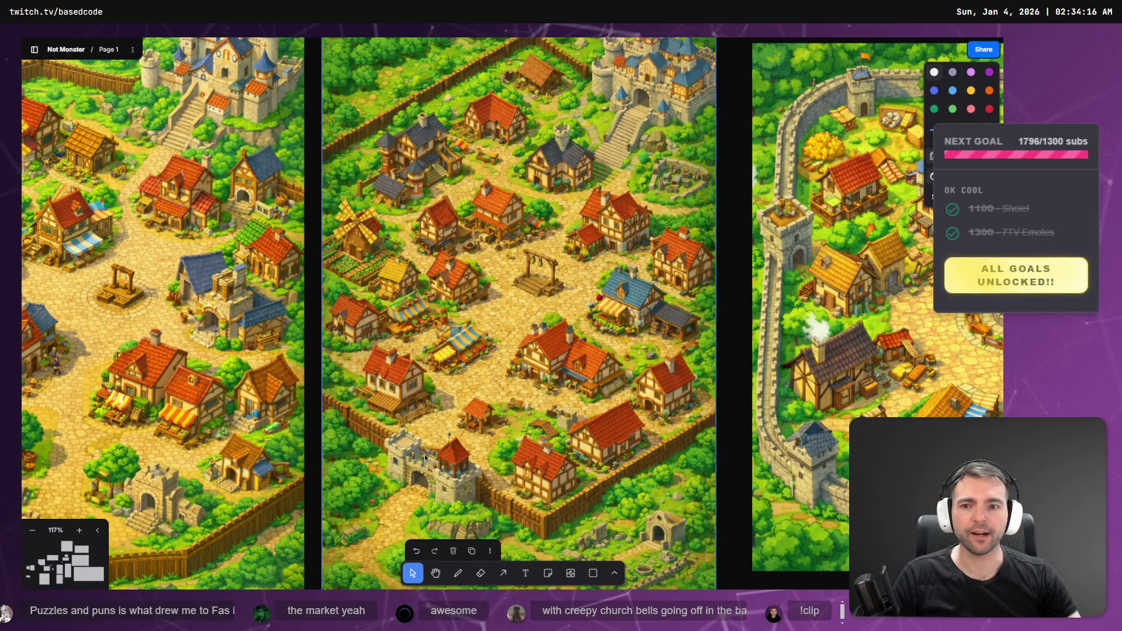
key("alt+Tab")
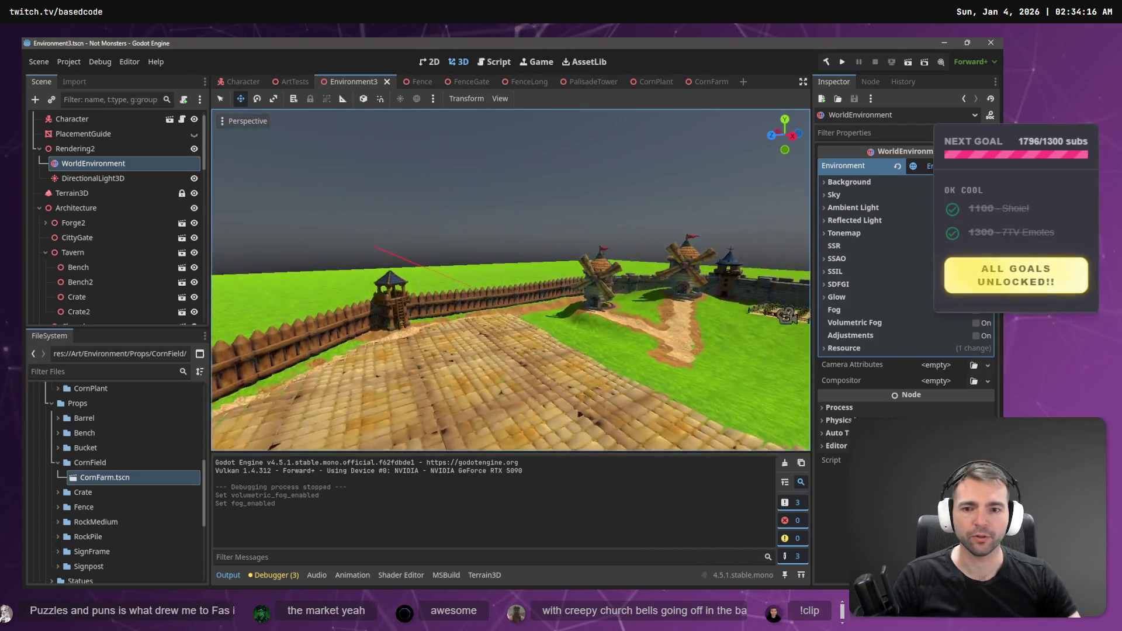
key("w")
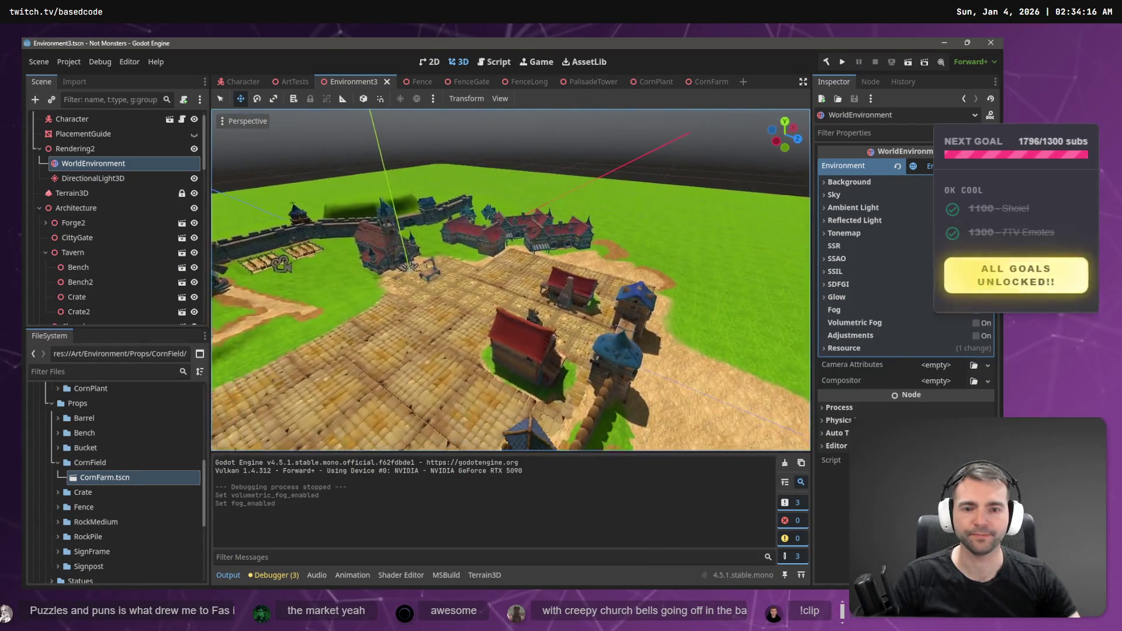
key("s")
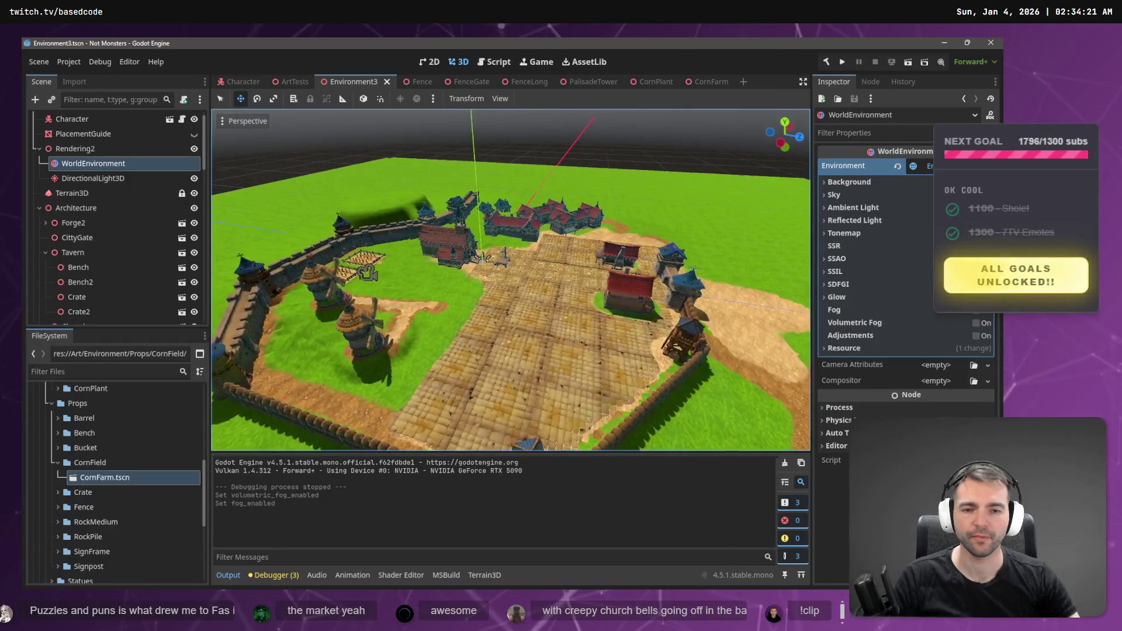
key("w")
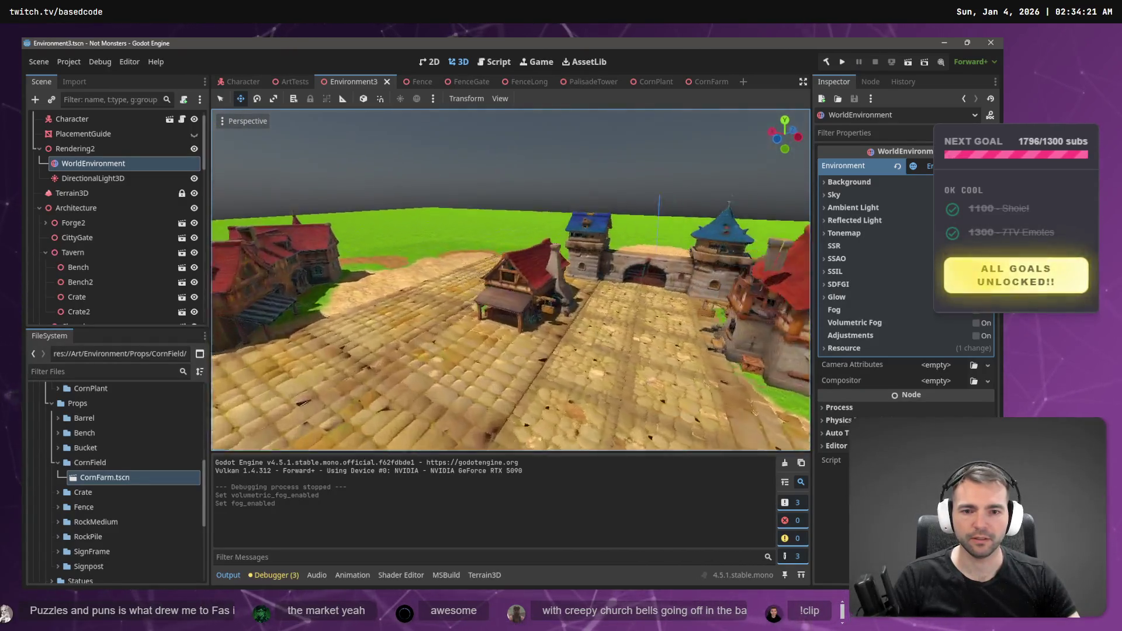
key("w")
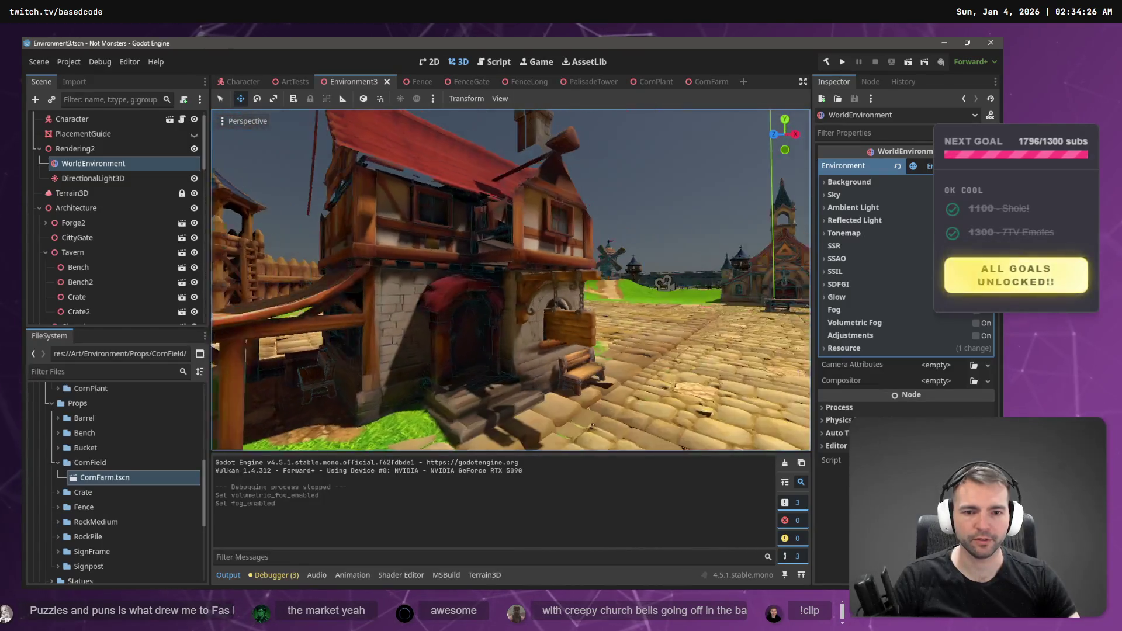
key("a")
key("w")
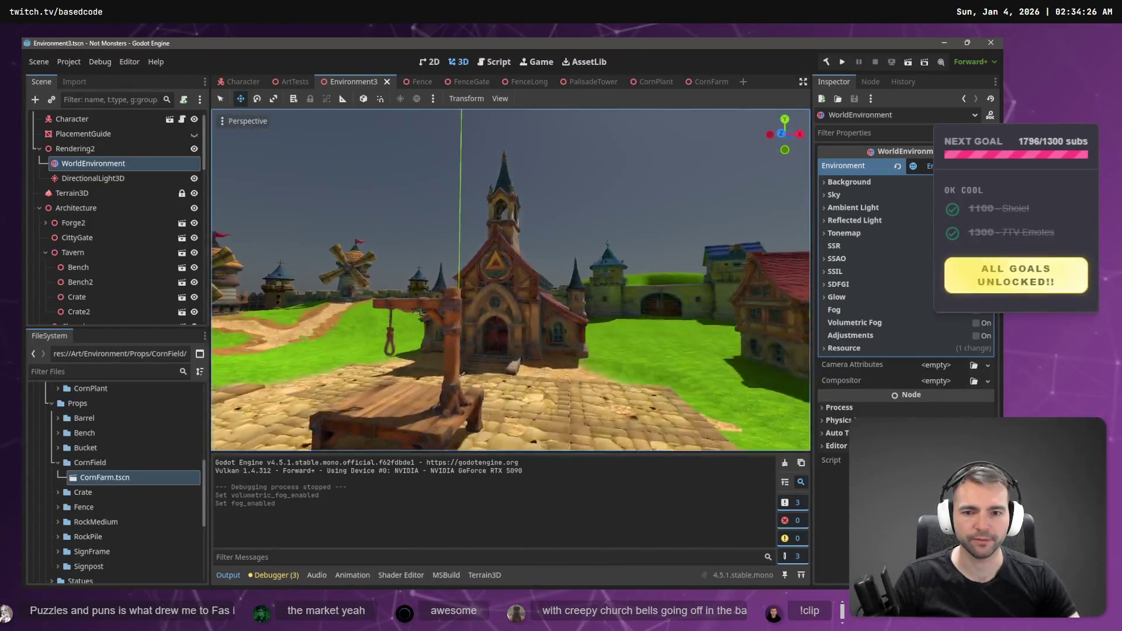
key("w")
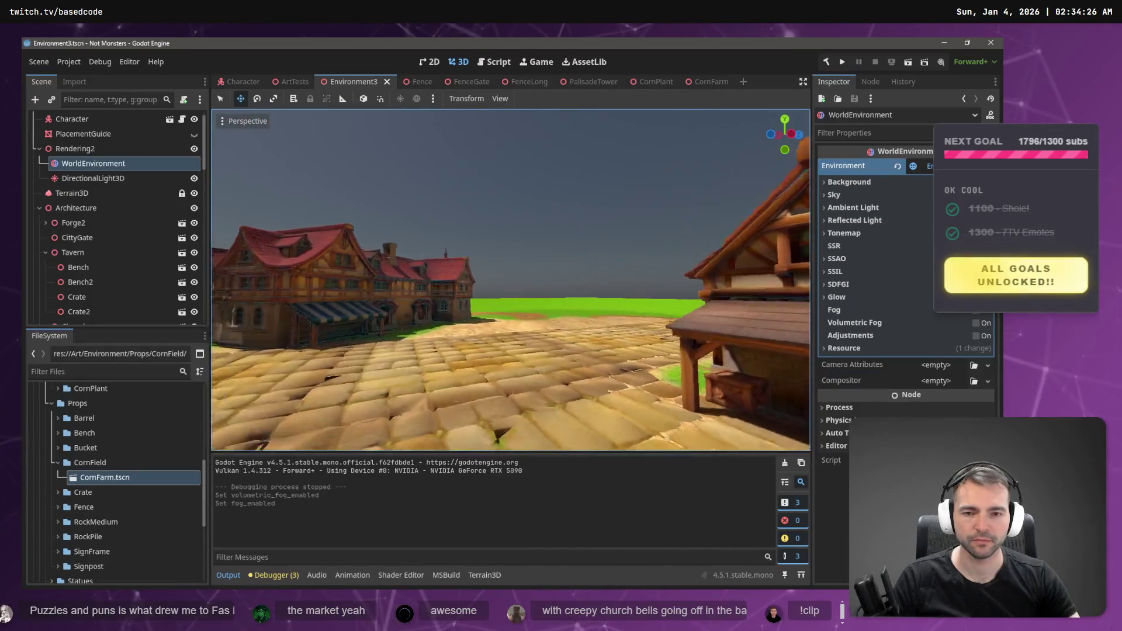
key("s")
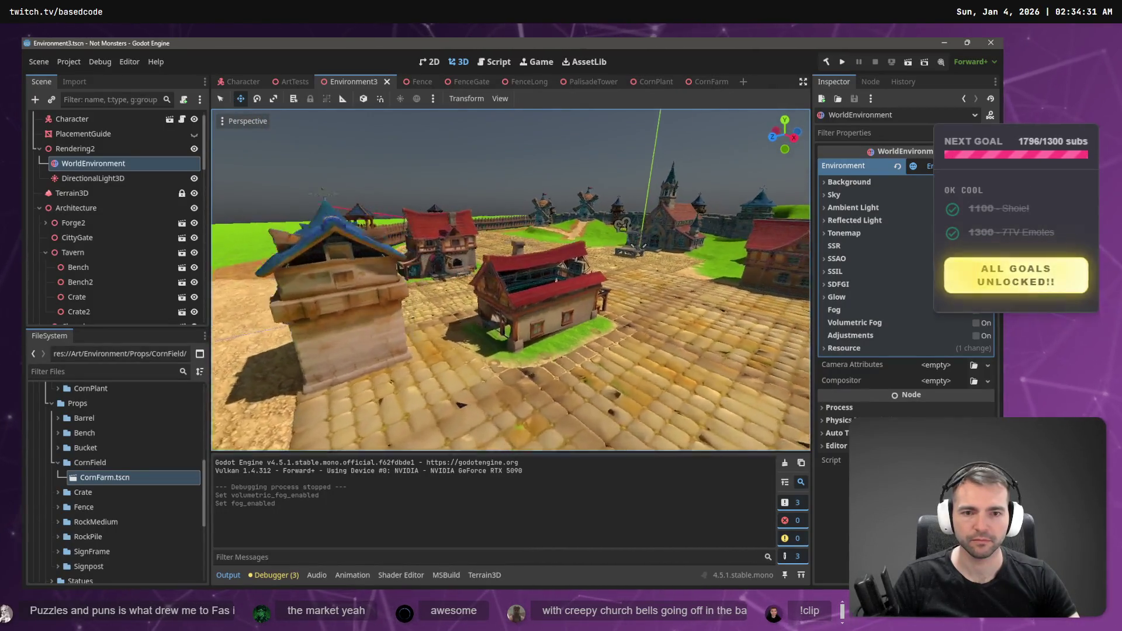
key("w")
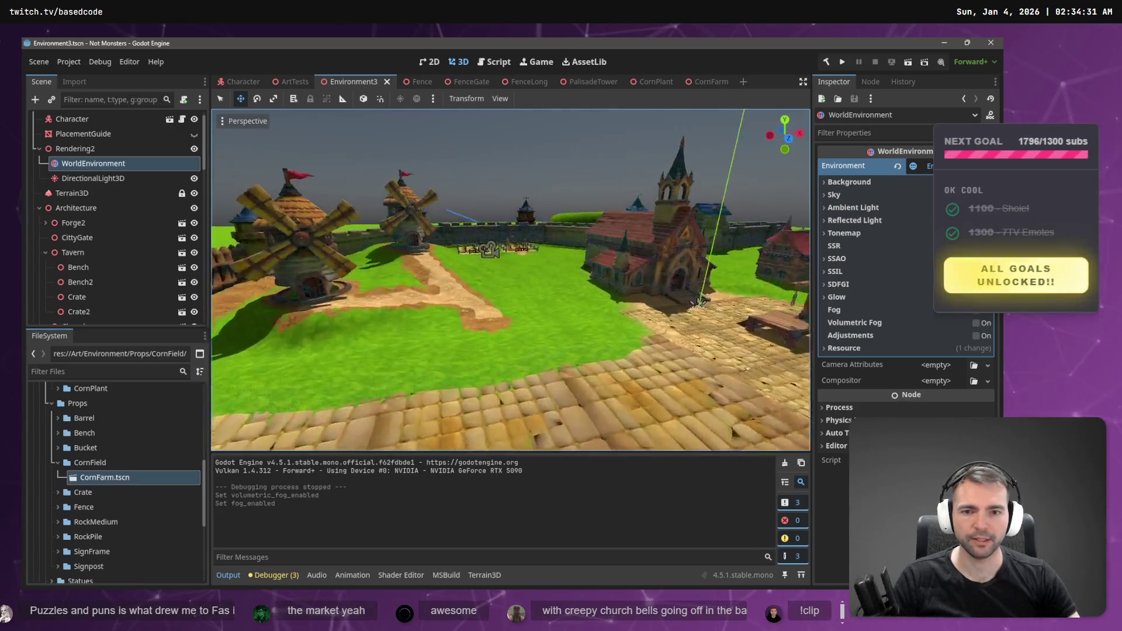
key("w")
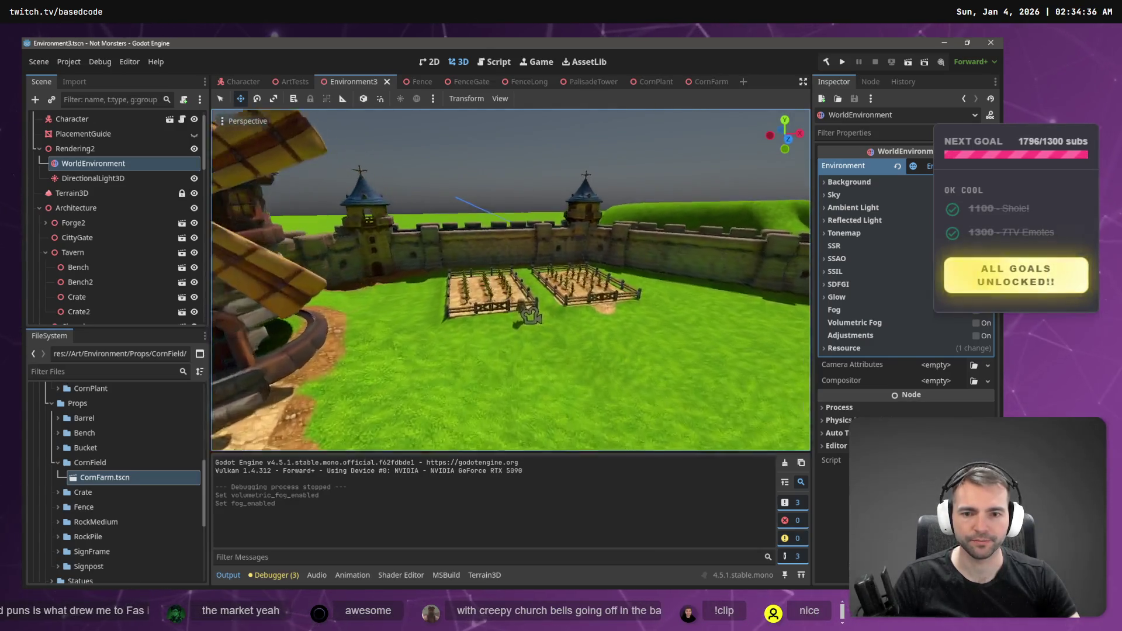
key("w")
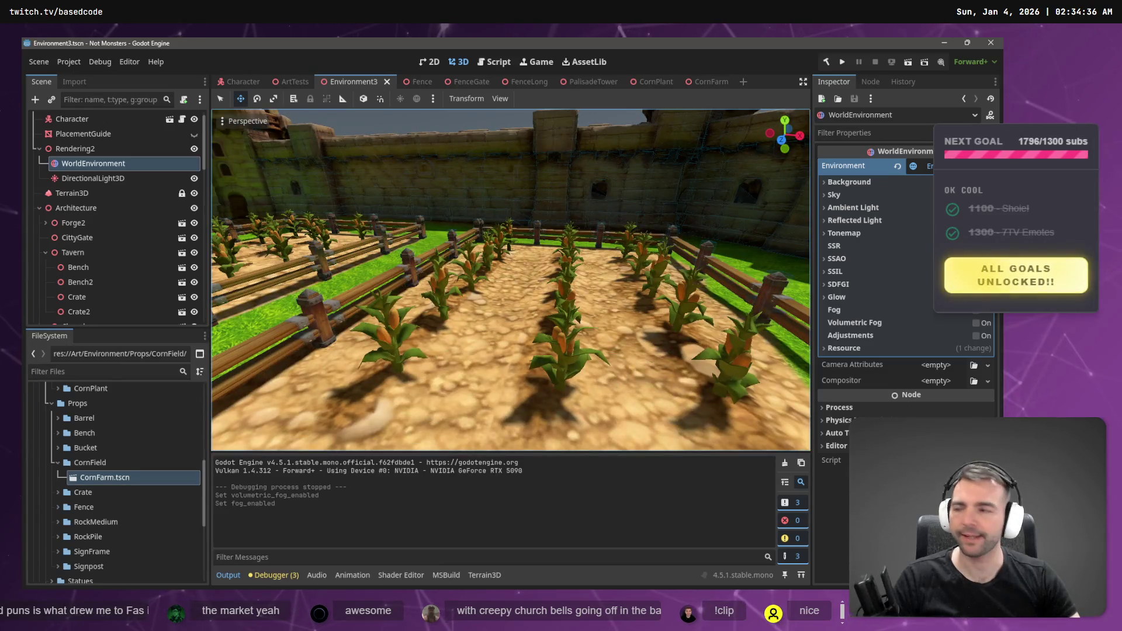
key("a")
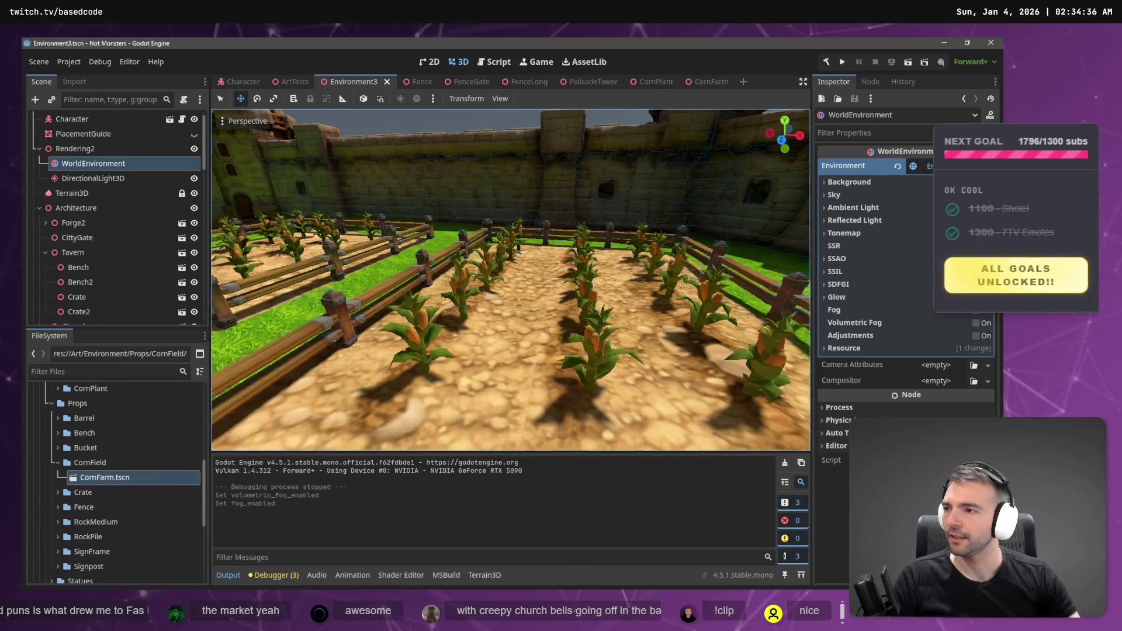
key("s")
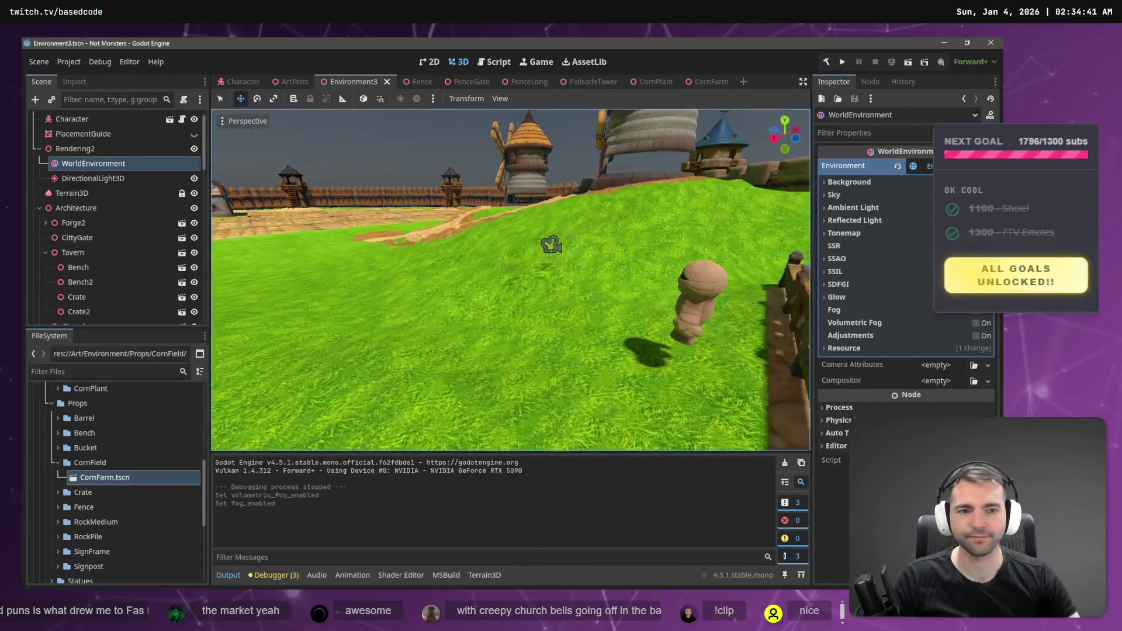
key("s")
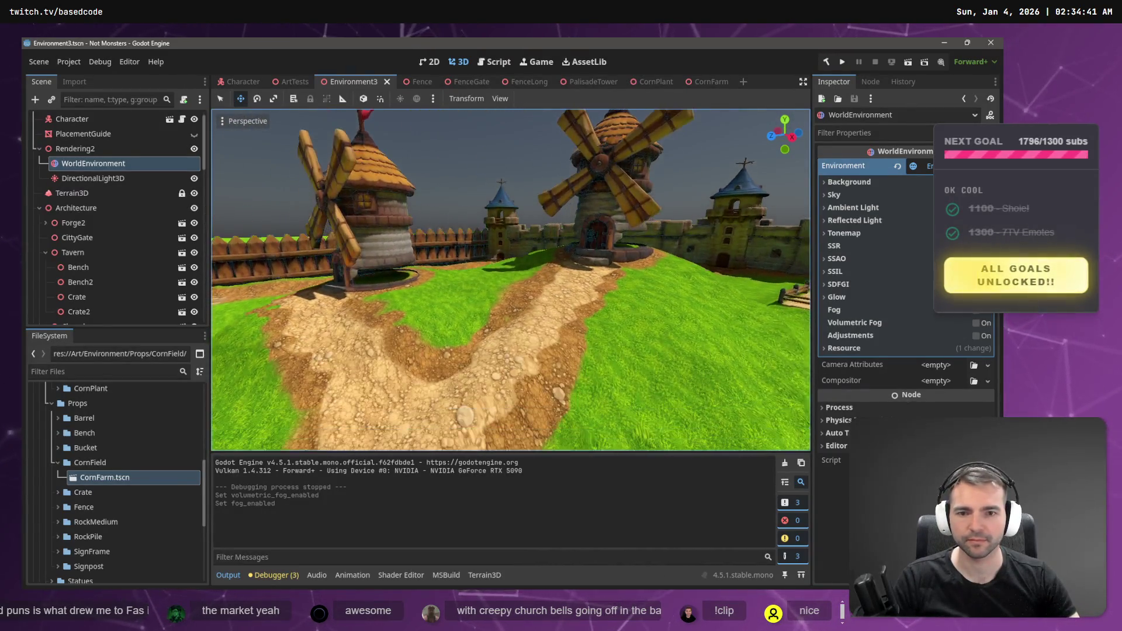
key("w")
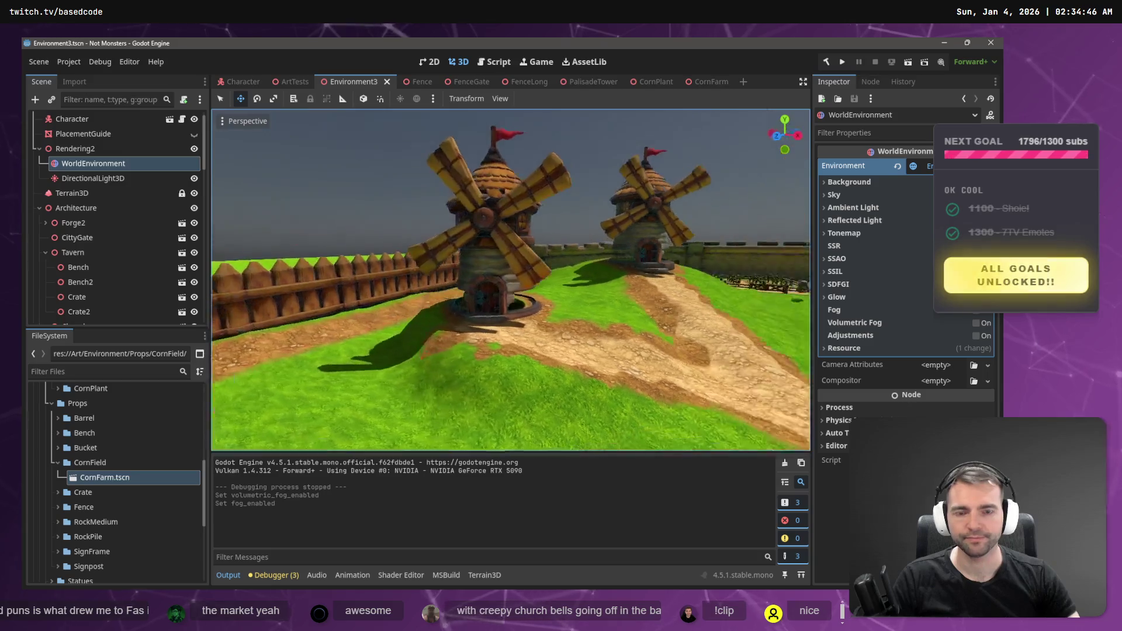
key("w")
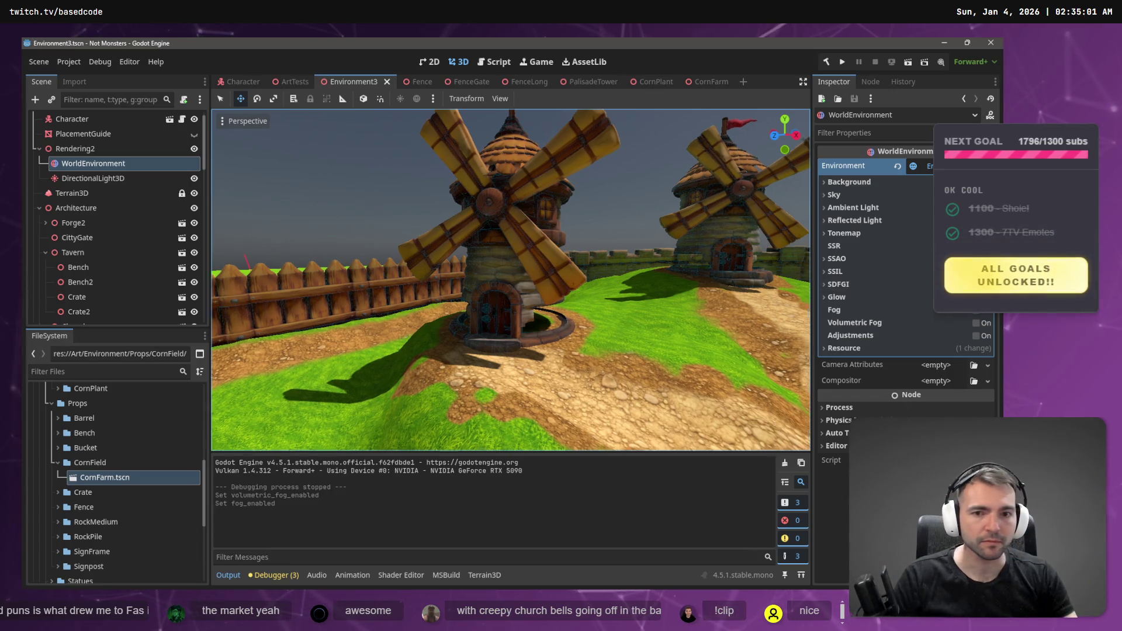
scroll(511, 280, "down", 5)
scroll(512, 281, "up", 5)
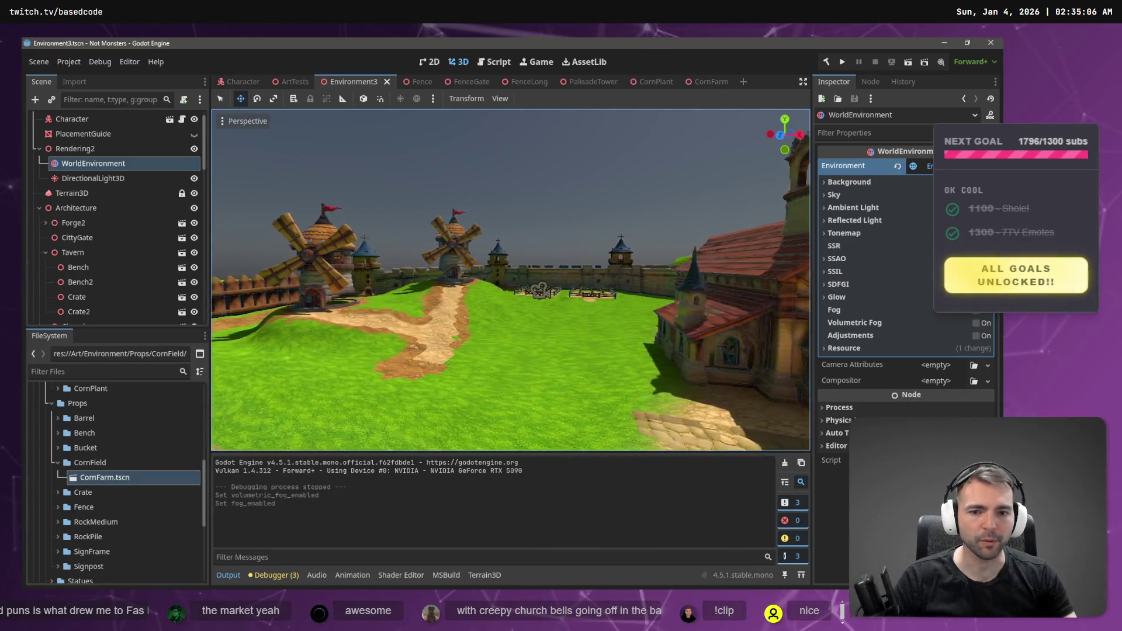
key("w")
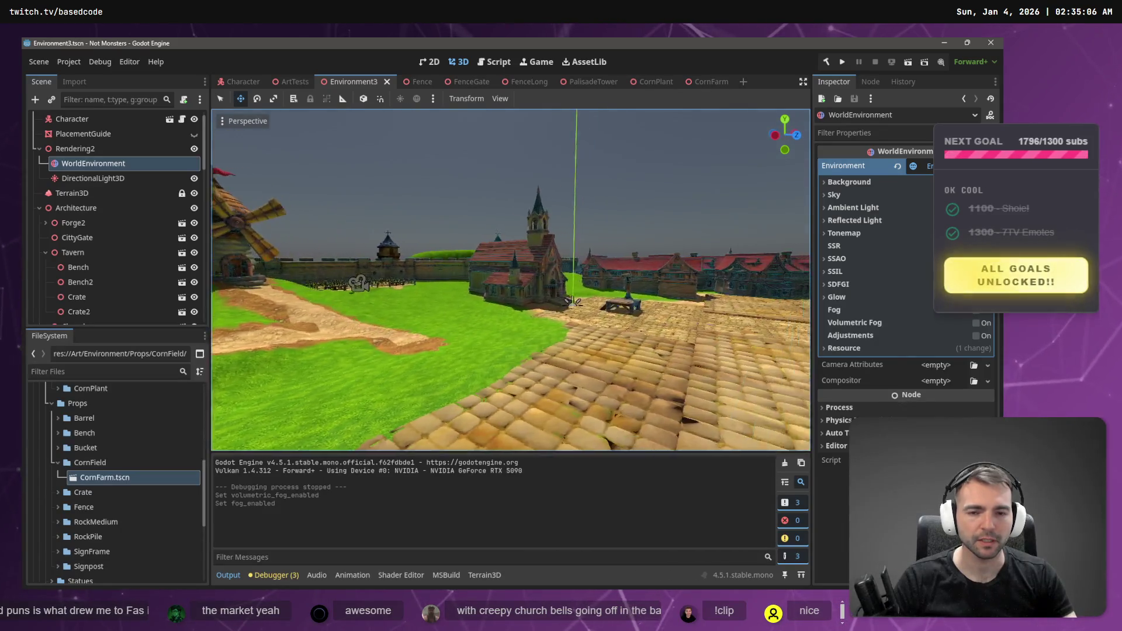
key("w")
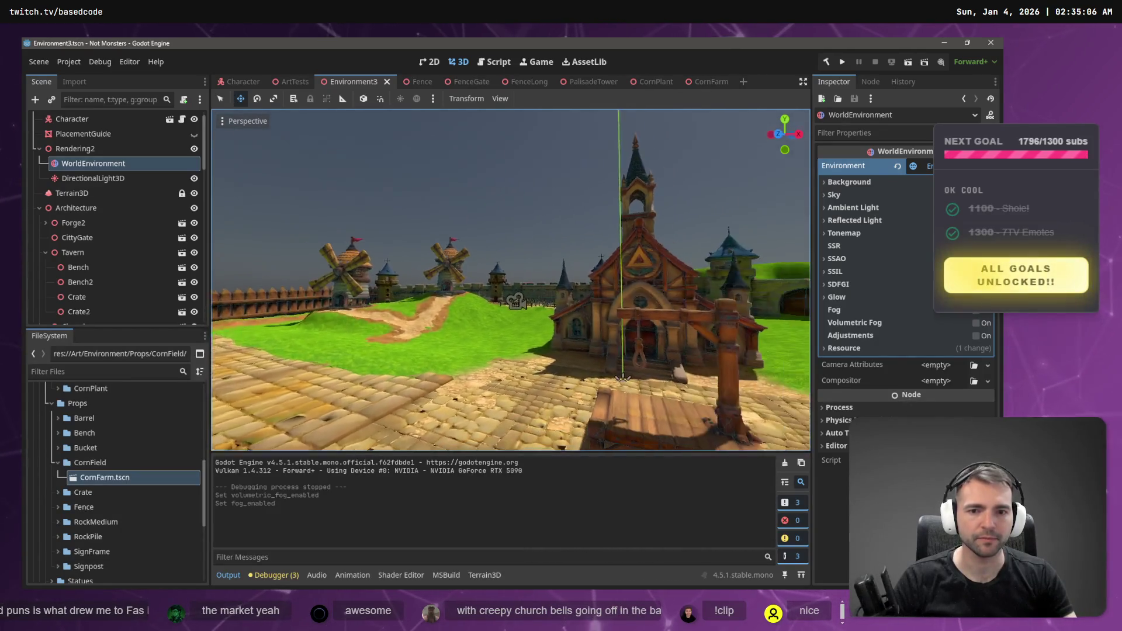
key("w")
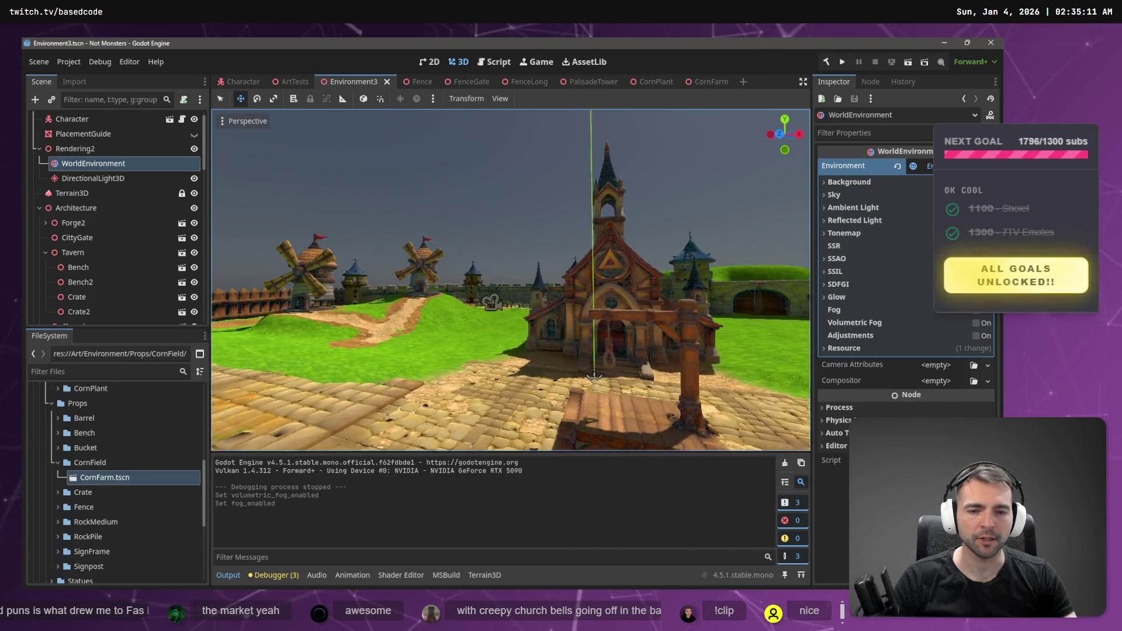
key("w")
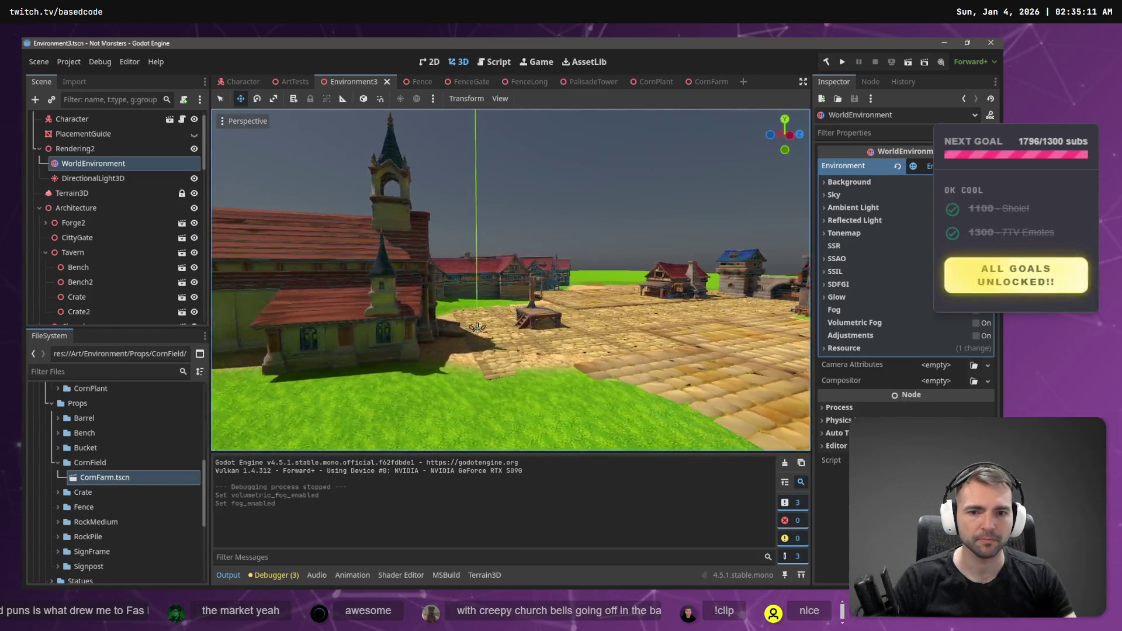
key("w")
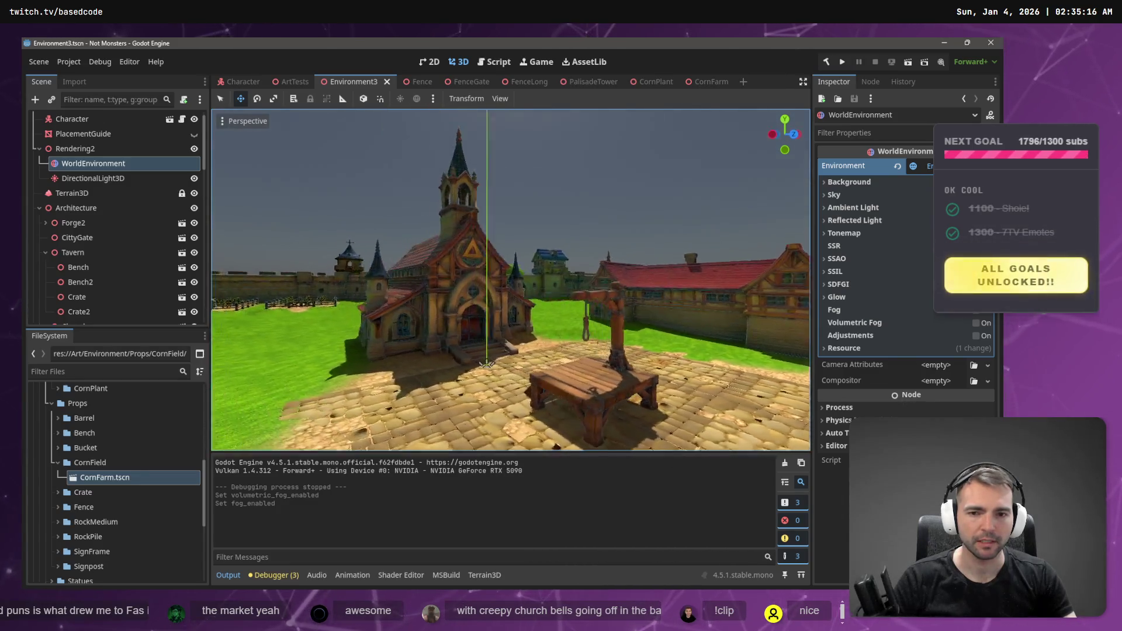
left_click(471, 231)
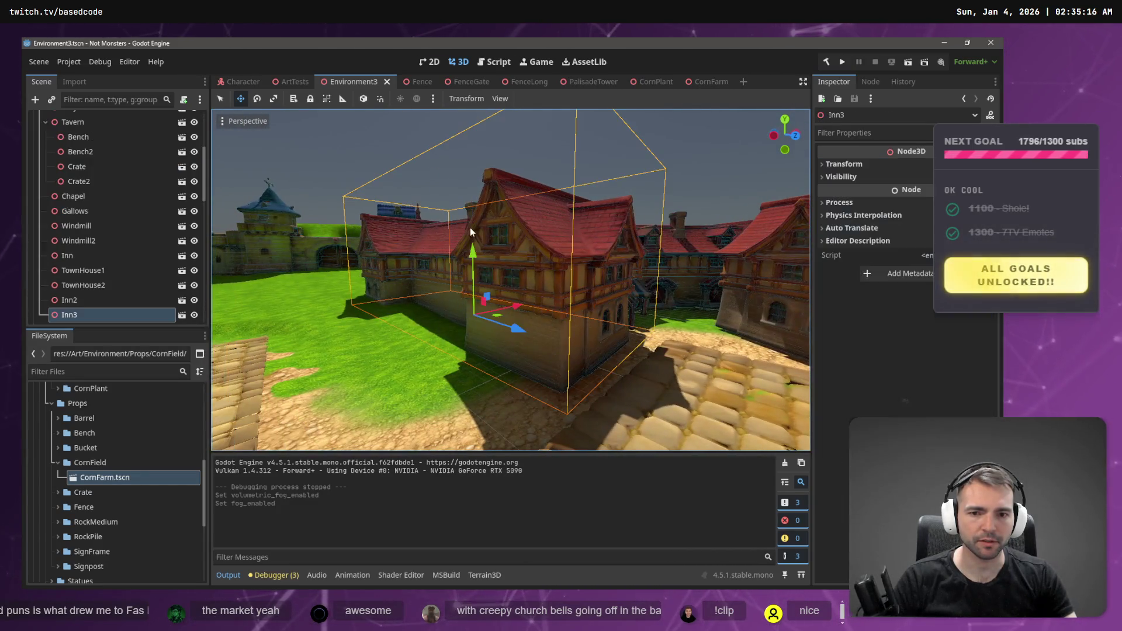
Rotate Inn3 90 degrees about its vertical axis with the rotate gizmo.
key("e")
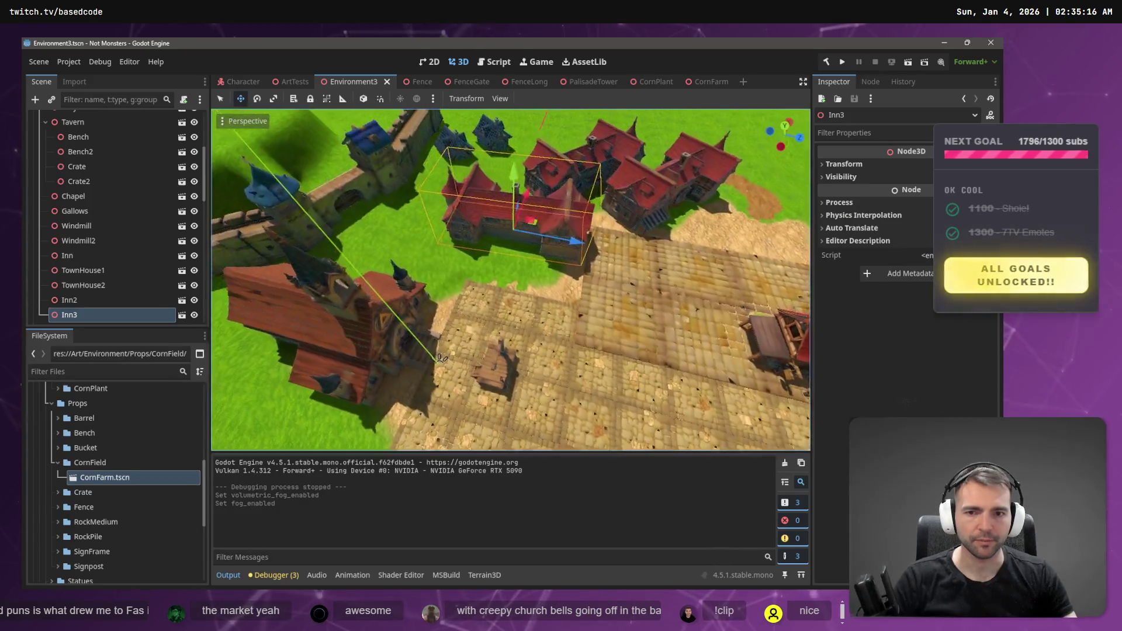
key("a")
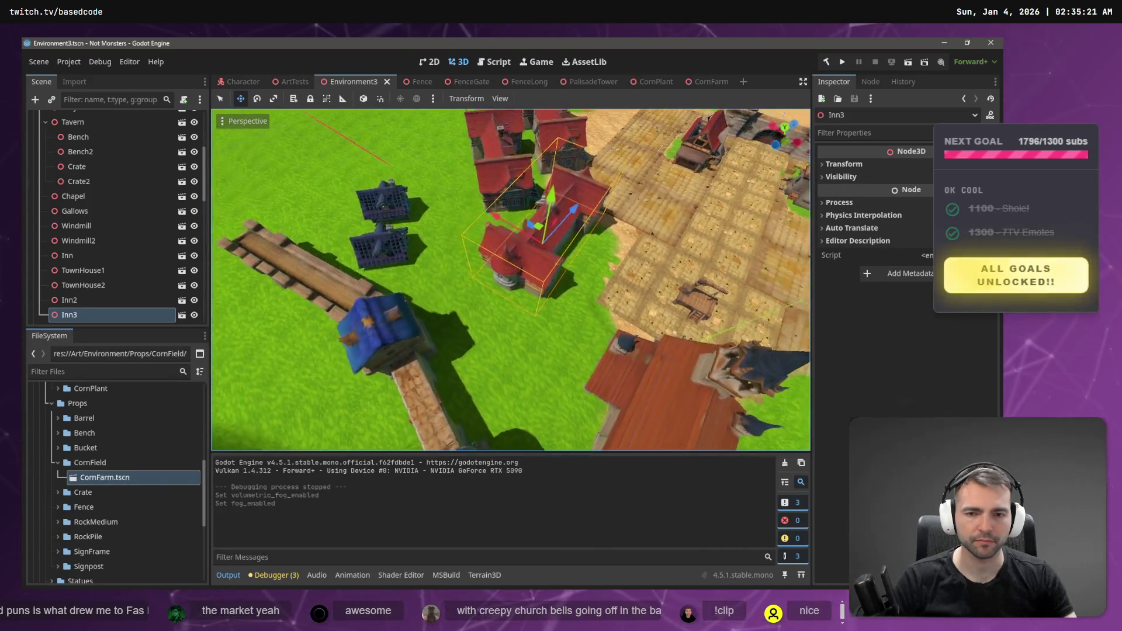
left_click_drag(546, 295, 718, 226)
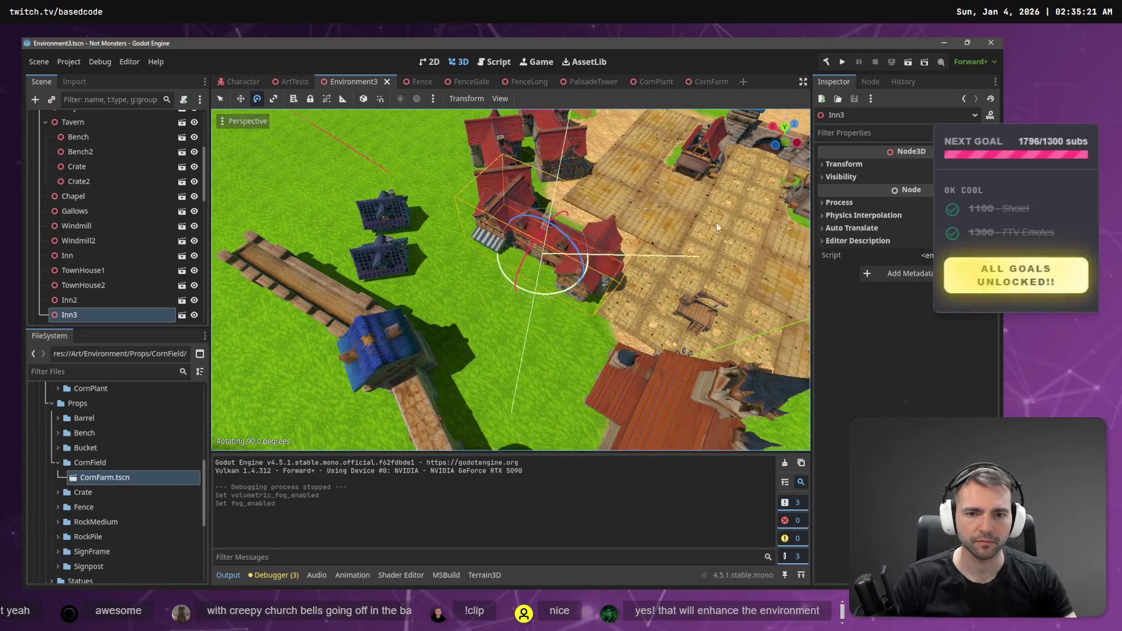
left_click_drag(647, 38, 602, 37)
key("w")
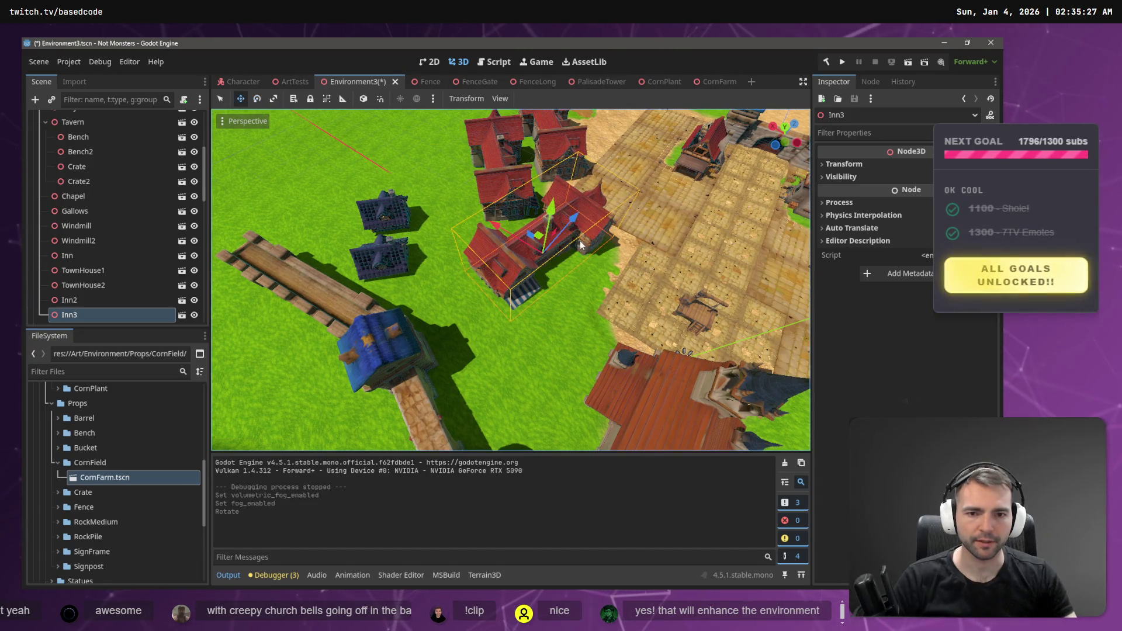
left_click_drag(551, 294, 548, 293)
Move Inn3 up-left across the grass to its new spot among the houses.
key("w")
scroll(549, 231, "down", 4)
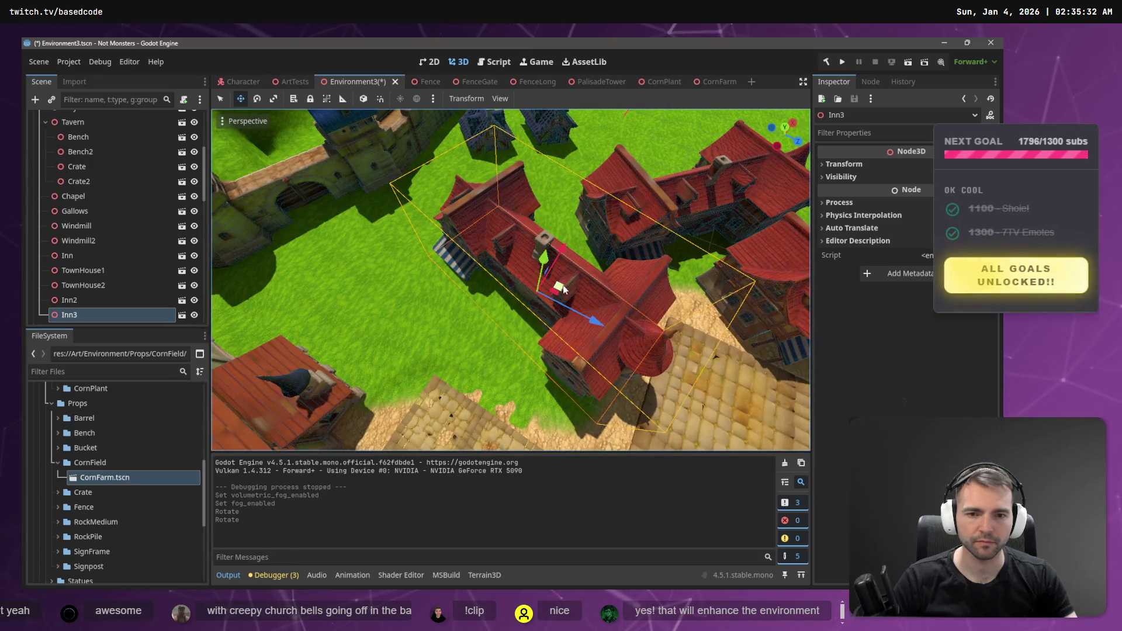
mouse_move(562, 285)
left_mouse_down()
mouse_move(519, 257)
mouse_move(514, 275)
mouse_move(564, 228)
left_mouse_up()
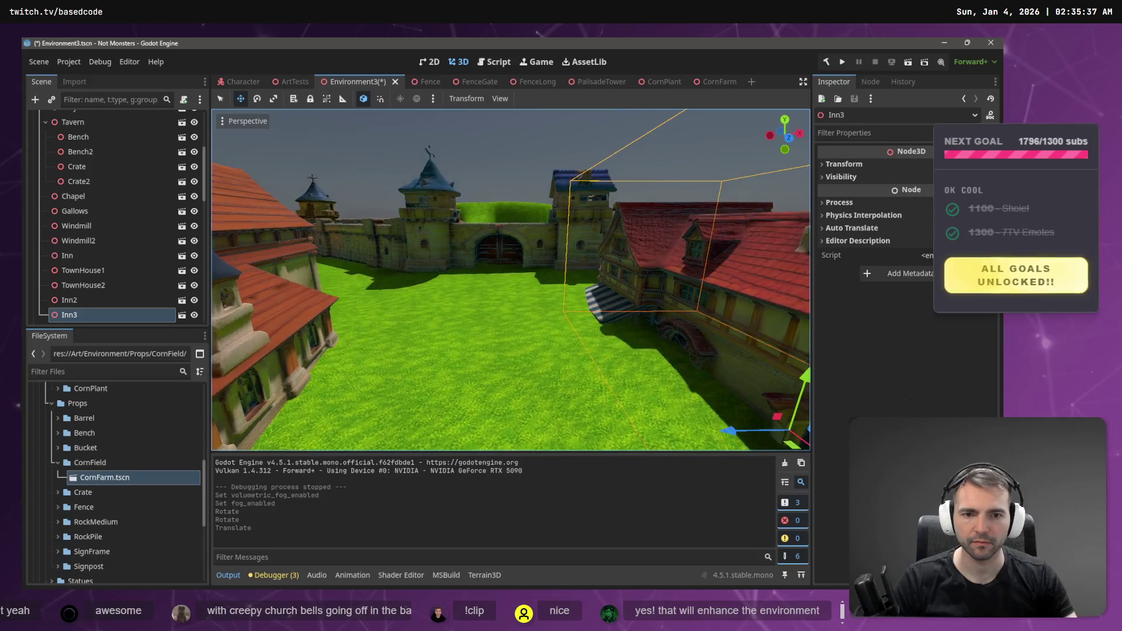
mouse_move(611, 272)
left_mouse_down()
mouse_move(500, 322)
mouse_move(549, 231)
mouse_move(523, 194)
mouse_move(491, 204)
left_mouse_up()
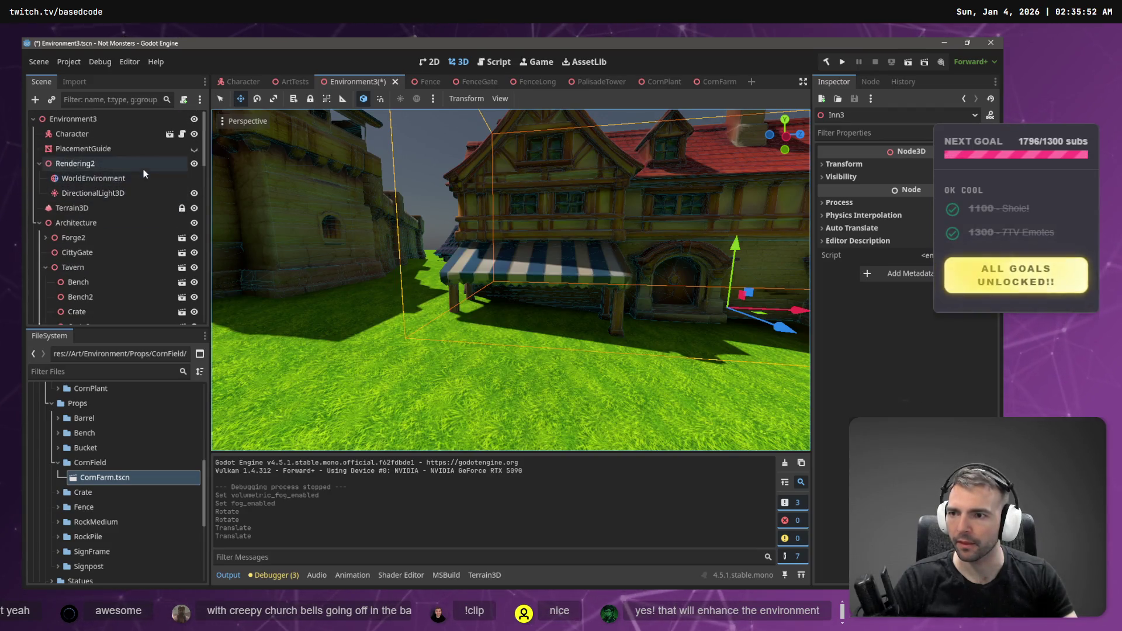
Select Terrain3D, save Environment3 with Ctrl+S, and run the game with F5.
left_click(92, 208)
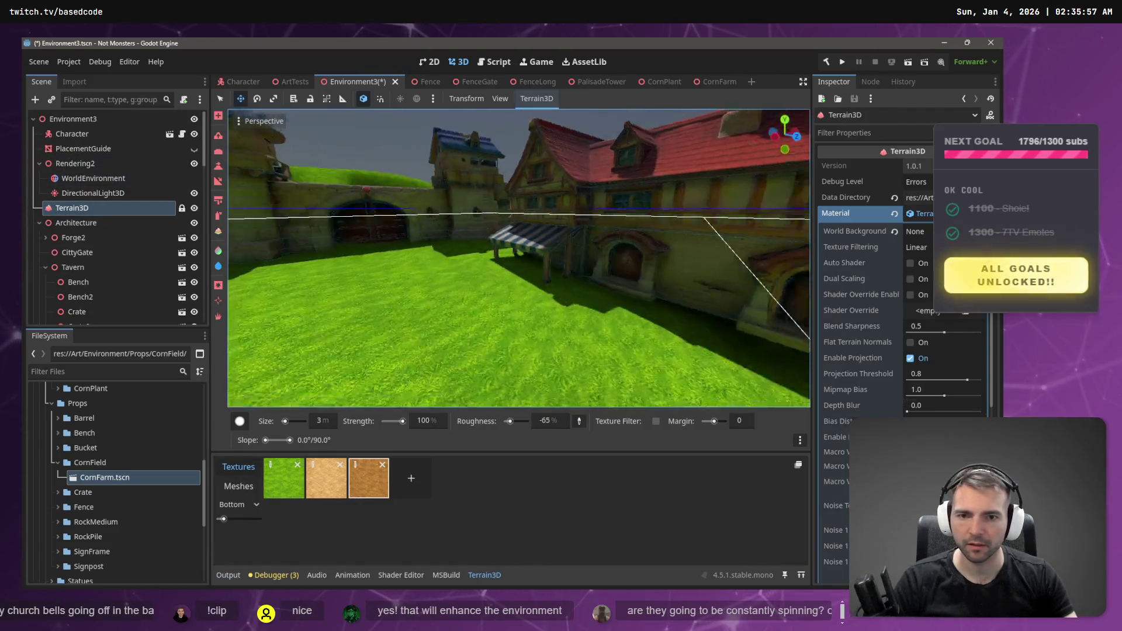
mouse_move(518, 257)
left_mouse_down()
mouse_move(500, 257)
mouse_move(500, 327)
mouse_move(666, 239)
mouse_move(640, 265)
mouse_move(460, 280)
left_mouse_up()
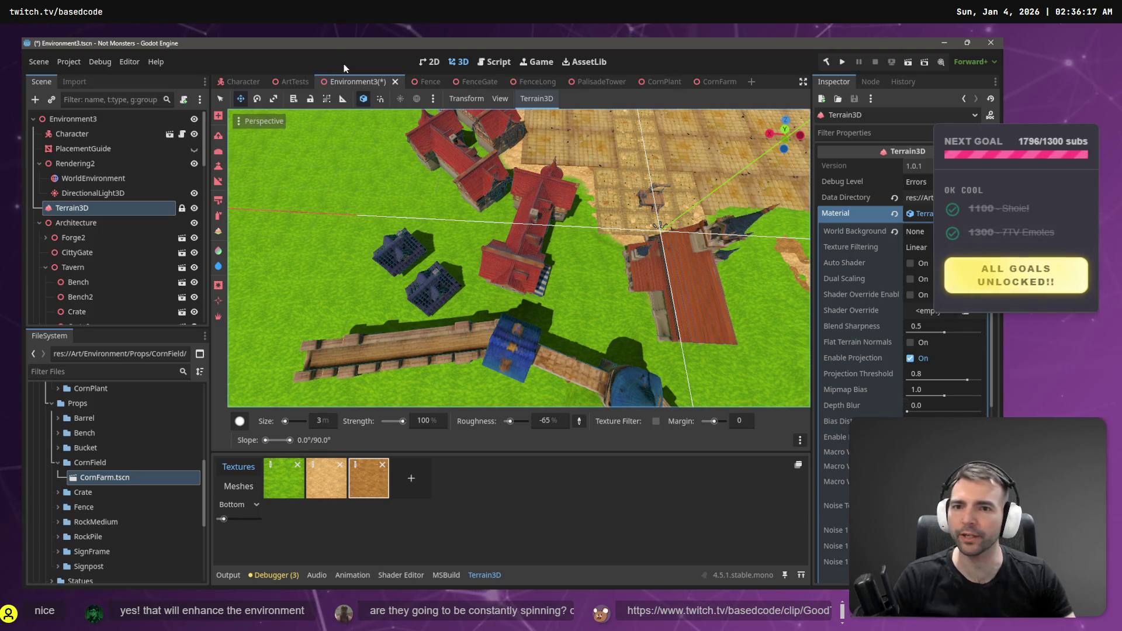
key("ctrl+s")
key("F5")
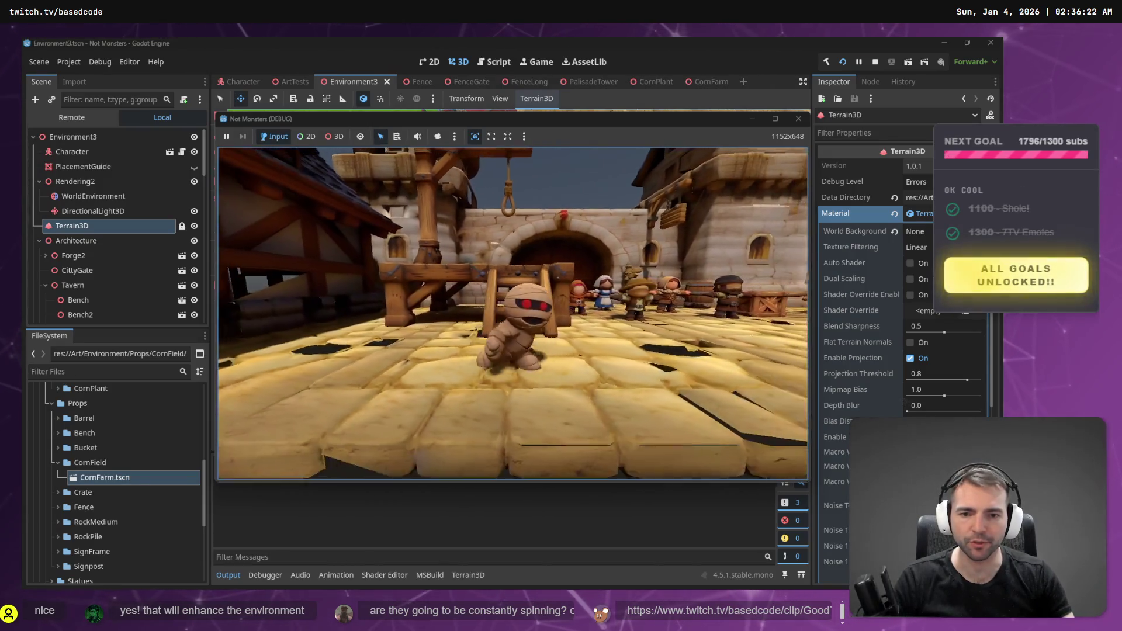
Walk the mummy around the plaza past the gallows and castle wall, then stop the game.
key("w")
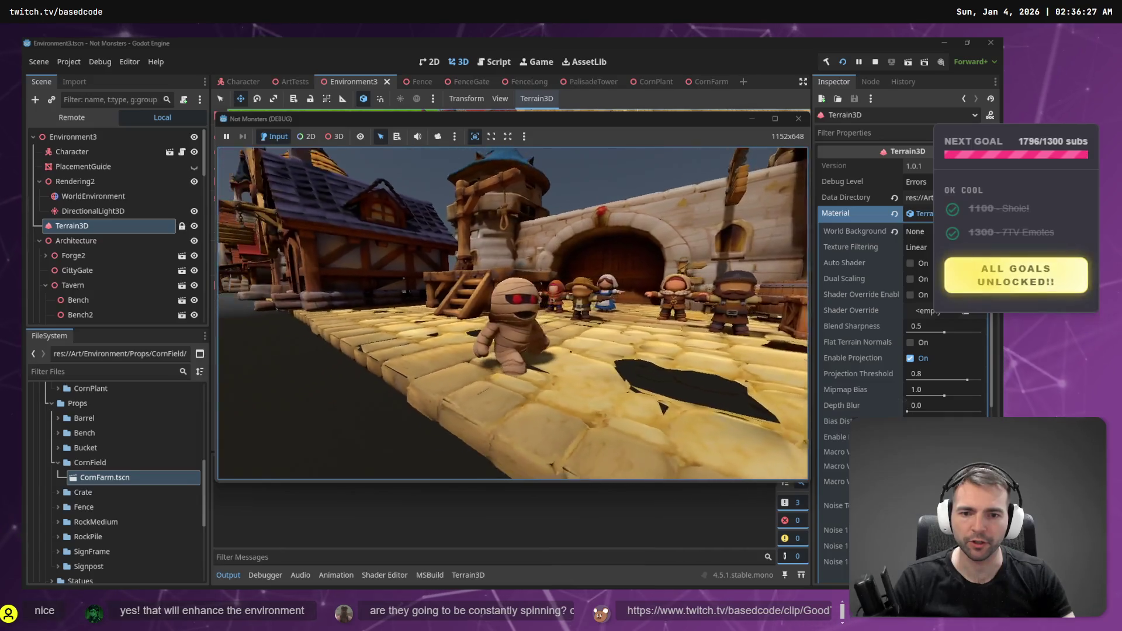
key("w")
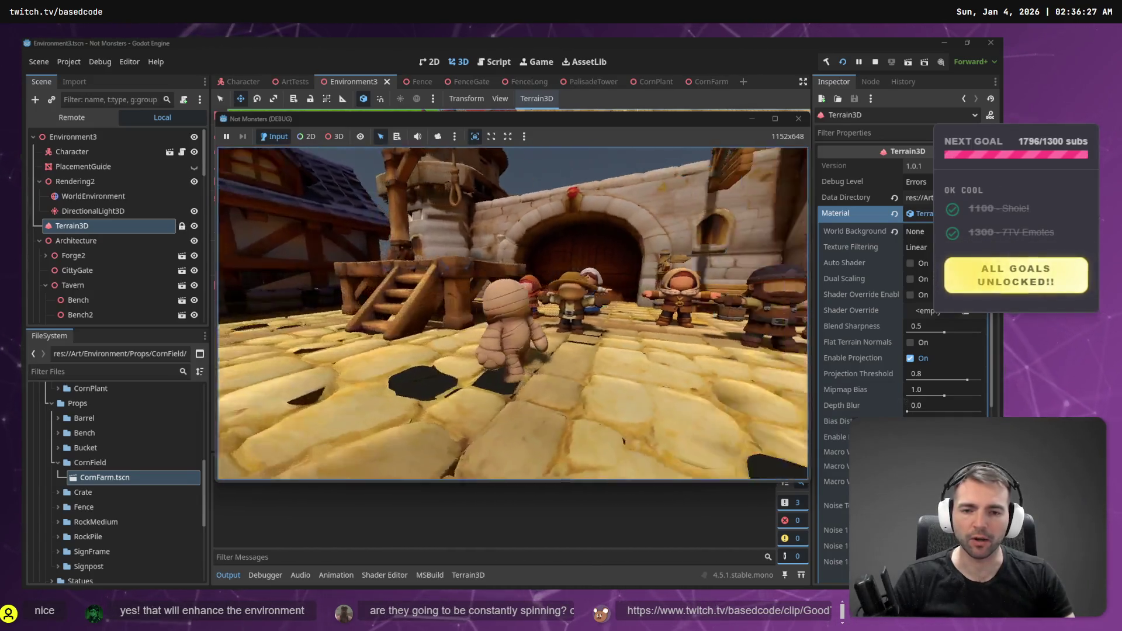
key("s")
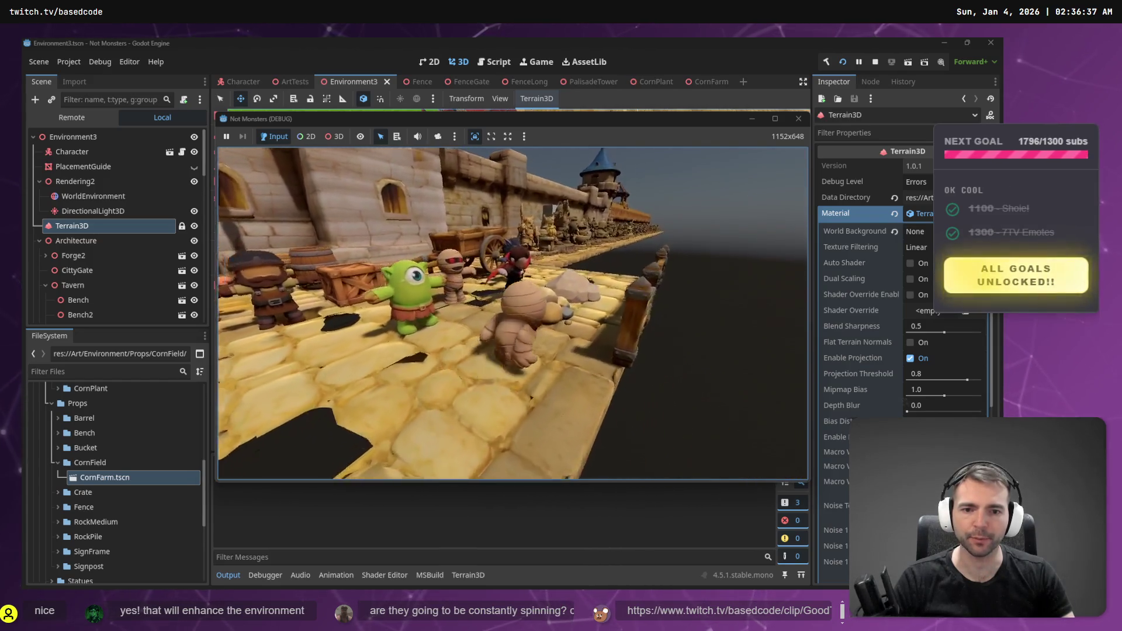
key("s")
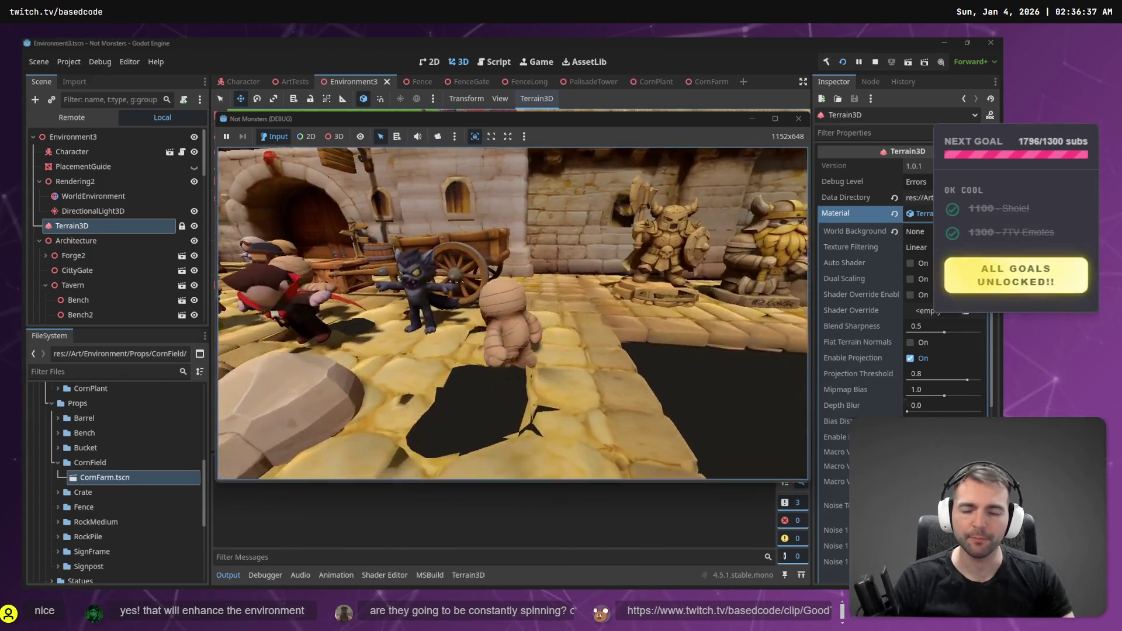
key("s")
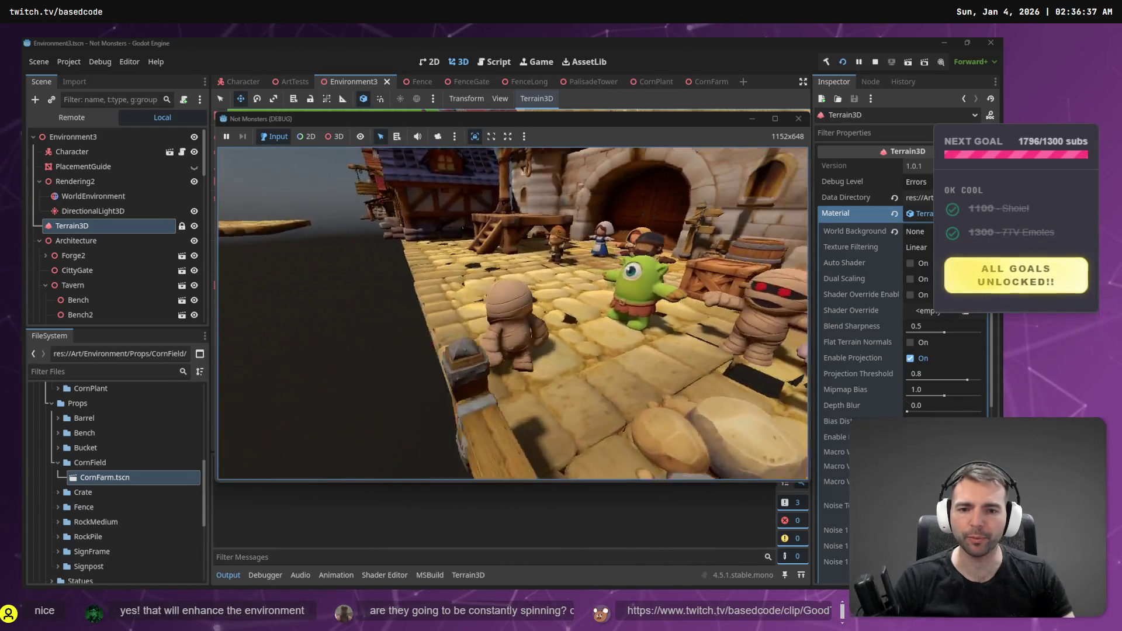
key("s")
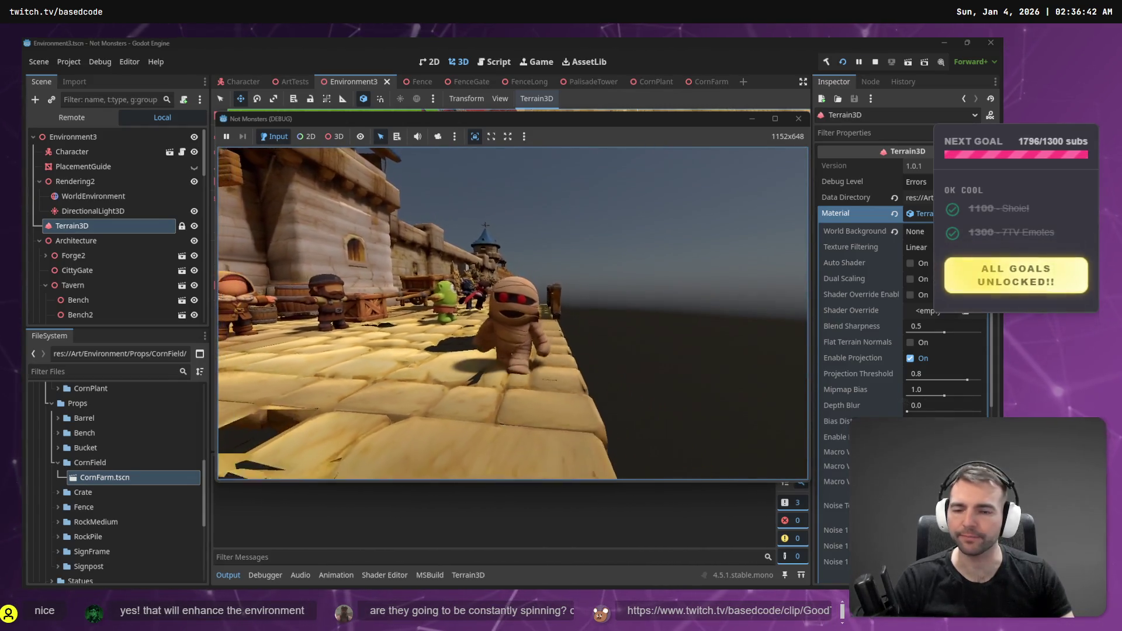
key("s")
key("w")
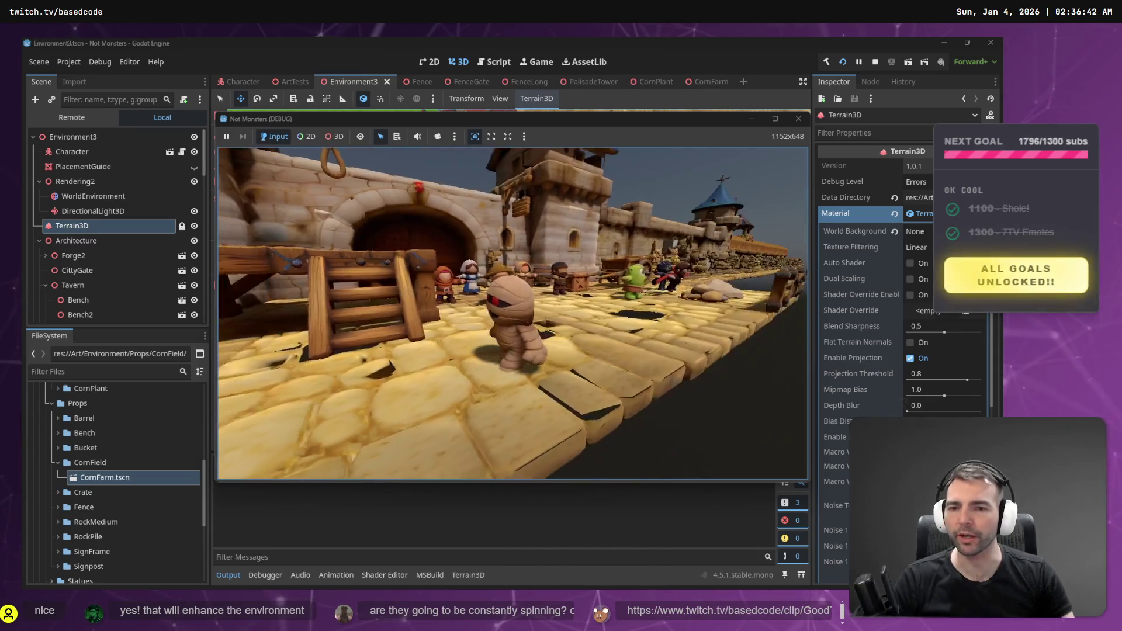
key("s")
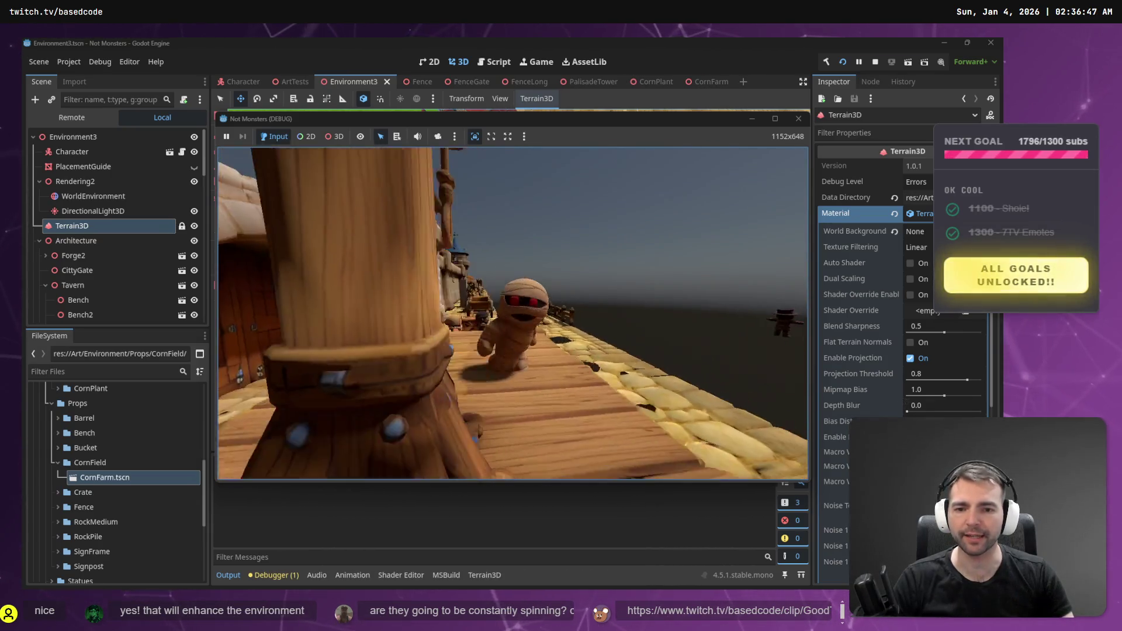
key("w")
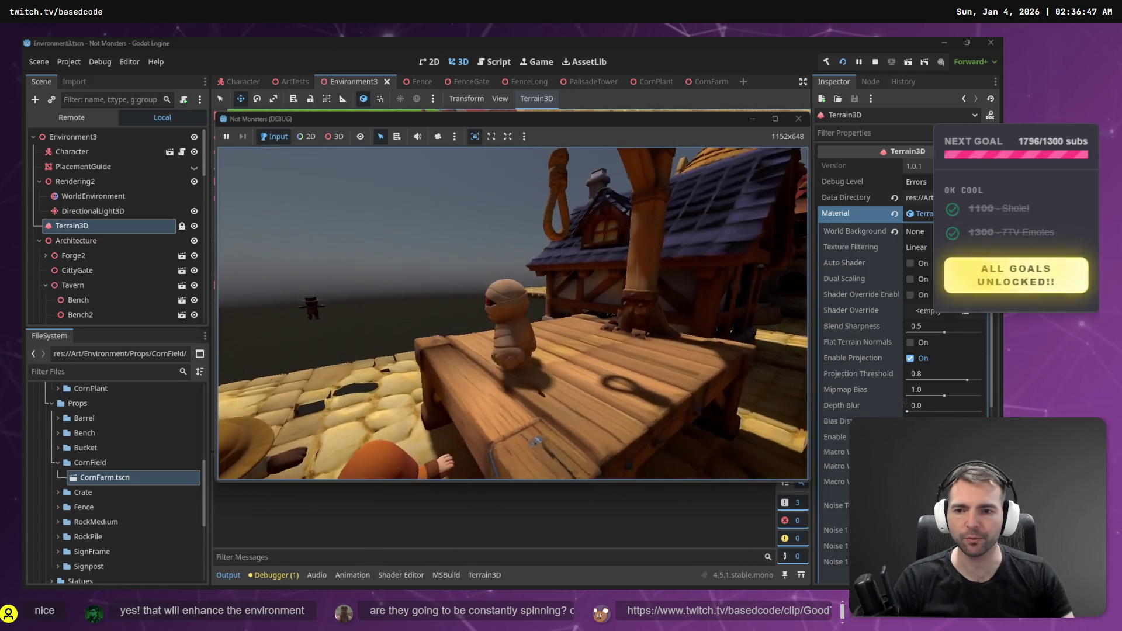
key("w")
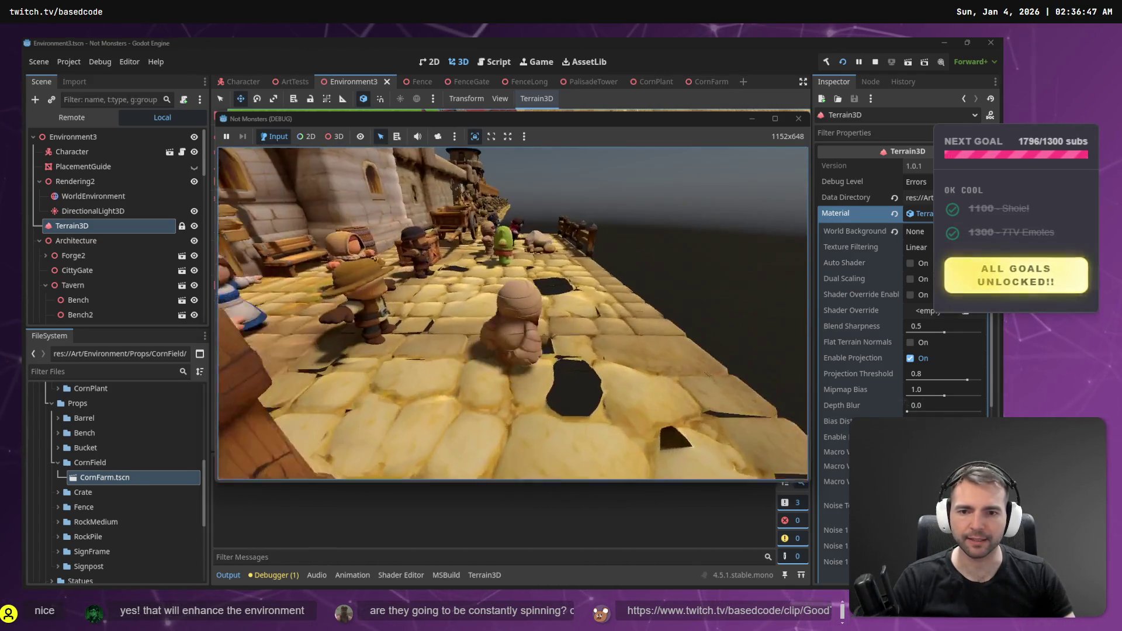
key("F8")
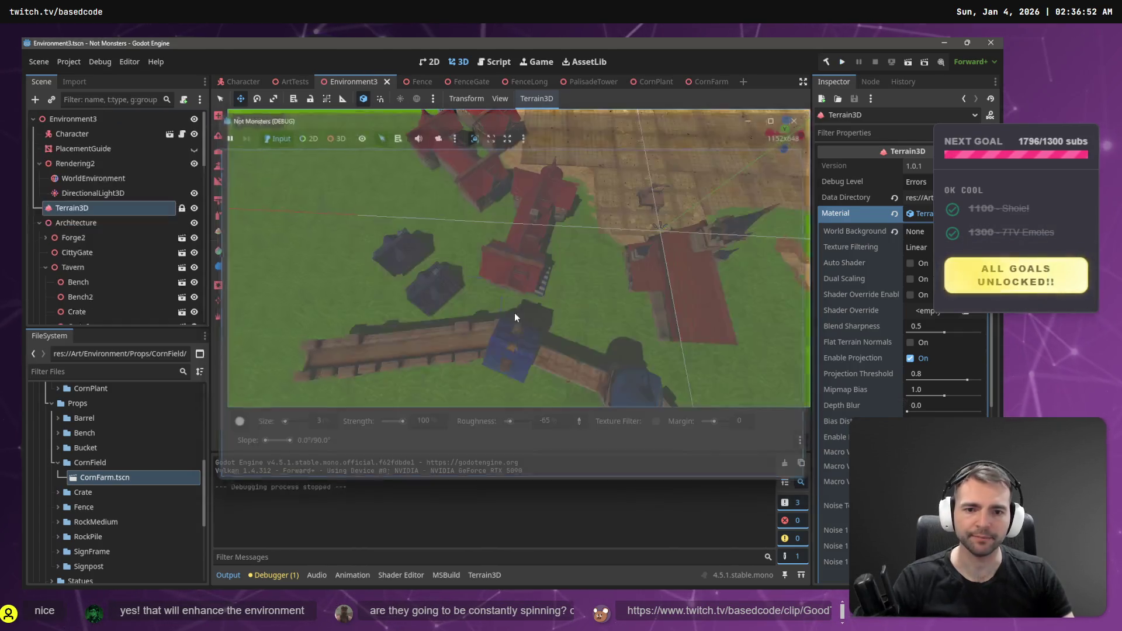
In ArtTests, select the Plaguedoctor and drag it along Z toward the castle gate.
left_click(296, 81)
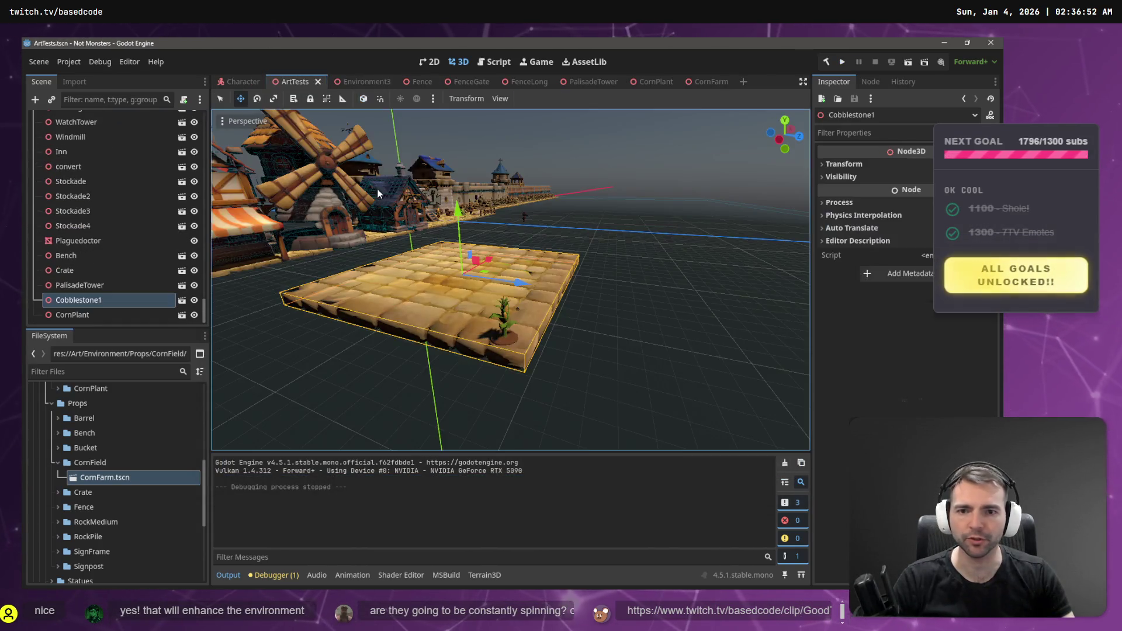
left_click(524, 216)
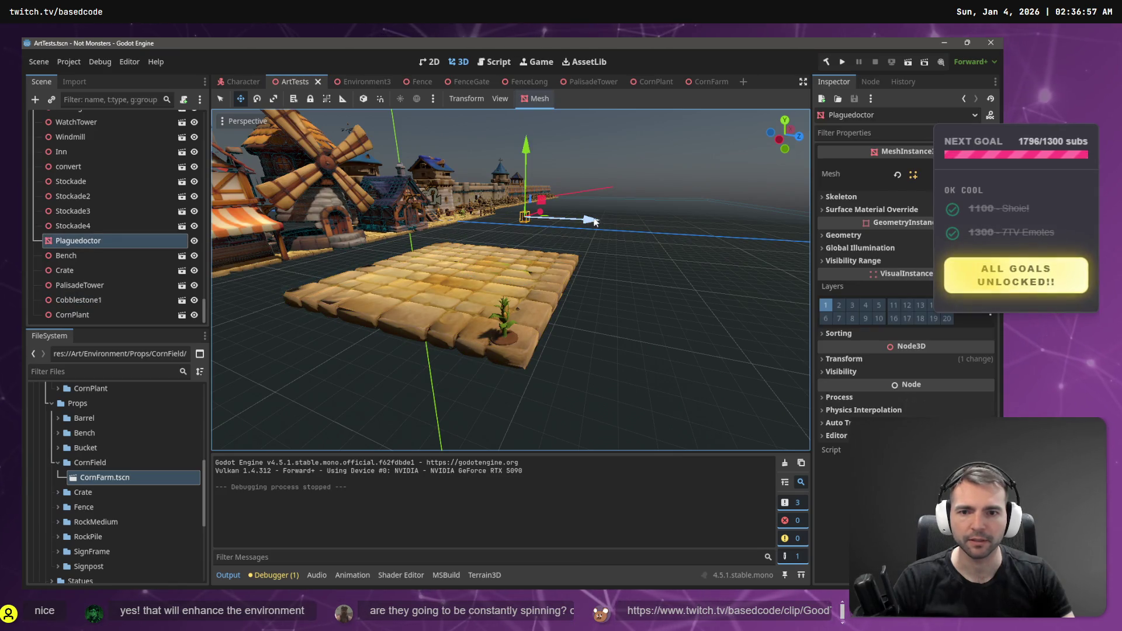
key("w")
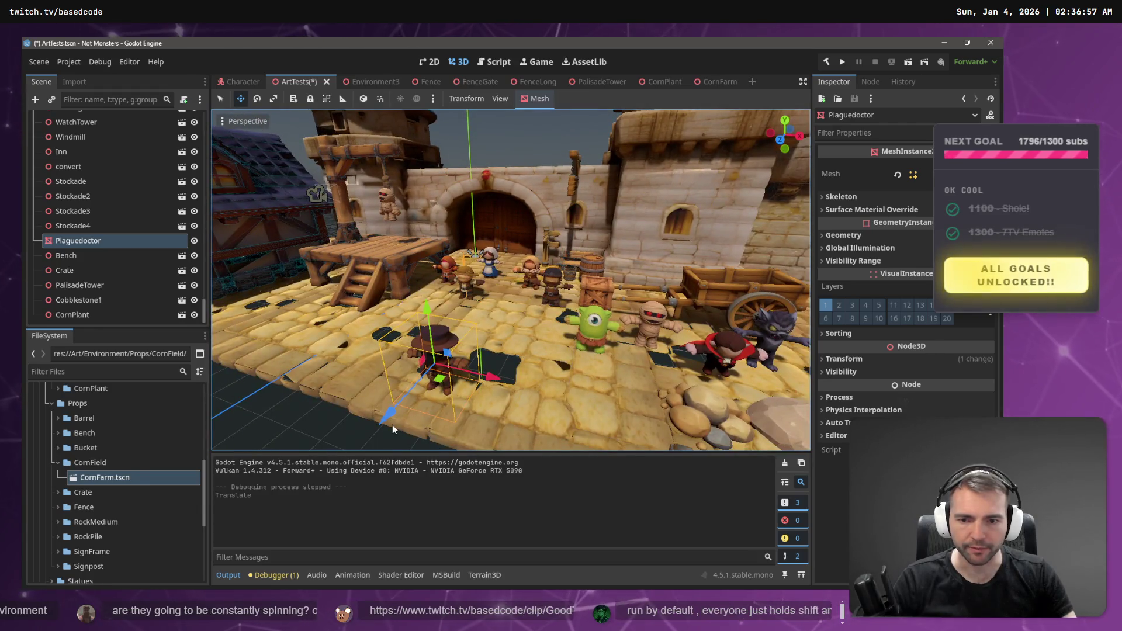
left_click_drag(388, 418, 485, 327)
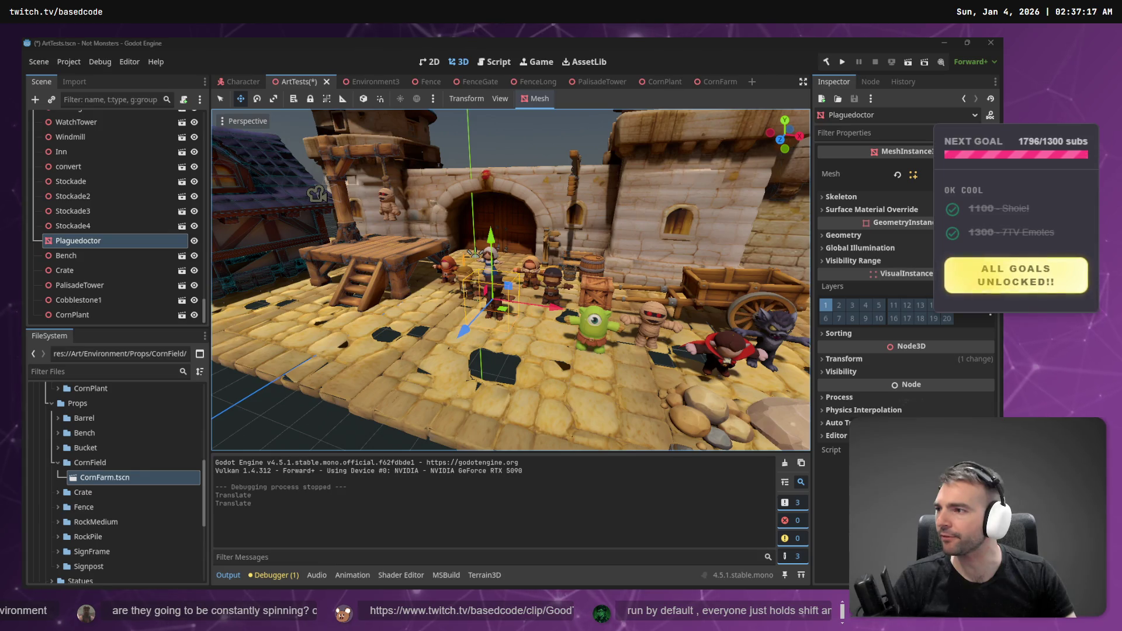
left_click(548, 127)
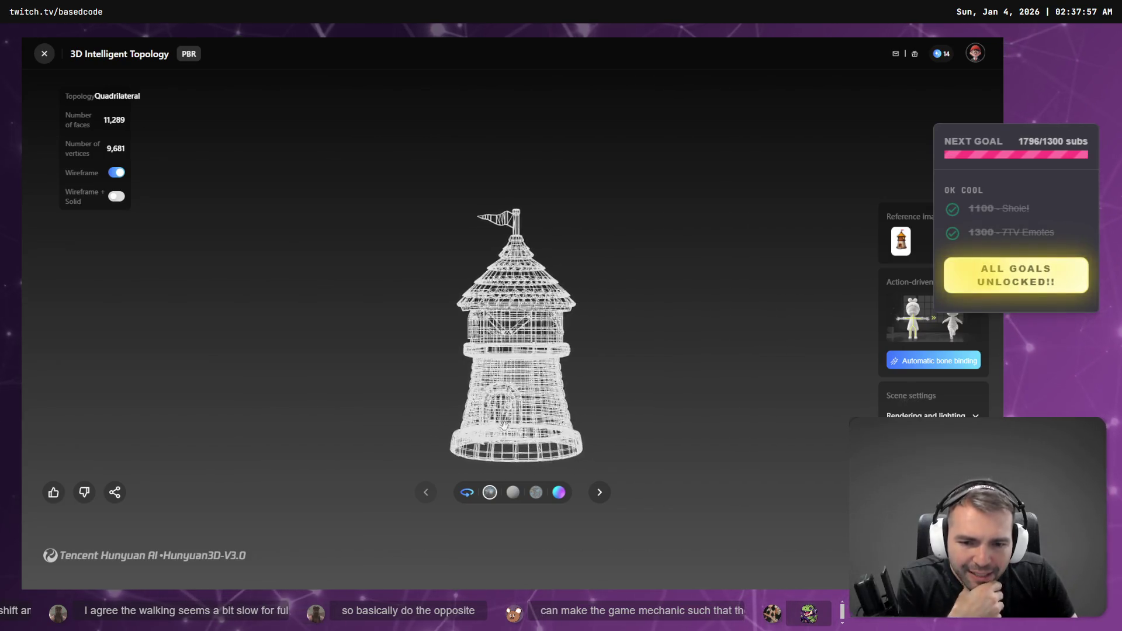
Stop the tower's auto-rotation and zoom in on its wireframe, tilting down to the base.
scroll(500, 412, "up", 1)
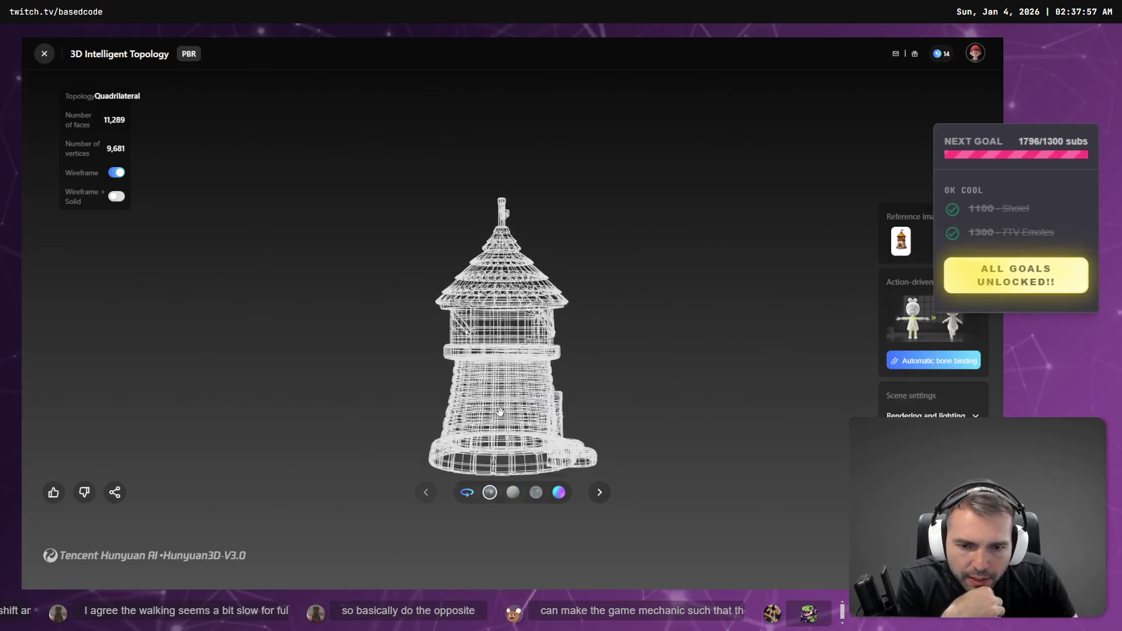
scroll(500, 412, "up", 5)
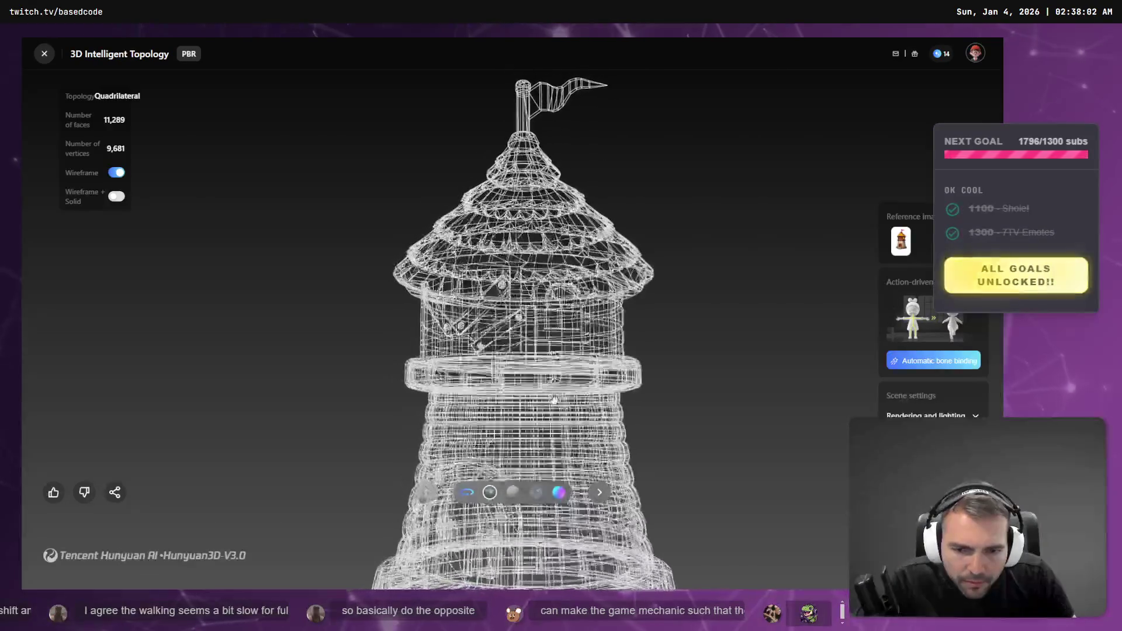
left_click(462, 497)
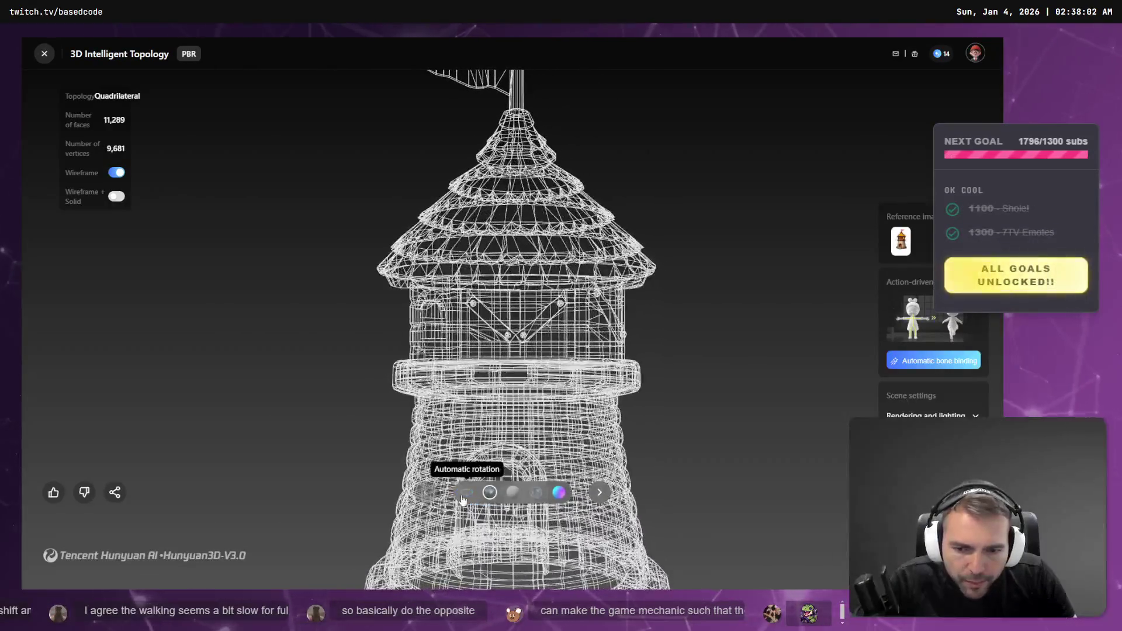
scroll(563, 416, "up", 3)
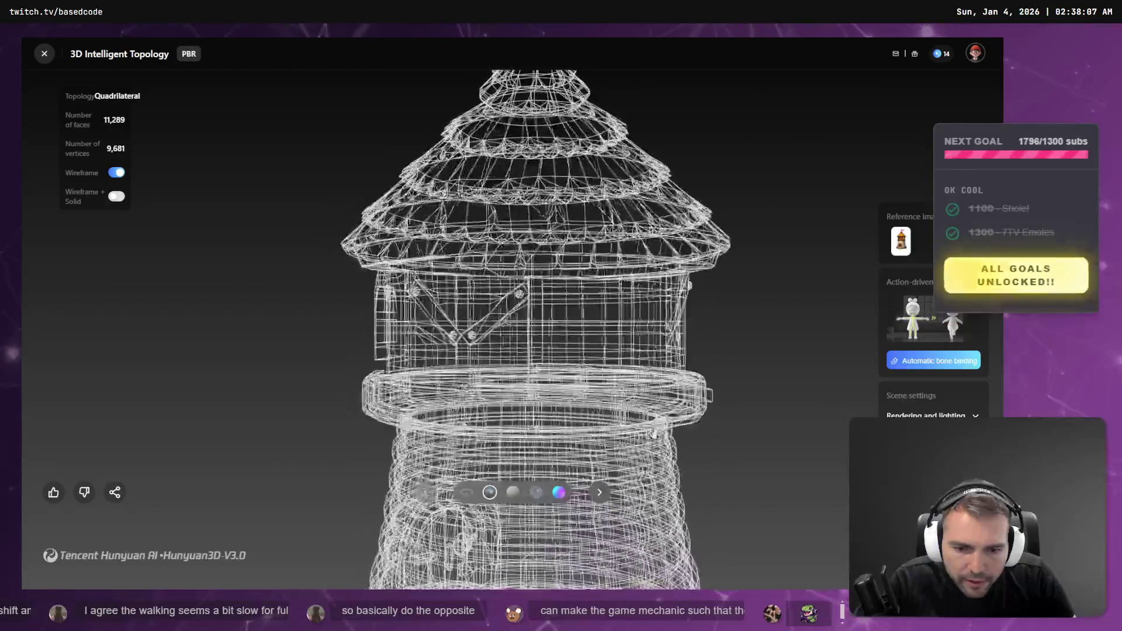
scroll(619, 422, "up", 3)
scroll(642, 424, "down", 3)
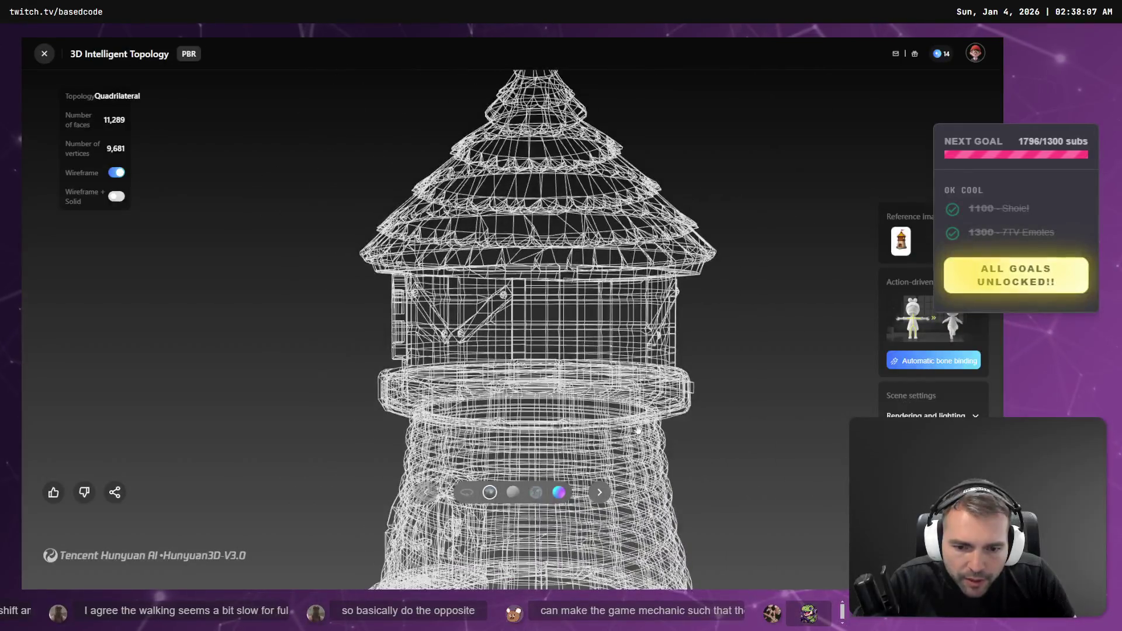
scroll(640, 429, "up", 3)
scroll(646, 428, "down", 2)
scroll(649, 428, "up", 1)
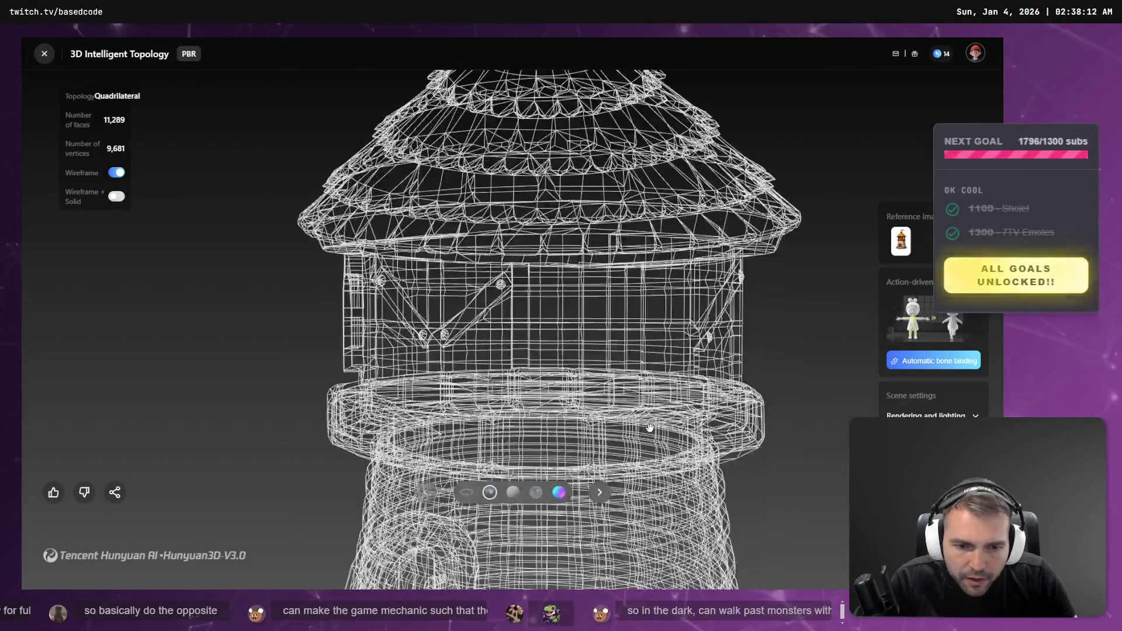
left_click_drag(650, 428, 609, 236)
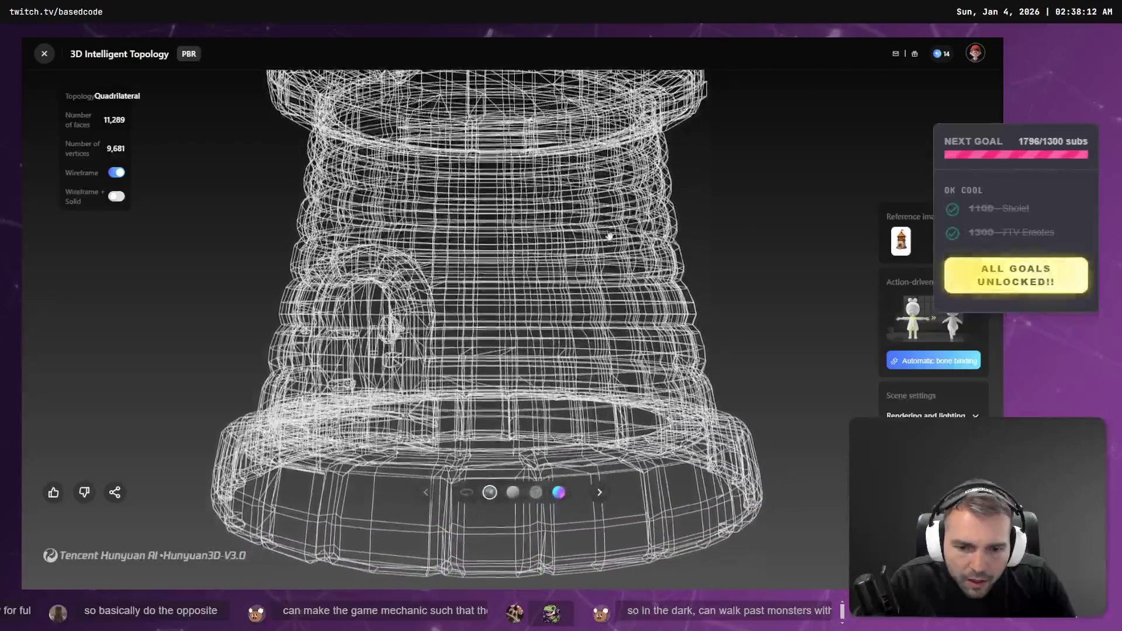
Switch Wireframe off, orbit the textured tower, then return to Godot and File Explorer.
left_click(117, 172)
mouse_move(459, 240)
left_mouse_down()
mouse_move(483, 292)
mouse_move(447, 305)
mouse_move(684, 306)
left_mouse_up()
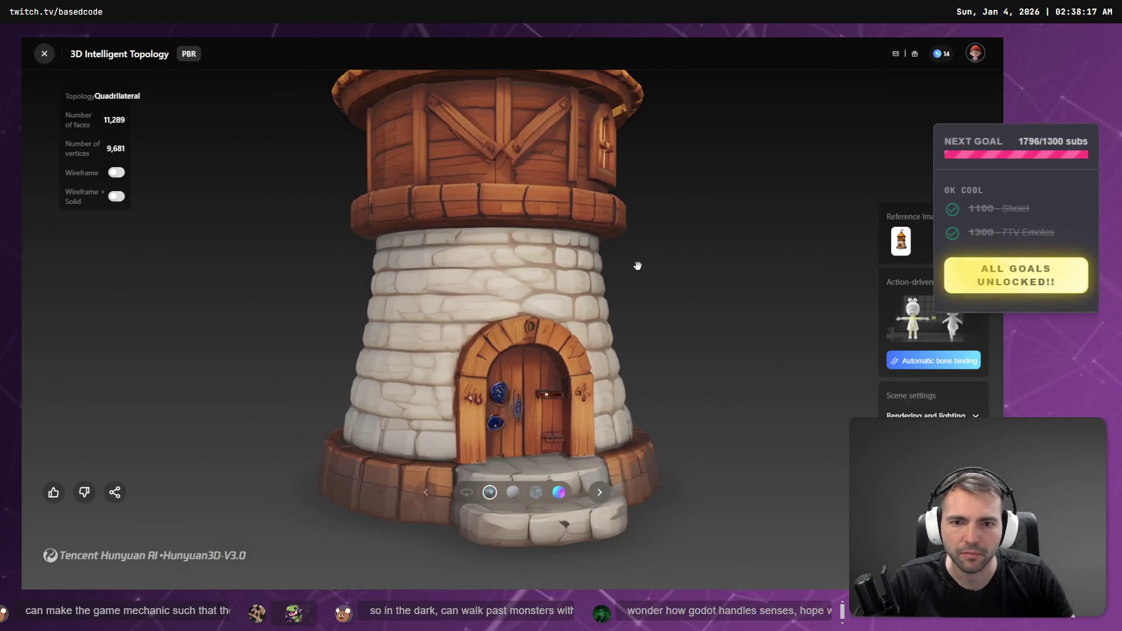
scroll(631, 252, "down", 3)
mouse_move(555, 253)
left_mouse_down()
mouse_move(701, 286)
mouse_move(806, 266)
mouse_move(681, 253)
mouse_move(461, 259)
mouse_move(658, 298)
left_mouse_up()
scroll(461, 260, "down", 3)
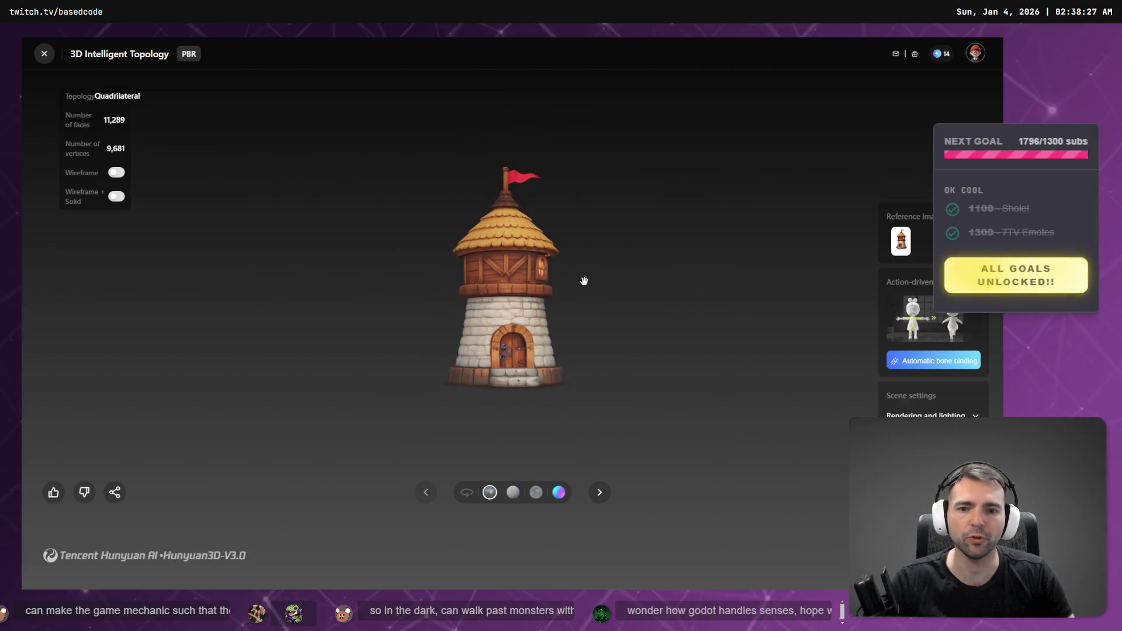
left_click_drag(584, 281, 591, 284)
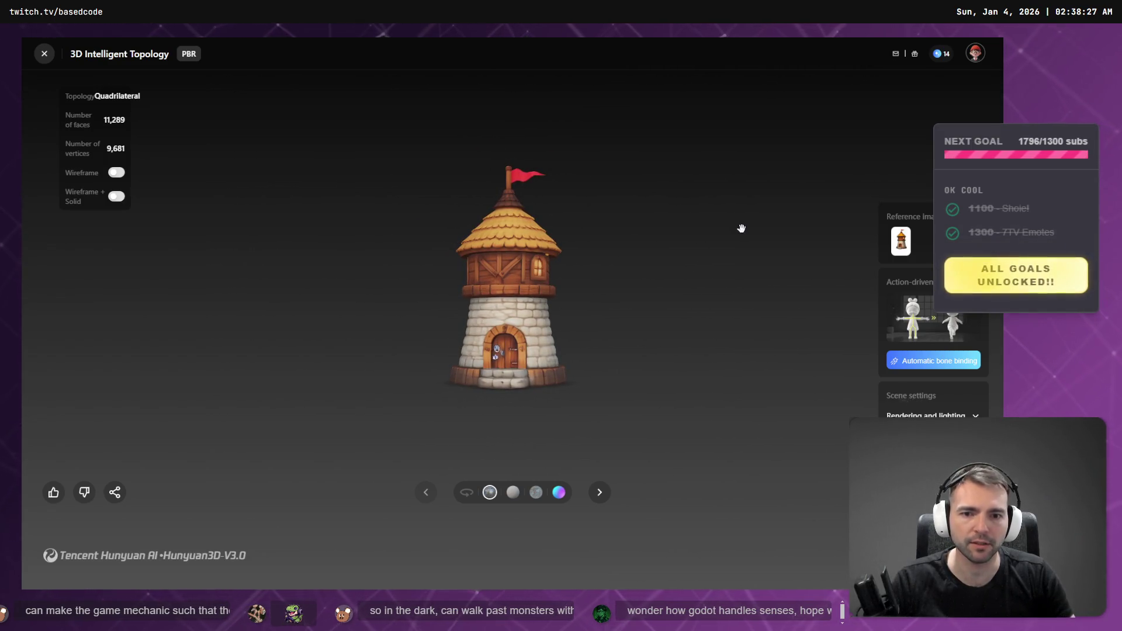
key("alt+Tab")
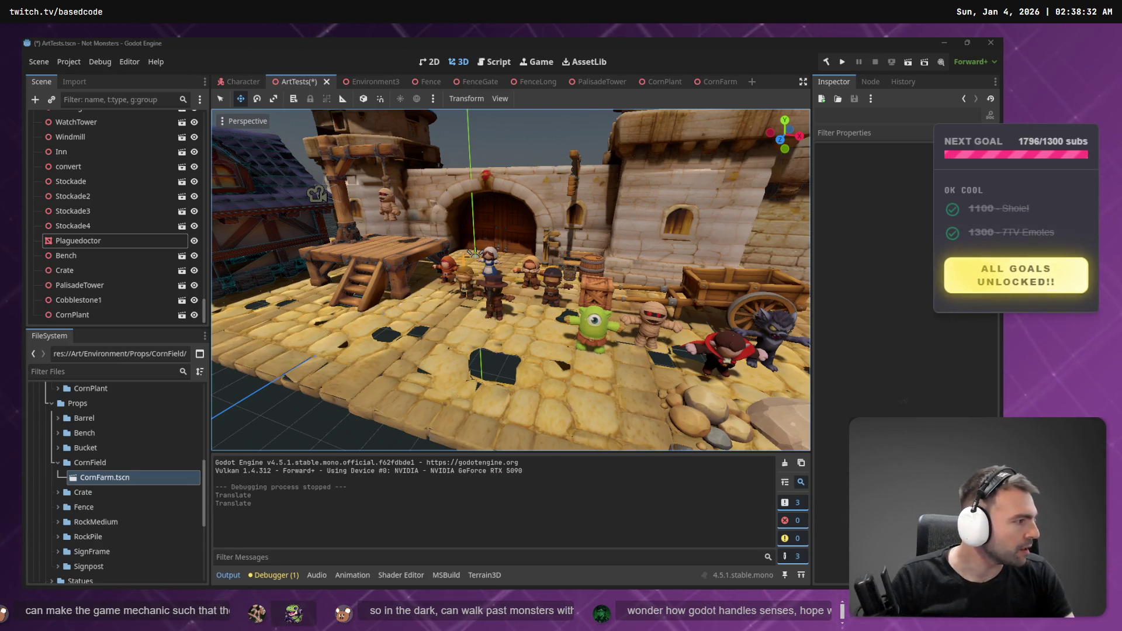
key("super+e")
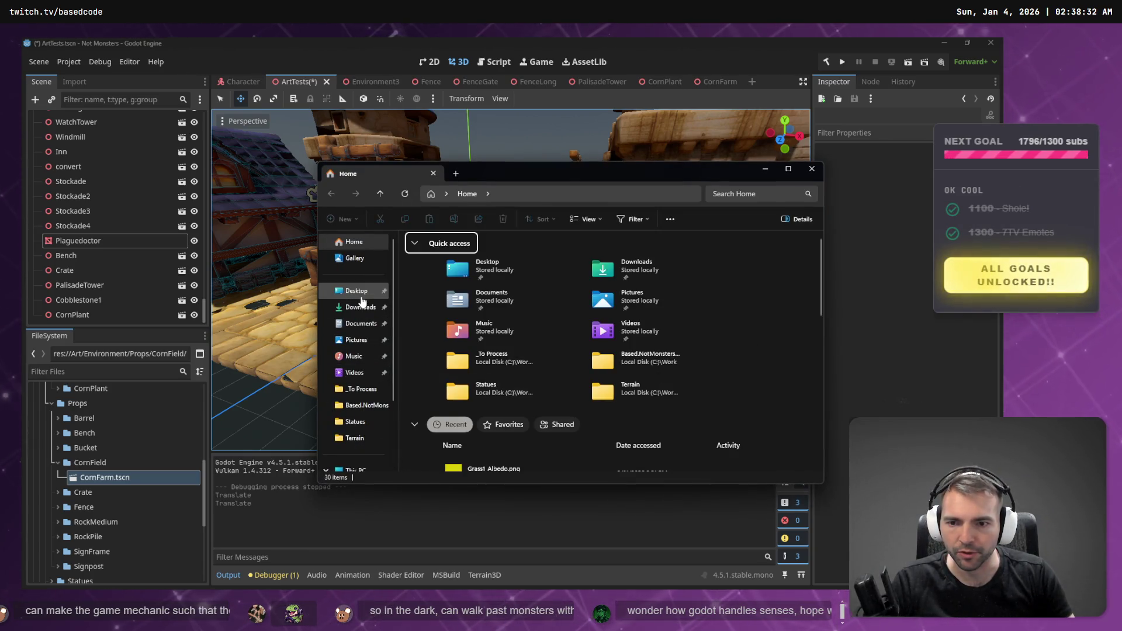
Make a new folder named 'Windmill' inside _To Process, then return to Godot.
left_click(362, 389)
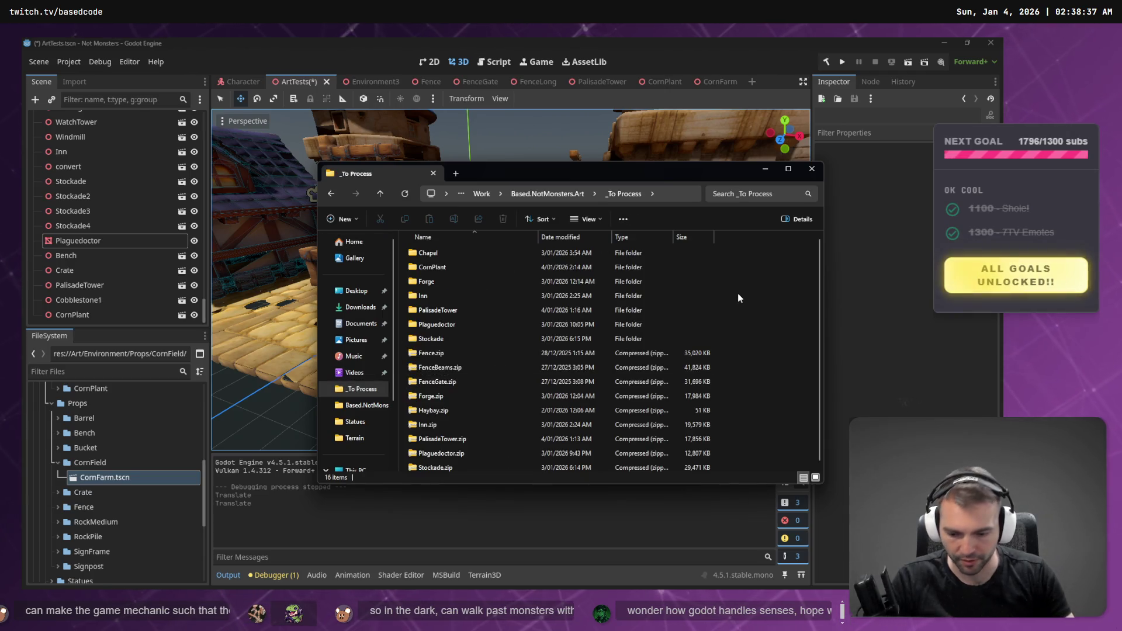
key("ctrl+shift+n")
type("Windmill")
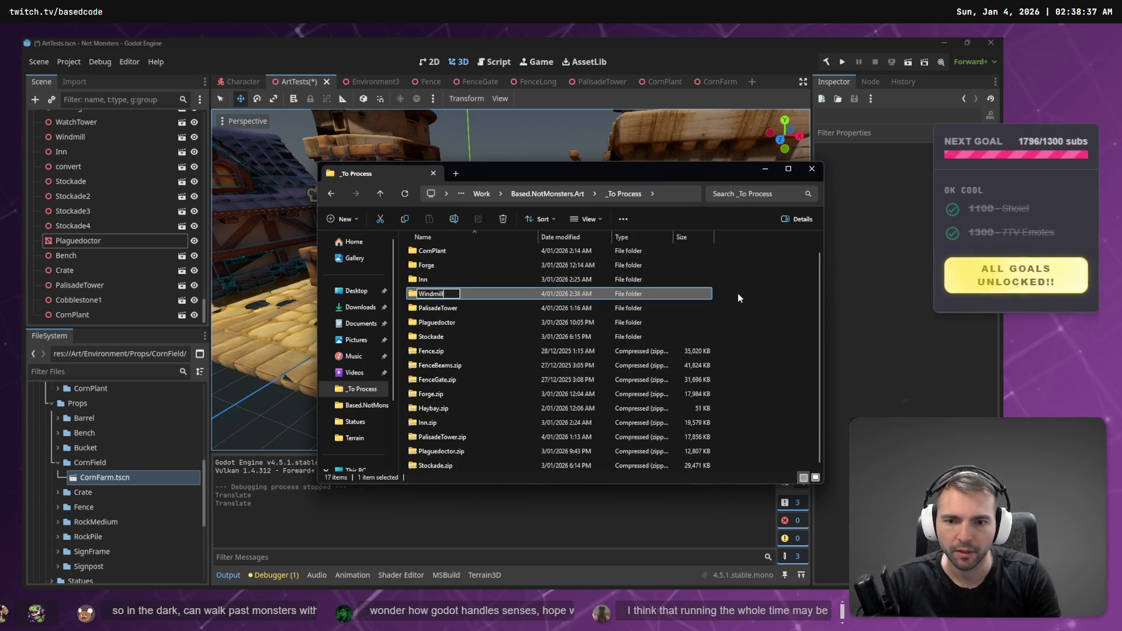
key("Return")
left_click(343, 42)
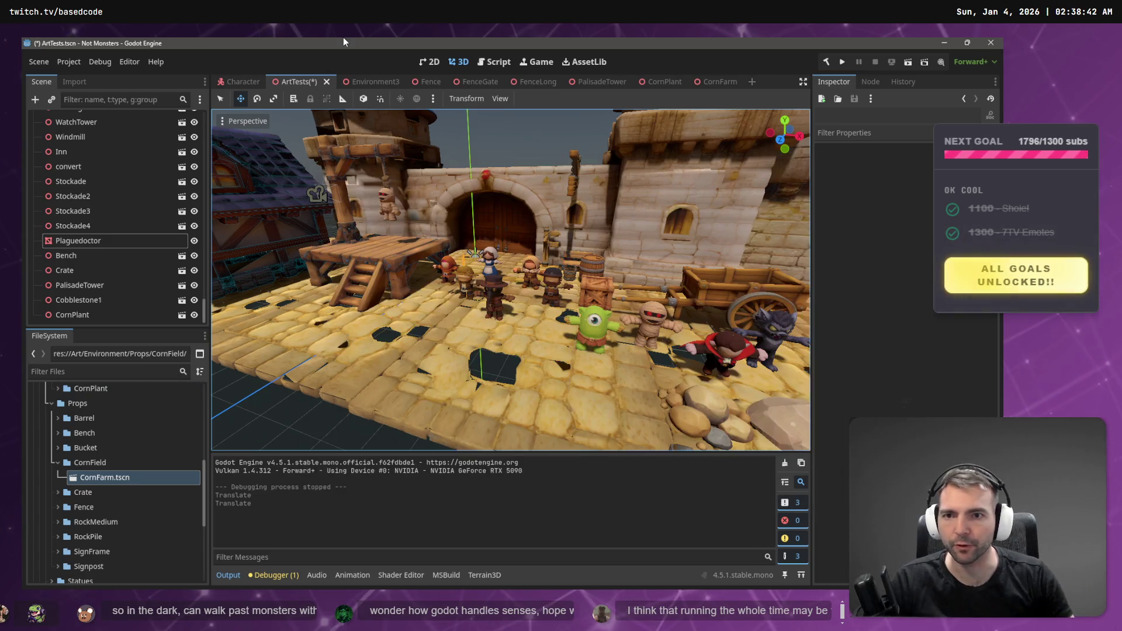
Save ArtTests, open the Windmill node's scene in its own tab, and select its mesh node.
key("ctrl+s")
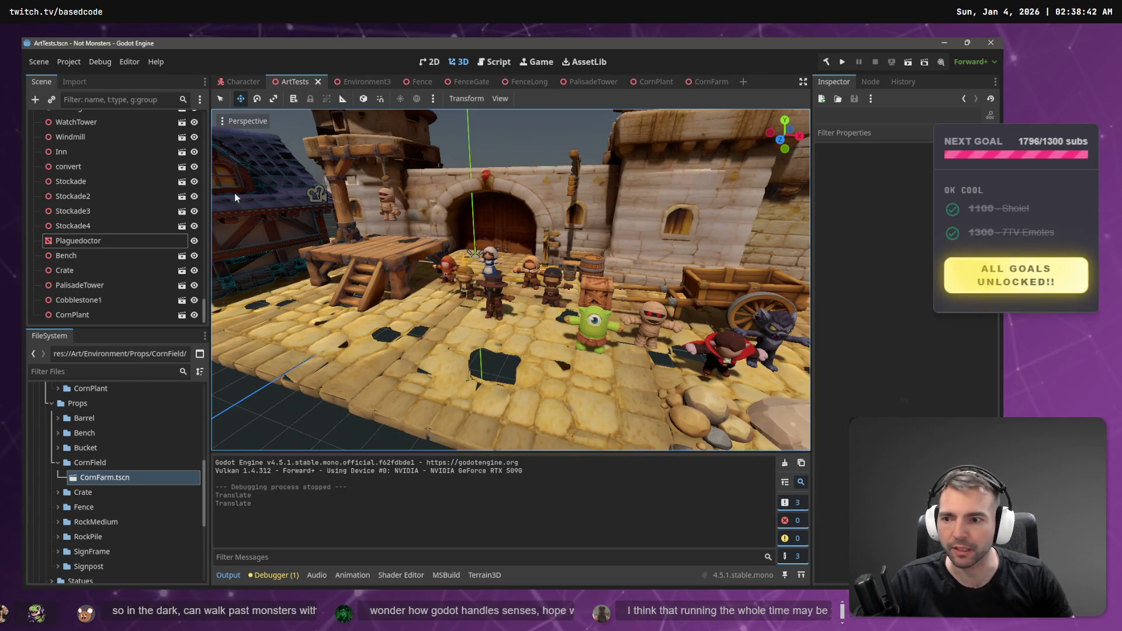
left_click(363, 147)
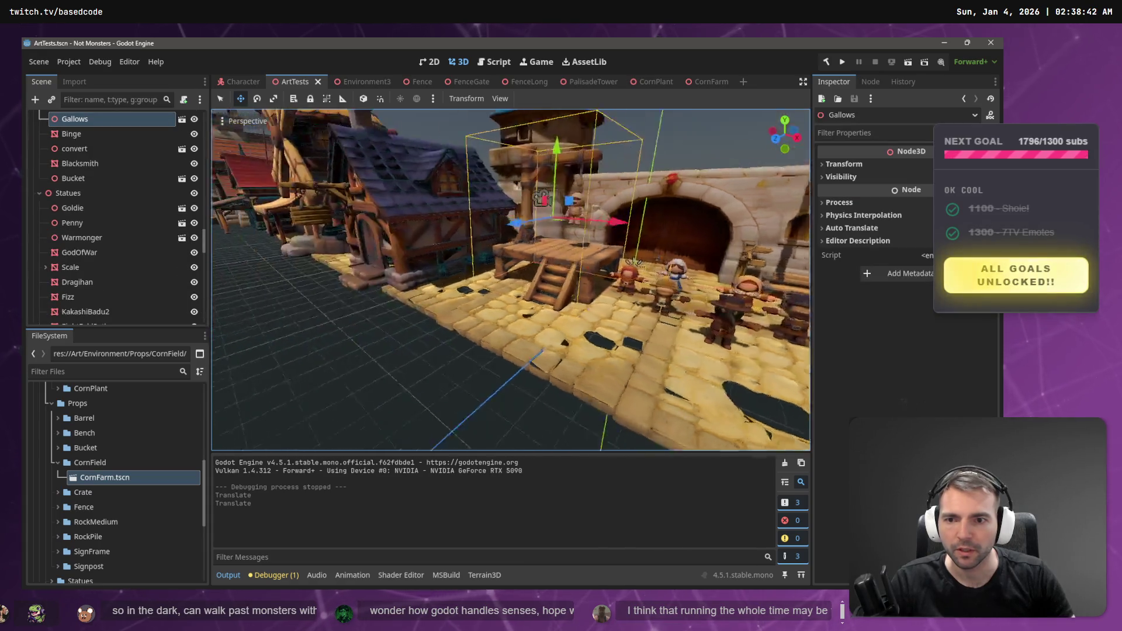
left_click(461, 253)
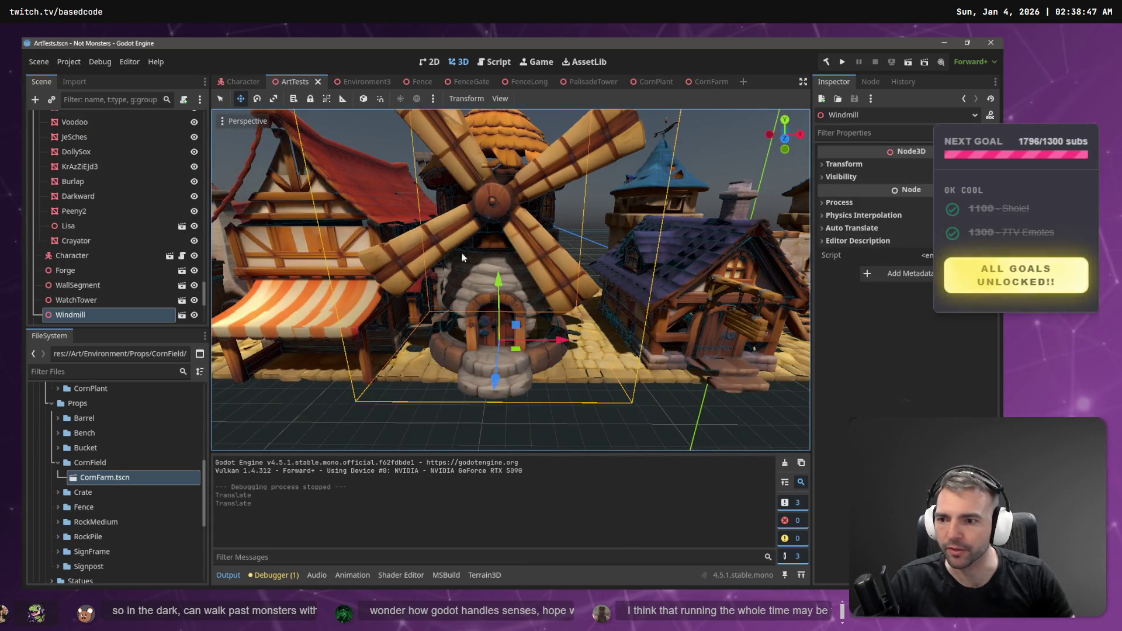
left_click(181, 315)
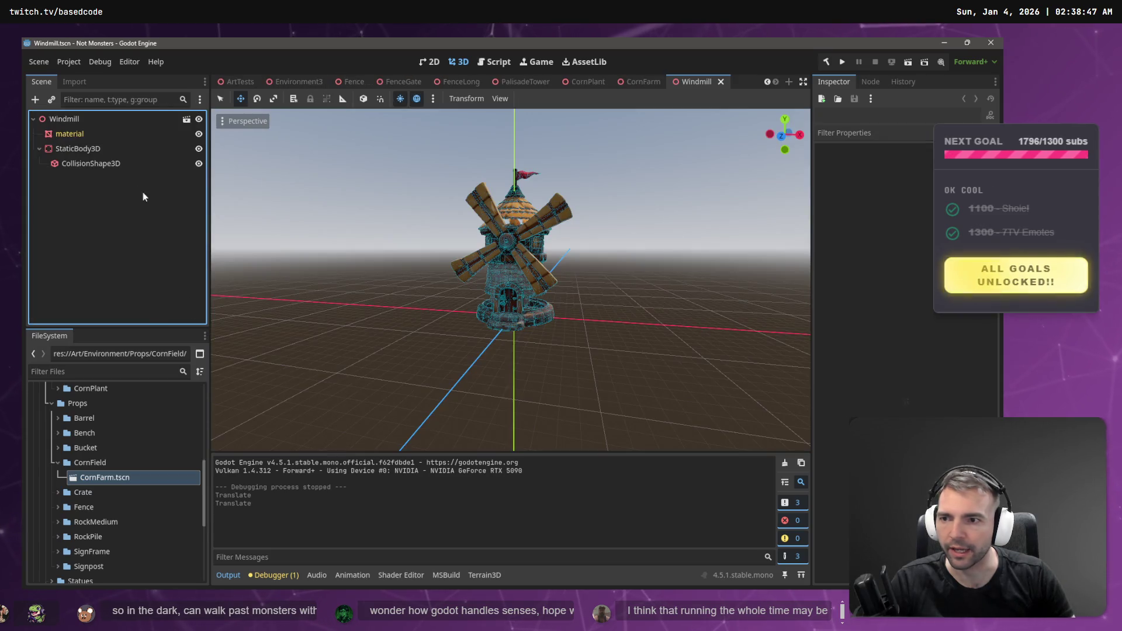
left_click(87, 149)
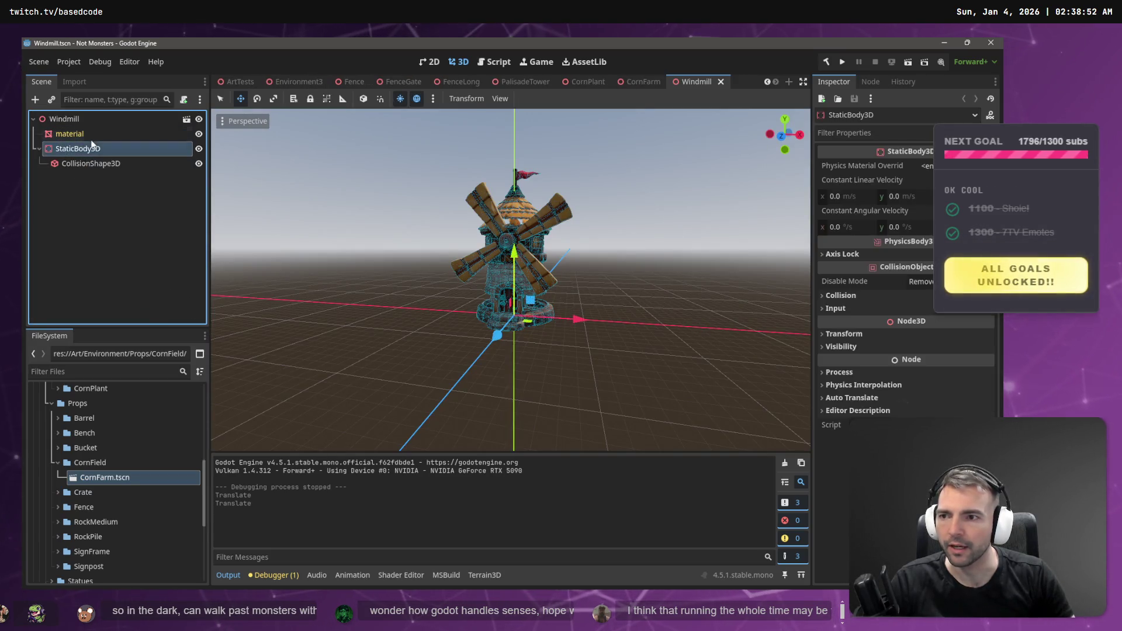
left_click(94, 135)
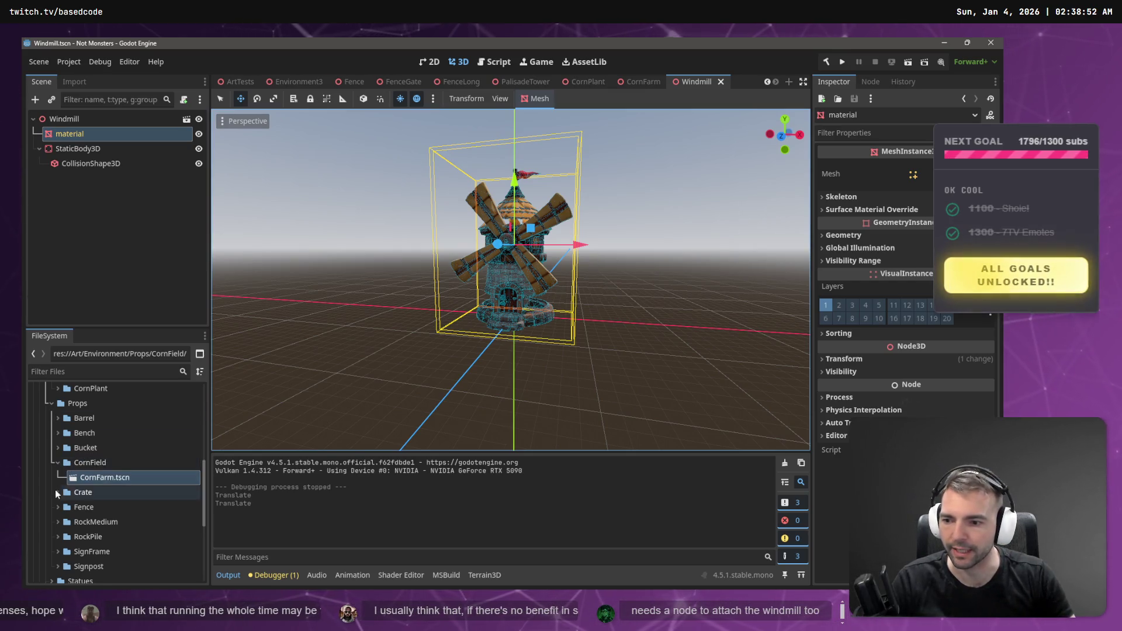
scroll(55, 489, "up", 2)
left_click(51, 454)
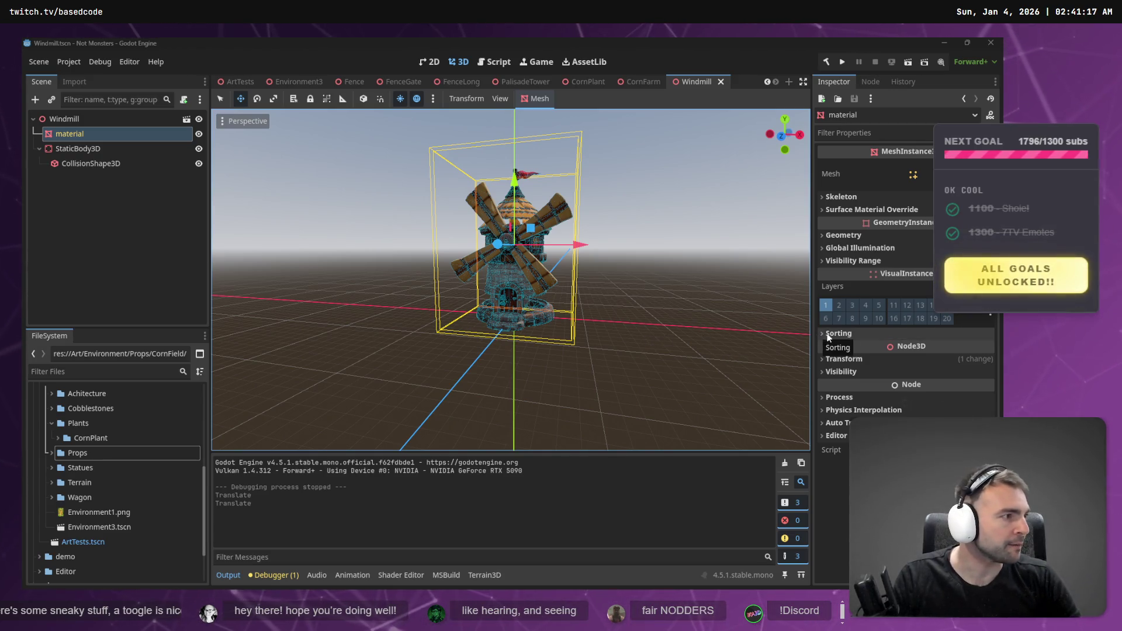
Move the downloaded FBX from Downloads into _To Process\Windmill and rename it Windmill.fbx.
key("alt+Tab")
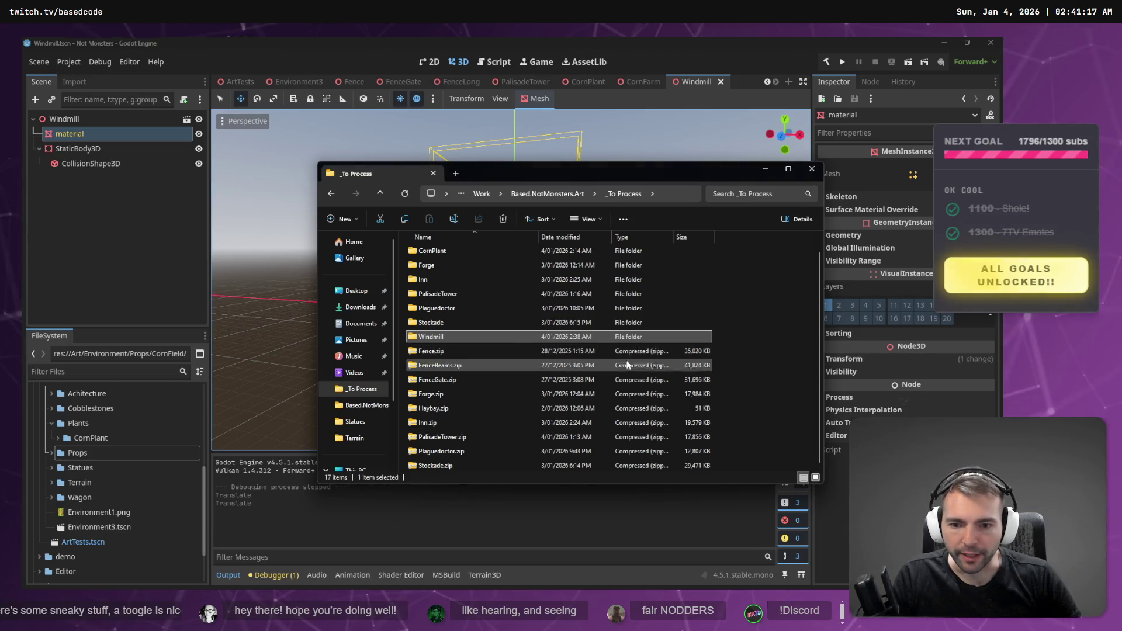
double_click(457, 335)
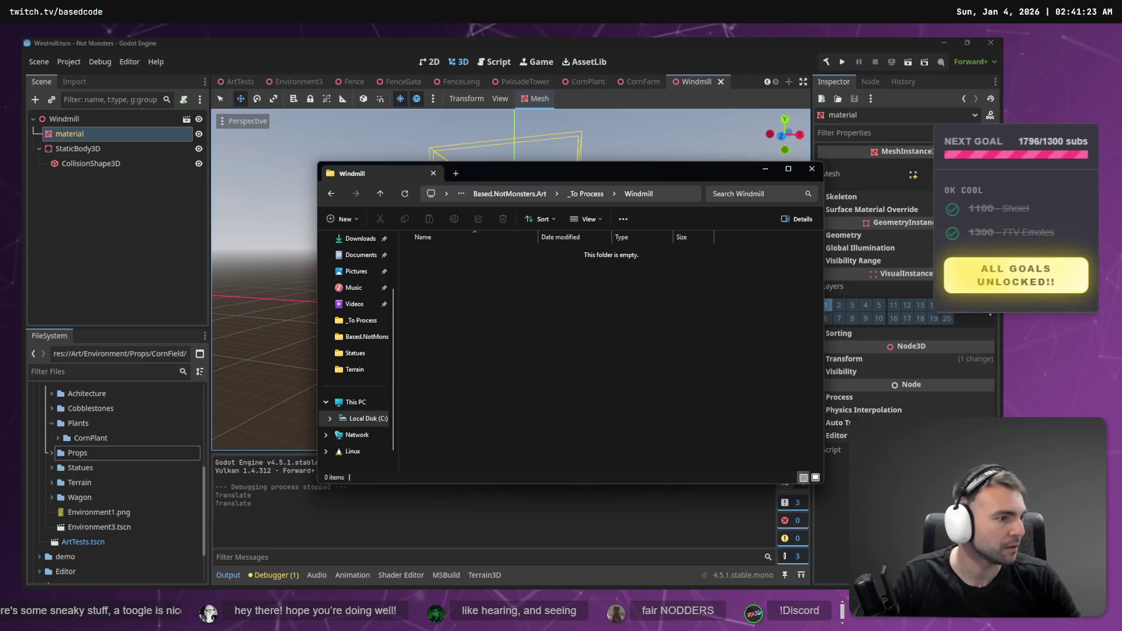
key("super+e")
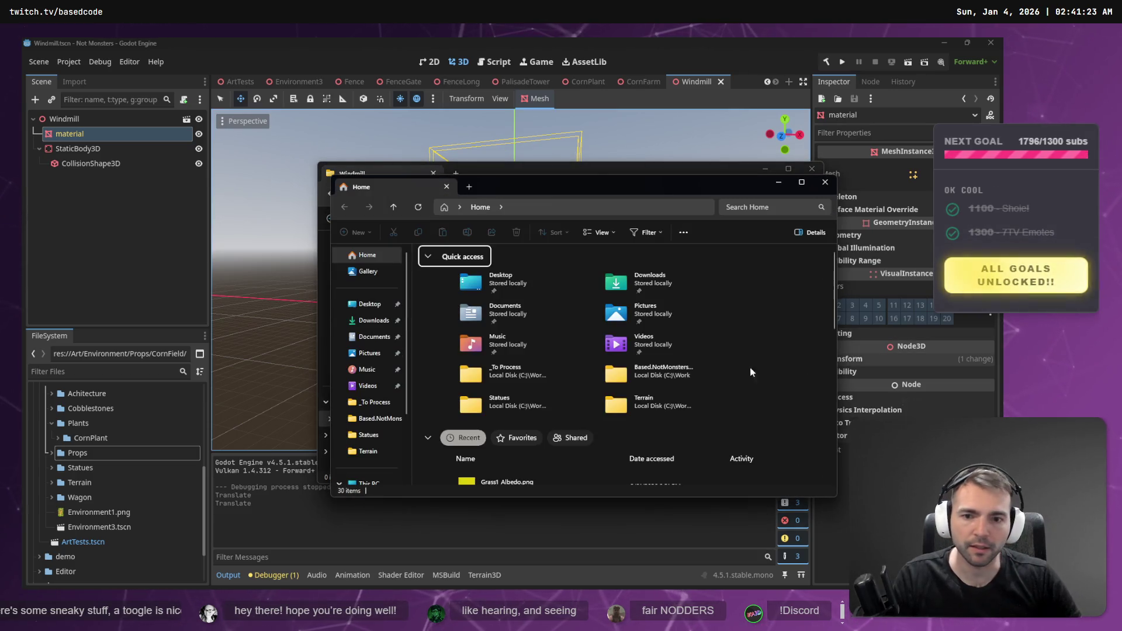
double_click(643, 282)
left_click(514, 281)
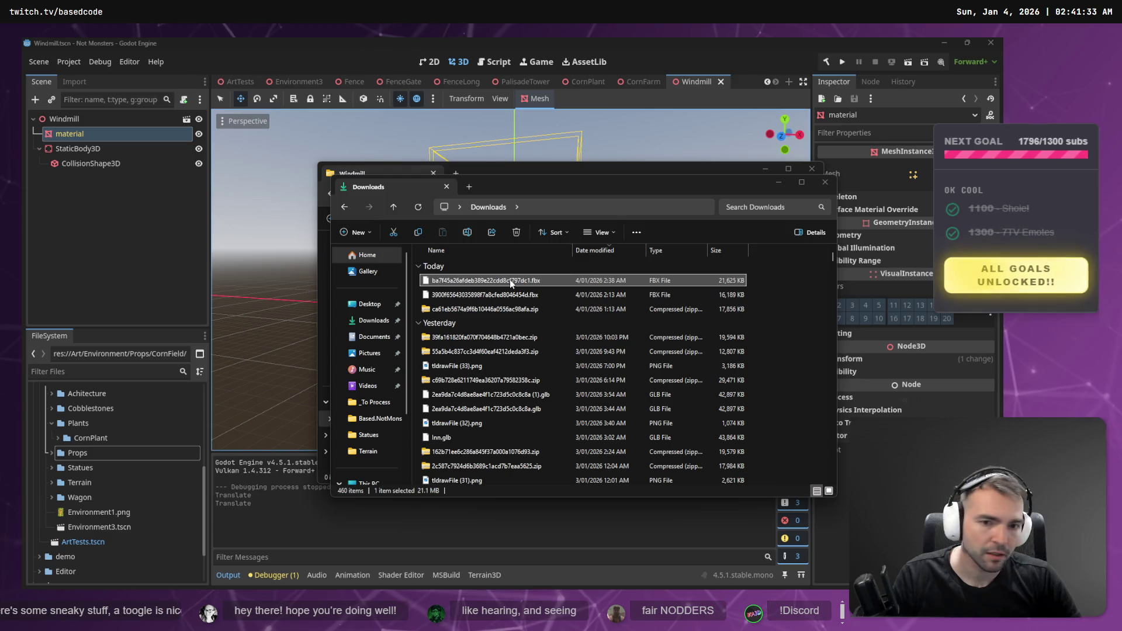
mouse_move(510, 282)
left_mouse_down()
mouse_move(608, 275)
mouse_move(611, 313)
left_mouse_up()
key("F2")
type("Wind")
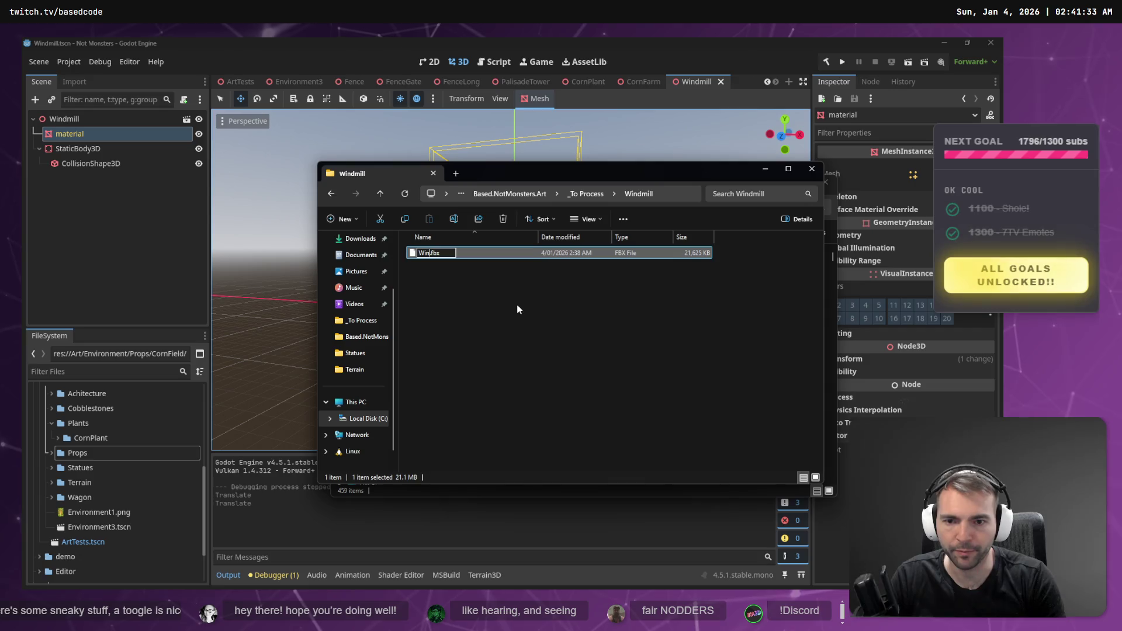
type("mill")
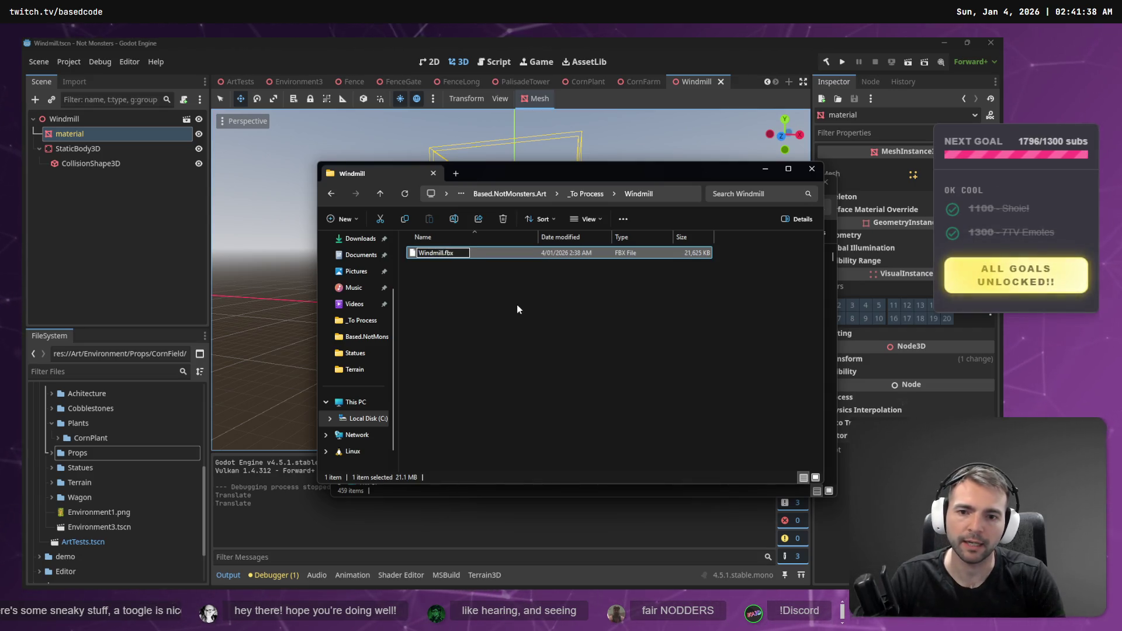
key("Return")
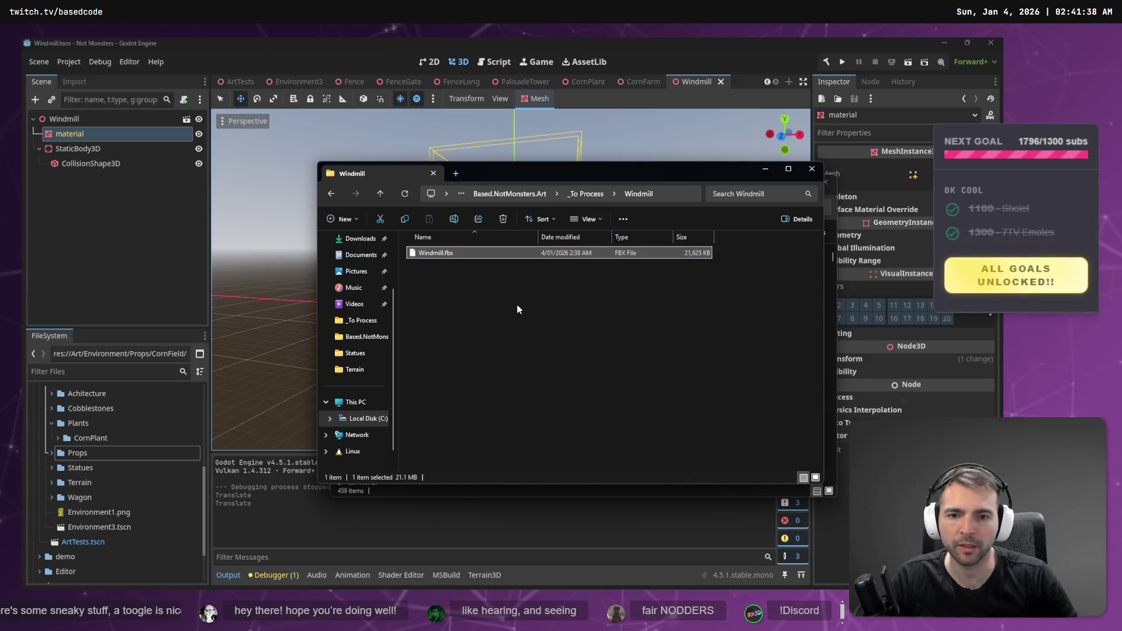
Reopen the Windmill folder and drag Windmill.fbx into Godot's project files.
left_click(583, 197)
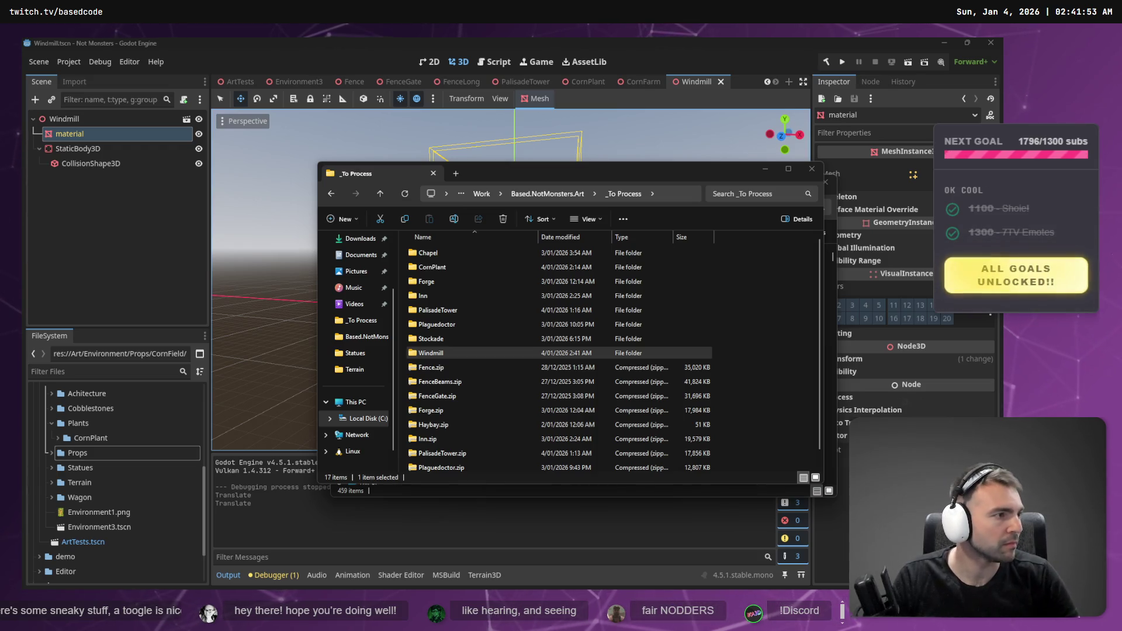
left_click(483, 354)
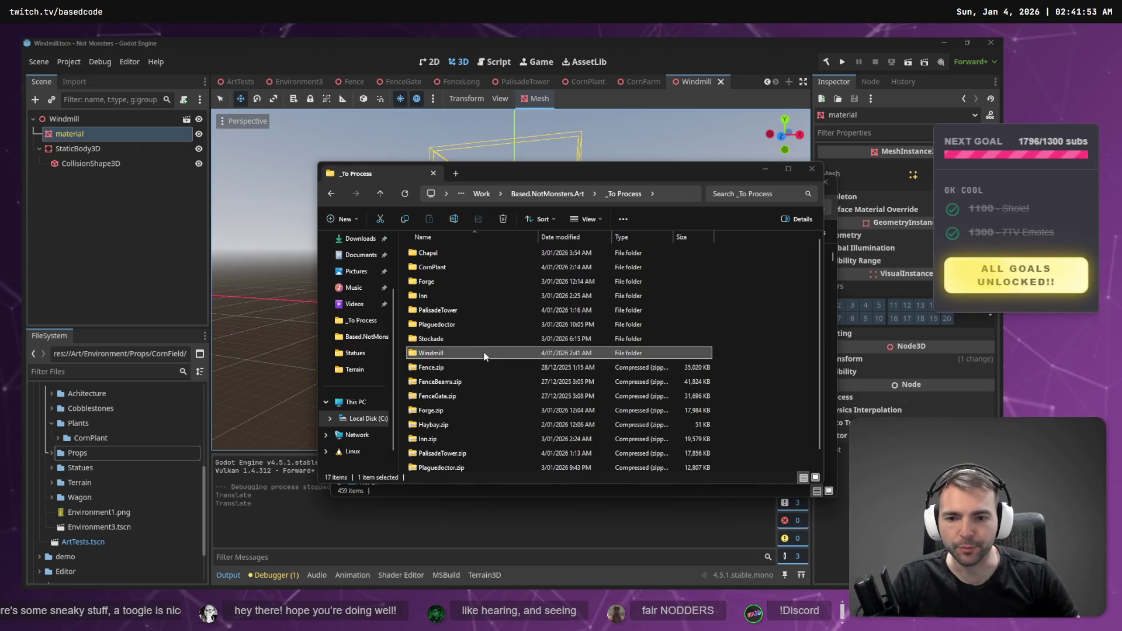
double_click(484, 354)
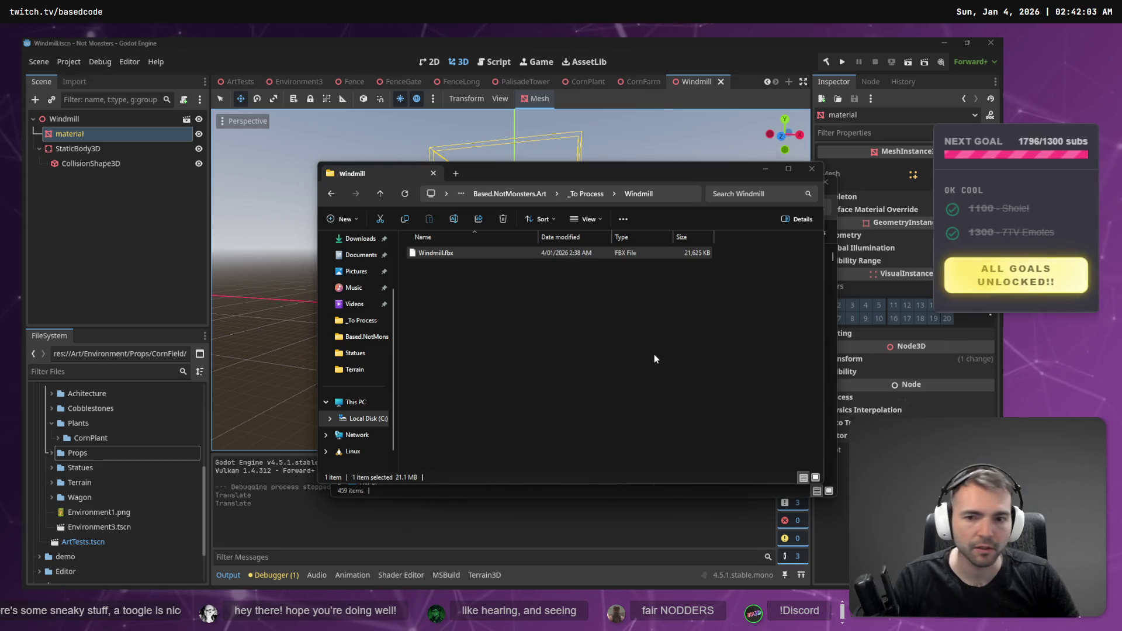
right_click(476, 307)
left_click(439, 296)
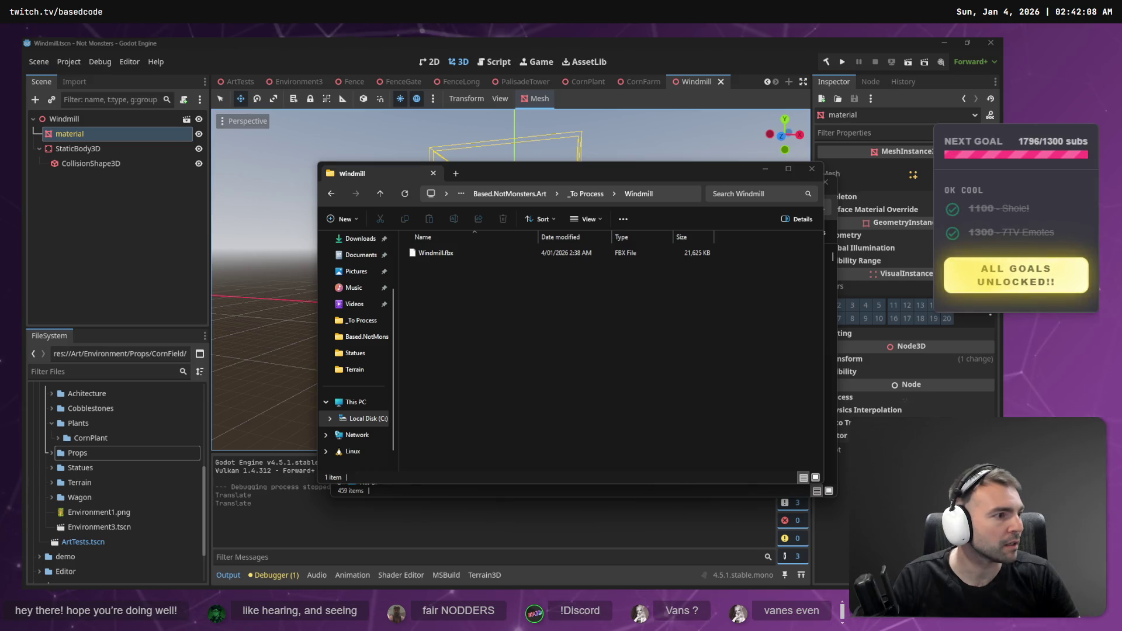
key("alt+Tab")
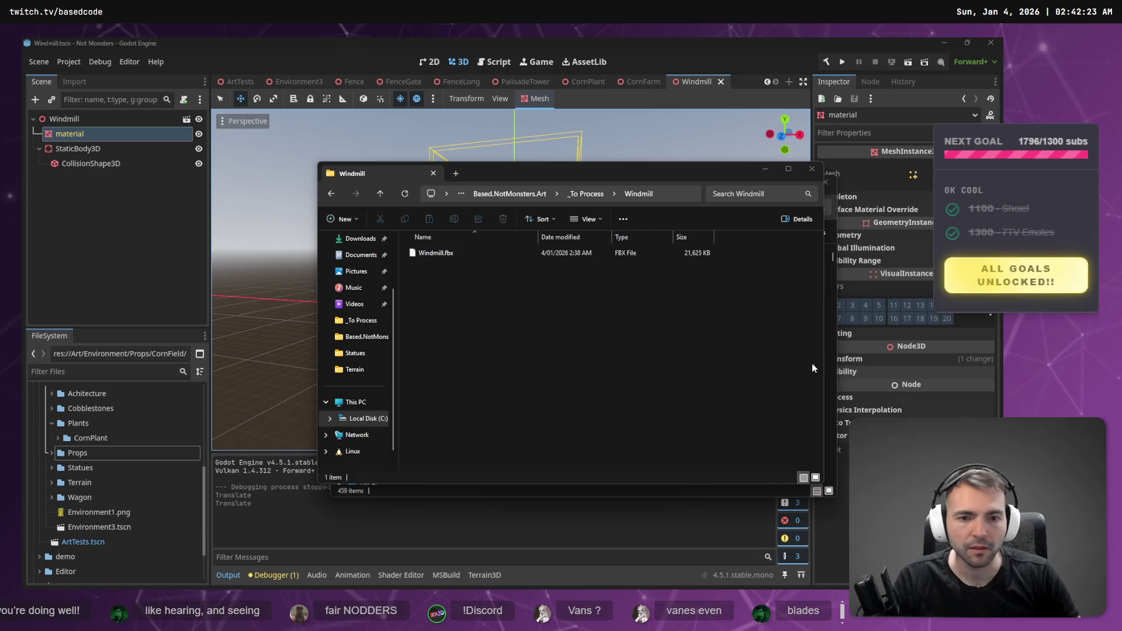
left_click(465, 254)
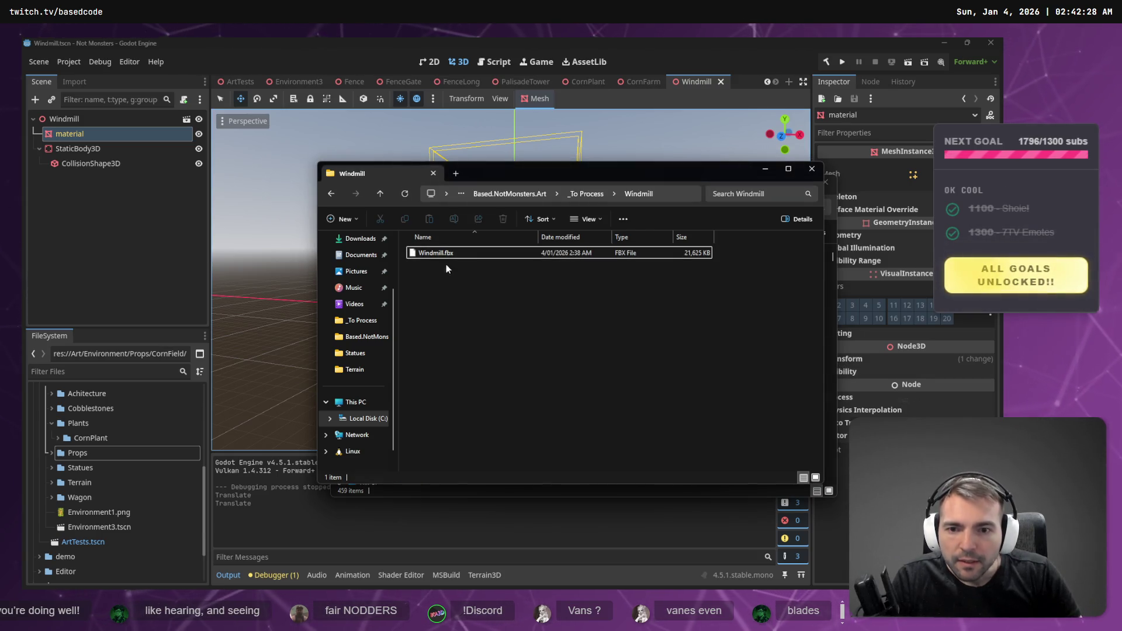
mouse_move(438, 253)
left_mouse_down()
mouse_move(190, 453)
mouse_move(62, 445)
mouse_move(59, 392)
mouse_move(59, 470)
mouse_move(70, 456)
mouse_move(51, 448)
mouse_move(53, 403)
mouse_move(51, 416)
left_mouse_up()
left_click(51, 414)
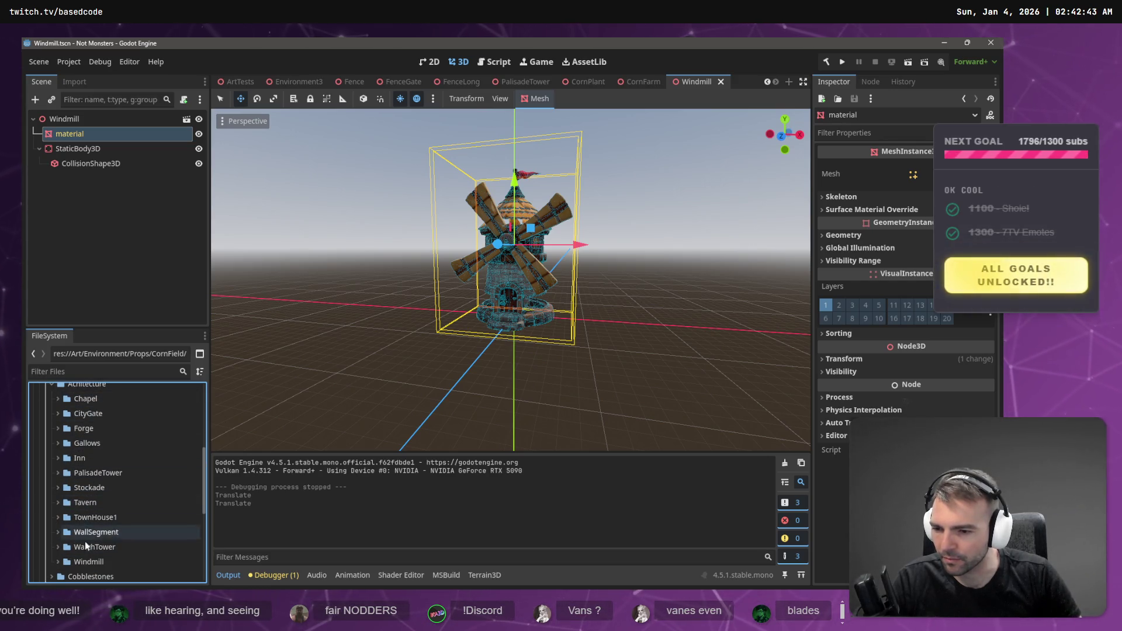
Expand Achitecture/Windmill in FileSystem and select the old Windmill.fbx and Windmill_0.png.
left_click(59, 561)
scroll(155, 530, "down", 5)
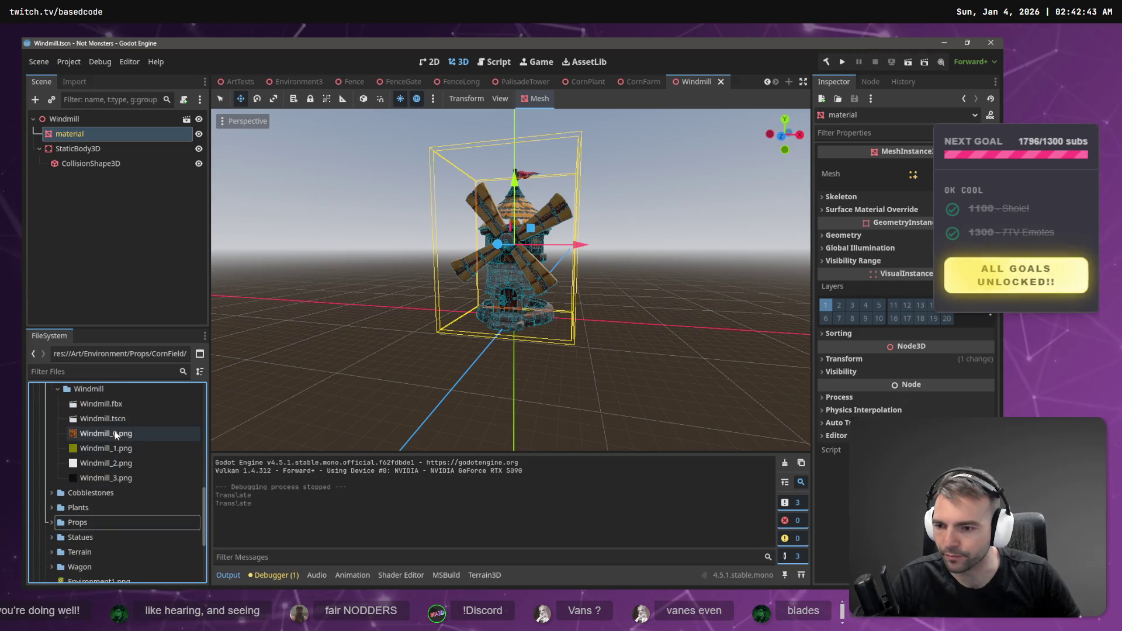
left_click(126, 407)
left_click(117, 432, "ctrl")
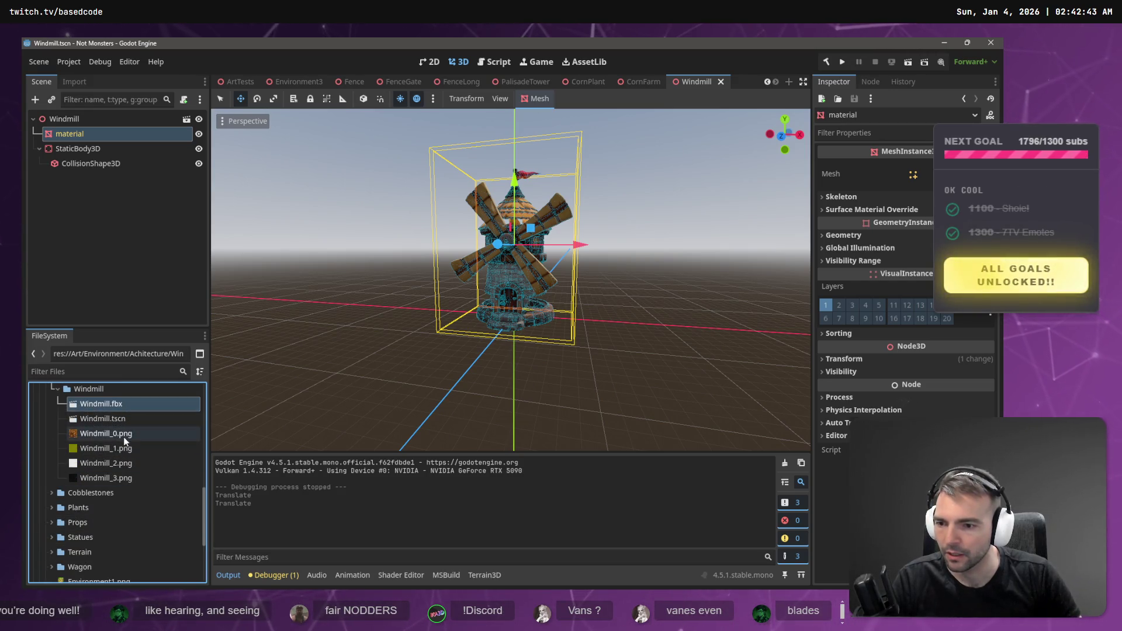
Add Windmill_1–3.png to the selection and remove all the old windmill files.
left_click(118, 447, "ctrl")
left_click(146, 478, "shift")
key("Delete")
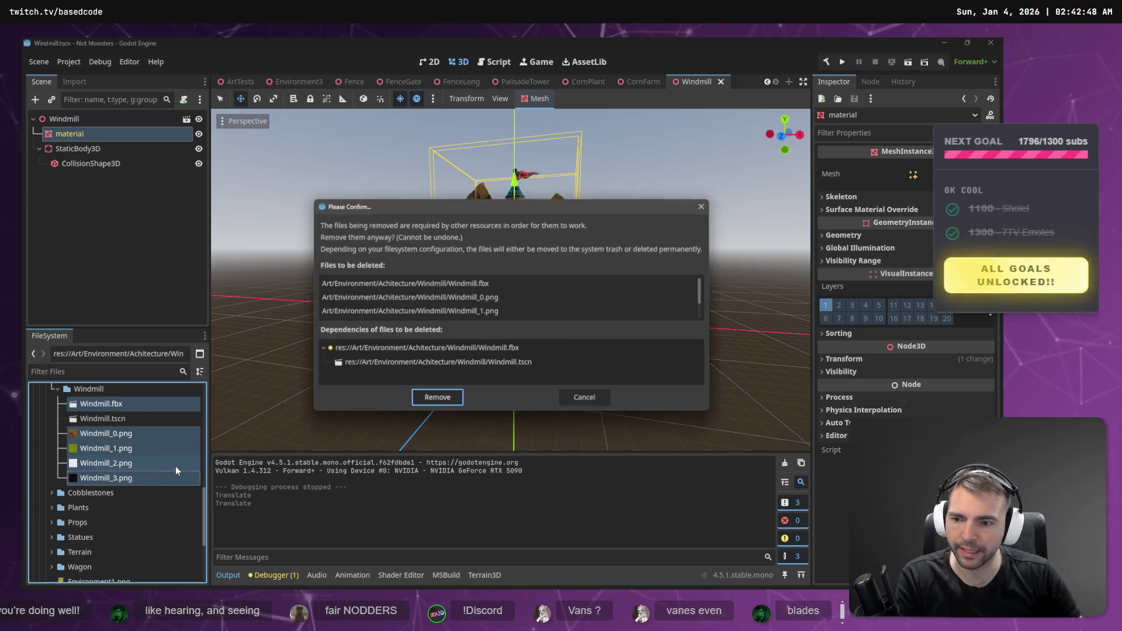
left_click(435, 400)
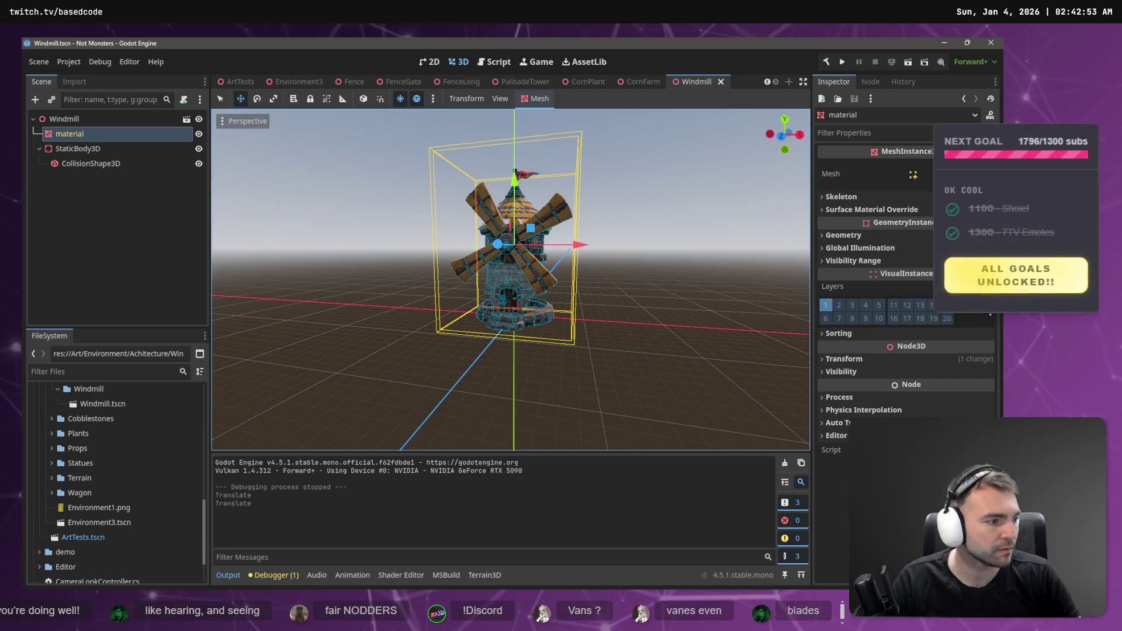
key("alt+Tab")
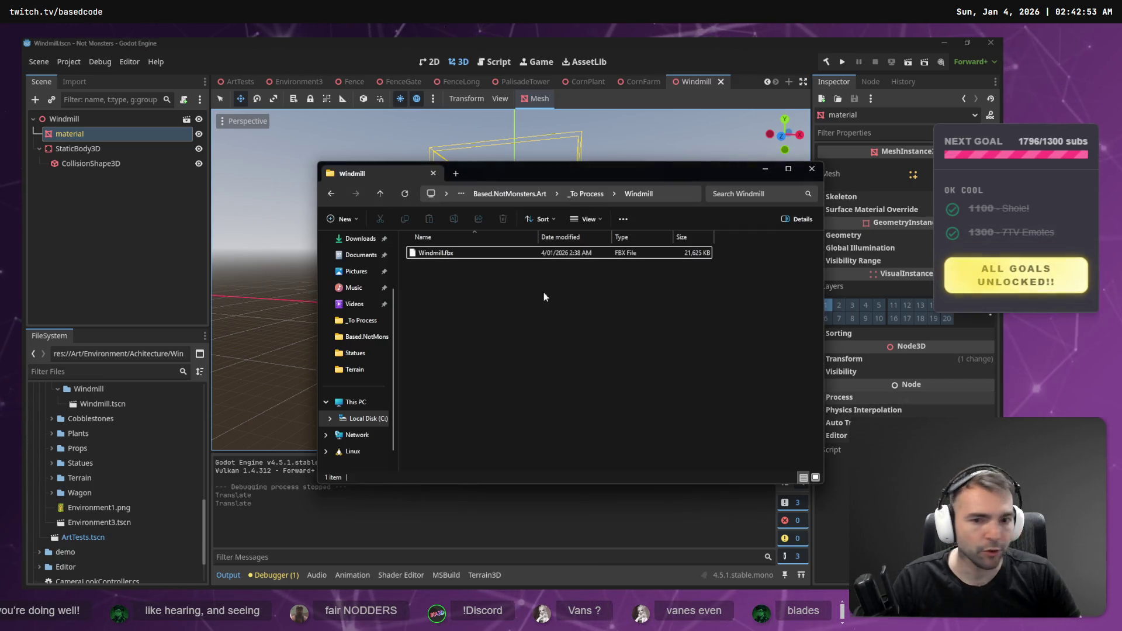
Drag Windmill.fbx from Explorer onto Godot's Windmill folder and let it import.
mouse_move(469, 256)
left_mouse_down()
mouse_move(493, 255)
mouse_move(129, 451)
mouse_move(96, 416)
mouse_move(93, 394)
left_mouse_up()
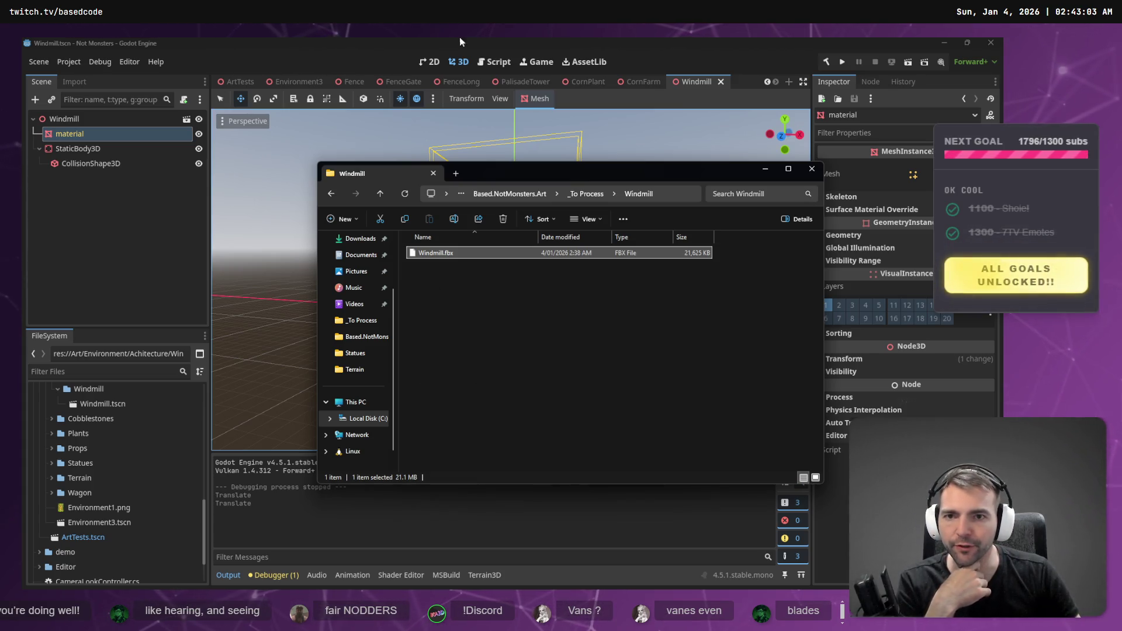
left_click(368, 52)
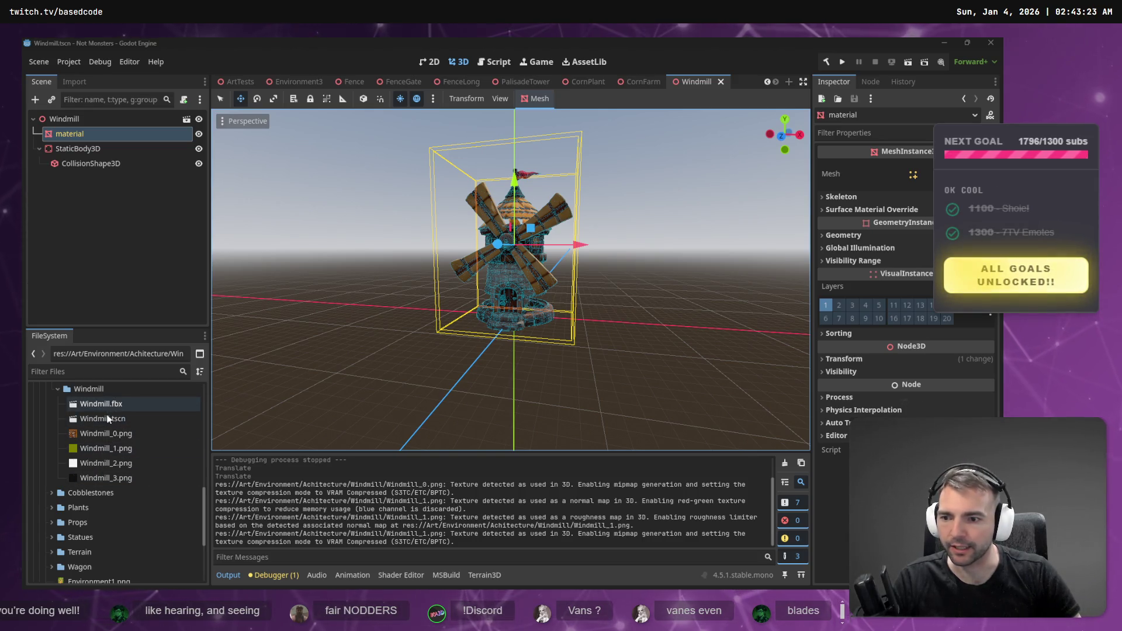
Trial-add the new windmill to the scene, undo it, and restore Windmill.fbx in Explorer.
left_click_drag(117, 404, 85, 128)
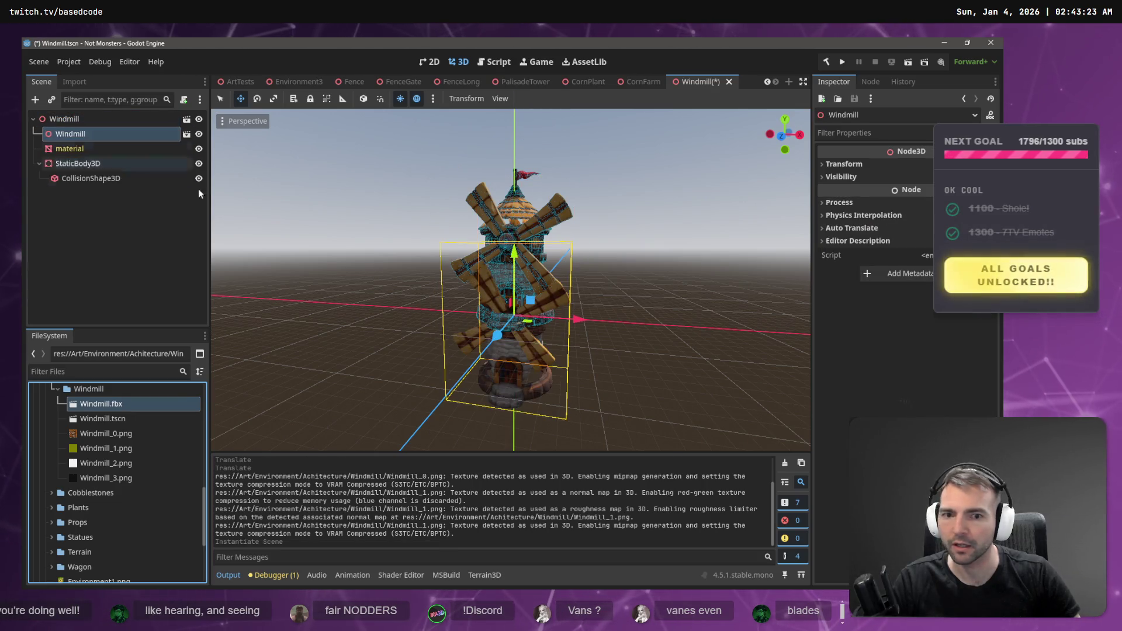
mouse_move(514, 270)
left_mouse_down()
mouse_move(514, 175)
mouse_move(514, 287)
left_mouse_up()
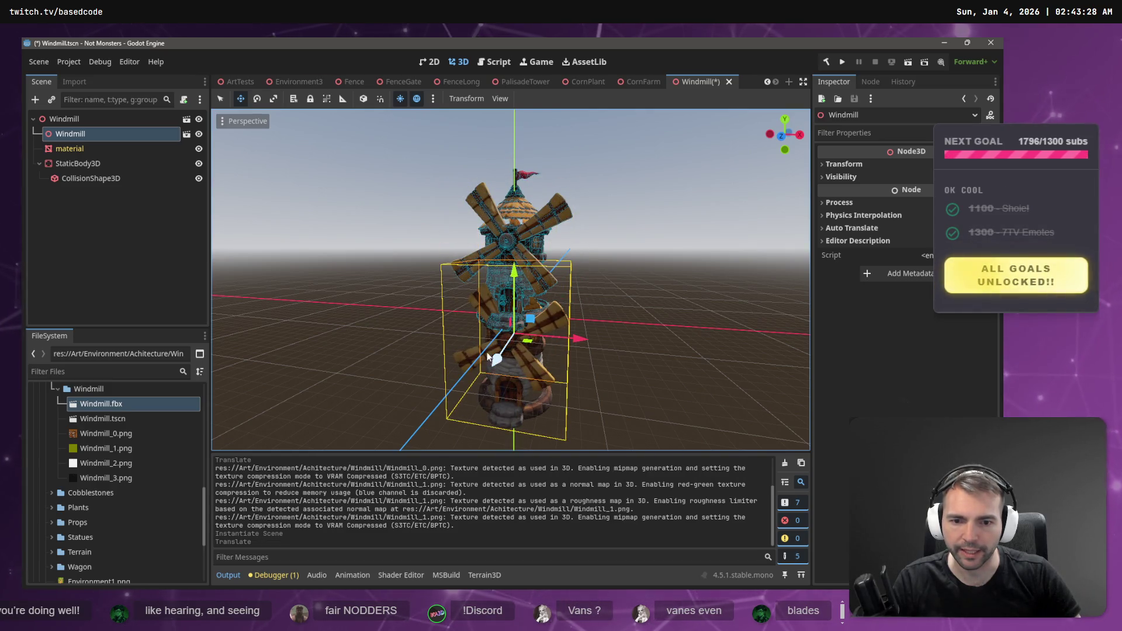
key("ctrl+z")
key("ctrl+z")
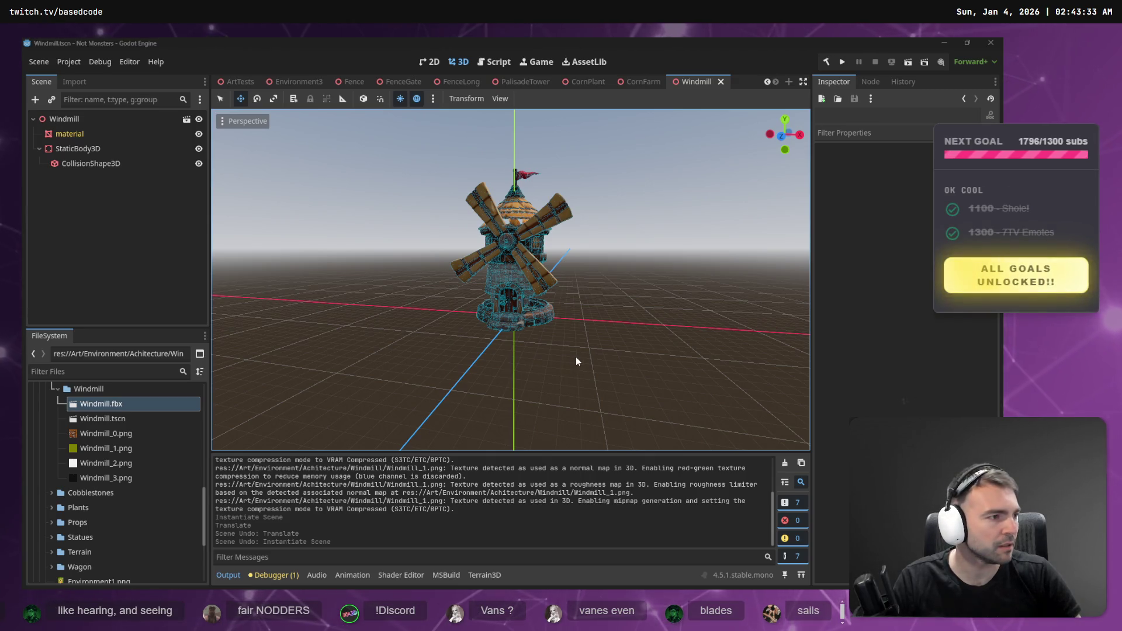
key("alt+Tab")
left_click(456, 255)
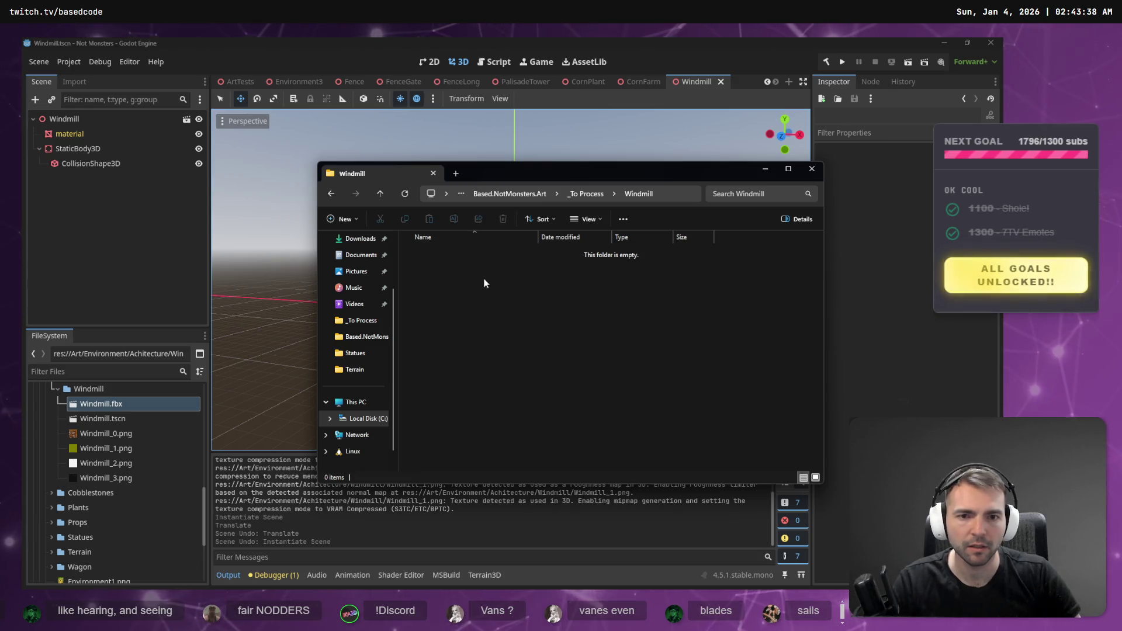
key("ctrl+v")
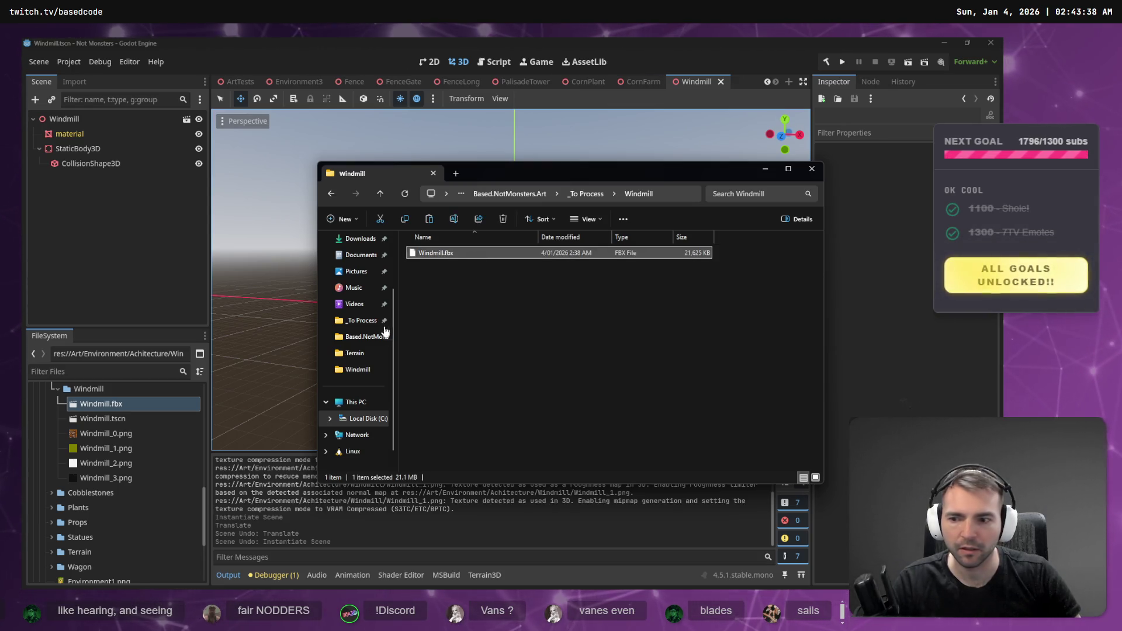
Reimport Windmill.fbx, test-place it in the scene, then undo the trial instance.
left_click(98, 408)
right_click(98, 407)
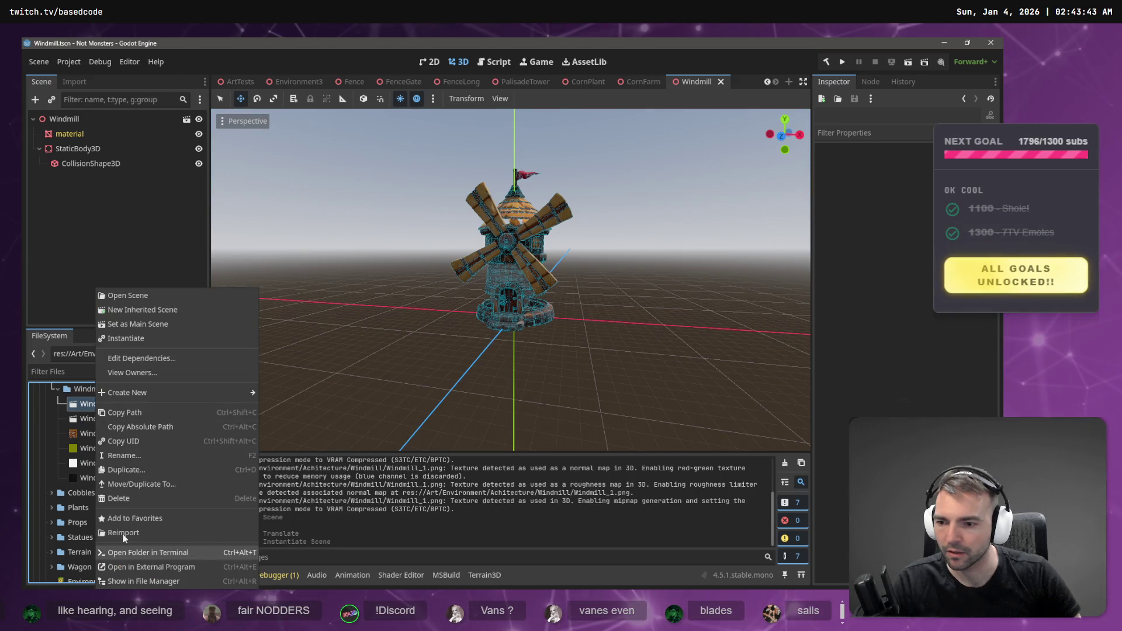
left_click(139, 534)
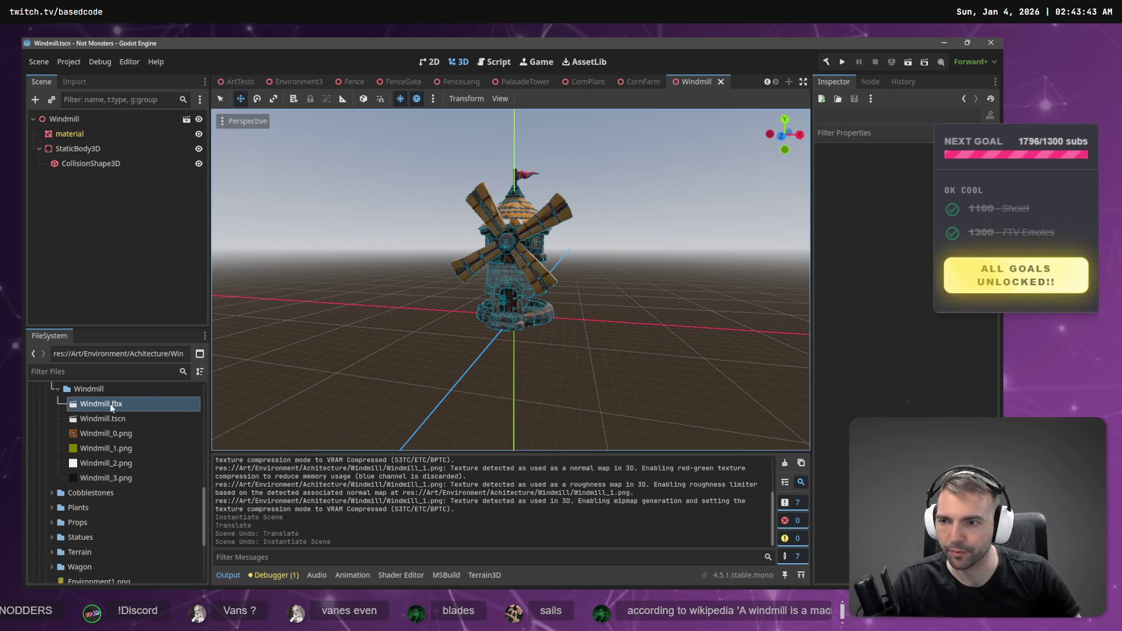
mouse_move(111, 407)
left_mouse_down()
mouse_move(105, 201)
mouse_move(125, 164)
mouse_move(82, 146)
left_mouse_up()
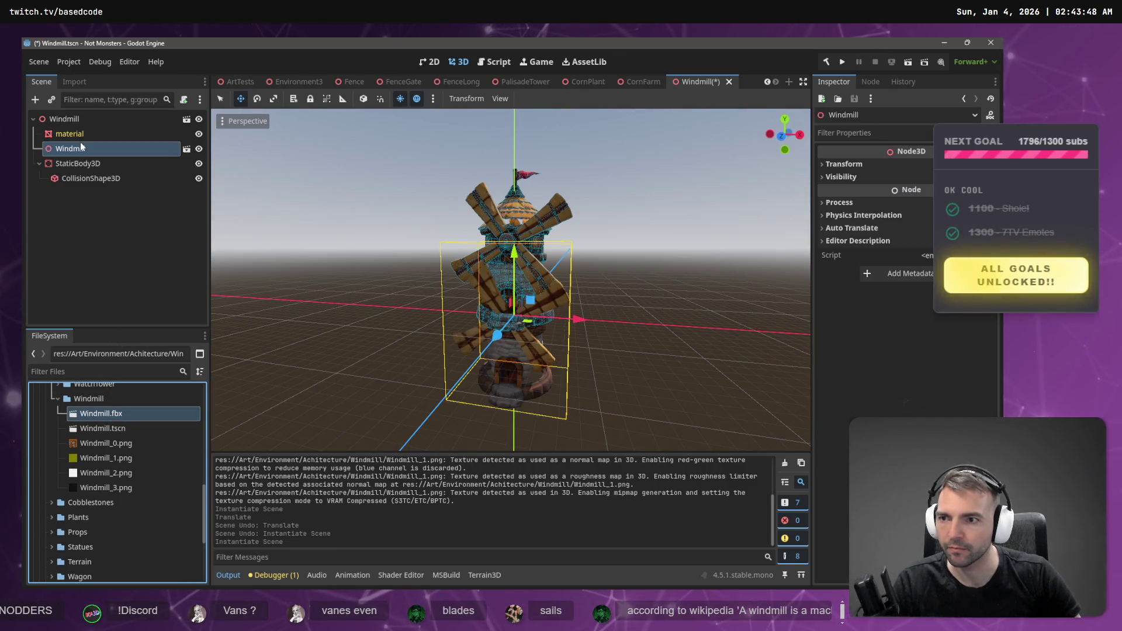
left_click(495, 374)
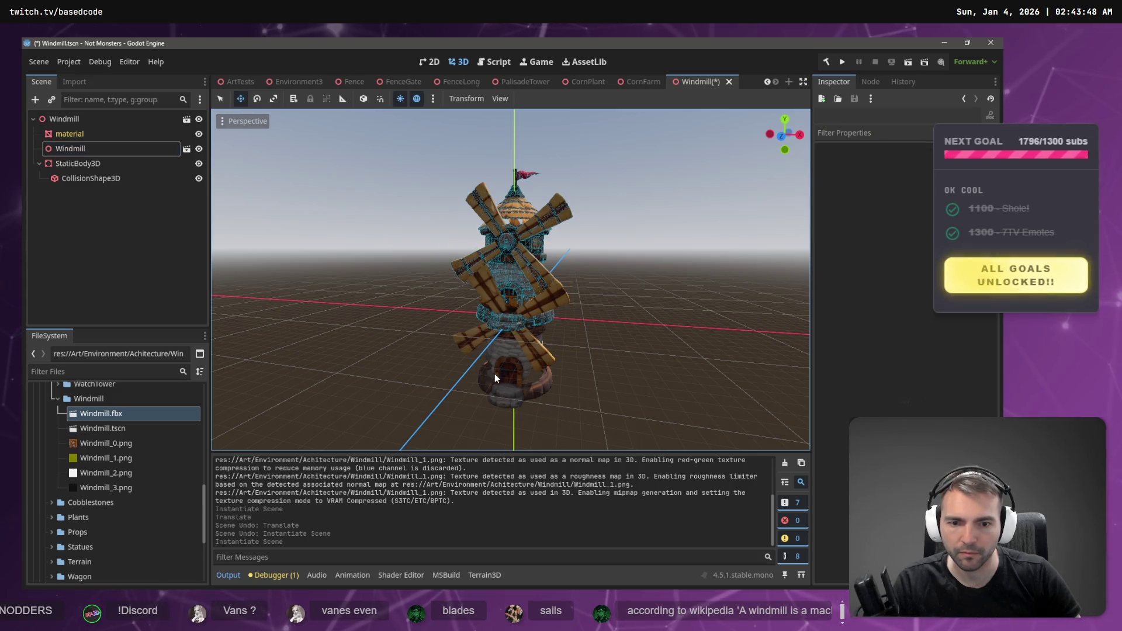
key("ctrl+z")
left_click(86, 136)
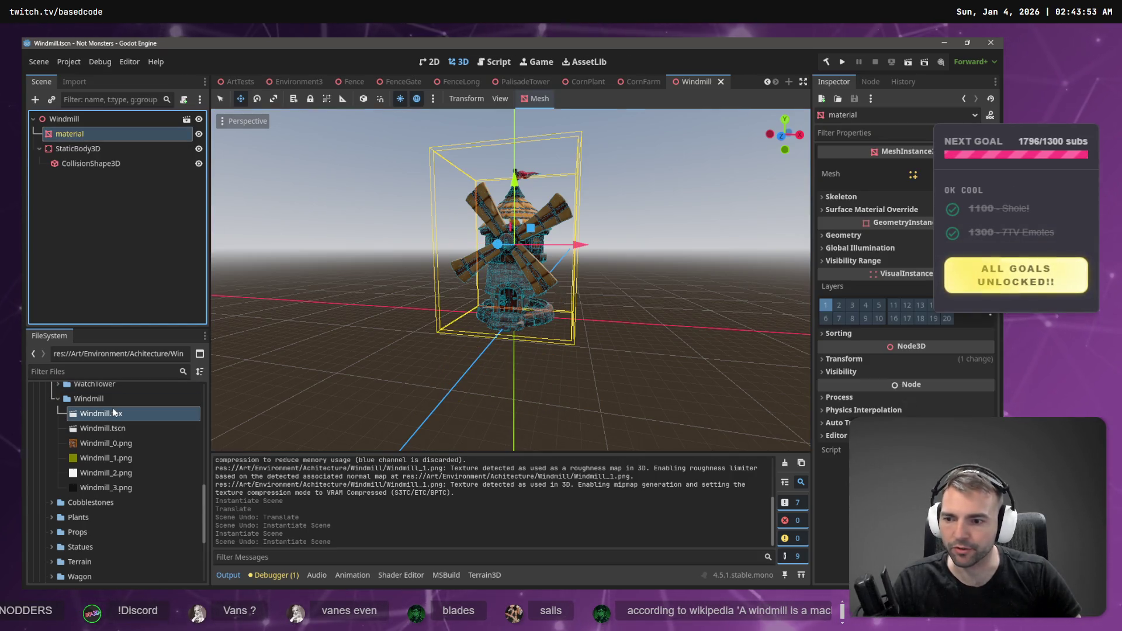
key("alt+Tab")
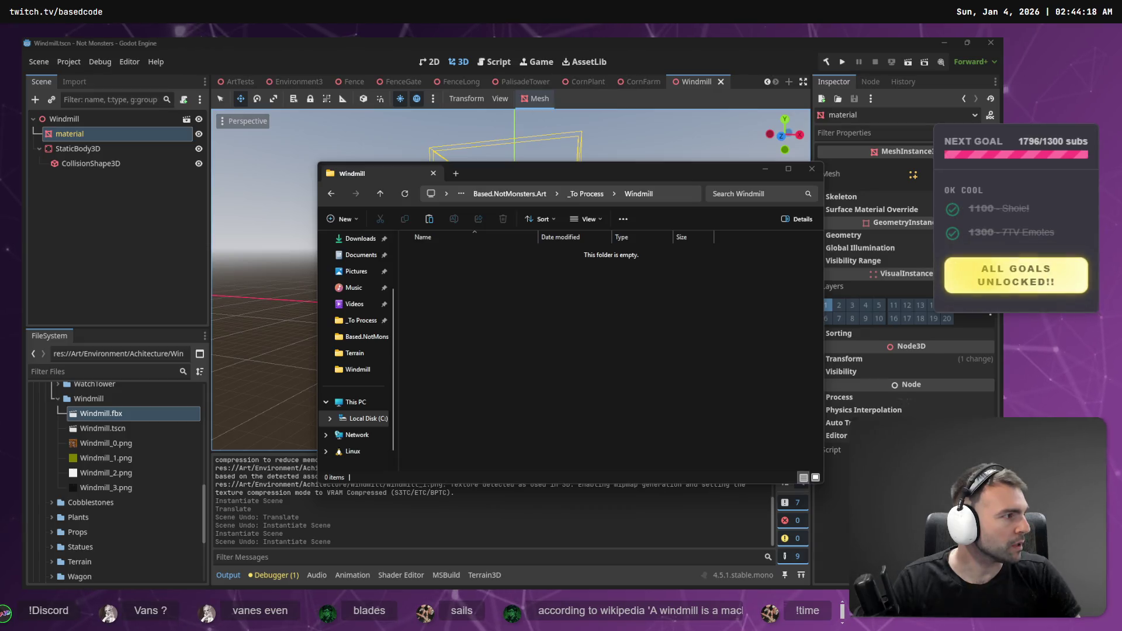
Drop the exported FBX into the Windmill folder and rename it Windmill.fbx.
left_click_drag(551, 335, 582, 343)
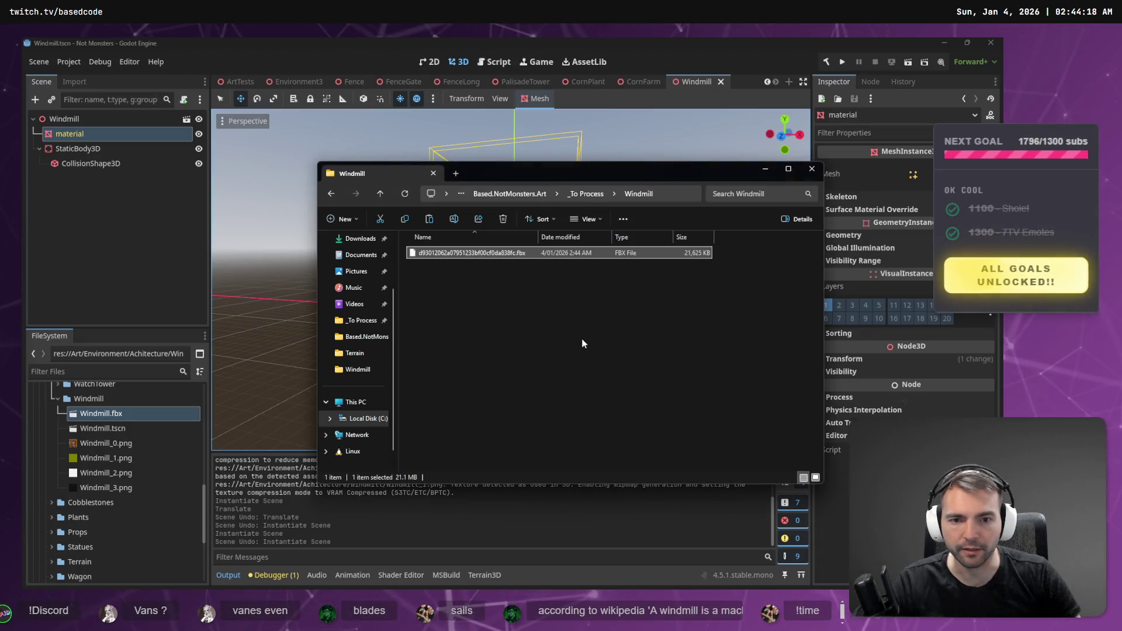
key("F2")
type("Windmill")
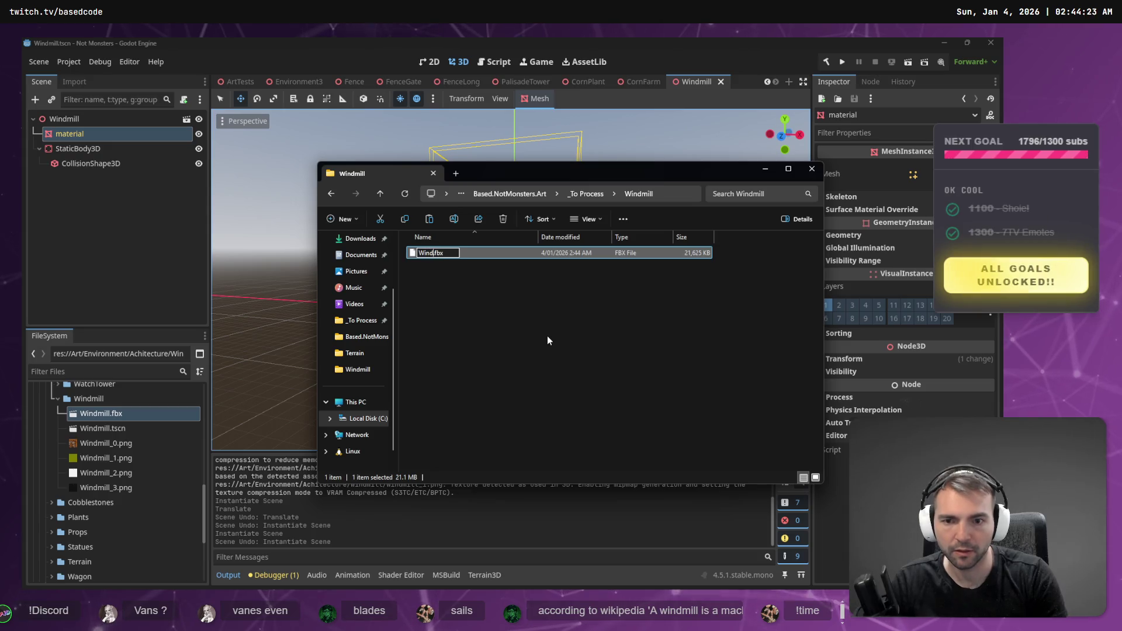
key("Return")
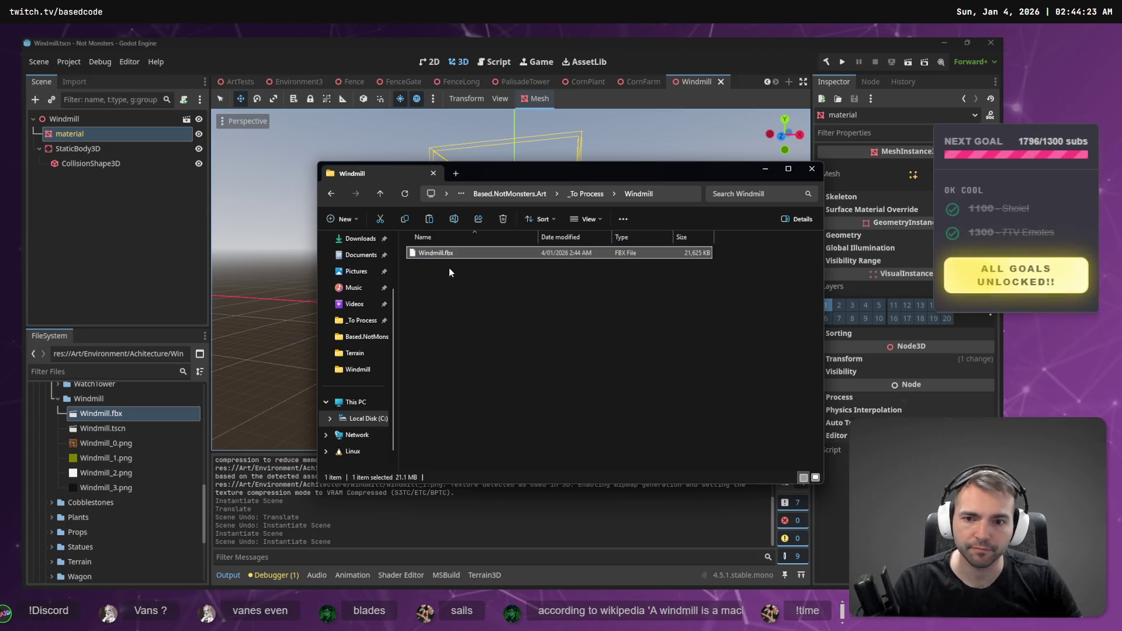
Move Windmill.fbx into the project and bring the Godot editor back to the front.
left_click_drag(453, 253, 488, 336)
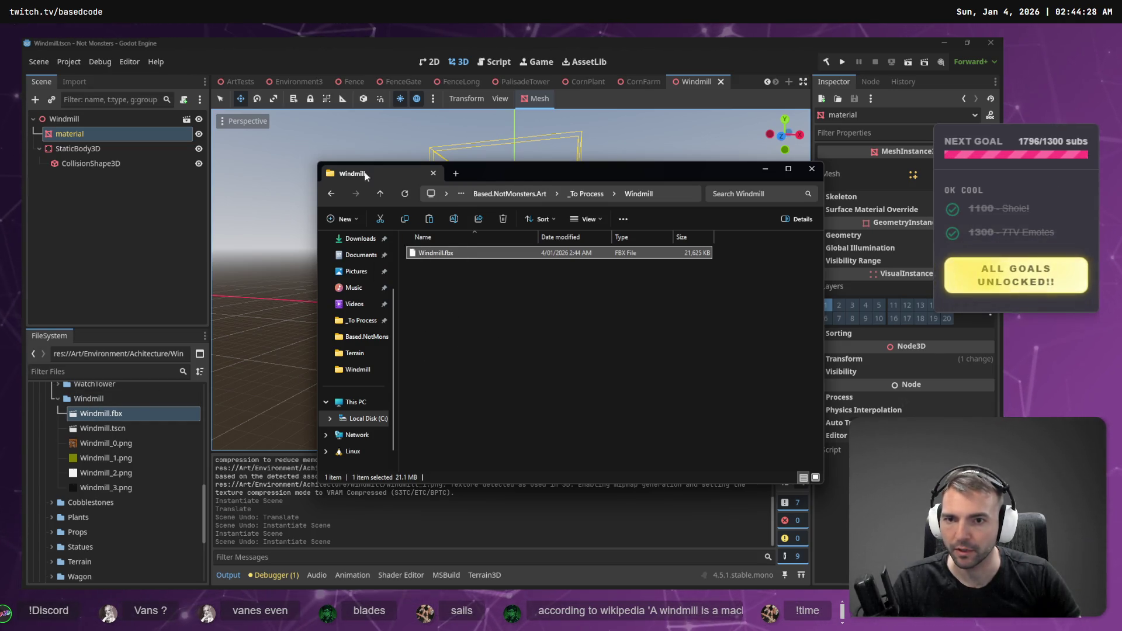
left_click(435, 42)
left_click(436, 38)
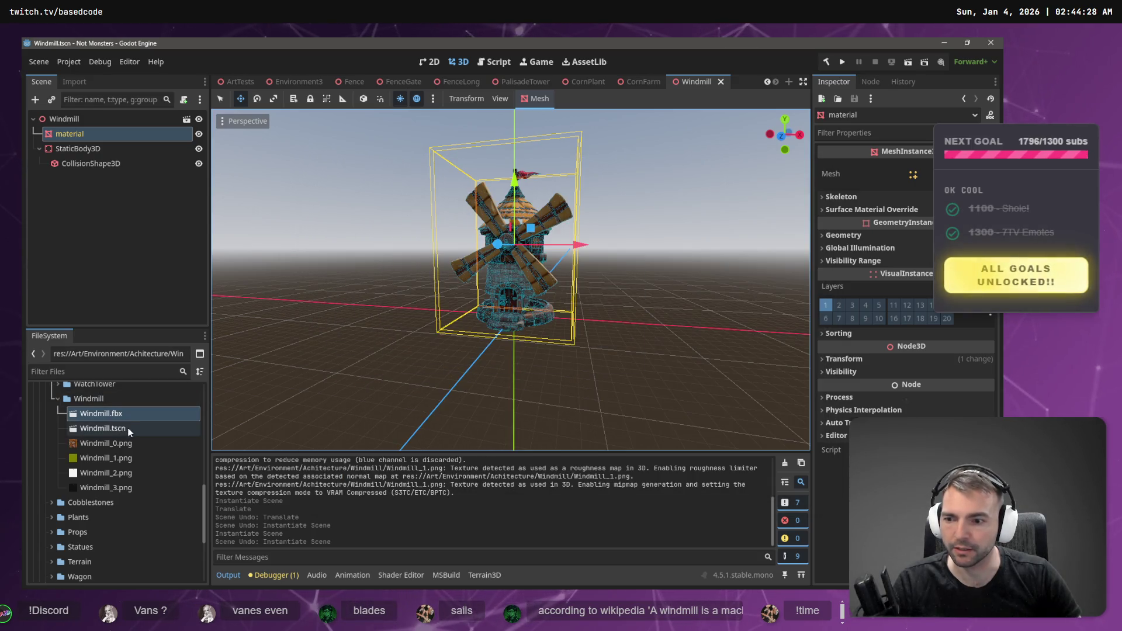
Reimport Windmill.fbx from its FileSystem context menu.
right_click(104, 413)
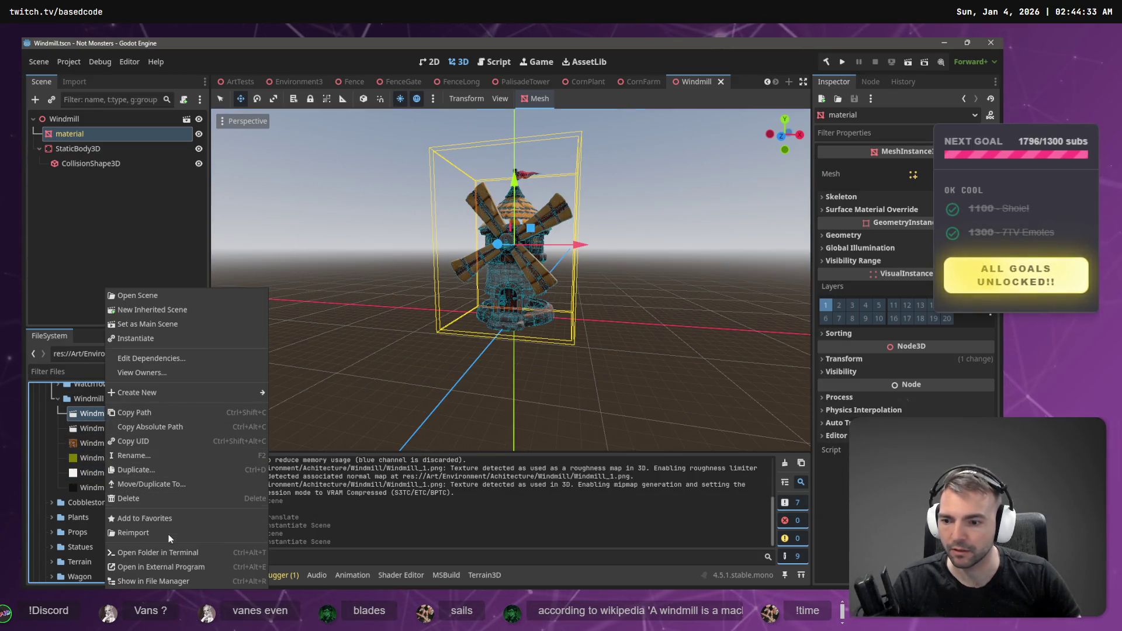
left_click(160, 532)
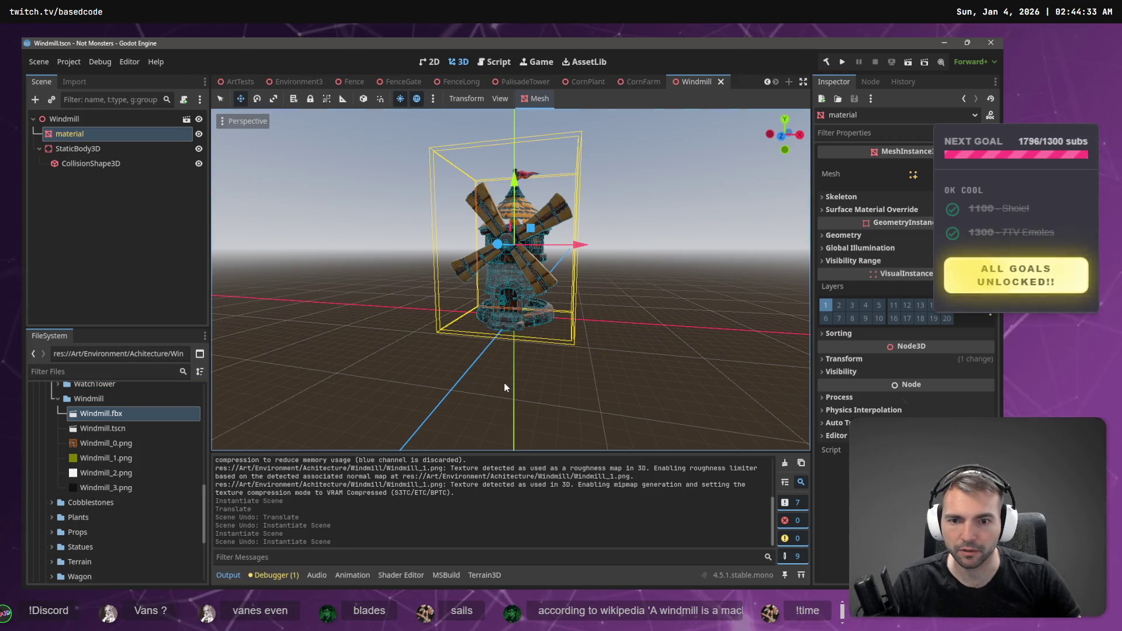
left_click(85, 412)
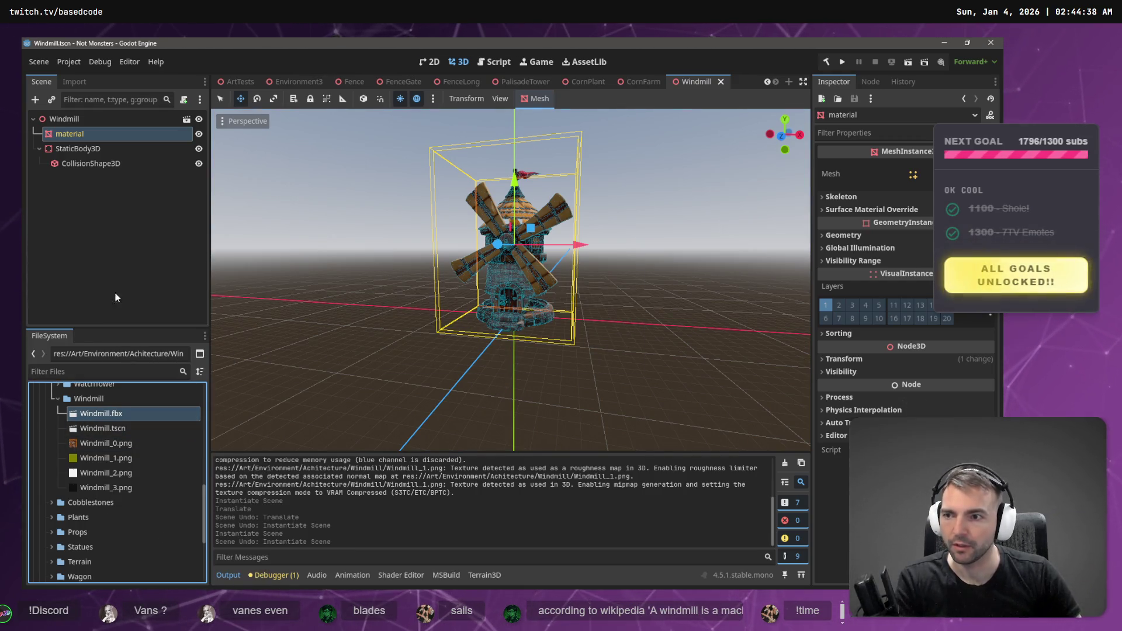
left_click(71, 133)
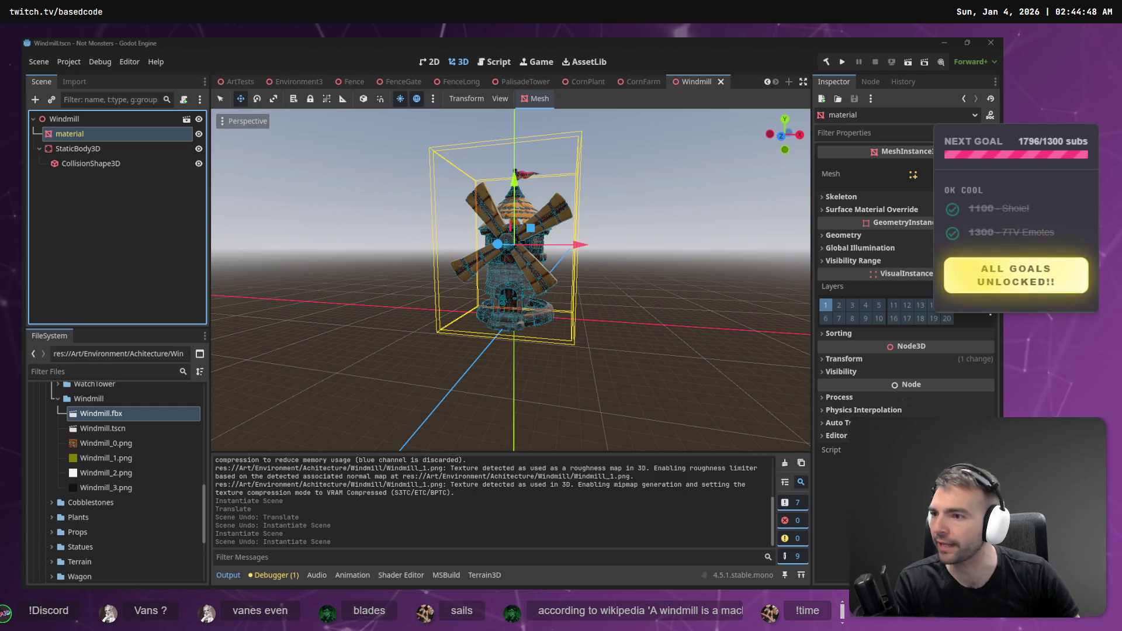
Select the material mesh node, try deleting it, and dismiss the inherited-node alert.
left_click(82, 121)
left_click(80, 137)
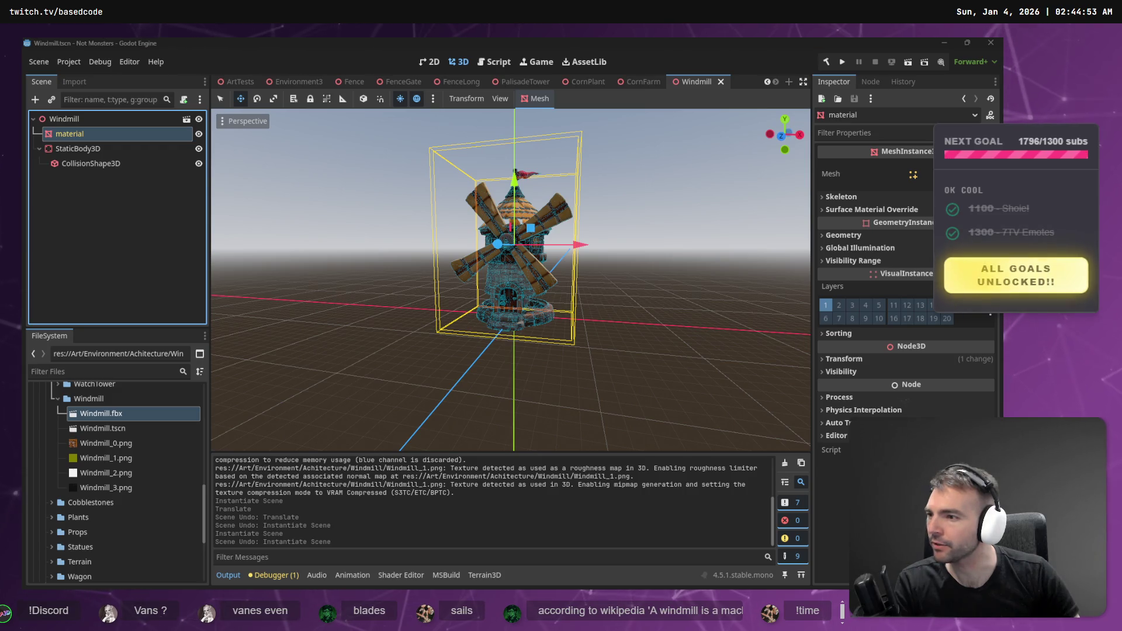
left_click(66, 257)
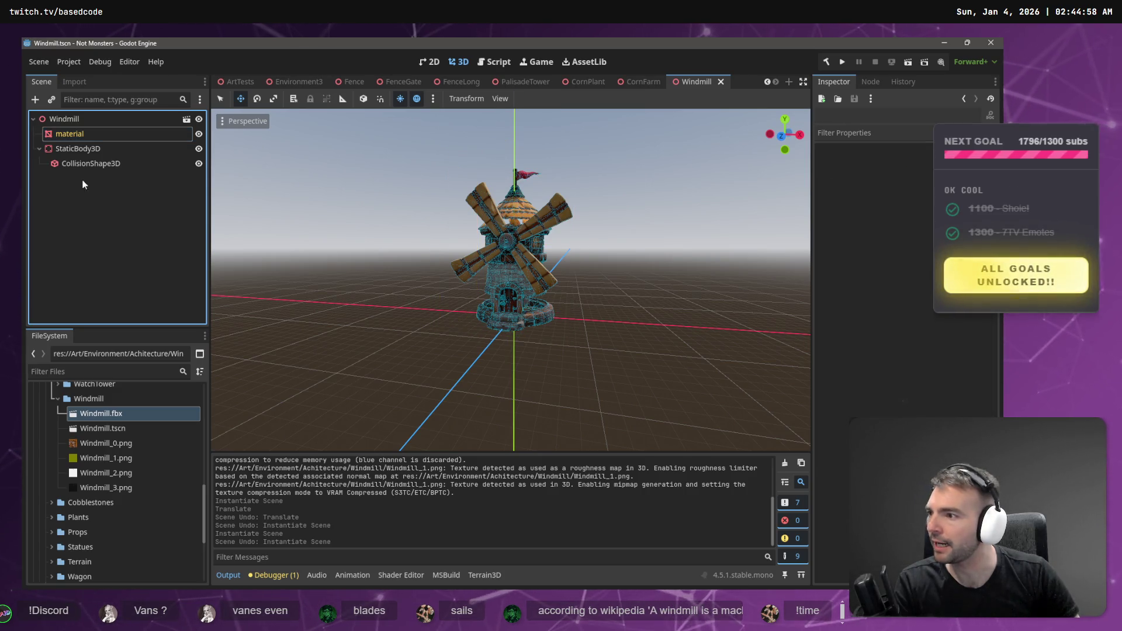
left_click(91, 139)
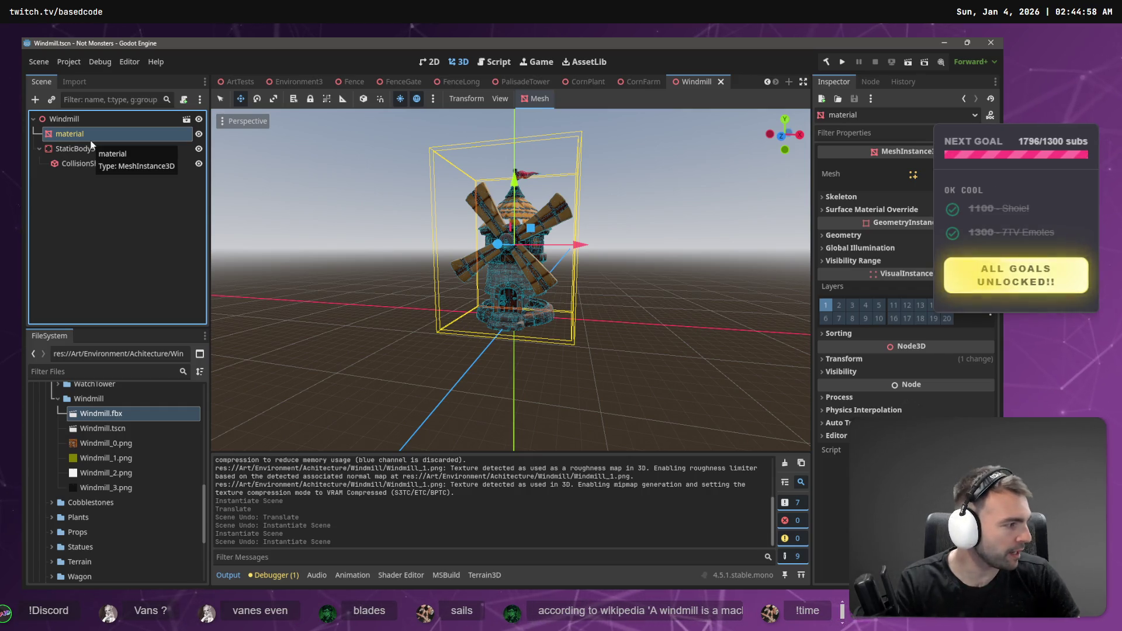
key("Delete")
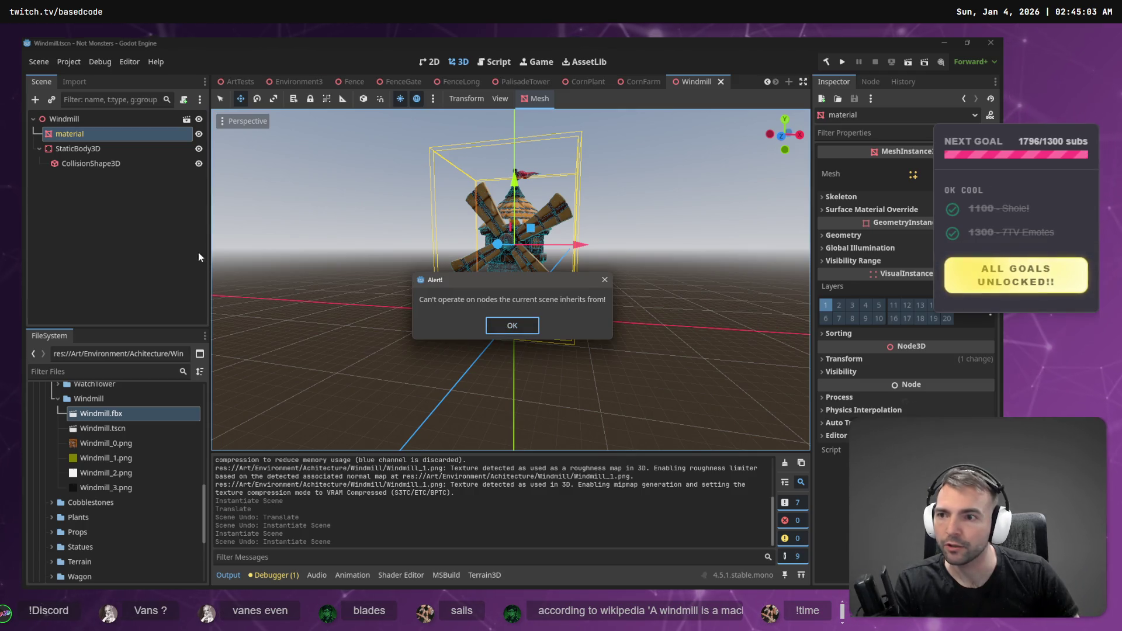
key("Return")
Reselect the material node, check its context menu, then open Windmill.fbx's Advanced Import Settings.
left_click(167, 253)
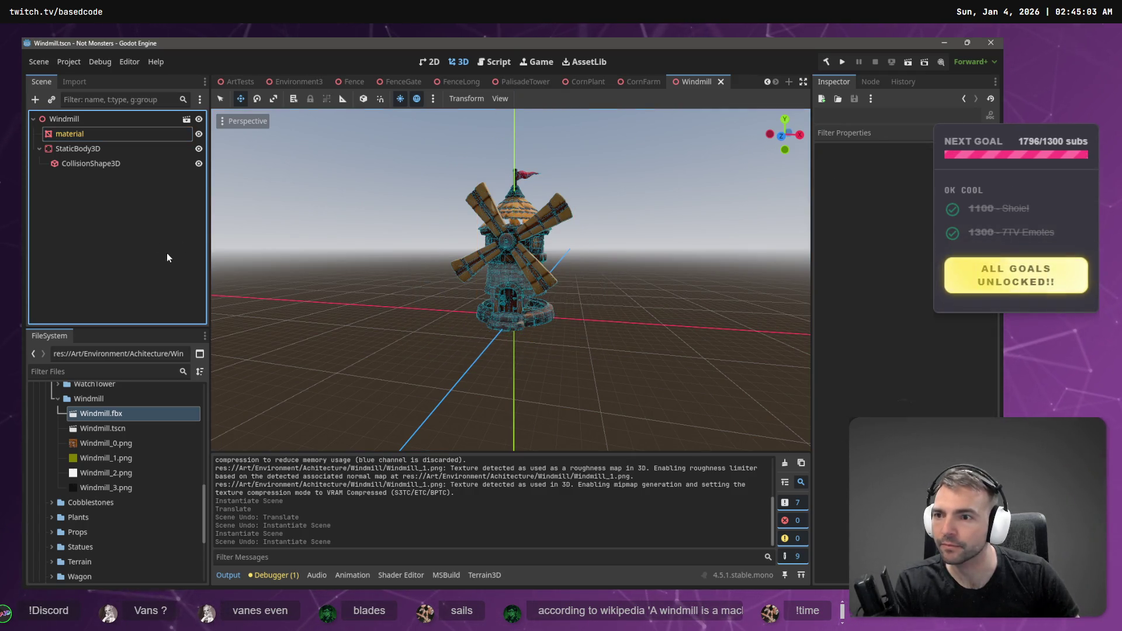
left_click(73, 133)
right_click(76, 131)
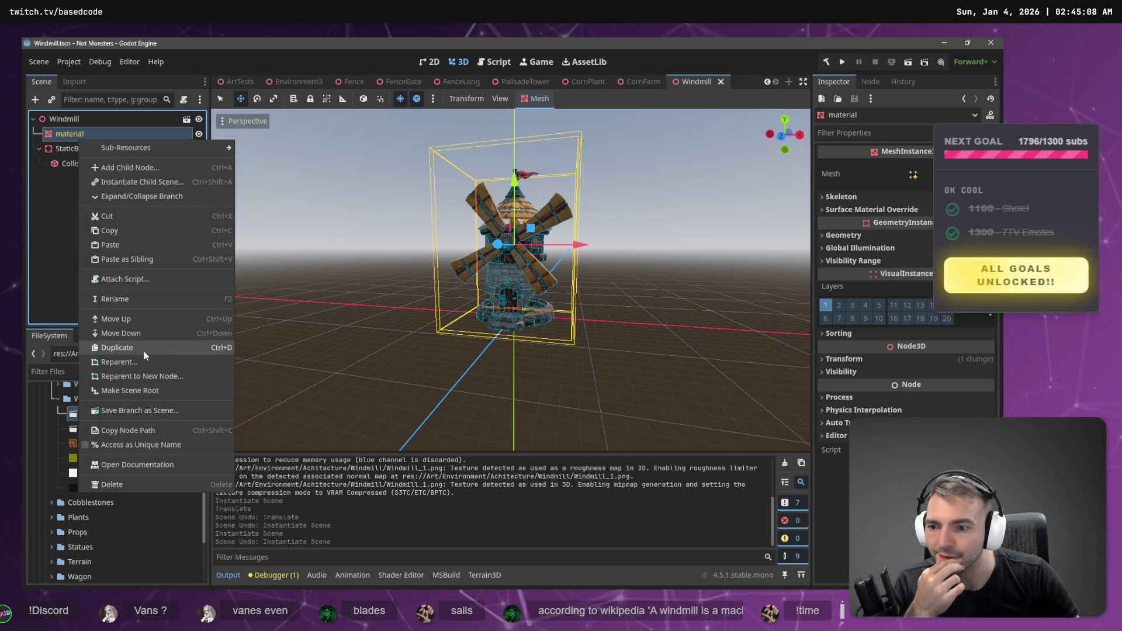
left_click(53, 185)
double_click(110, 414)
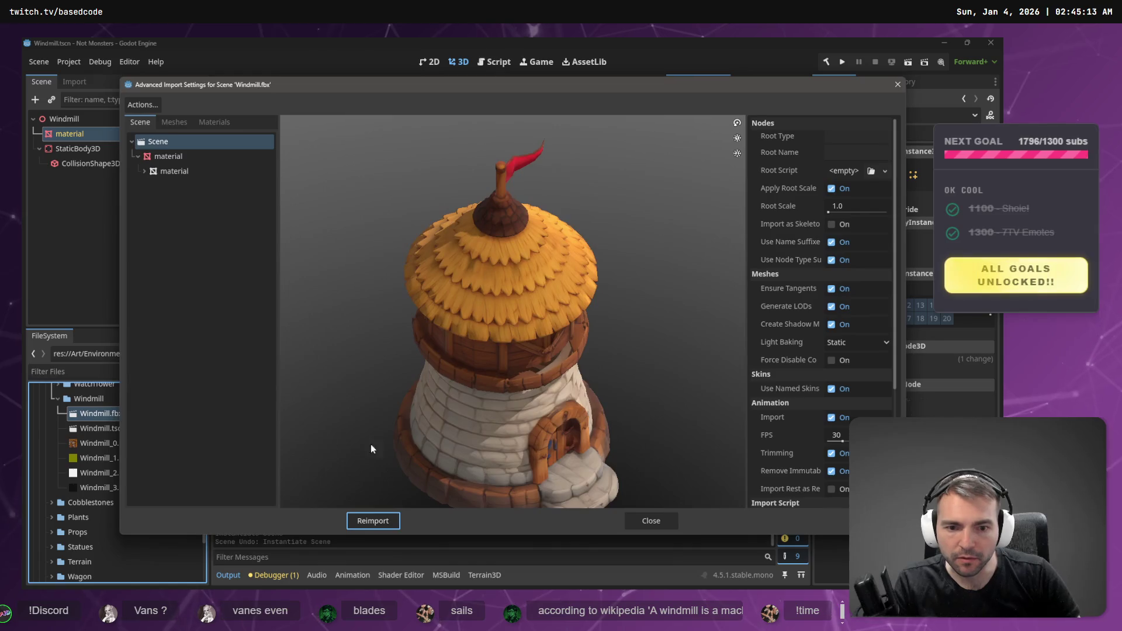
Rotate the preview, reimport Windmill.fbx, then try deleting the material node and acknowledge the alert.
left_click_drag(371, 444, 518, 350)
left_click(367, 521)
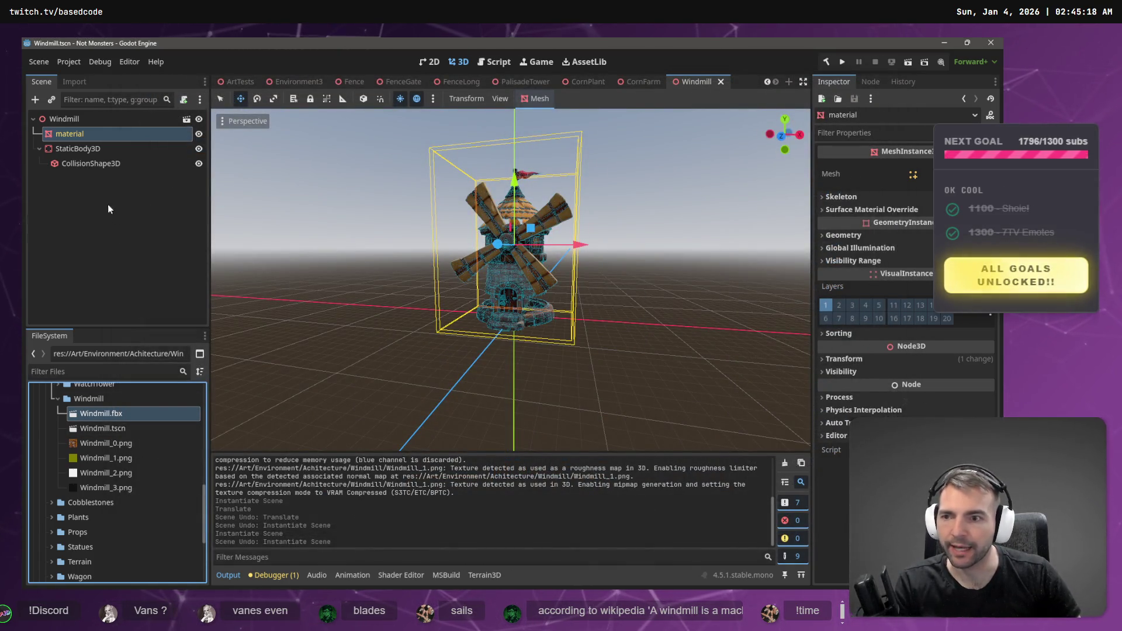
left_click(75, 134)
key("Delete")
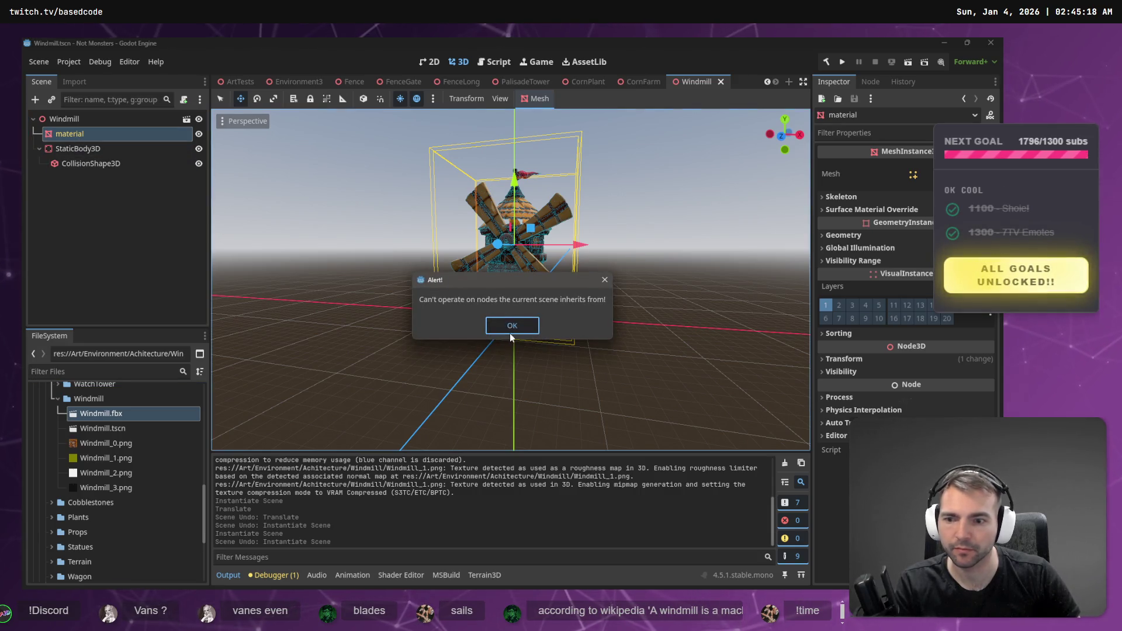
left_click(510, 331)
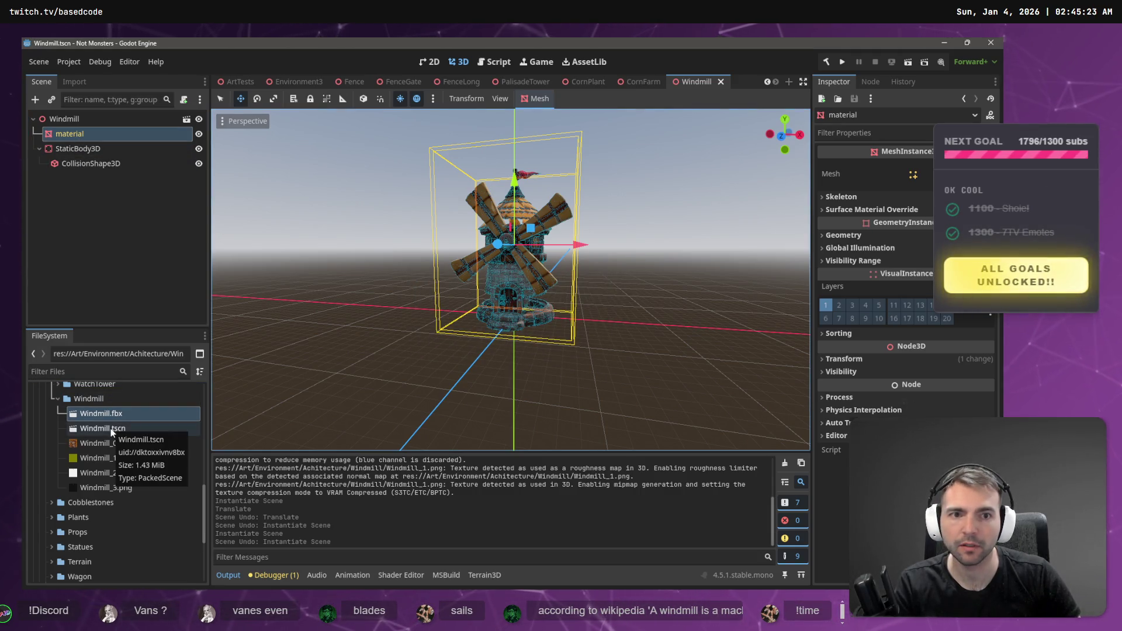
Close and reopen Windmill.tscn, then select the Windmill root and press Delete.
left_click(721, 82)
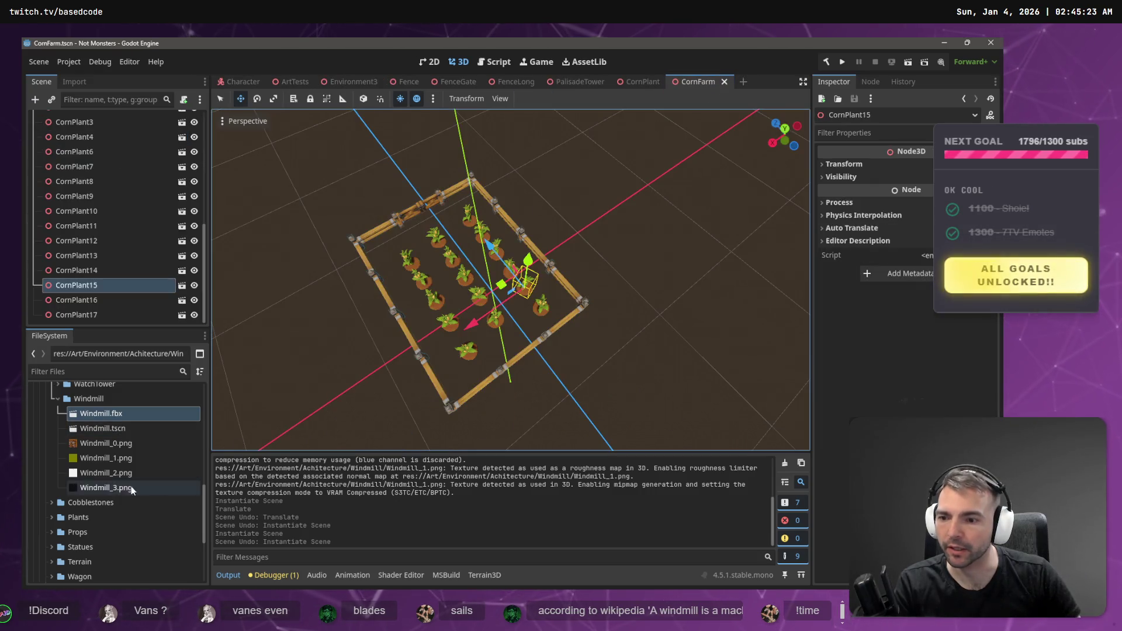
double_click(100, 428)
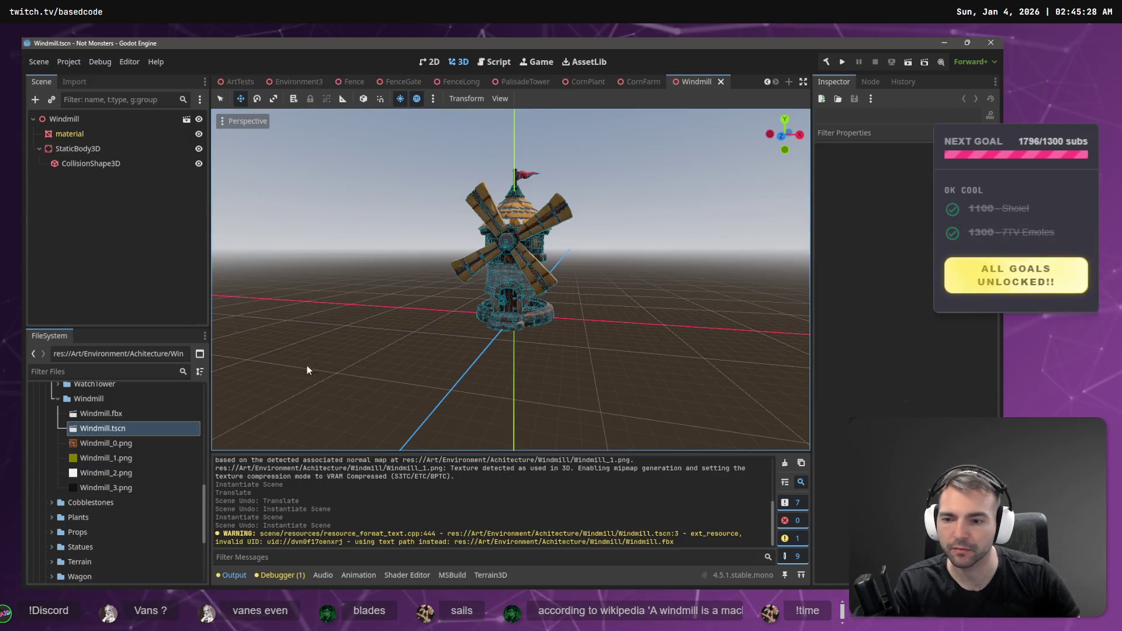
left_click(77, 134)
left_click_drag(77, 134, 560, 359)
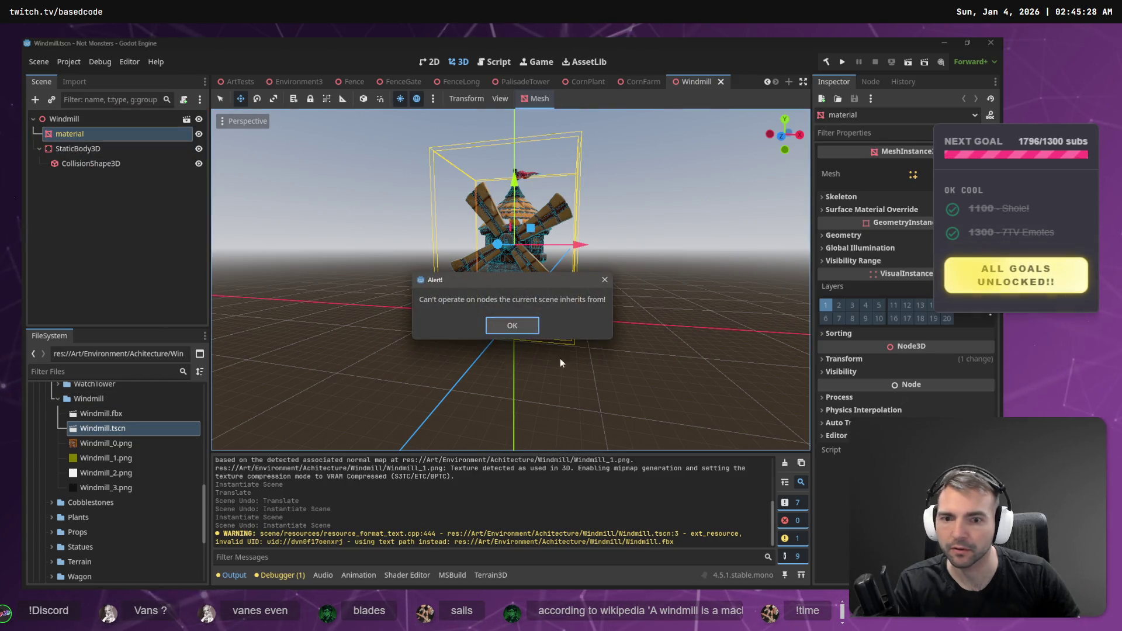
left_click(509, 323)
key("Delete")
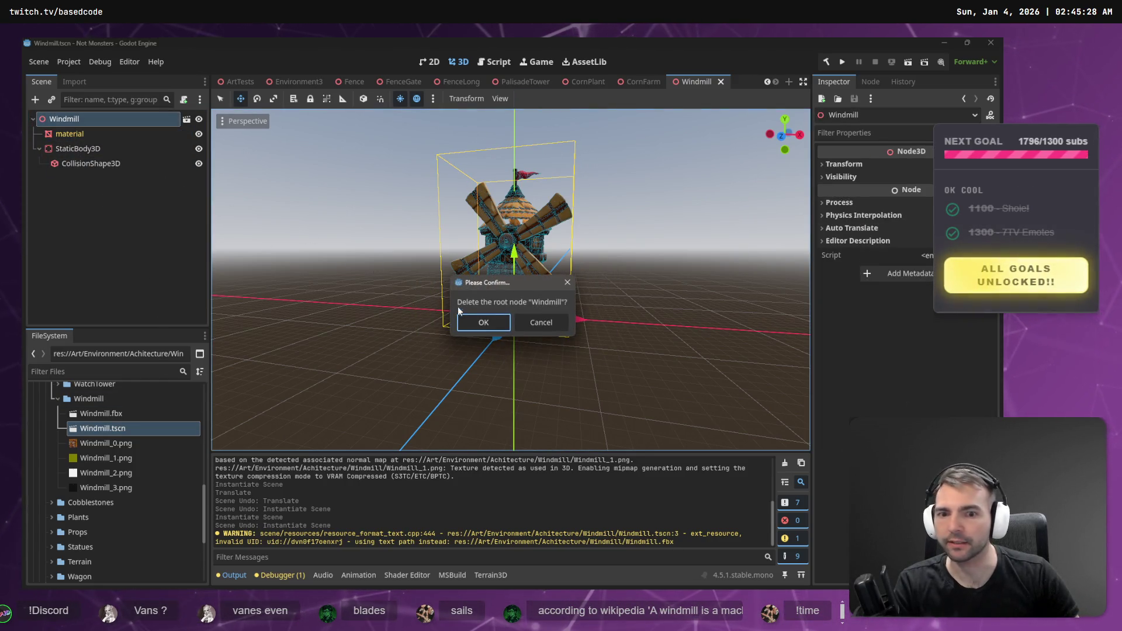
Confirm deleting the root node and remove the Windmill.tscn file from FileSystem.
left_click(484, 320)
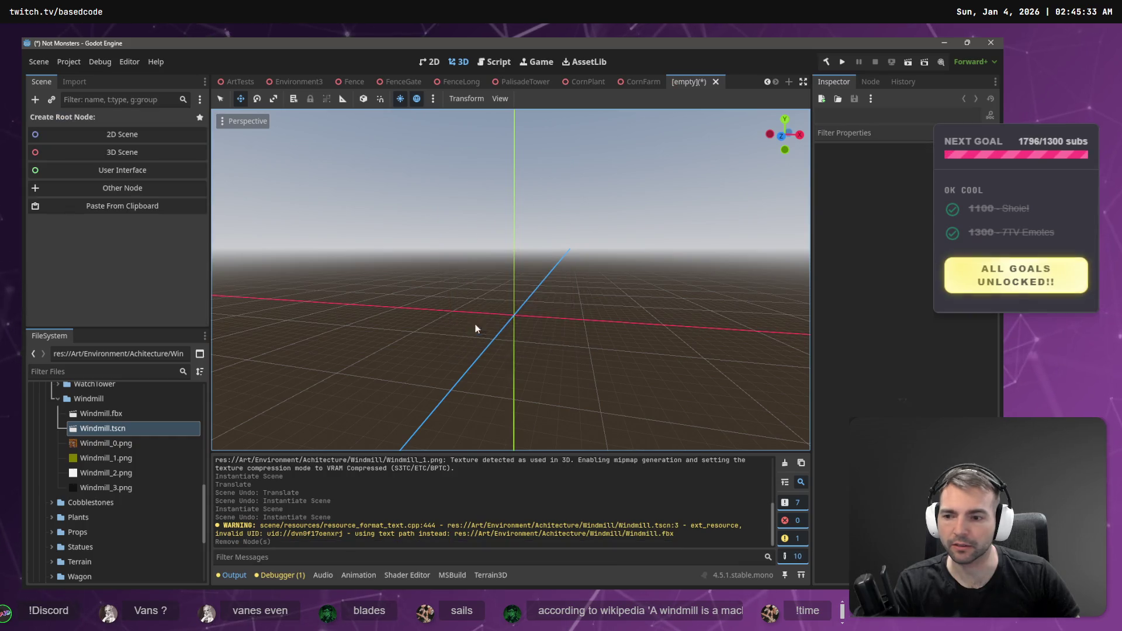
left_click(111, 428)
key("Delete")
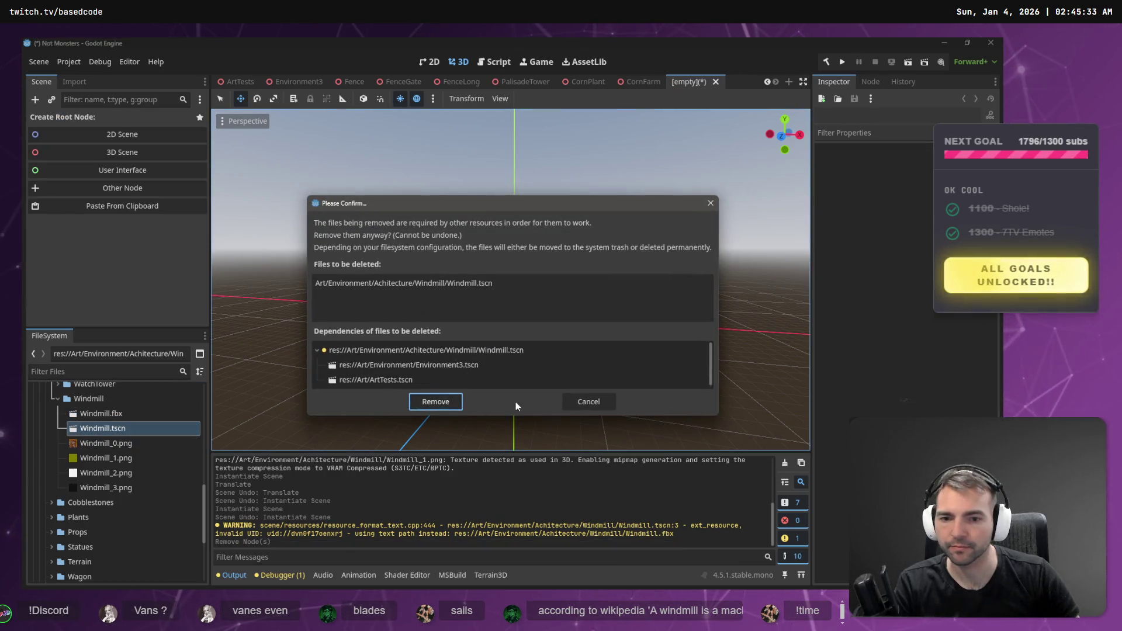
left_click(443, 401)
Create a new 3D scene named Windmill in the Windmill folder, retrying after a first attempt.
right_click(103, 400)
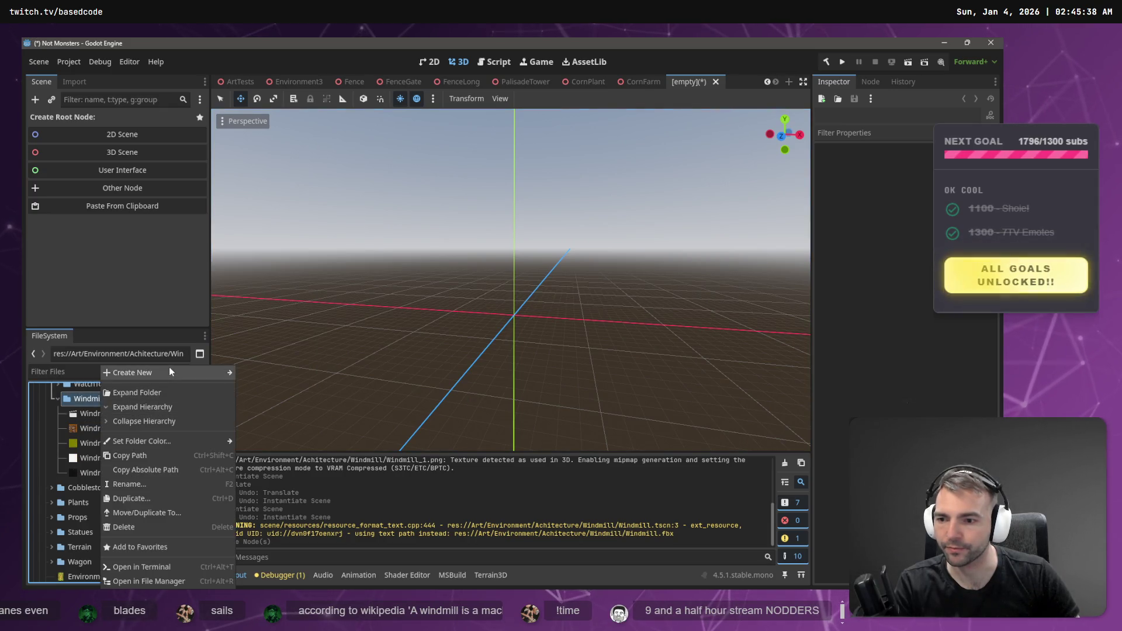
mouse_move(205, 376)
left_click(262, 385)
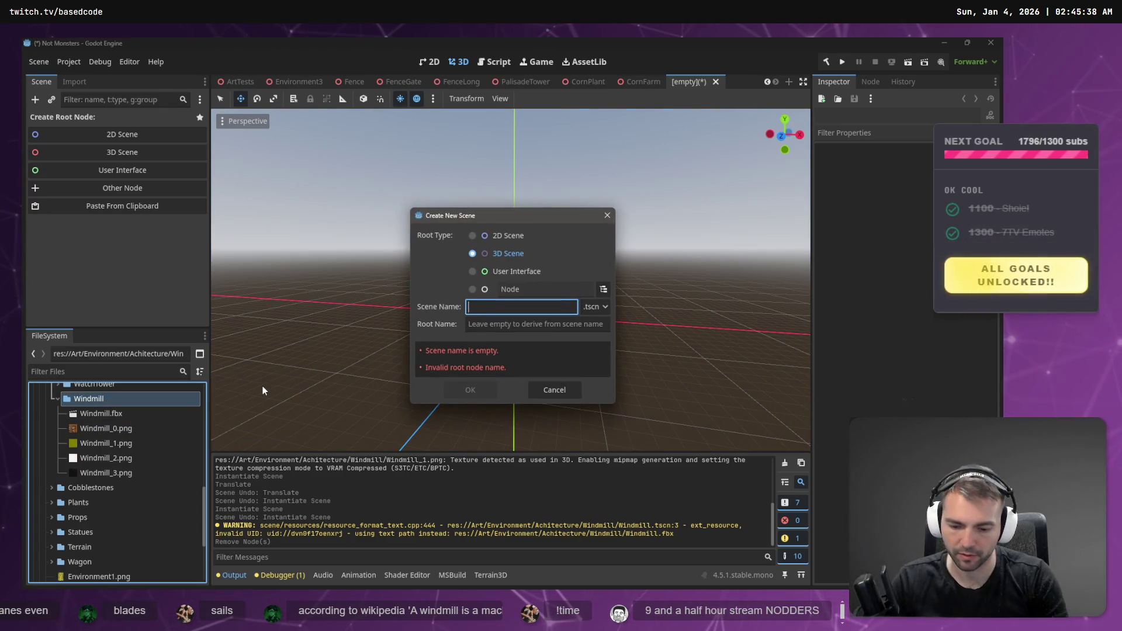
type("Windmill")
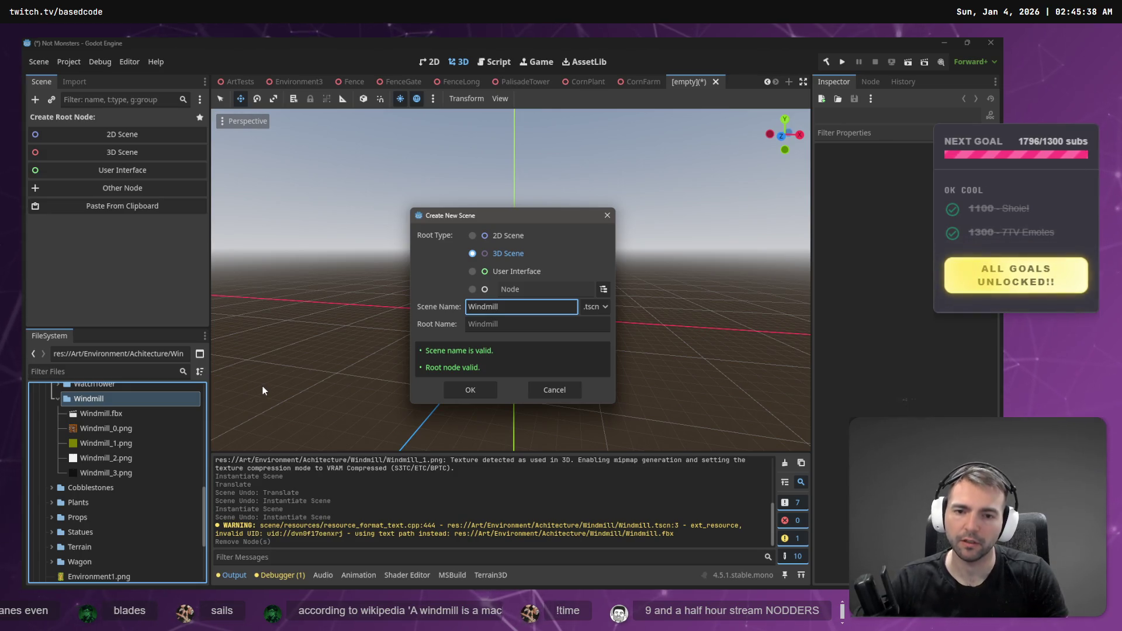
key("Return")
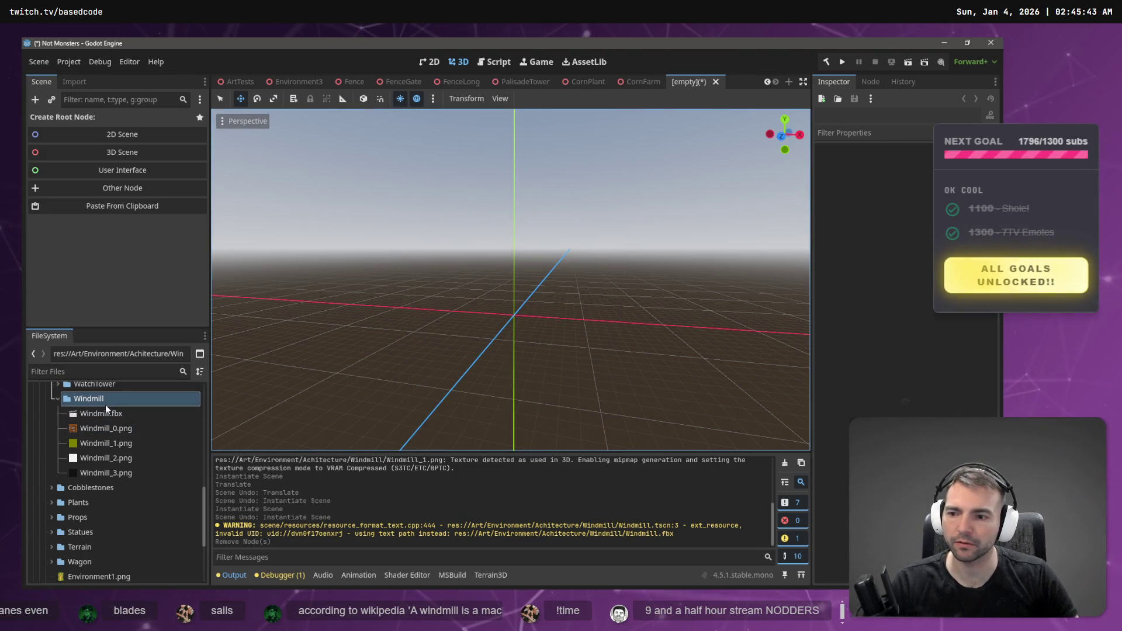
right_click(105, 401)
mouse_move(165, 374)
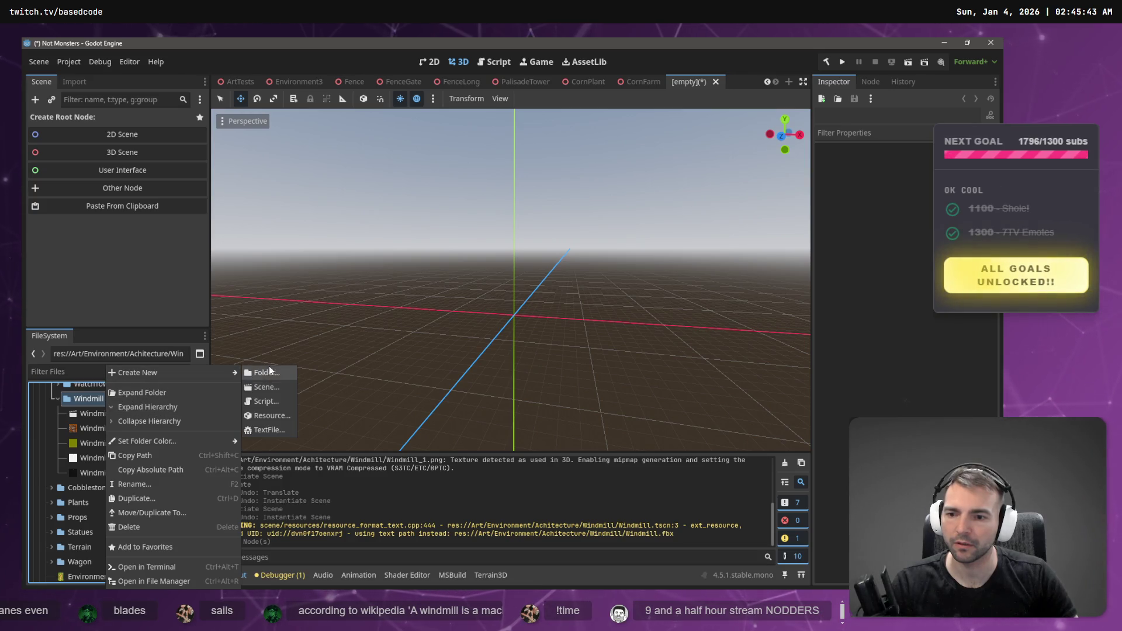
left_click(271, 387)
type("Windmill")
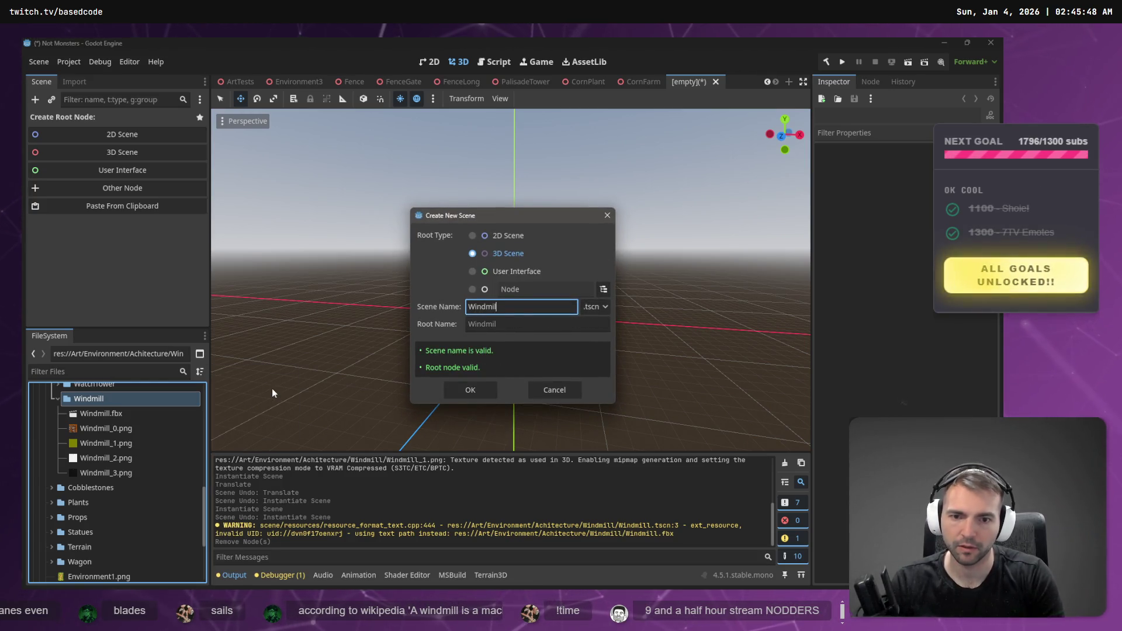
key("Return")
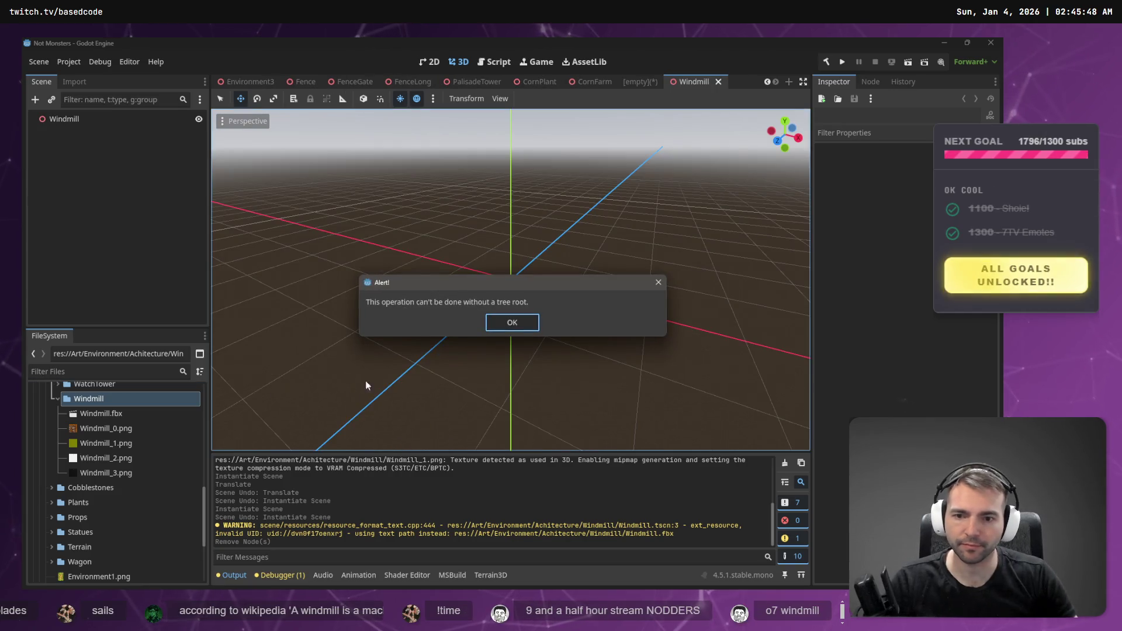
Dismiss the missing-root alert and instance Windmill.fbx under the Windmill root node.
left_click(512, 323)
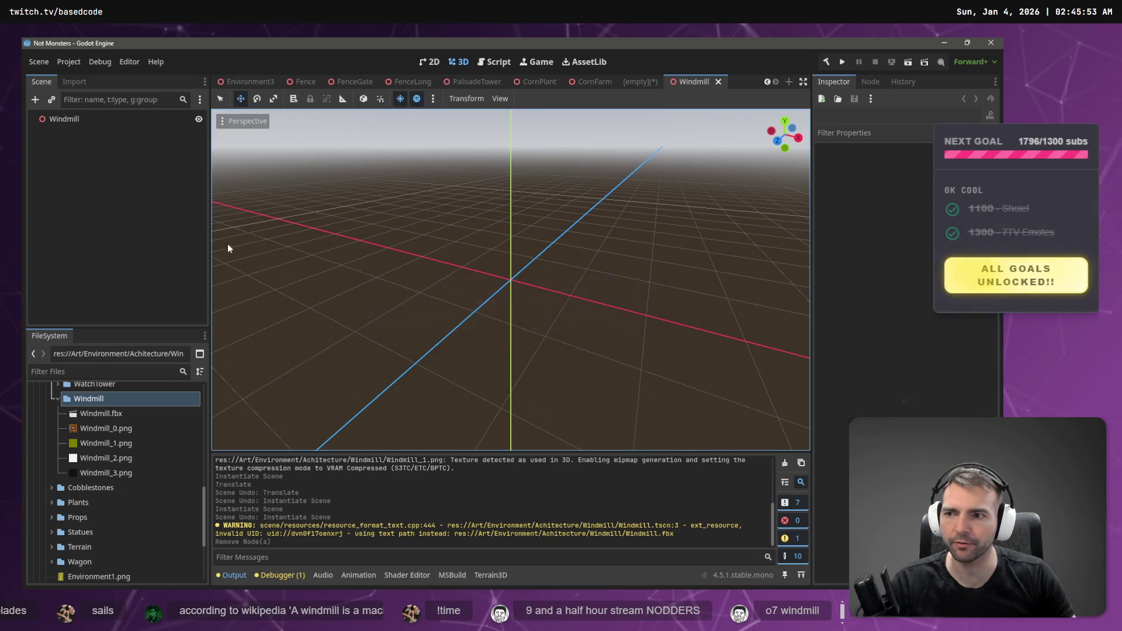
left_click(74, 119)
mouse_move(104, 425)
left_mouse_down()
mouse_move(113, 393)
mouse_move(102, 213)
left_mouse_up()
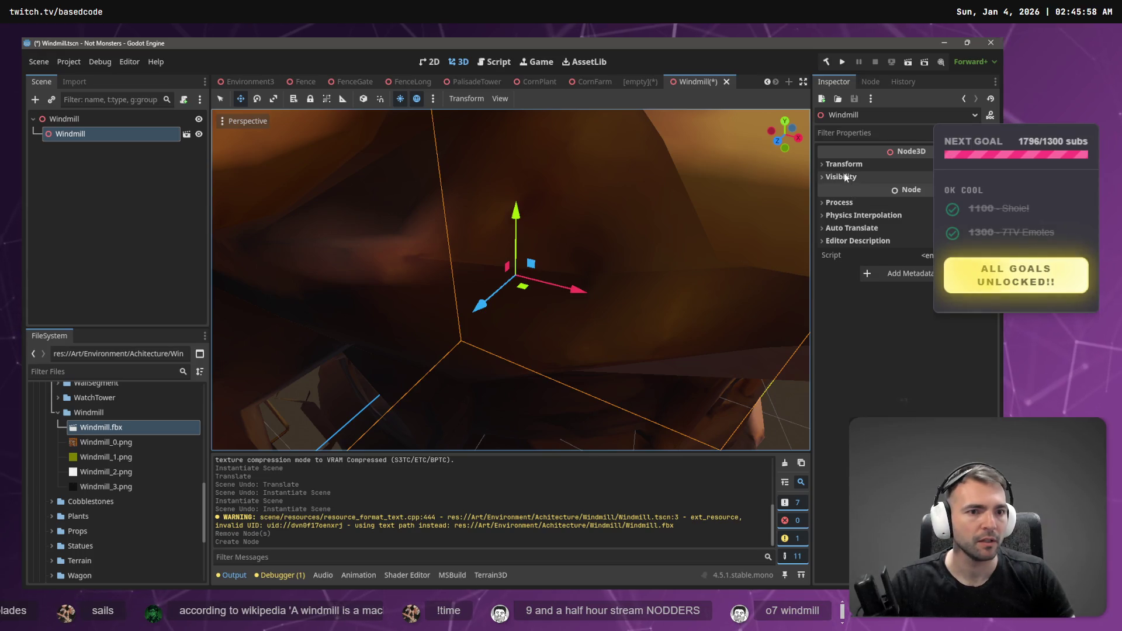
Set the windmill model's X position to 0 and frame it in the viewport.
left_click(844, 165)
left_click(851, 194)
type("0")
key("Return")
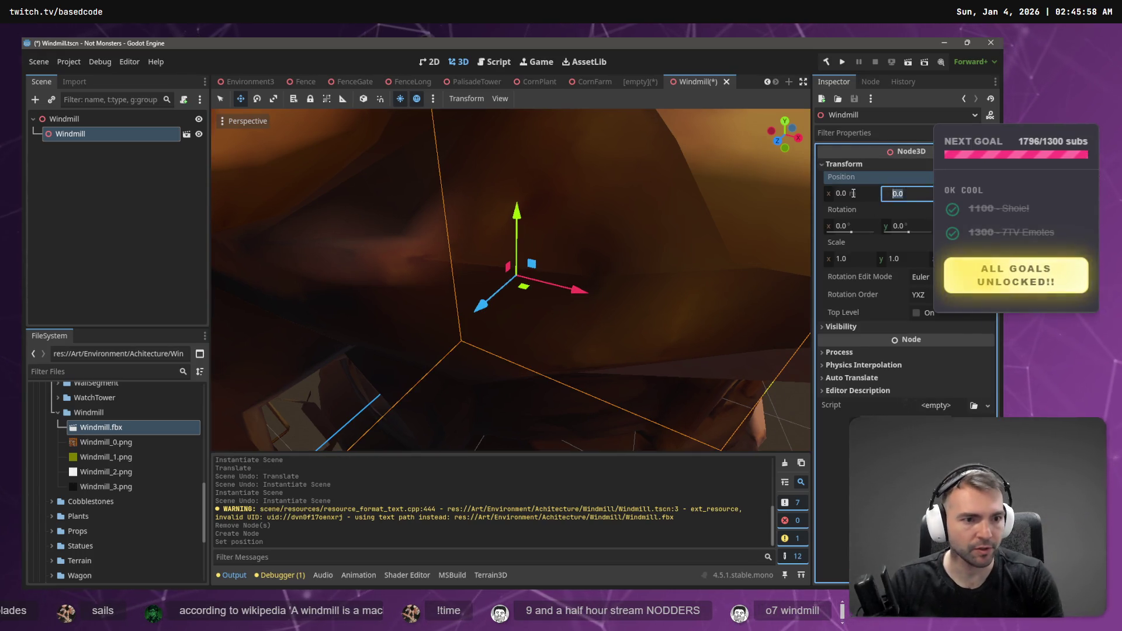
key("f")
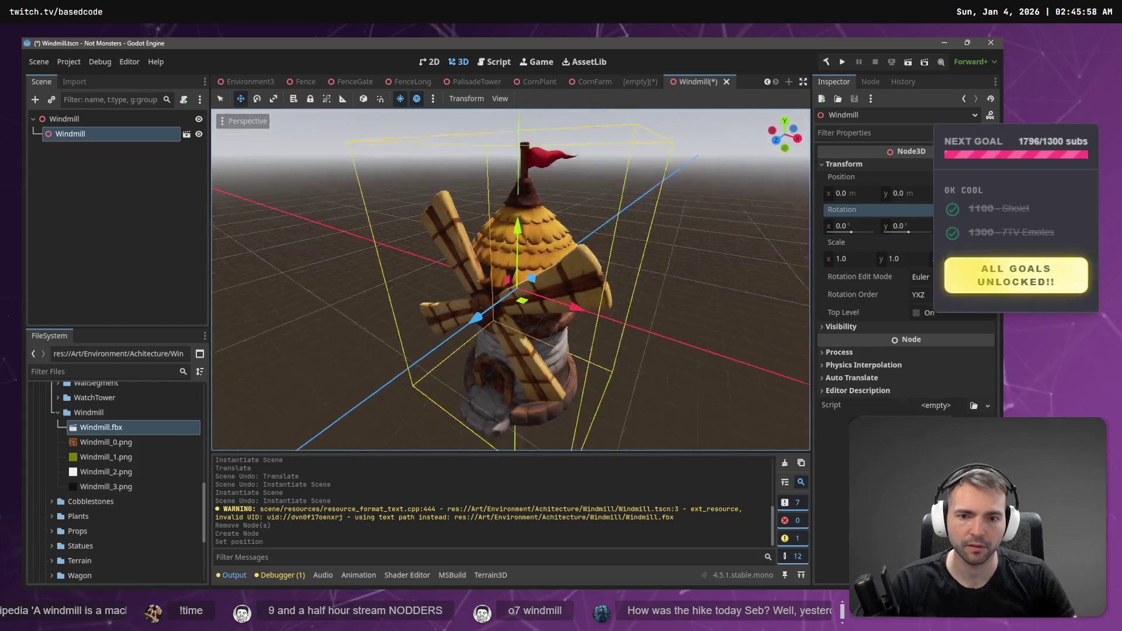
Delete Windmill.fbx and its four texture images from the Windmill folder.
left_click(107, 426)
left_click(101, 486, "shift")
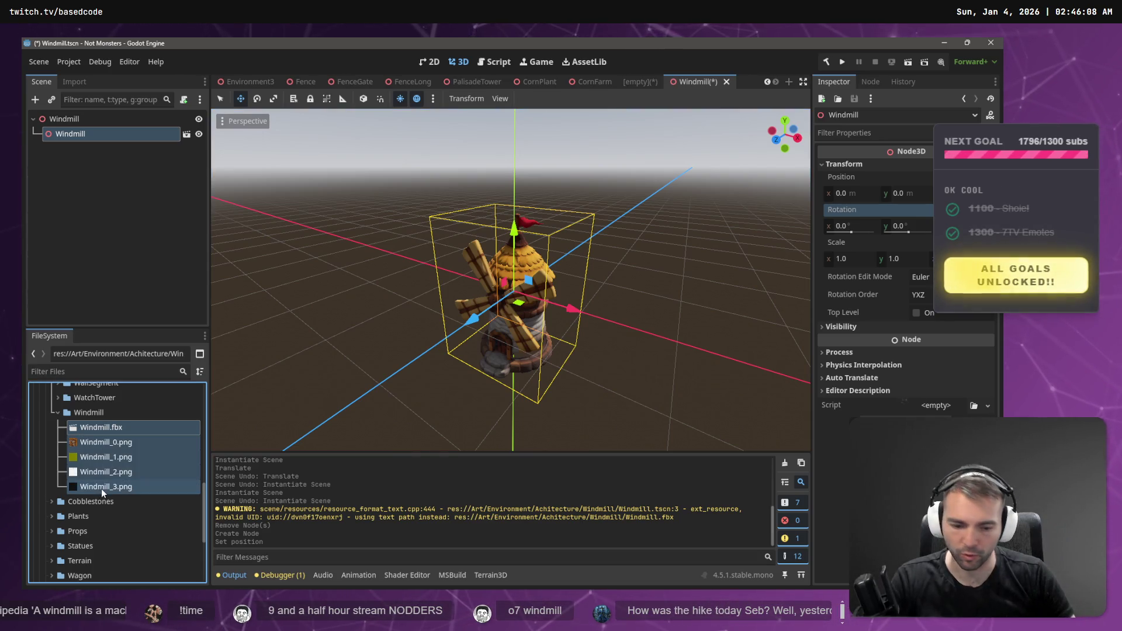
key("Delete")
left_click(433, 361)
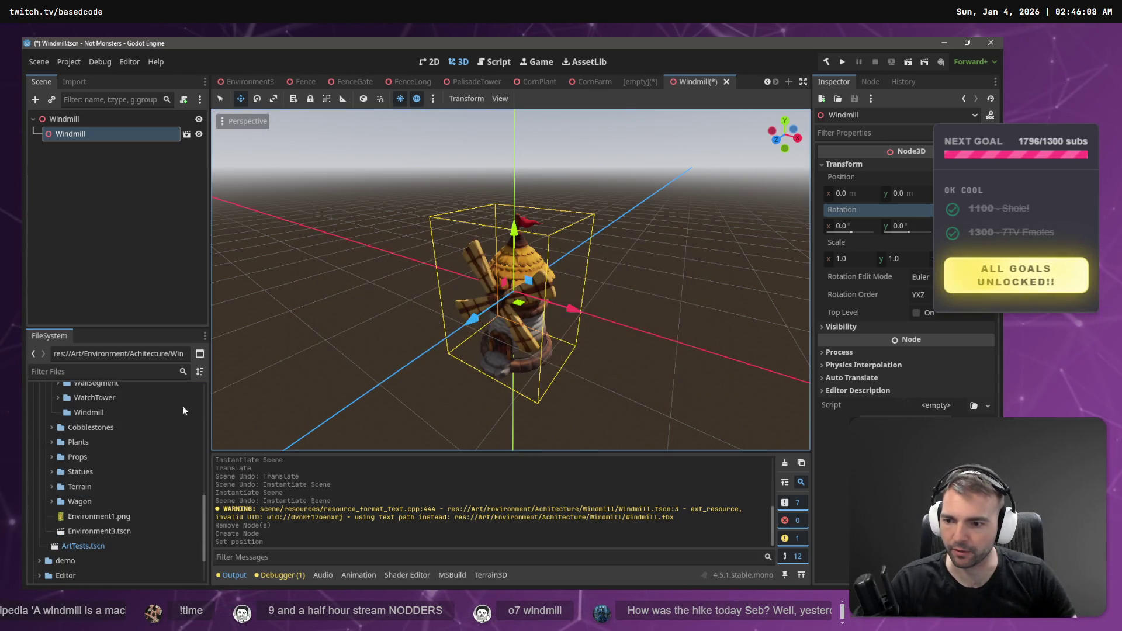
left_click(113, 411)
Close the empty untitled scene and the modified Windmill scene without saving.
left_click(477, 81)
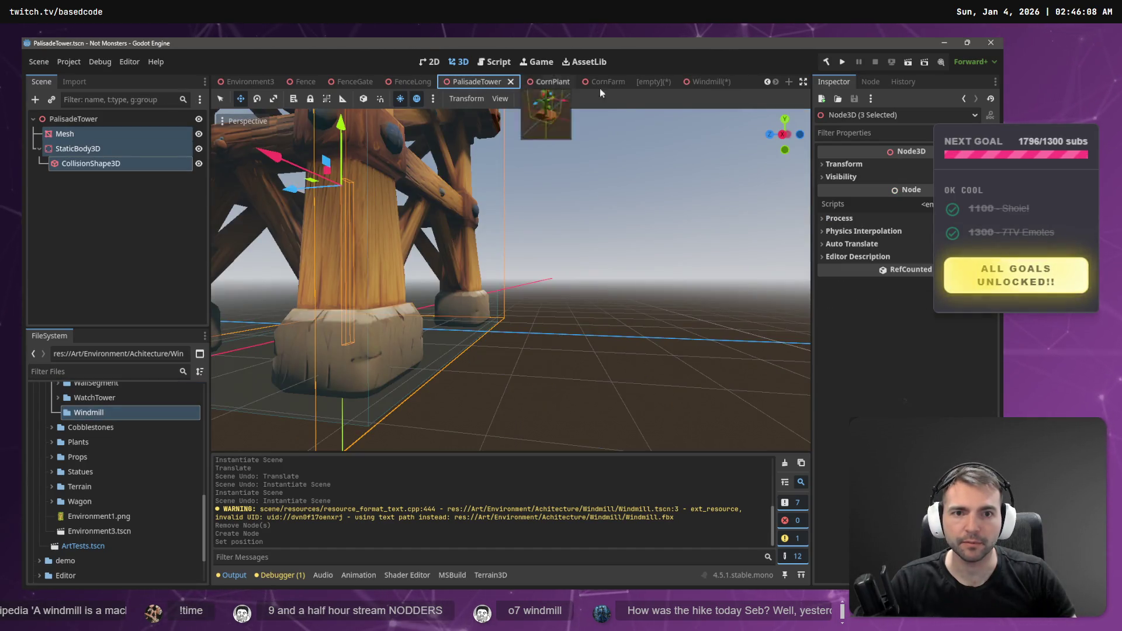
left_click(653, 81)
left_click(681, 81)
left_click(709, 85)
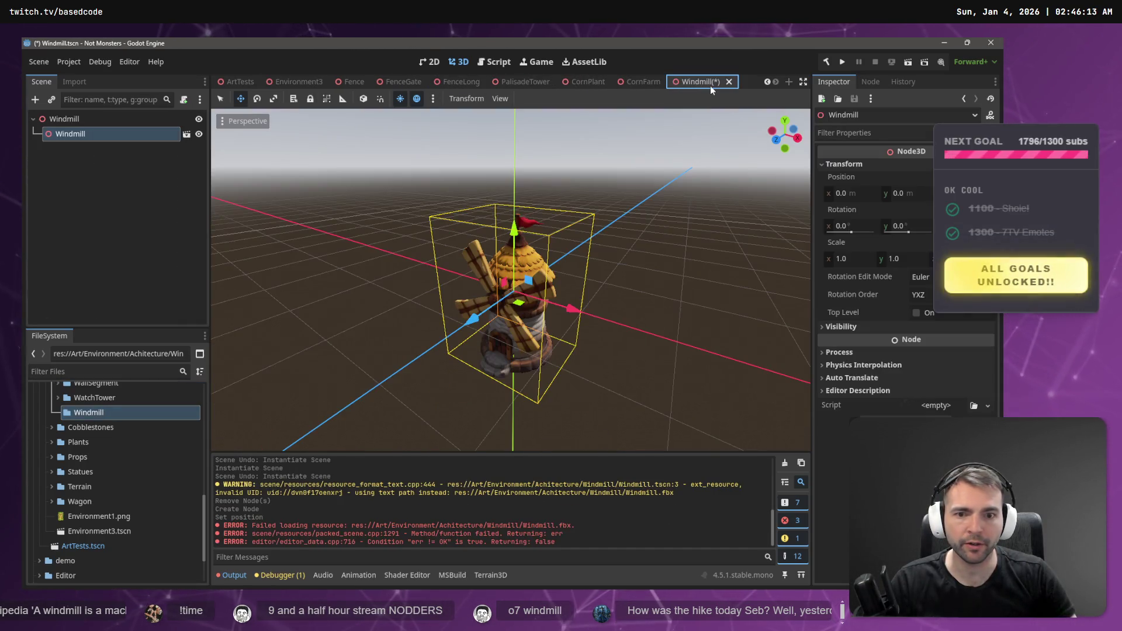
left_click(728, 81)
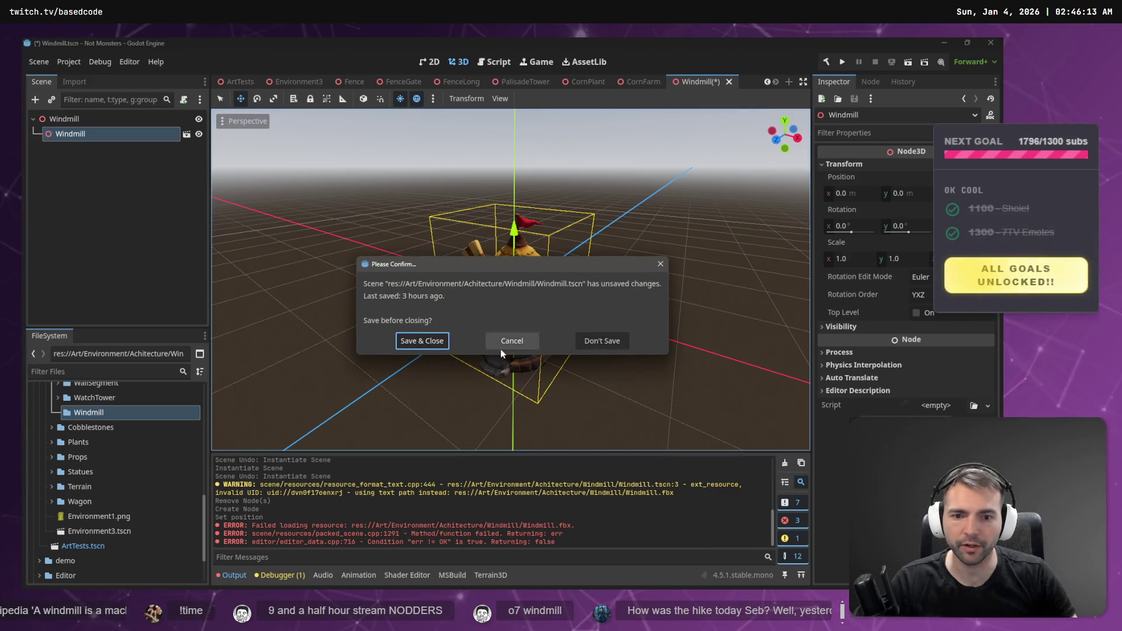
left_click(602, 341)
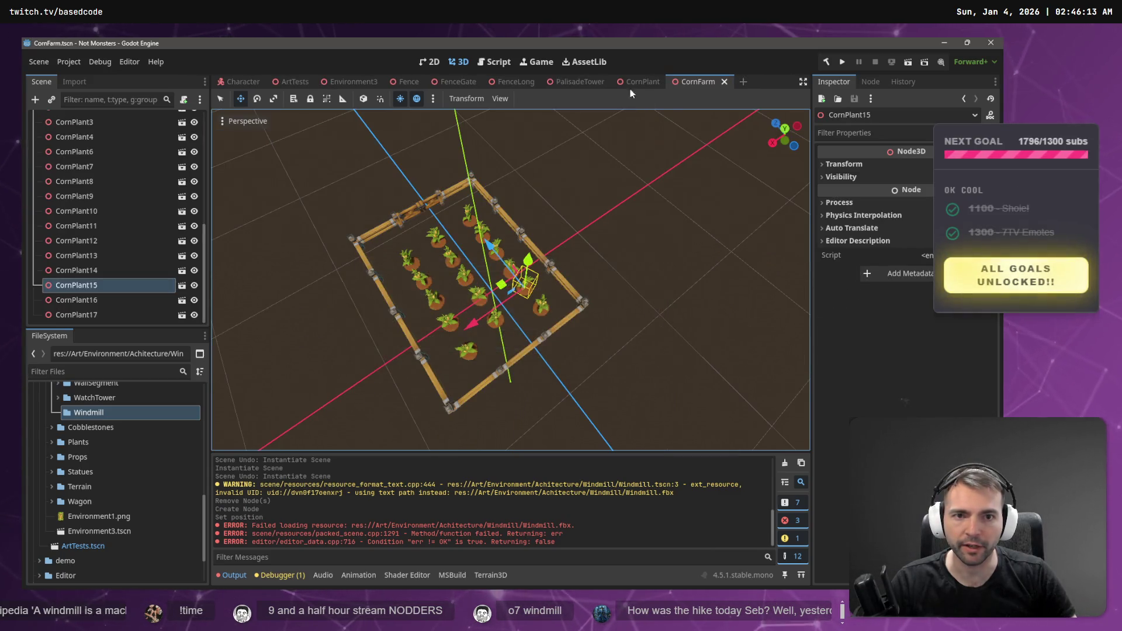
Delete the Windmill instance from the ArtTests village scene, then select the exported Windmill.fbx.
left_click(292, 82)
scroll(511, 225, "down", 2)
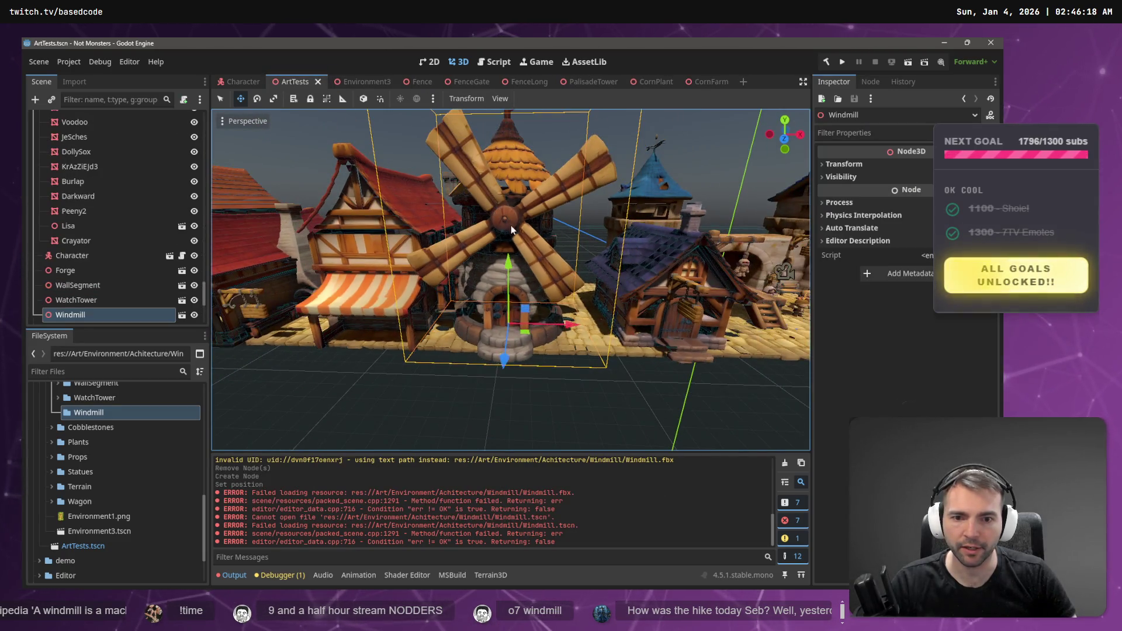
double_click(75, 300)
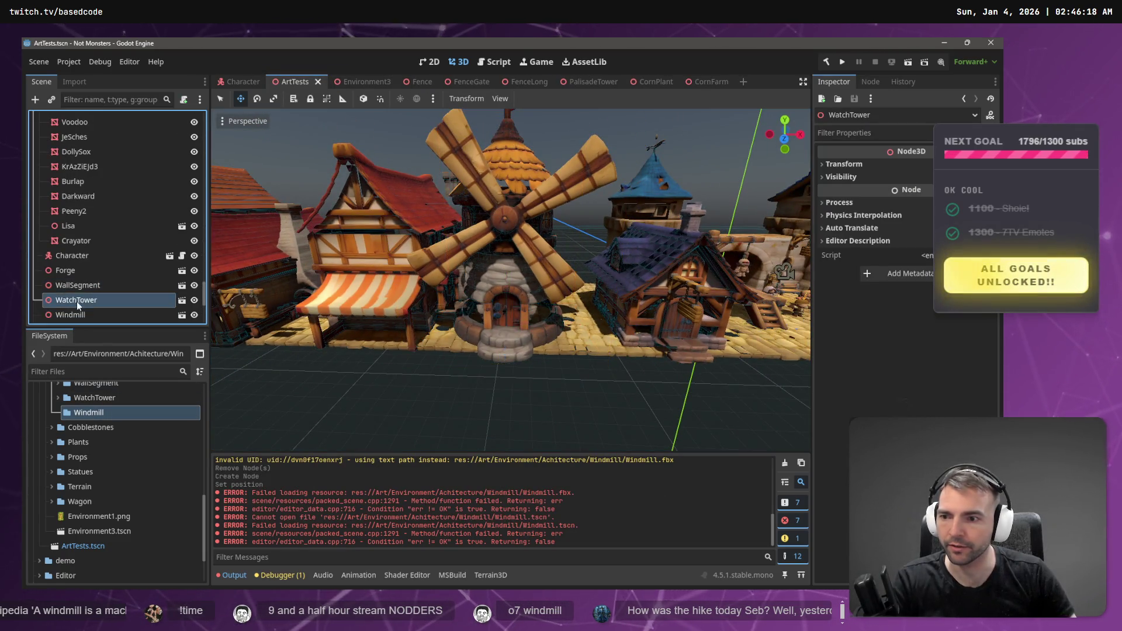
left_click(79, 316)
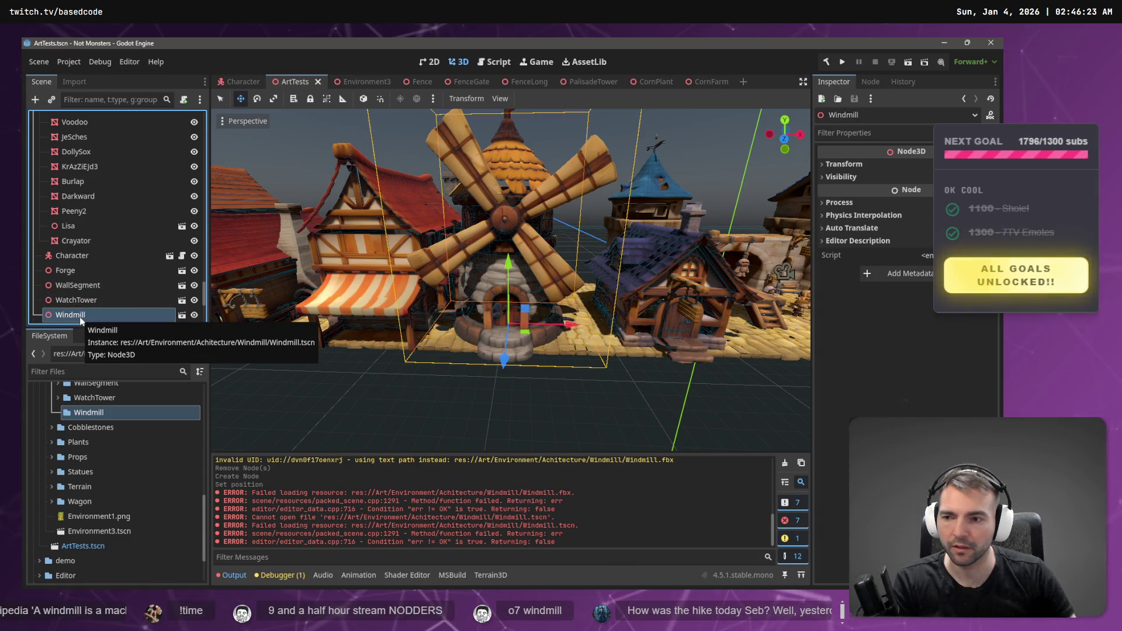
key("Delete")
left_click(475, 322)
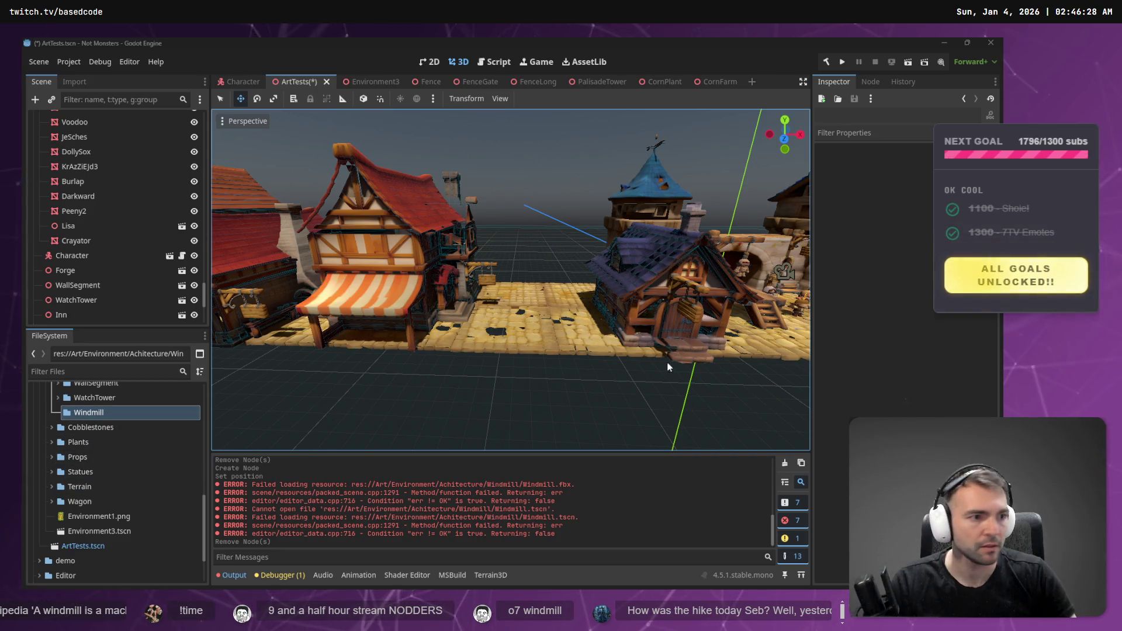
left_click(439, 255)
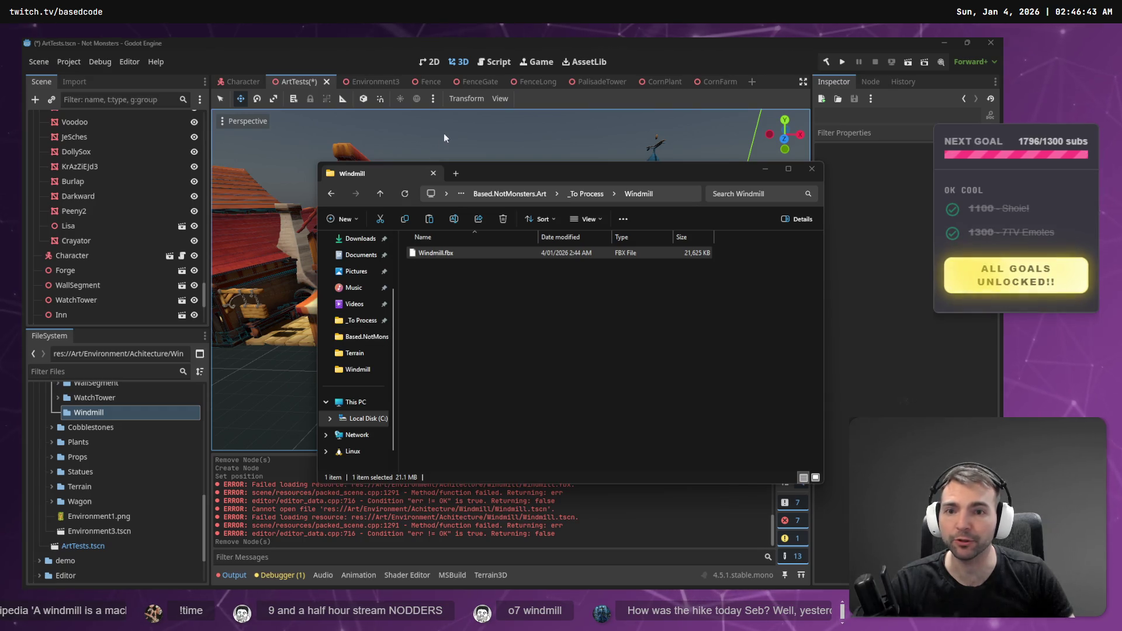
Return to the Godot editor so the copied Windmill.fbx gets imported.
left_click(378, 56)
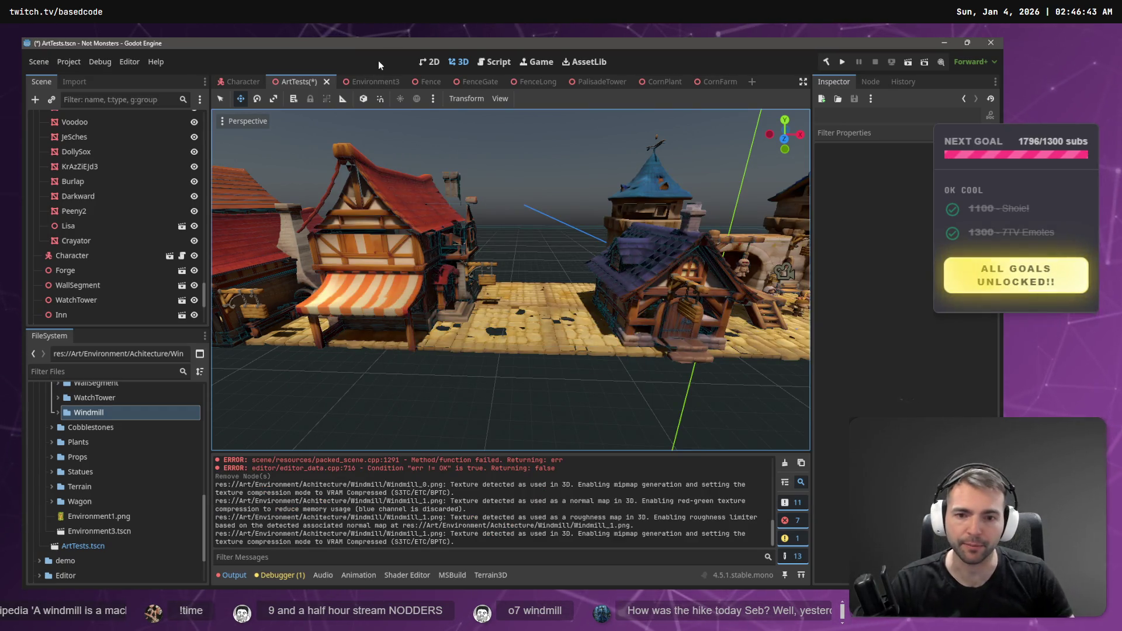
Expand the Windmill folder and set up a new 3D scene named Windmill there.
left_click(57, 412)
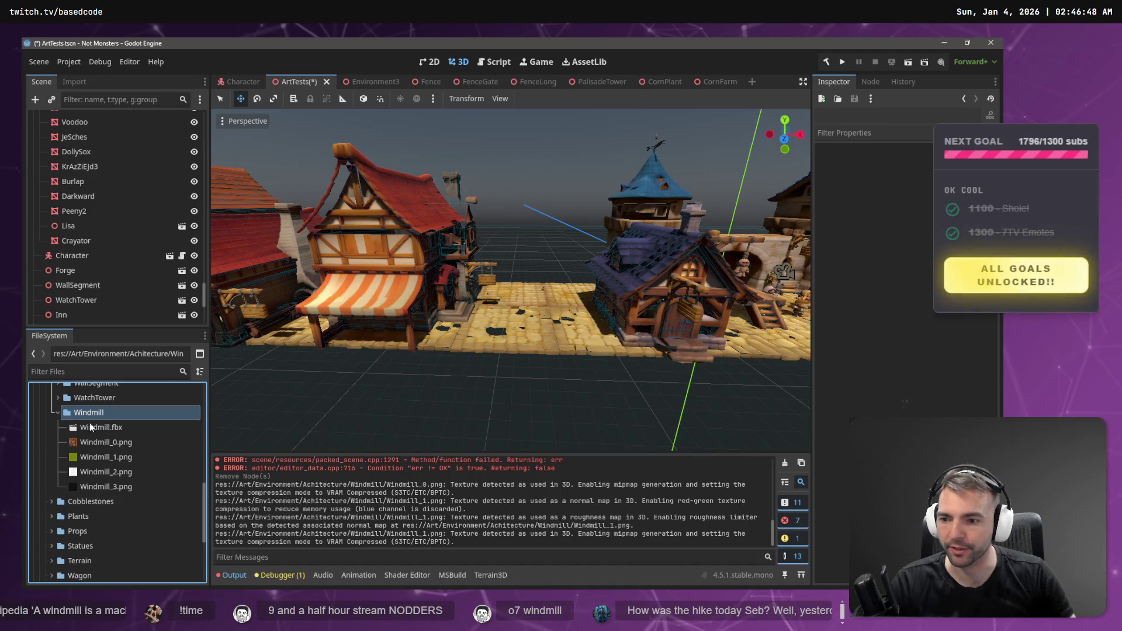
right_click(96, 411)
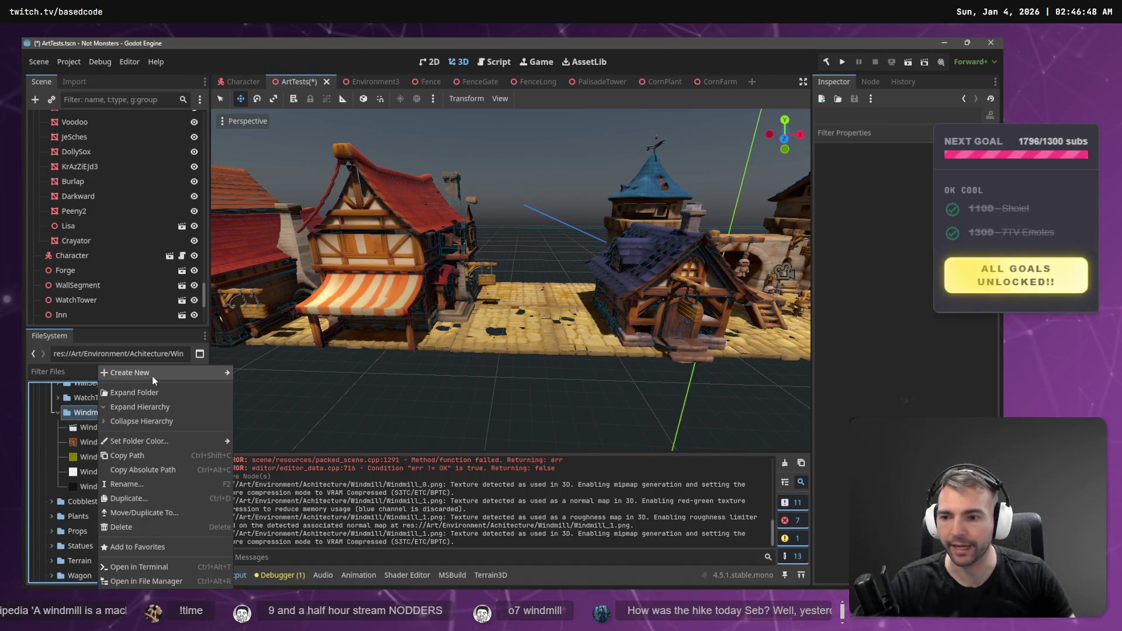
mouse_move(152, 376)
left_click(260, 389)
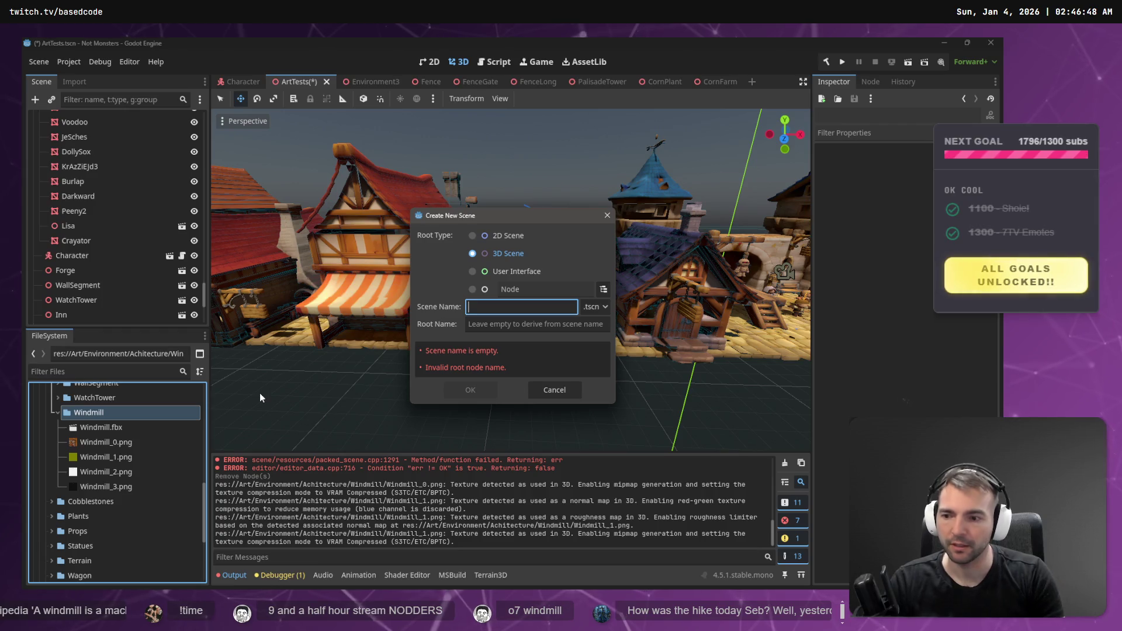
type("Windmill")
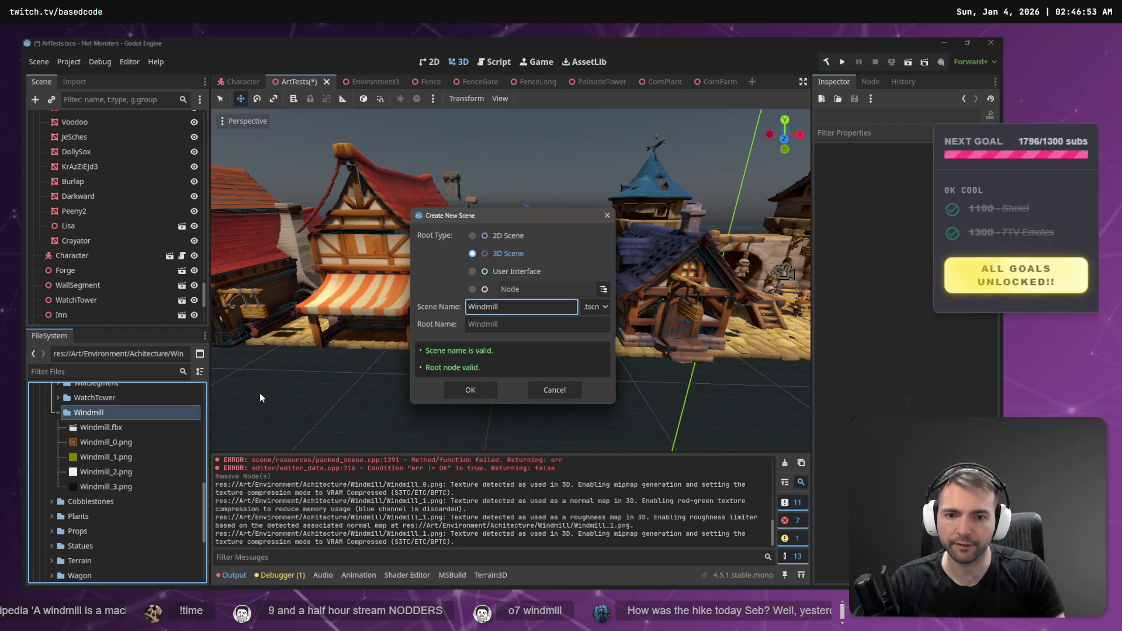
key("Return")
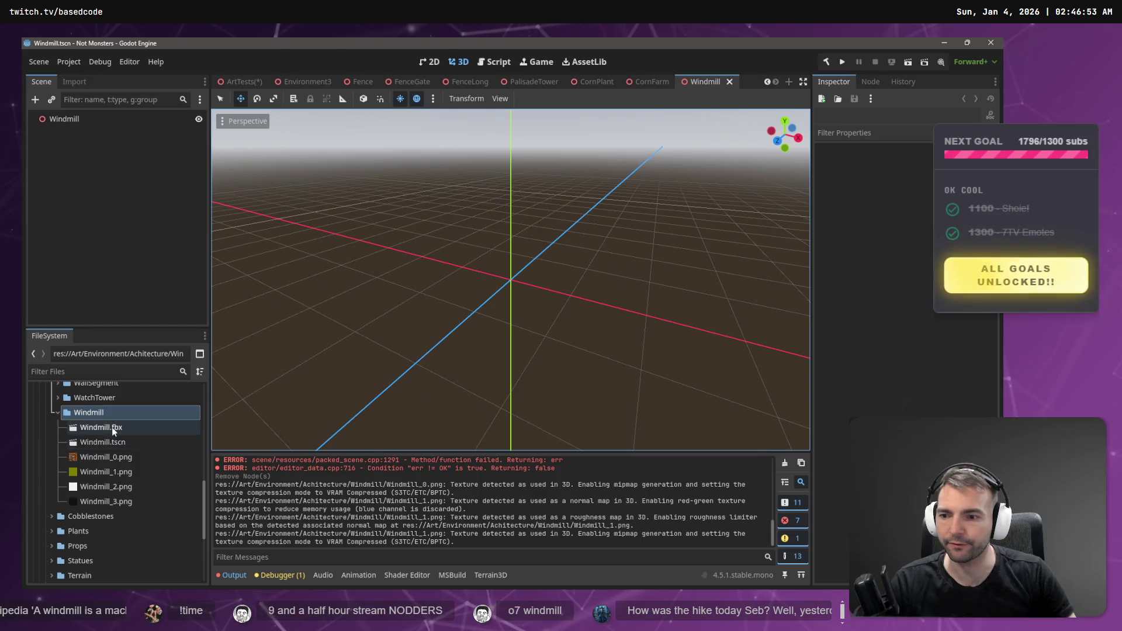
Drop Windmill.fbx into the viewport, frame it, then delete the trial instance.
mouse_move(111, 427)
left_mouse_down()
mouse_move(483, 277)
mouse_move(129, 200)
mouse_move(461, 194)
mouse_move(538, 240)
left_mouse_up()
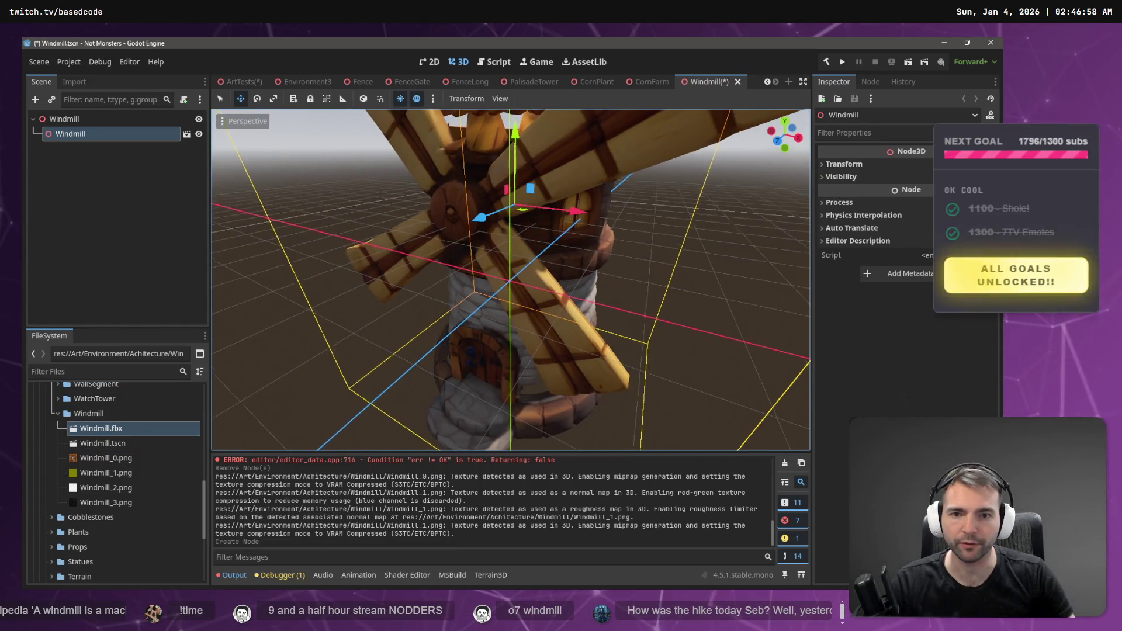
key("f")
scroll(510, 280, "up", 5)
scroll(362, 288, "down", 5)
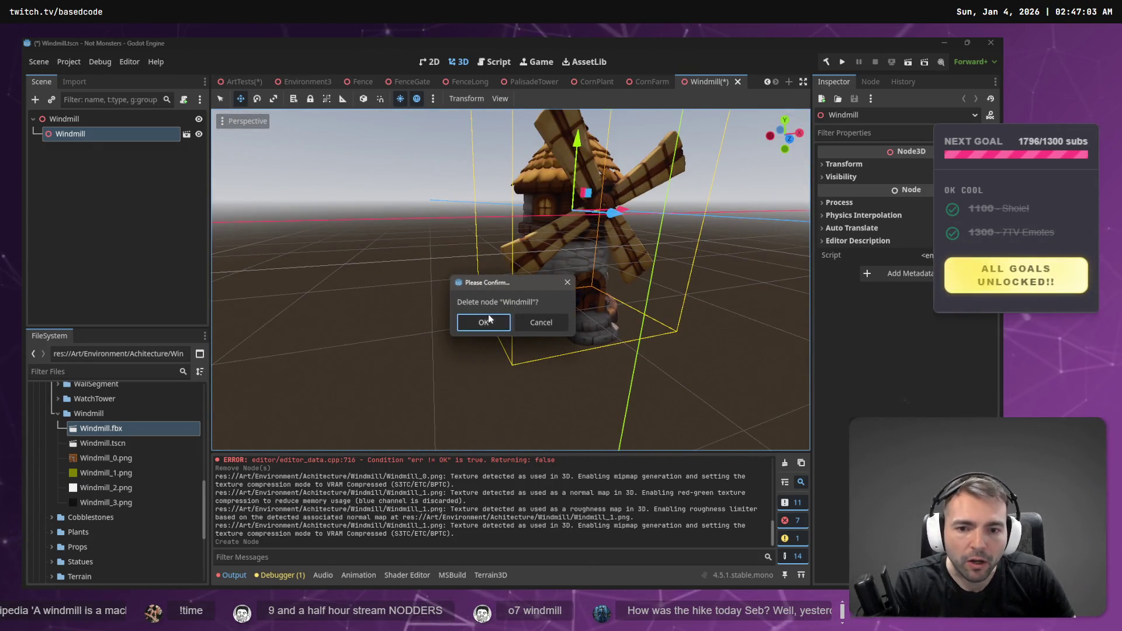
left_click(488, 319)
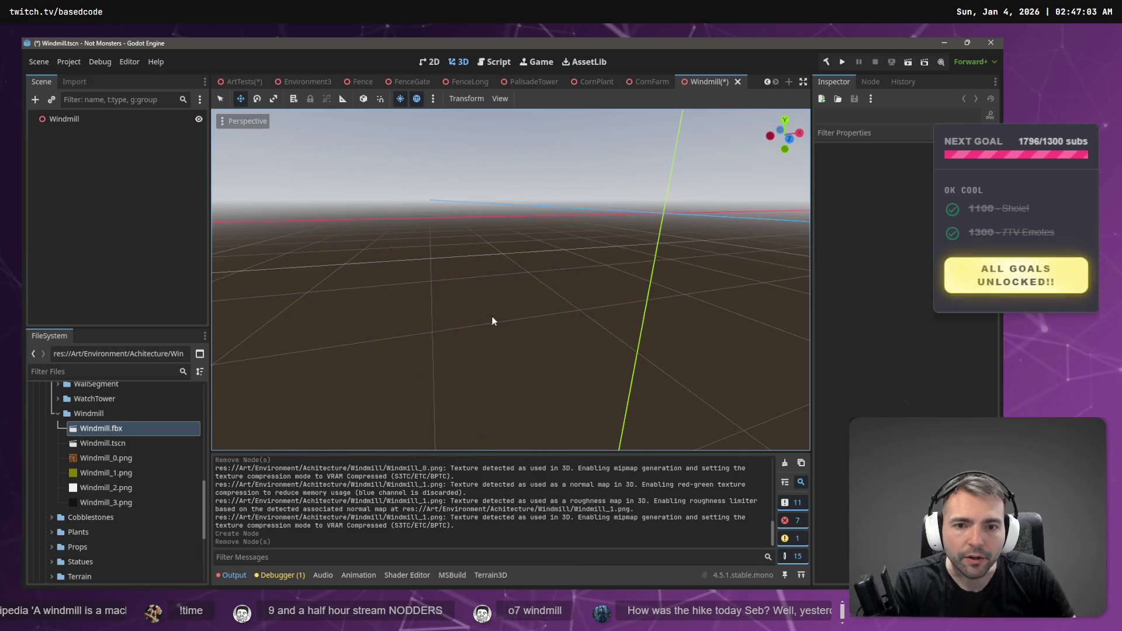
Reimport Windmill.fbx from its FileSystem context menu.
right_click(96, 413)
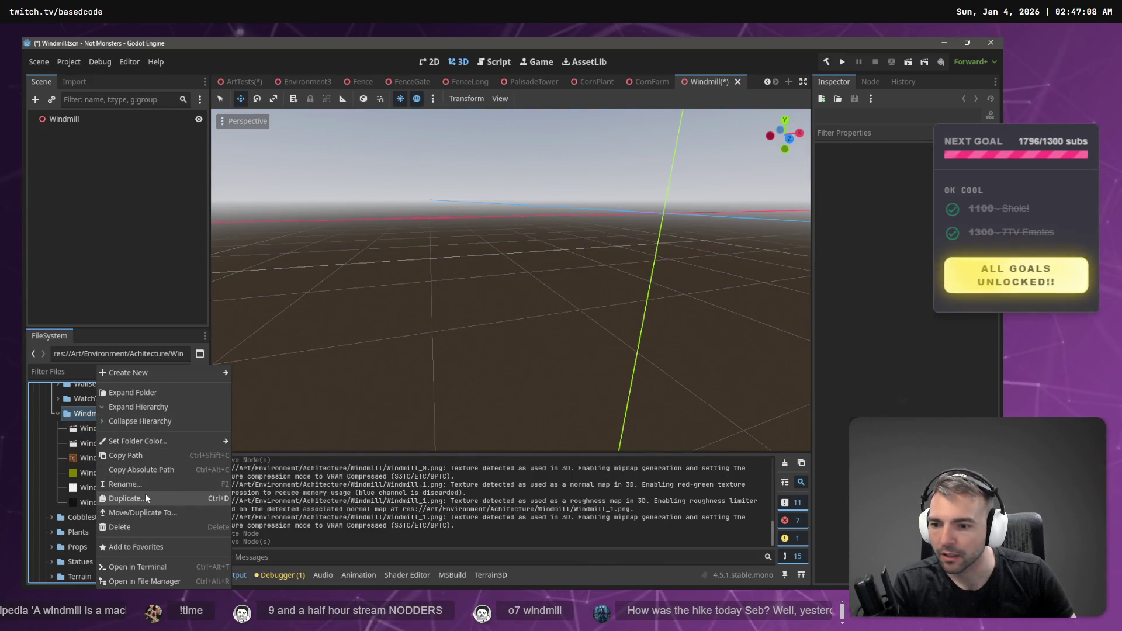
left_click(92, 430)
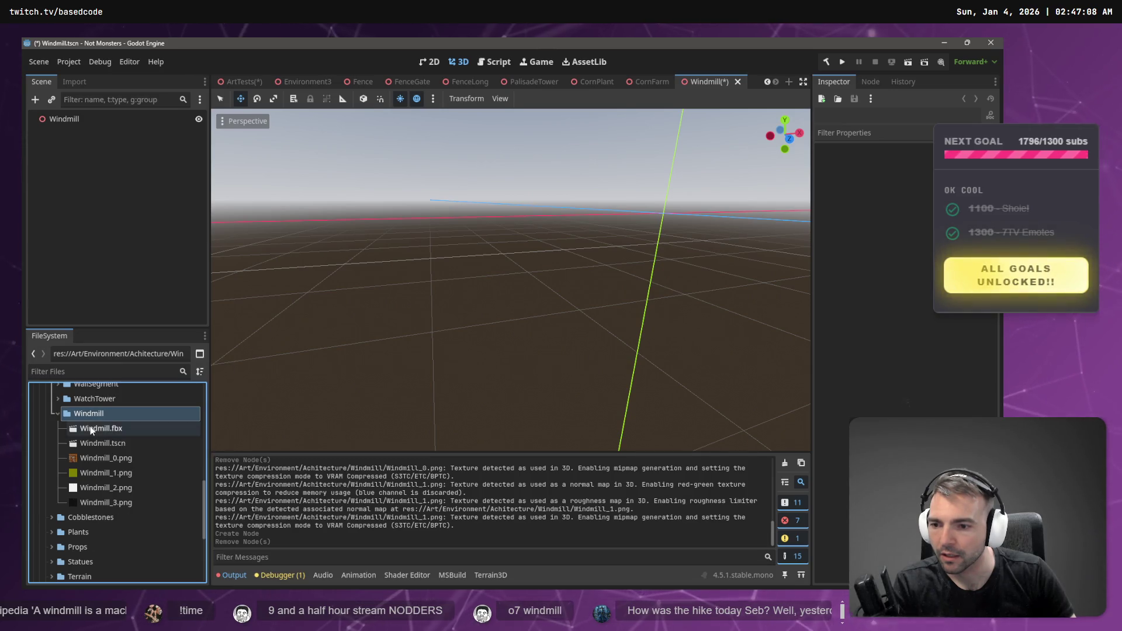
right_click(92, 431)
left_click(139, 528)
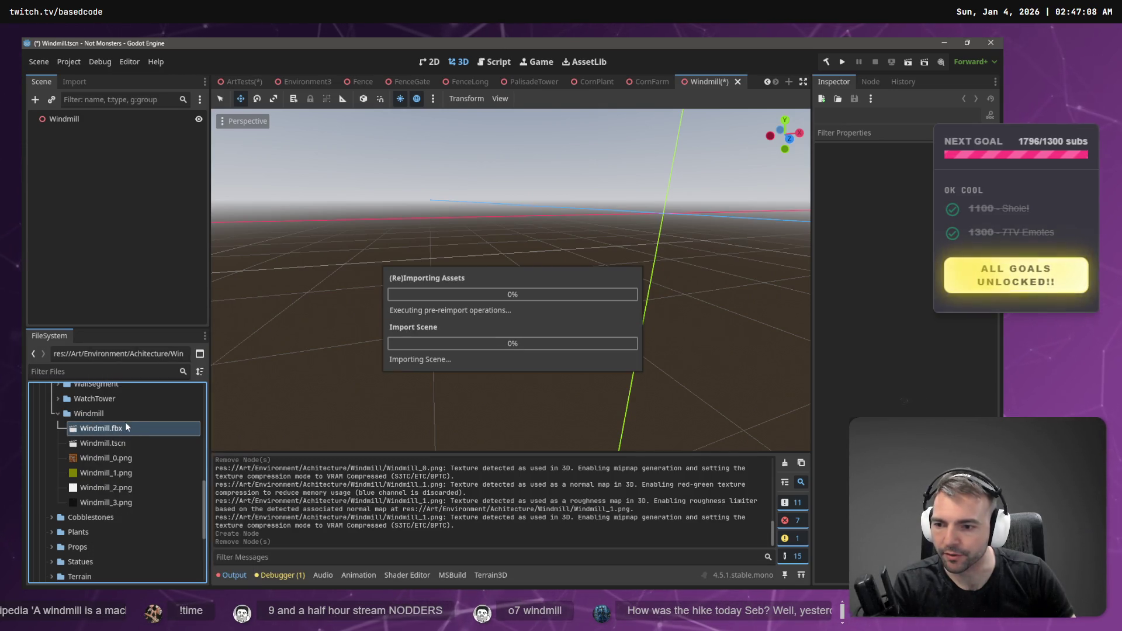
Reimport Windmill.fbx via Advanced Import Settings and add it under the Windmill root.
double_click(112, 432)
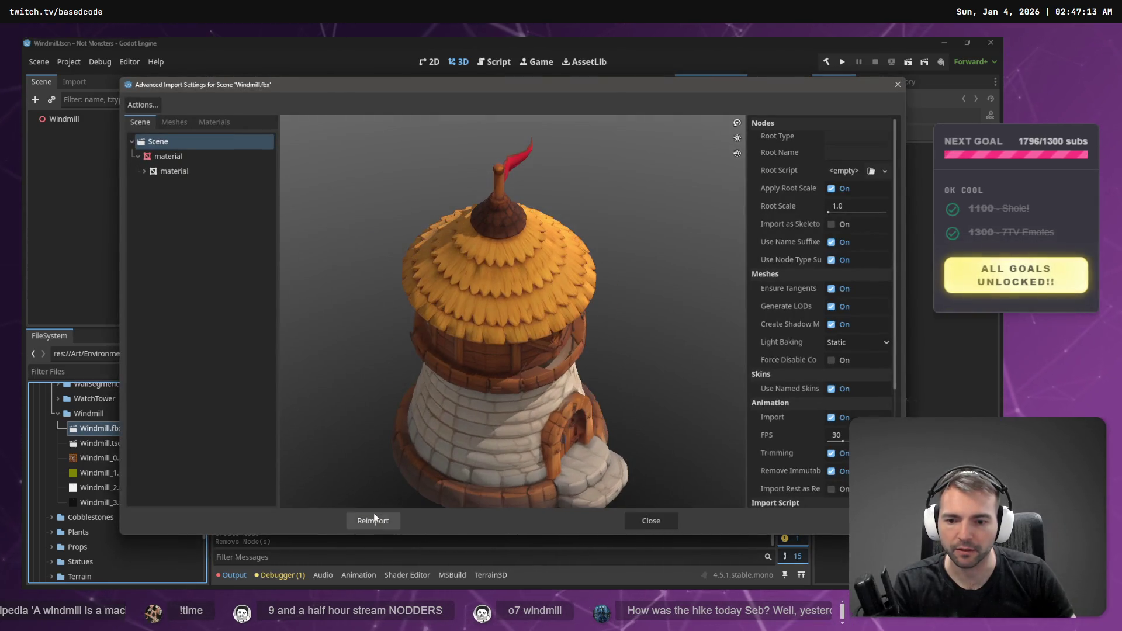
left_click(374, 522)
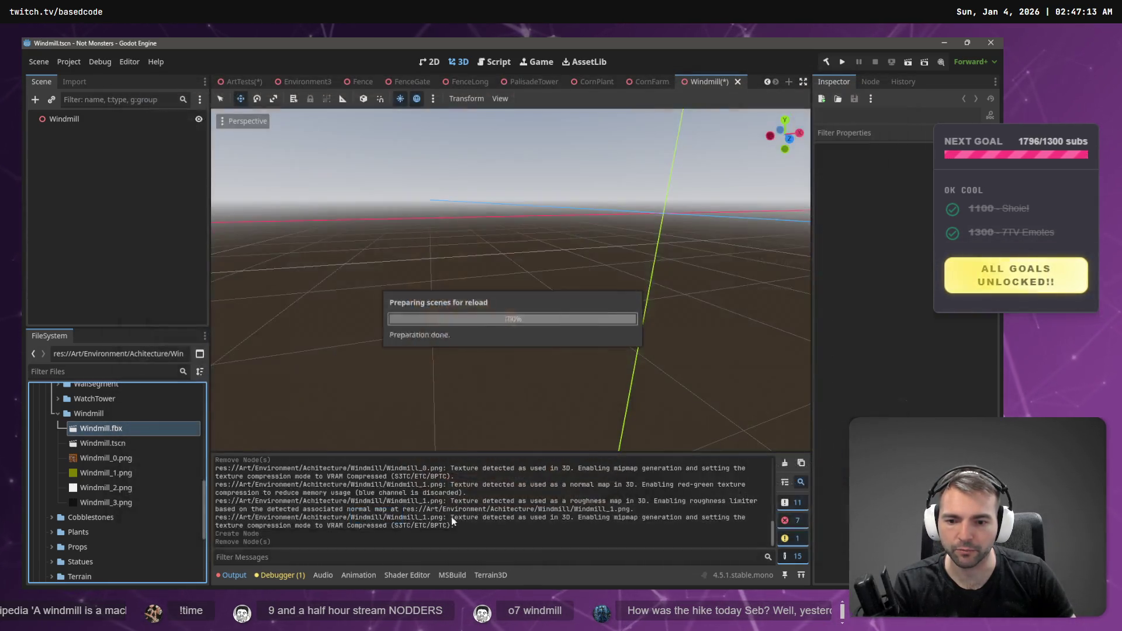
left_click_drag(112, 429, 119, 199)
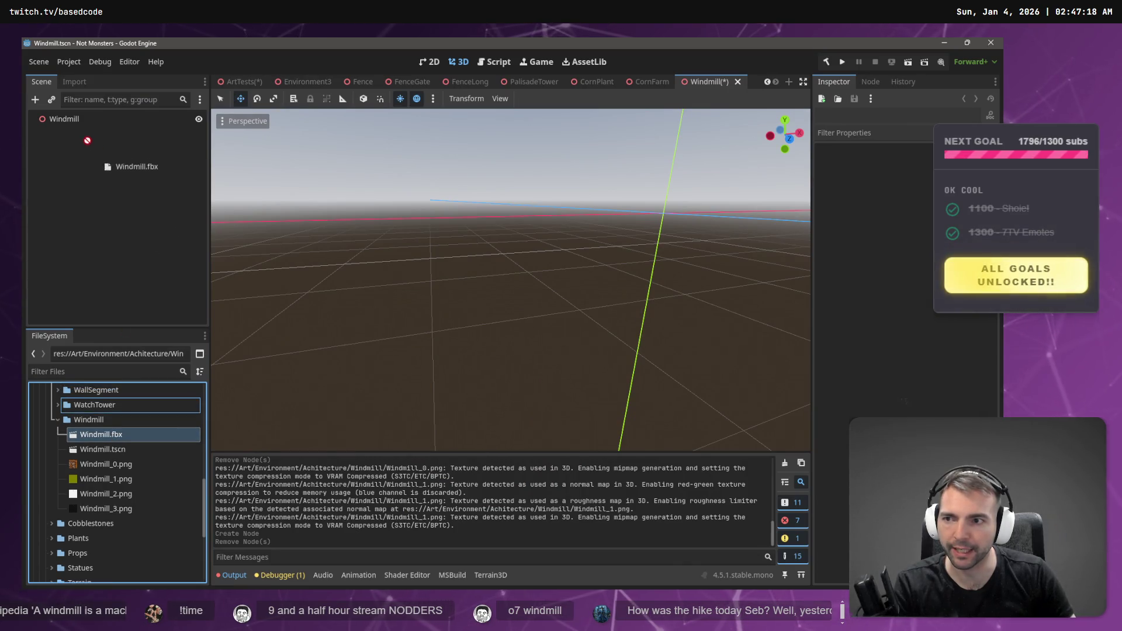
left_click_drag(87, 141, 72, 121)
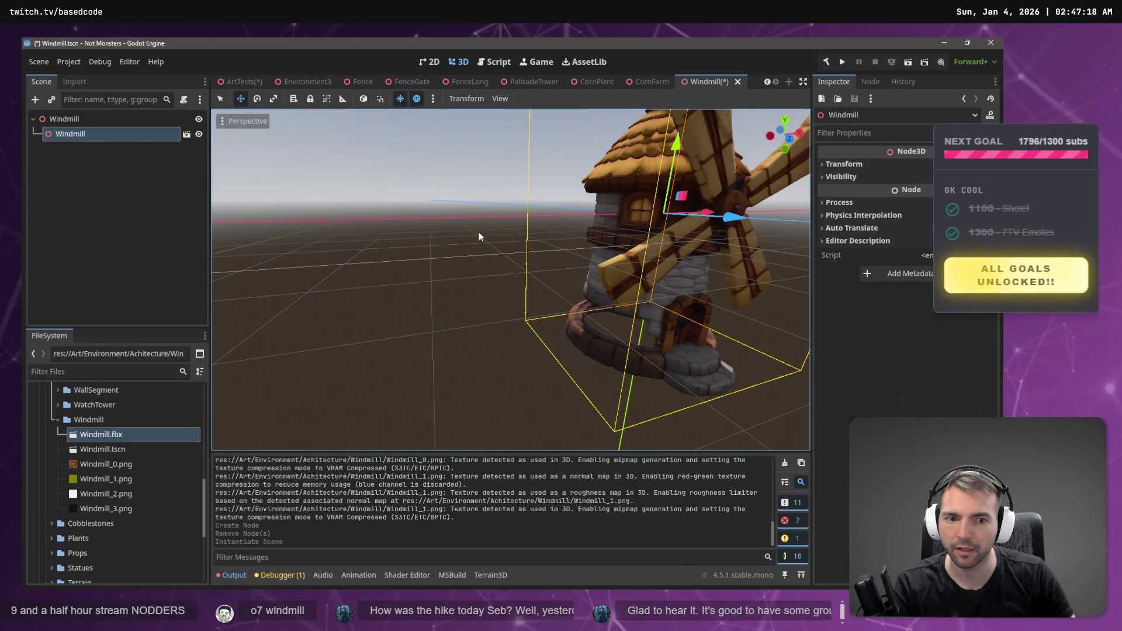
key("f")
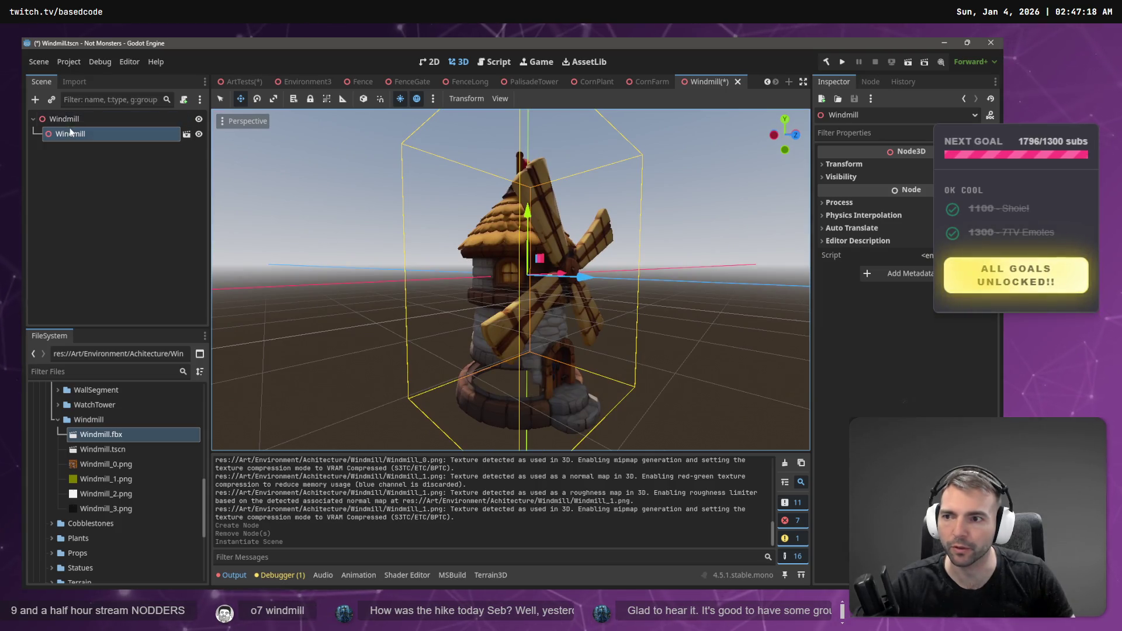
Delete the old windmill child node and save the Windmill scene with Ctrl+S.
right_click(70, 132)
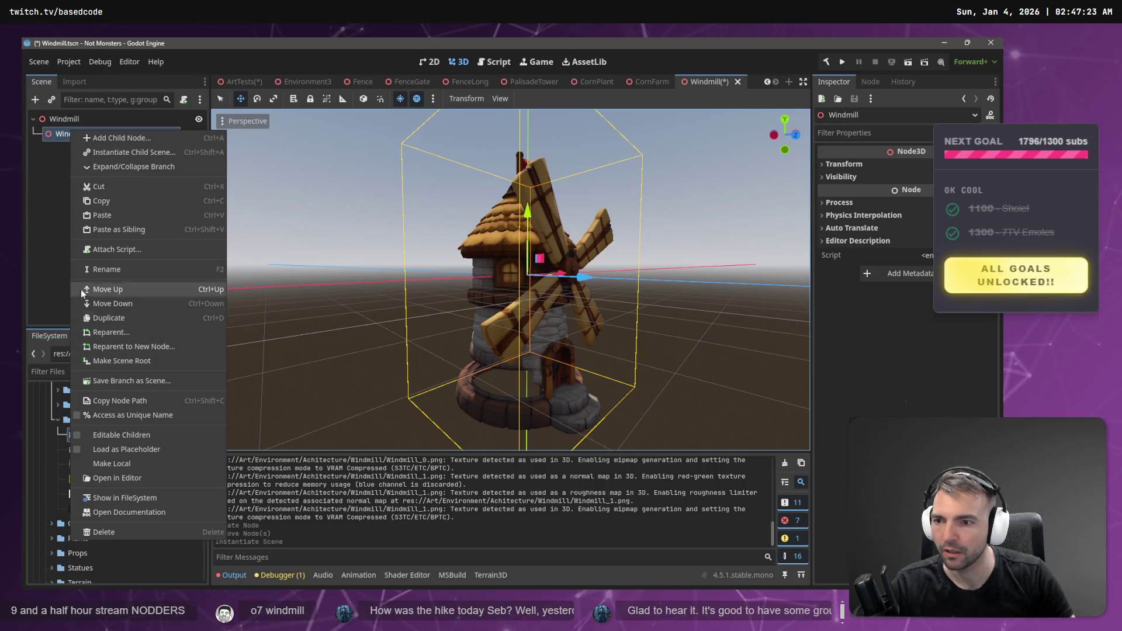
left_click(50, 237)
key("Delete")
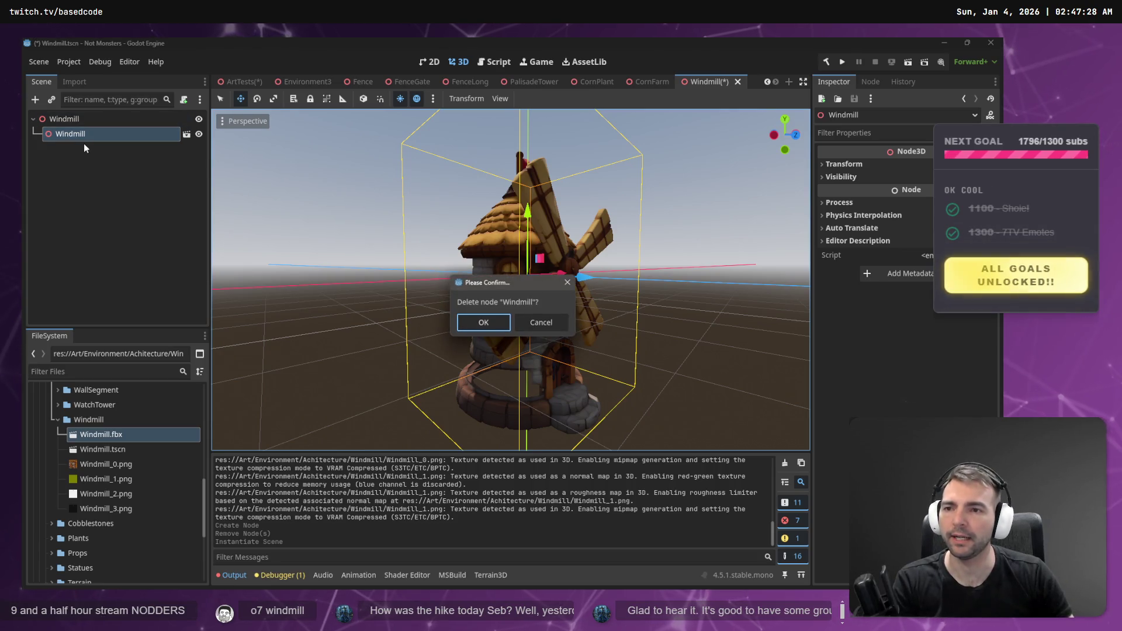
left_click(497, 322)
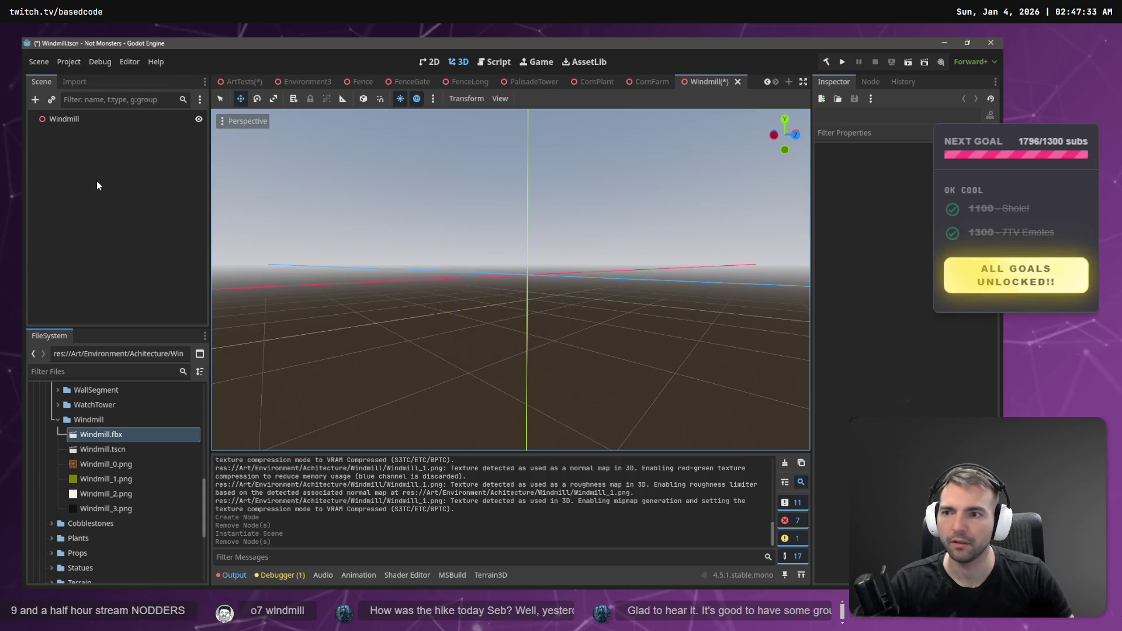
key("ctrl+s")
Add a fresh Windmill.fbx instance as the root's child, then quit with Ctrl+Q.
left_click_drag(107, 433, 110, 259)
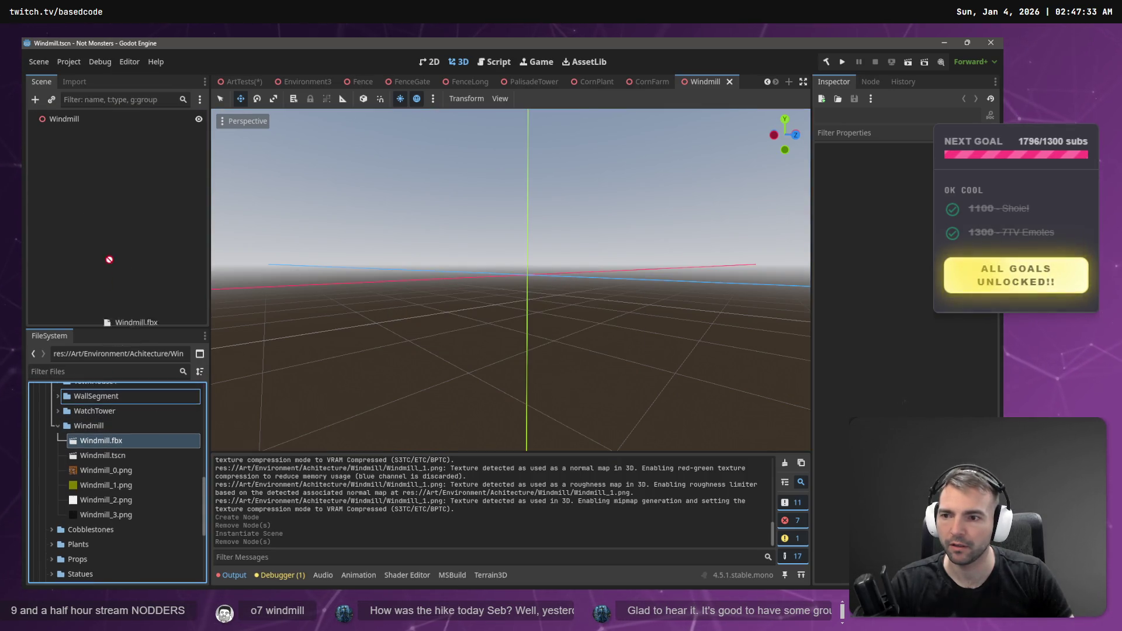
mouse_move(96, 444)
left_mouse_down()
mouse_move(86, 135)
mouse_move(101, 180)
left_mouse_up()
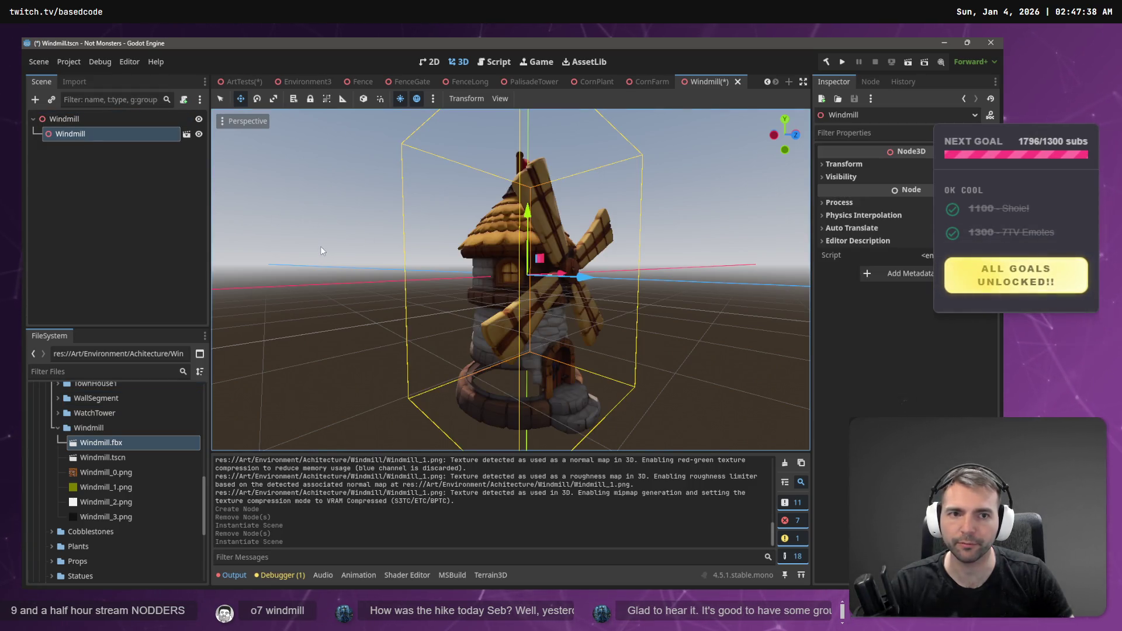
key("ctrl+q")
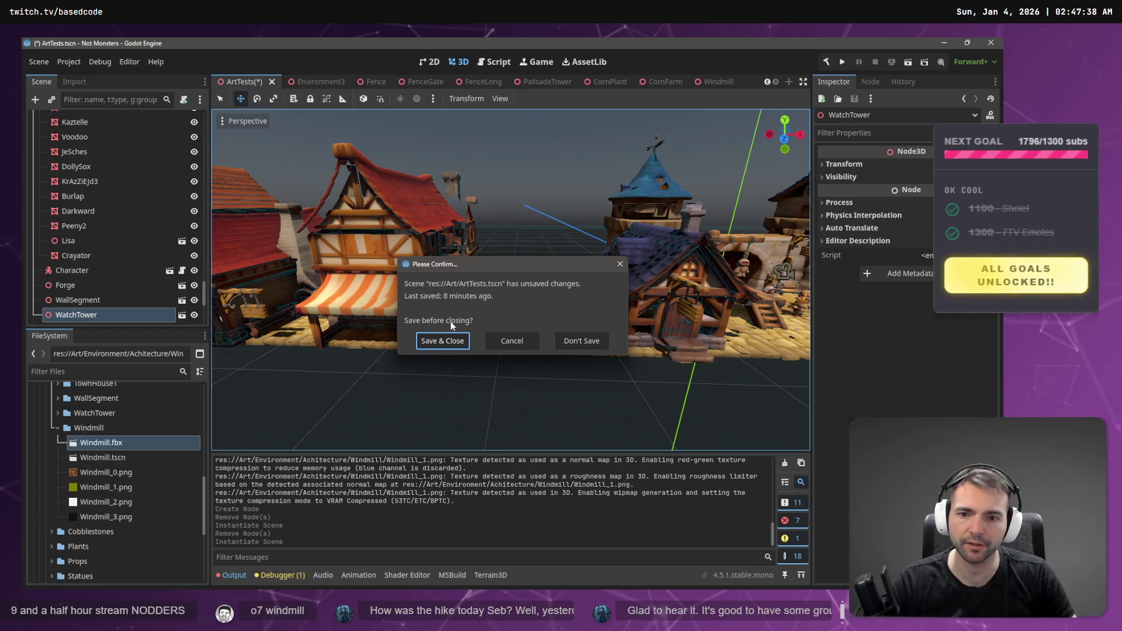
Save ArtTests, let Godot restart, then open Windmill.fbx's import settings to view the textured windmill.
left_click(449, 339)
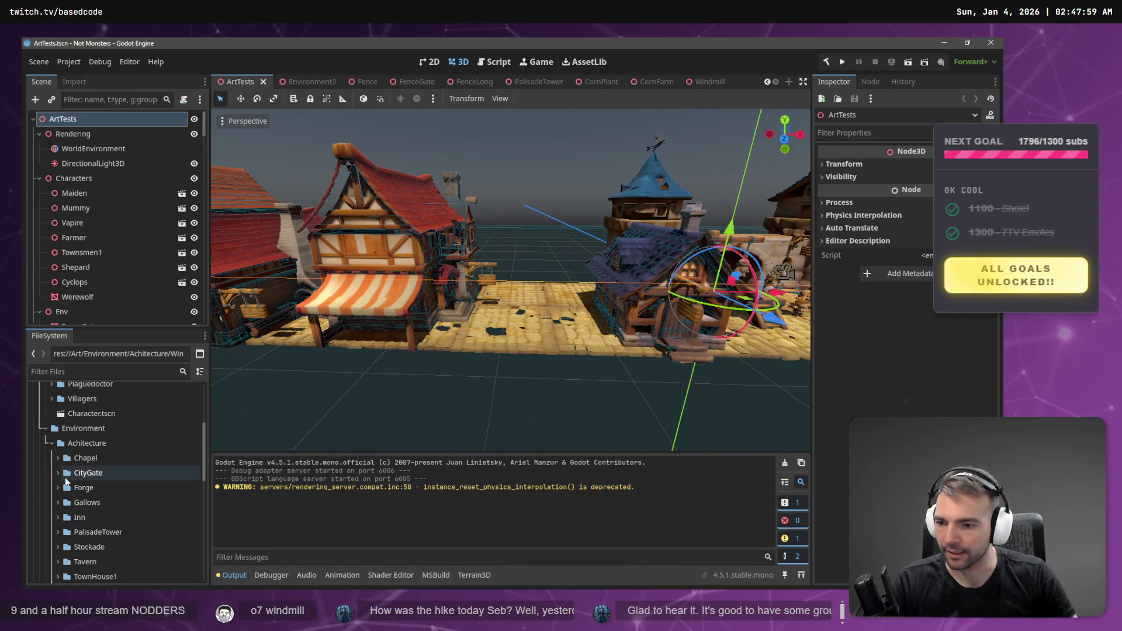
double_click(104, 438)
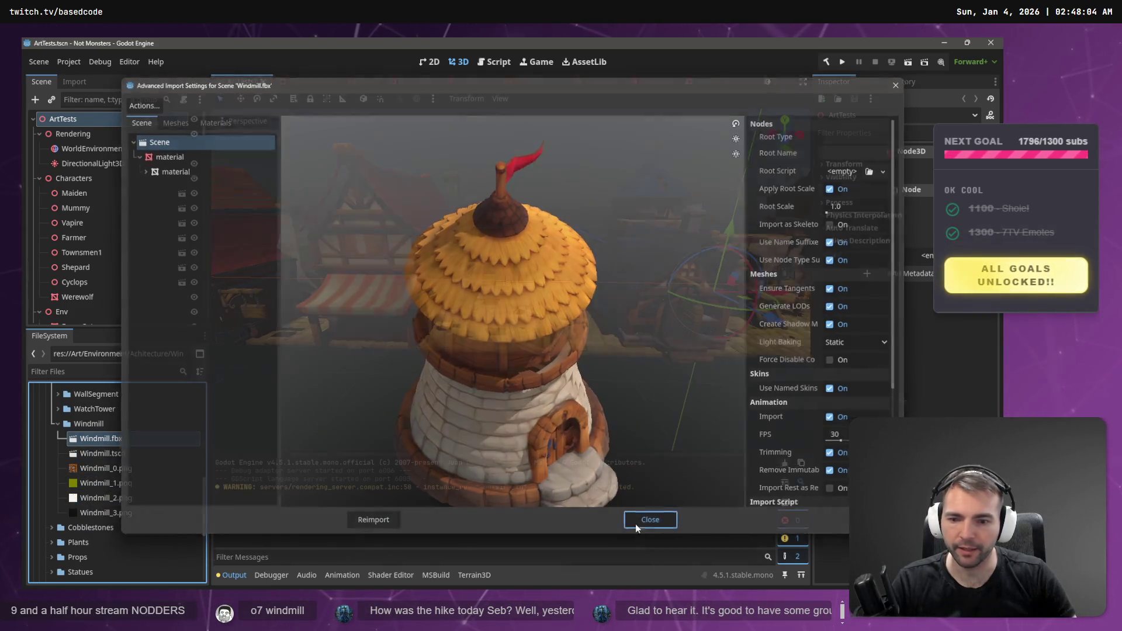
Raise the windmill model in Windmill.tscn so it sits on the ground.
left_click(637, 522)
double_click(115, 453)
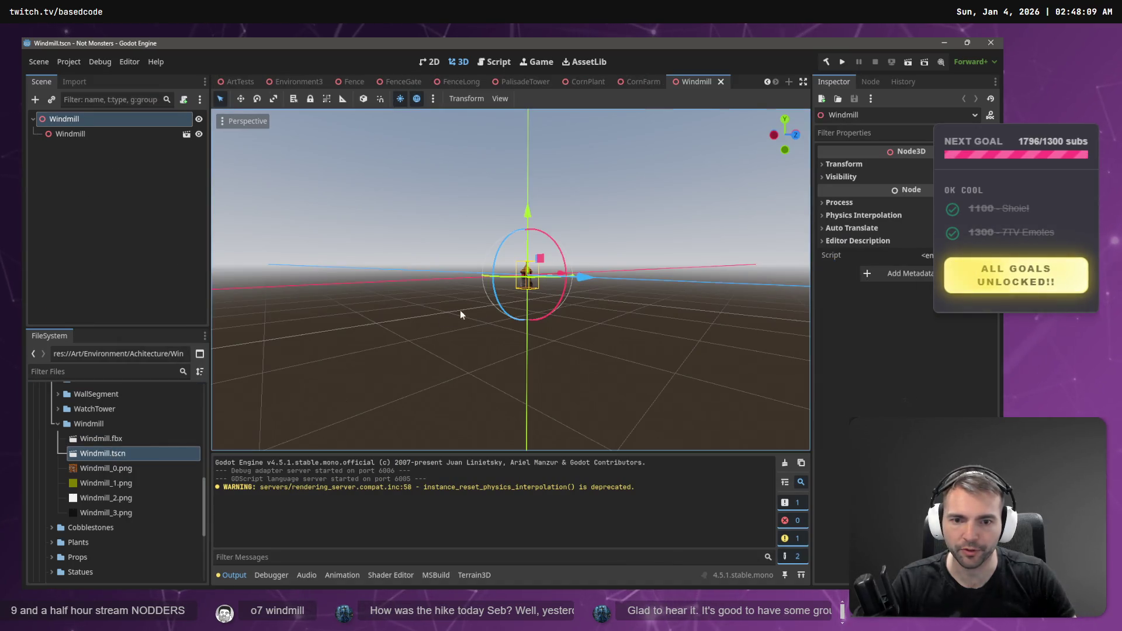
key("f")
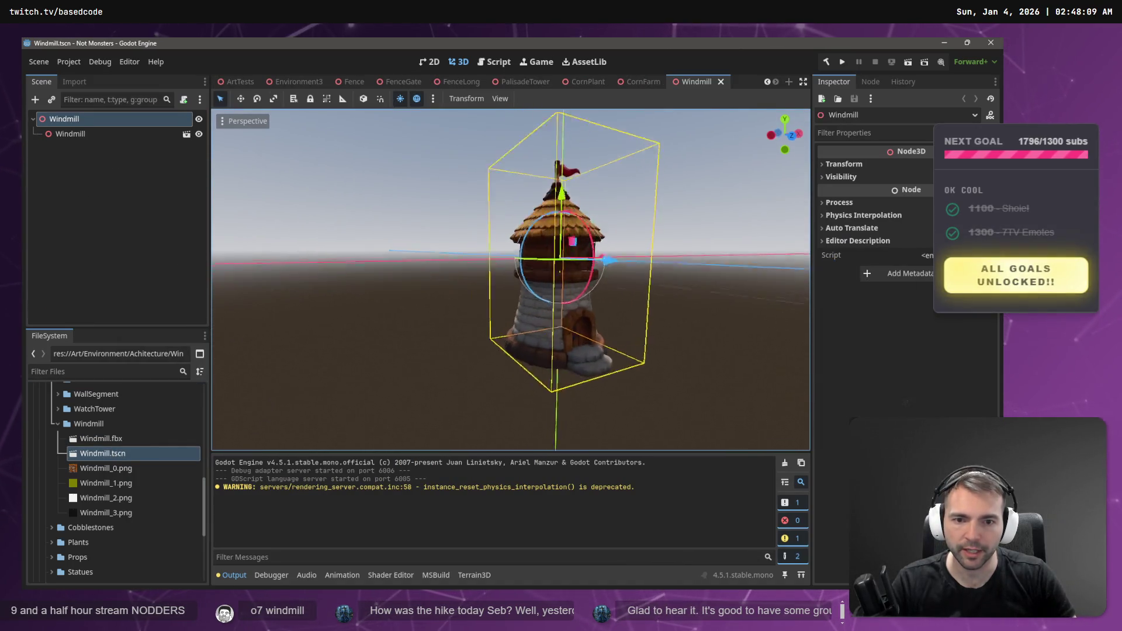
key("w")
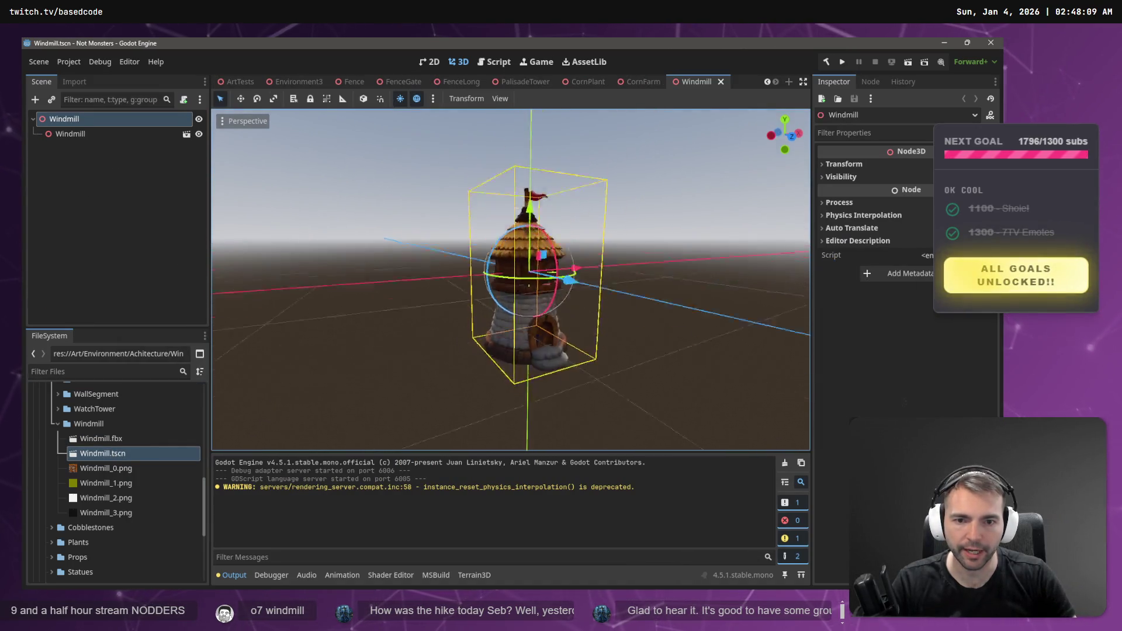
mouse_move(529, 232)
left_mouse_down()
mouse_move(529, 133)
mouse_move(529, 144)
left_mouse_up()
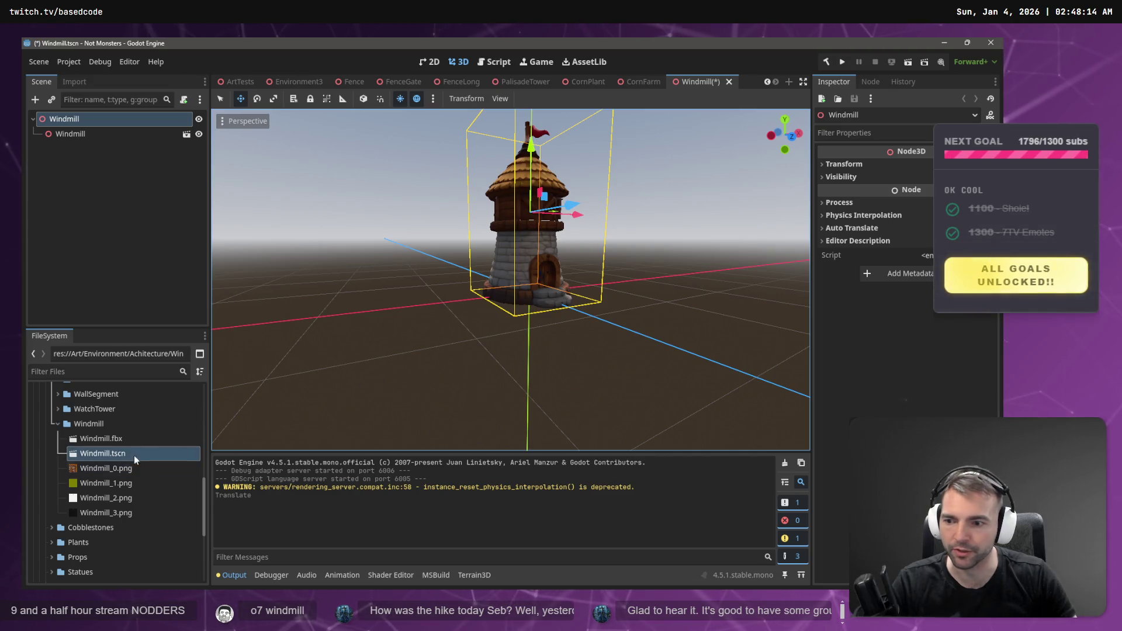
Save the Windmill scene and place an instance of it into the ArtTests town.
key("ctrl+s")
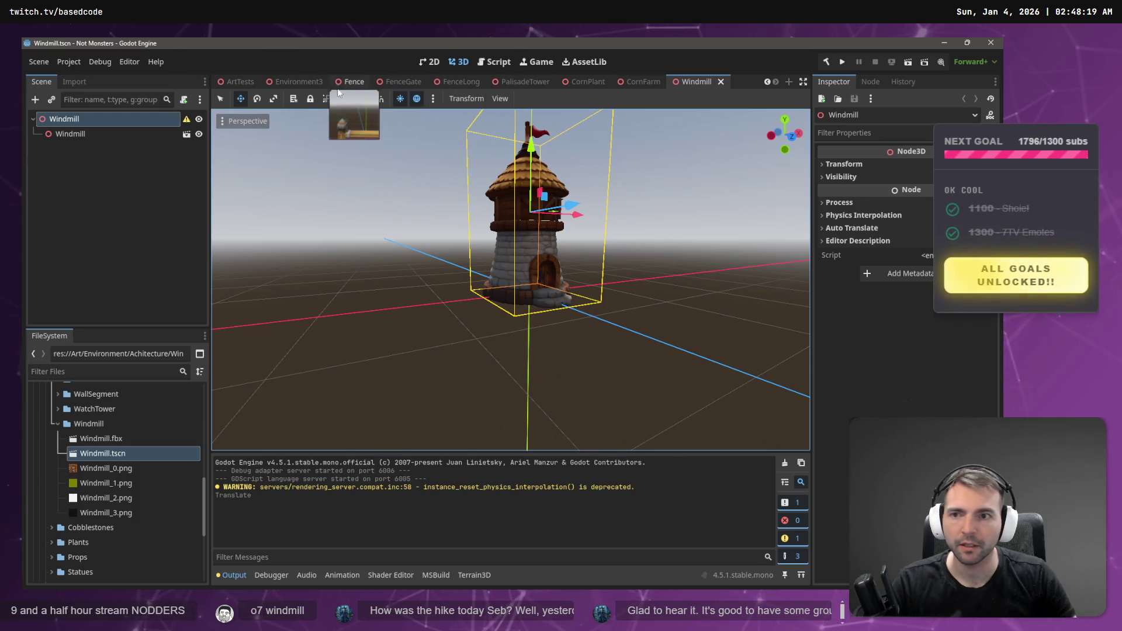
left_click(240, 83)
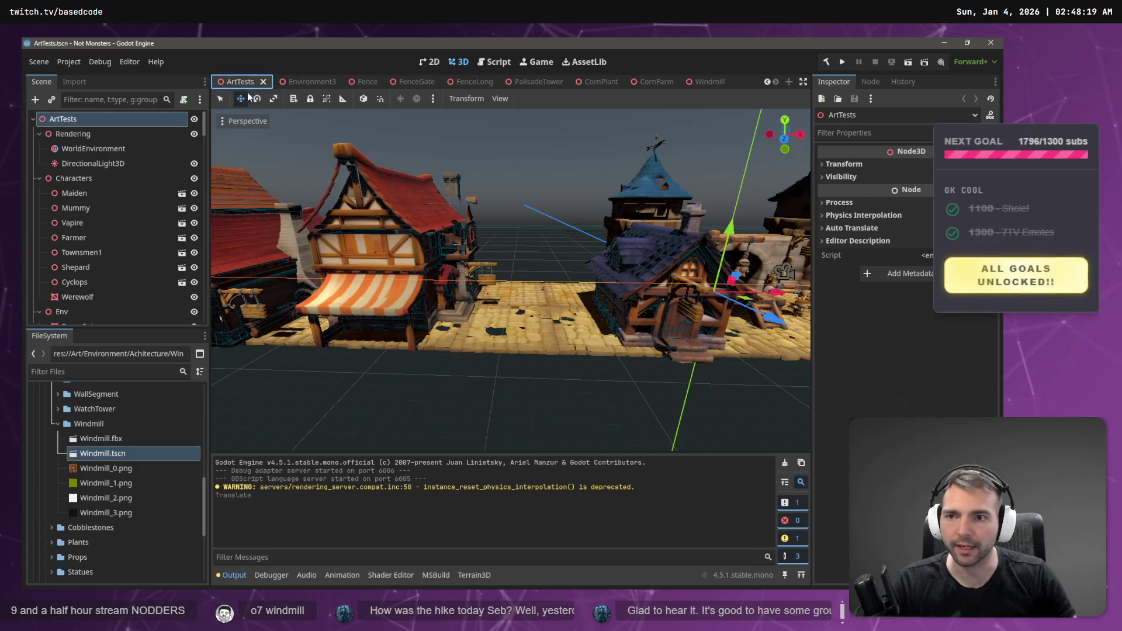
mouse_move(100, 454)
left_mouse_down()
mouse_move(578, 281)
mouse_move(542, 303)
left_mouse_up()
Reimport Windmill.fbx with its Root Scale set to 10.
left_click(95, 442)
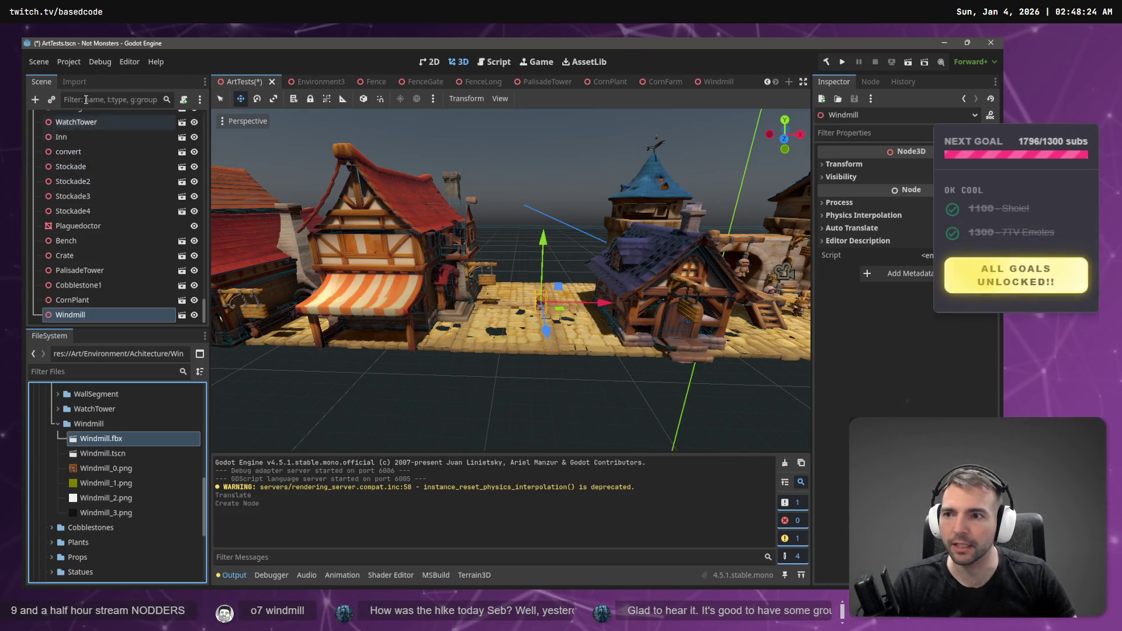
left_click(74, 82)
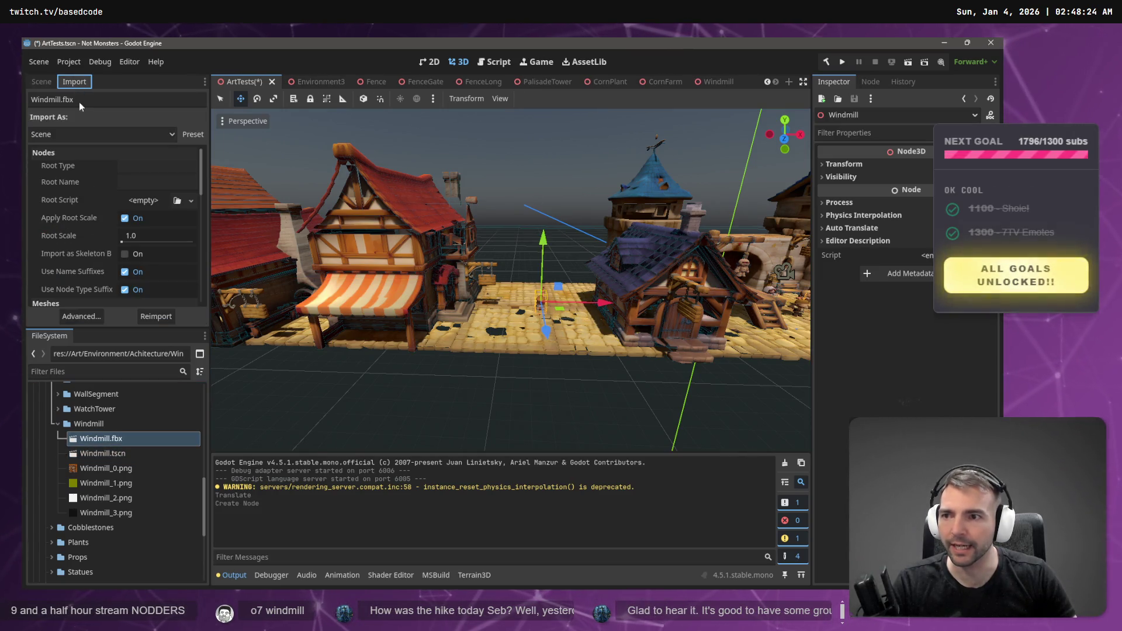
left_click(143, 234)
type("10")
key("Return")
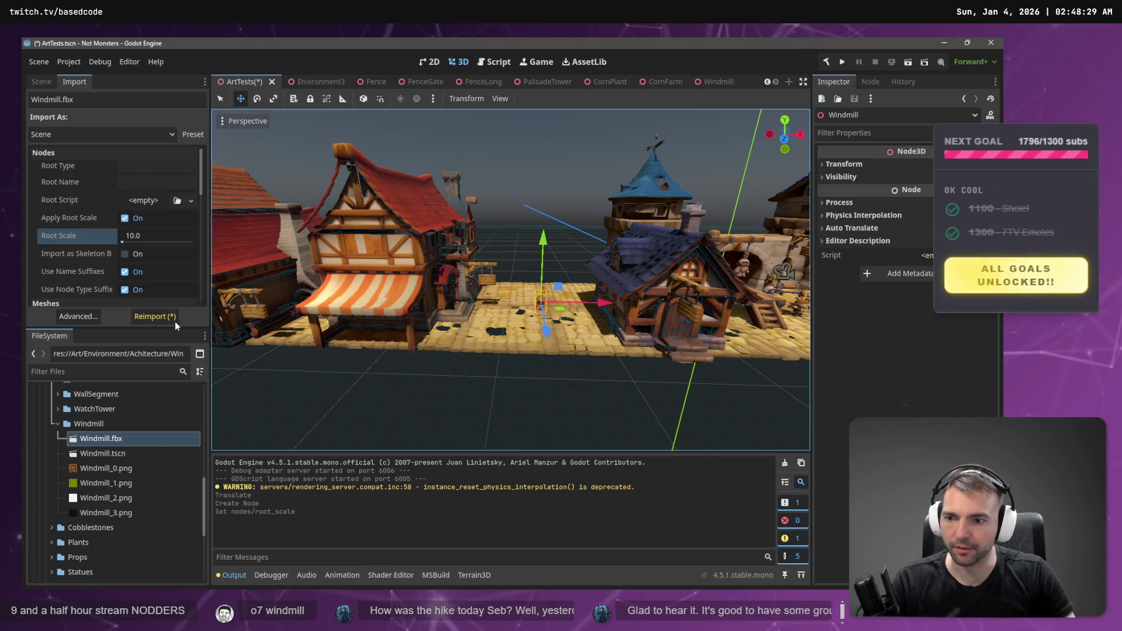
left_click(170, 317)
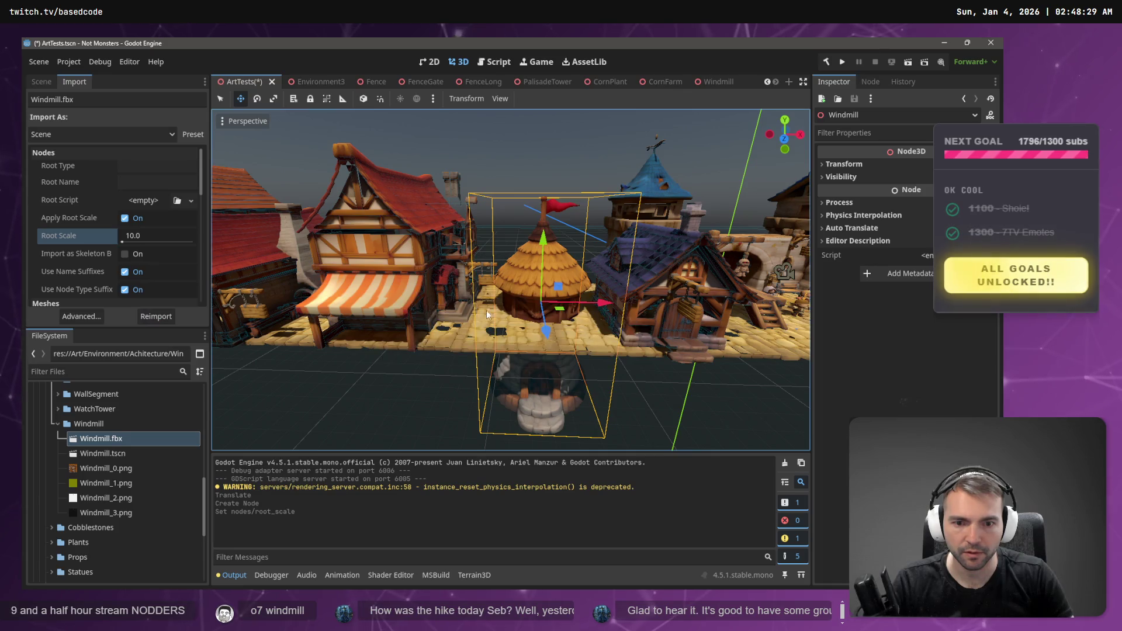
Lift the enlarged windmill onto the ground in the Windmill scene.
left_click(717, 82)
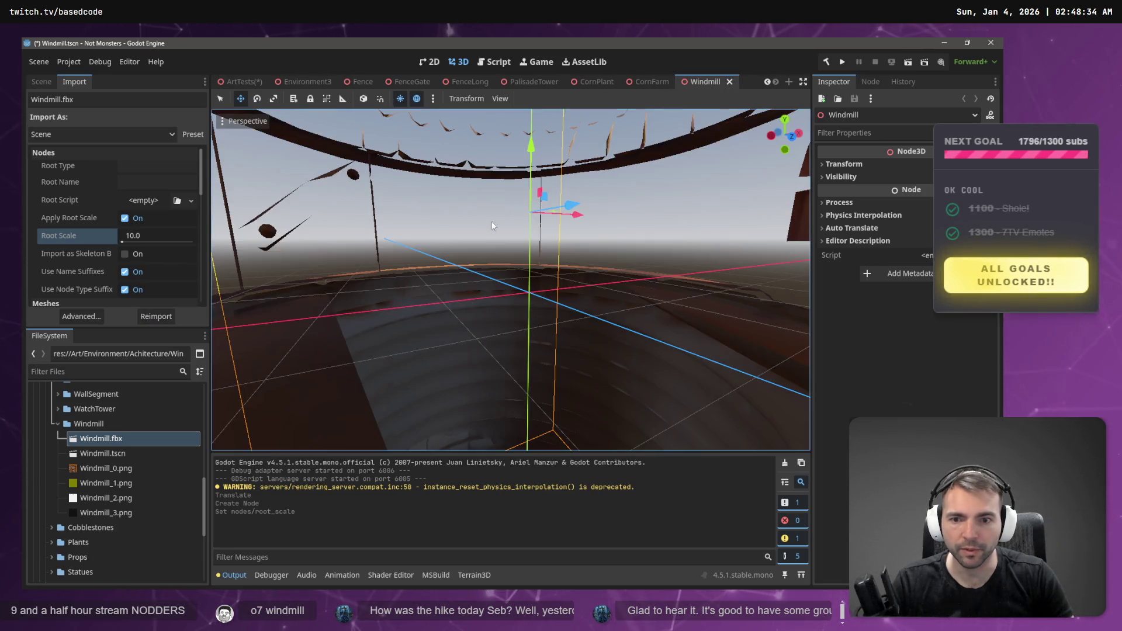
scroll(497, 222, "down", 6)
mouse_move(514, 207)
left_mouse_down()
mouse_move(527, 44)
mouse_move(531, 89)
left_mouse_up()
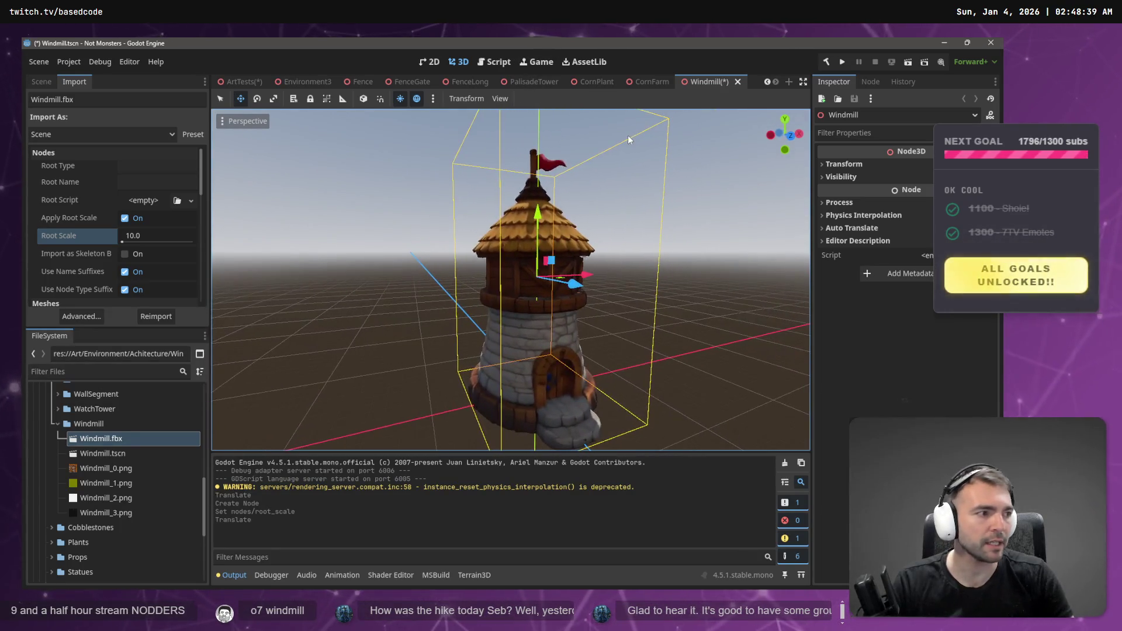
Close the CornFarm, CornPlant, PalisadeTower, FenceLong, FenceGate and Fence scene tabs.
left_click(637, 82)
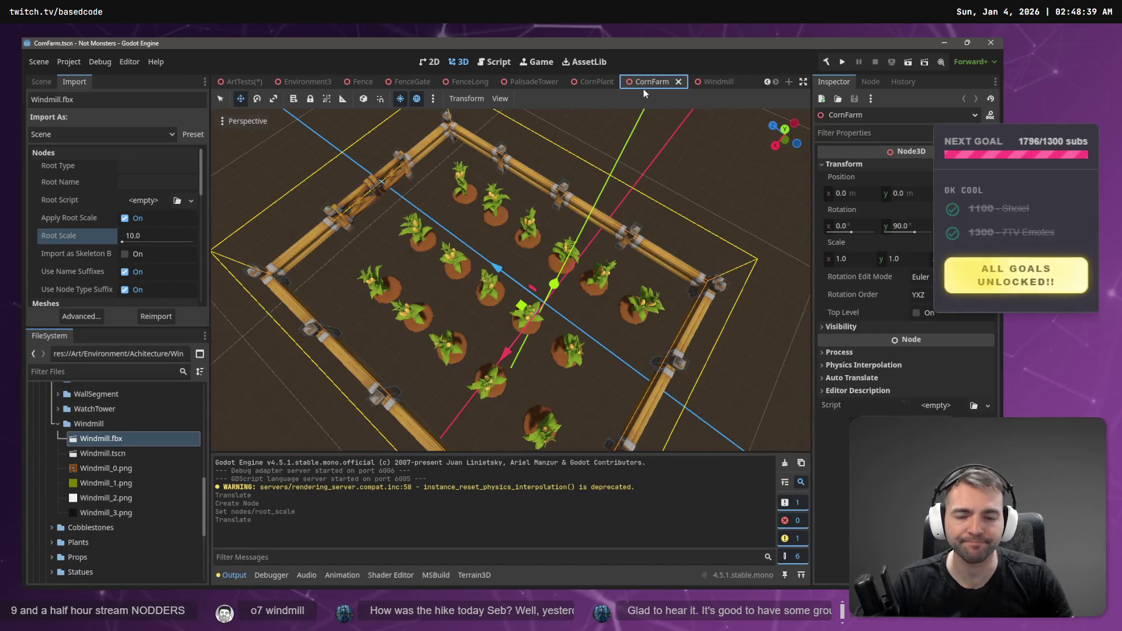
left_click(717, 82)
left_click(653, 80)
key("ctrl+shift+Tab")
key("ctrl+shift+Tab")
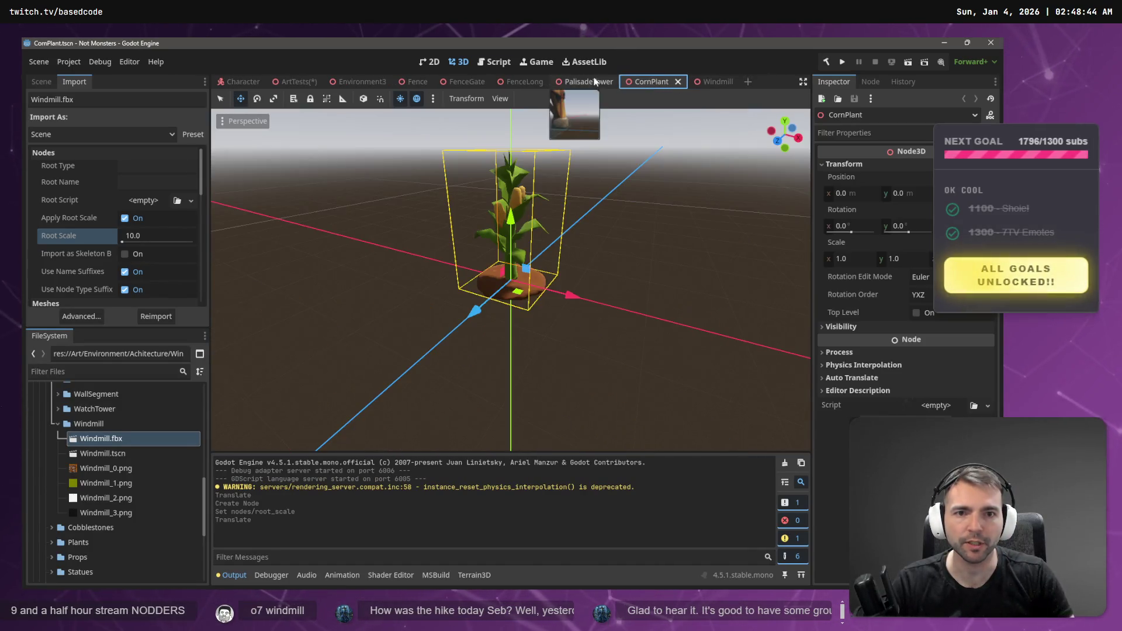
middle_click(589, 84)
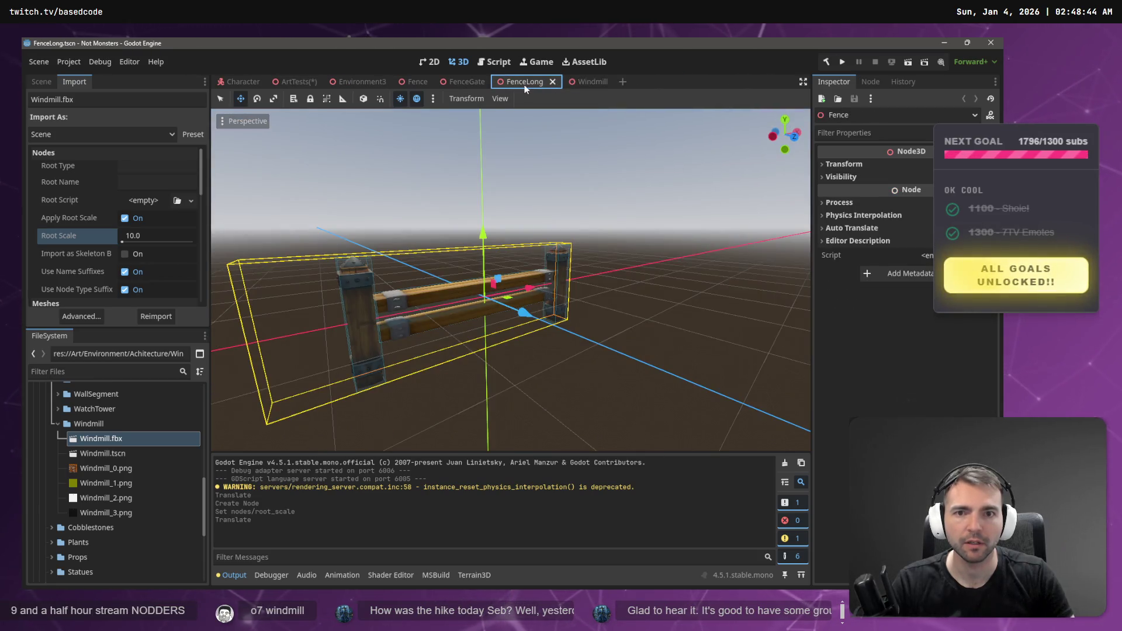
middle_click(524, 85)
middle_click(449, 83)
middle_click(411, 85)
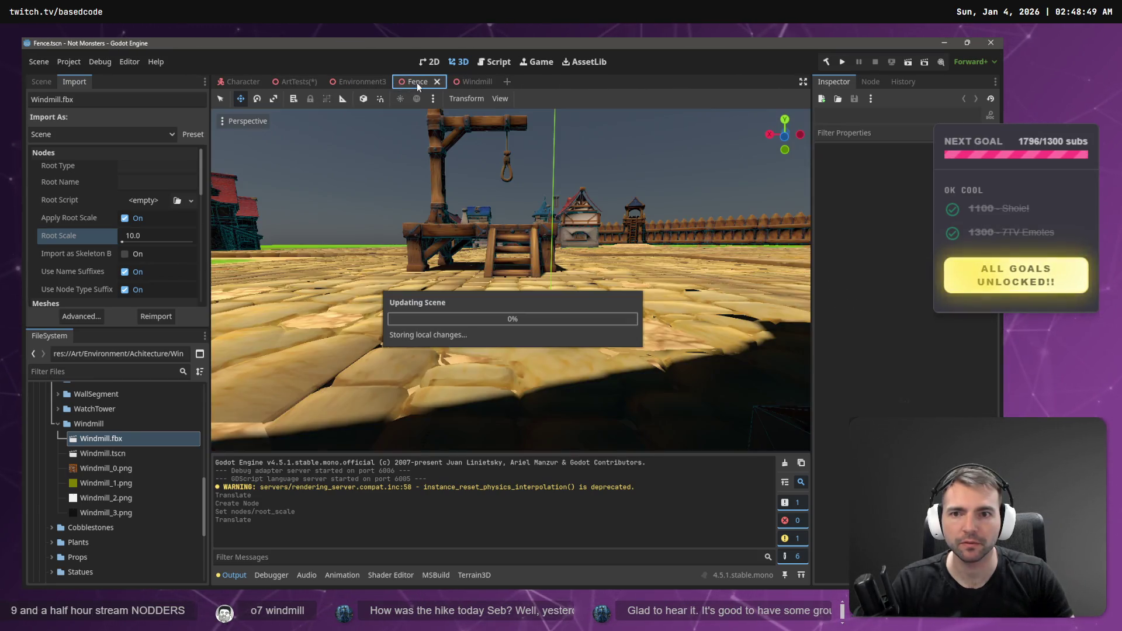
Position the enlarged windmill on the ArtTests paving between the inn and blue-roofed house.
left_click(378, 85)
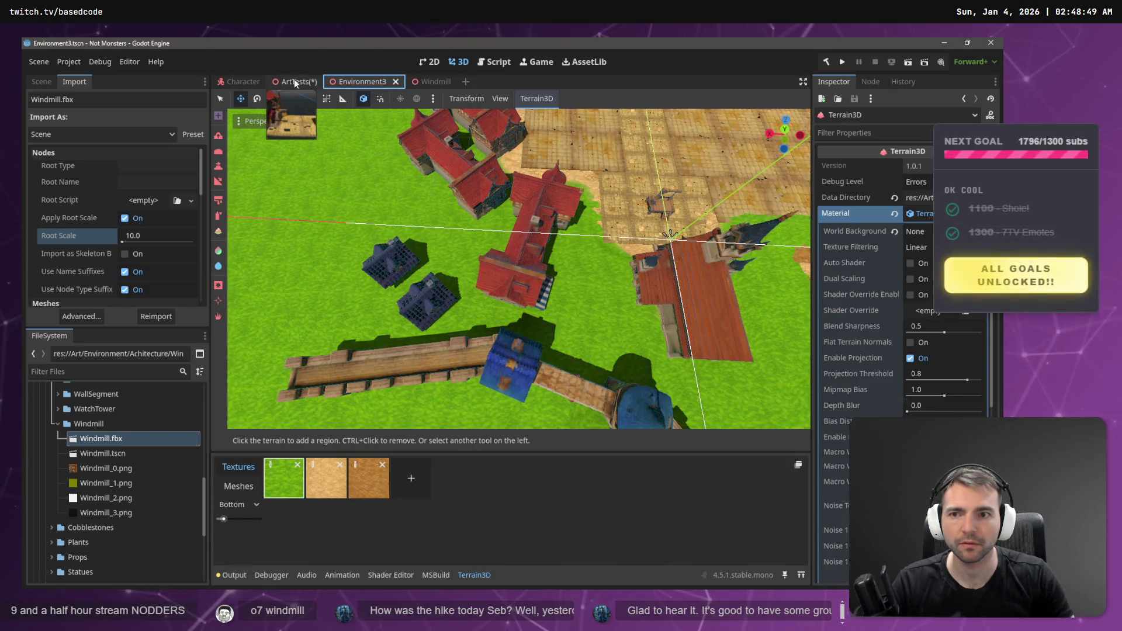
left_click(293, 81)
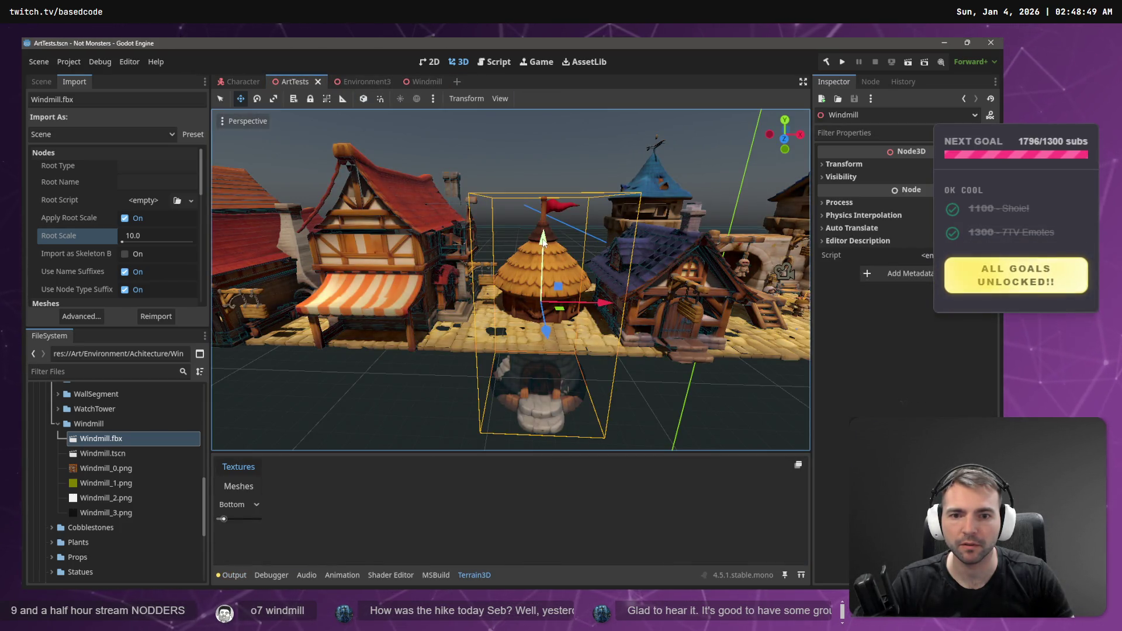
left_click_drag(542, 240, 562, 128)
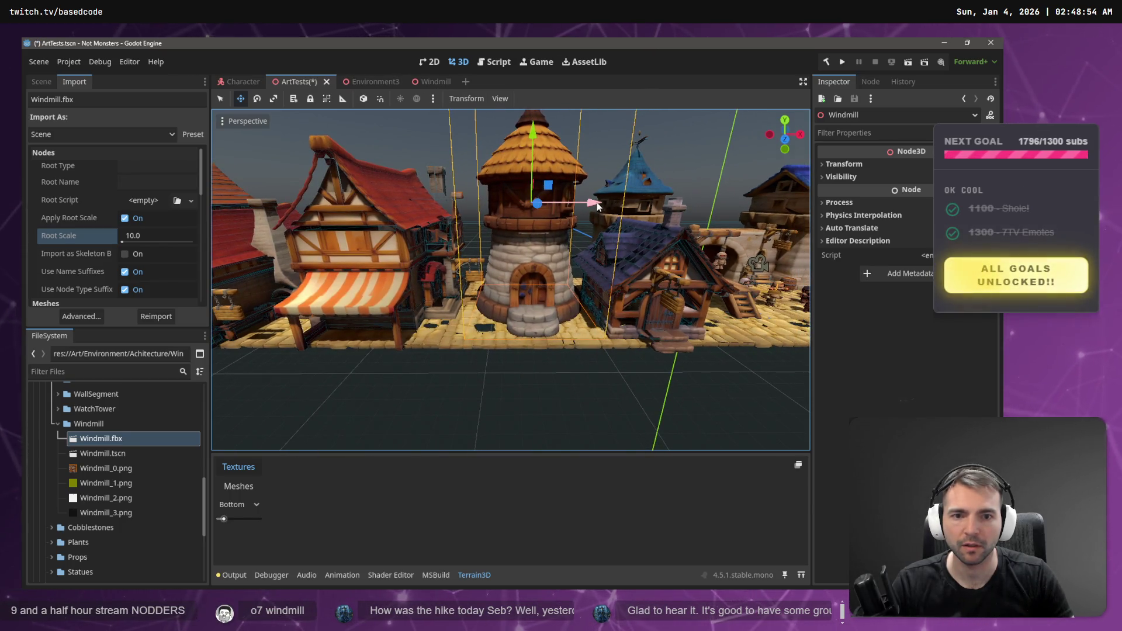
left_click_drag(520, 197, 561, 183)
left_click_drag(523, 133, 525, 139)
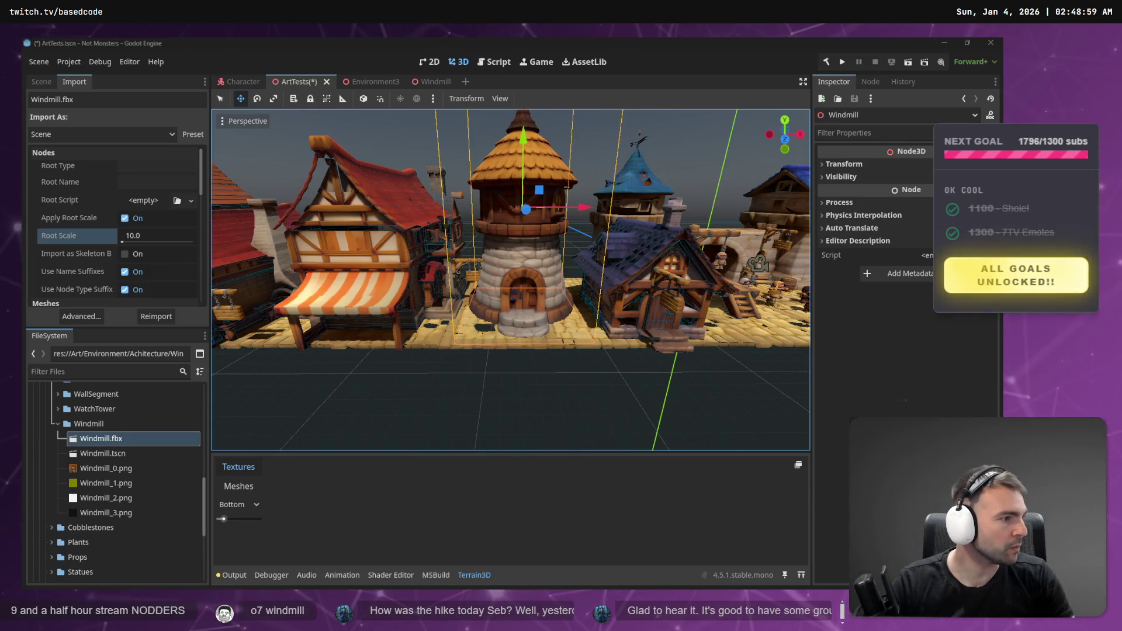
mouse_move(612, 347)
left_mouse_down()
mouse_move(409, 327)
mouse_move(501, 294)
mouse_move(488, 328)
left_mouse_up()
scroll(511, 280, "up", 5)
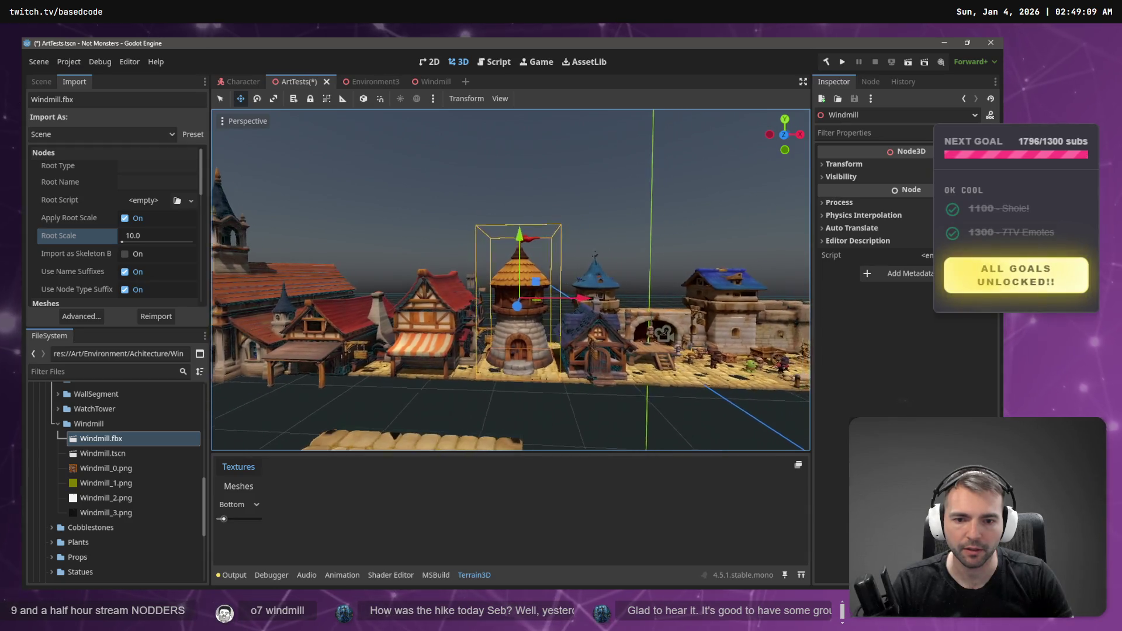
scroll(476, 334, "up", 3)
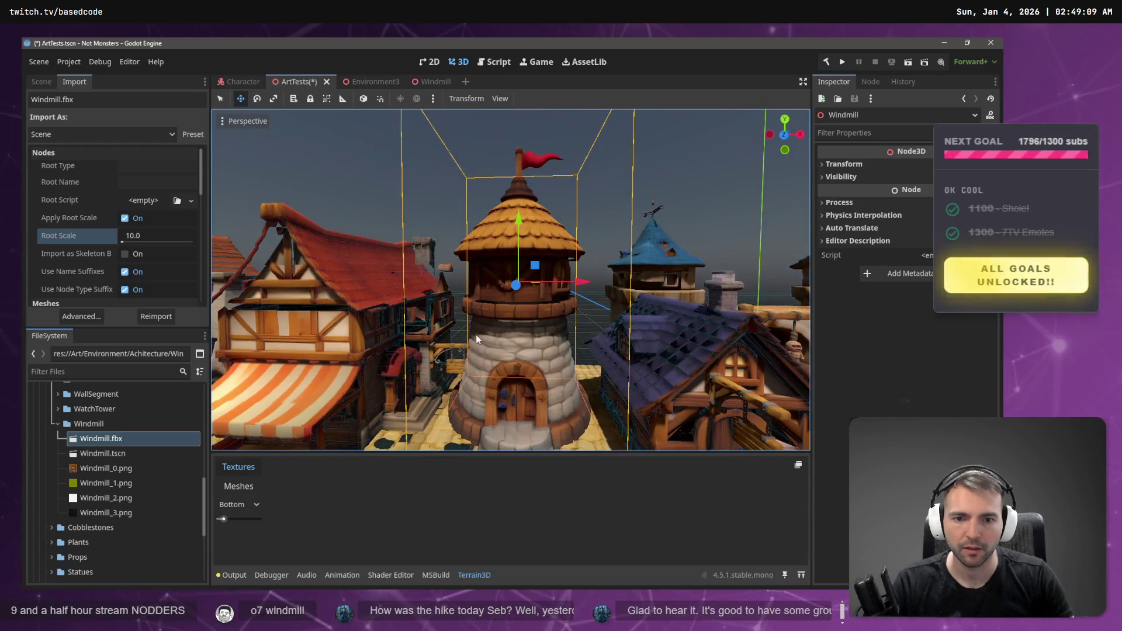
left_click(363, 80)
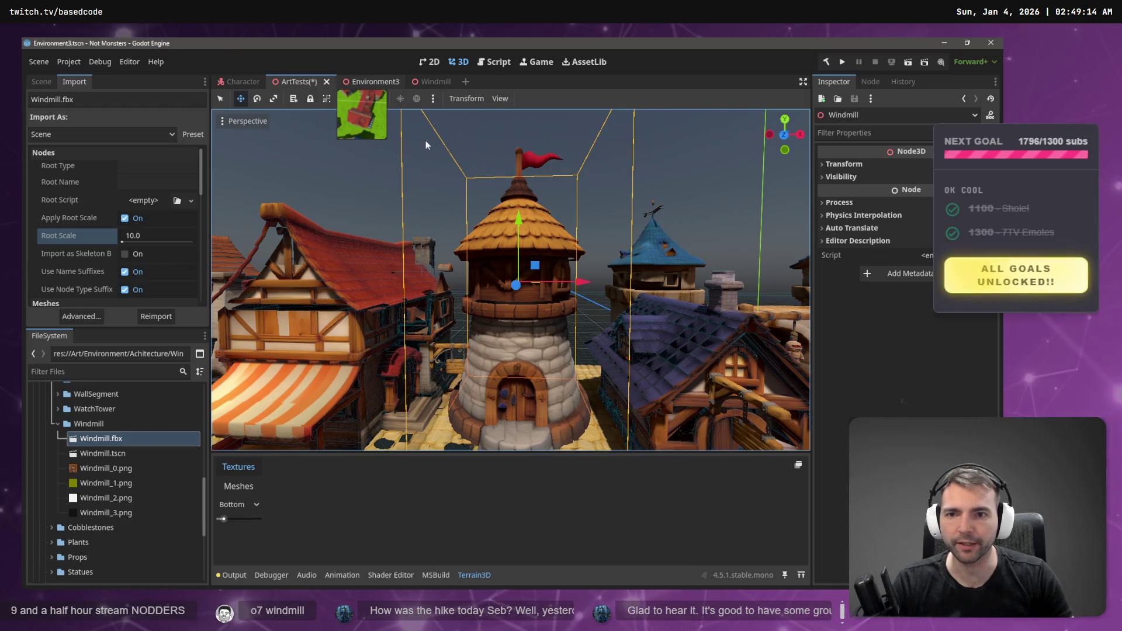
Show Environment3's scene tree with Windmill and Windmill2 listed under Architecture.
mouse_move(671, 323)
left_mouse_down()
mouse_move(528, 304)
mouse_move(730, 349)
left_mouse_up()
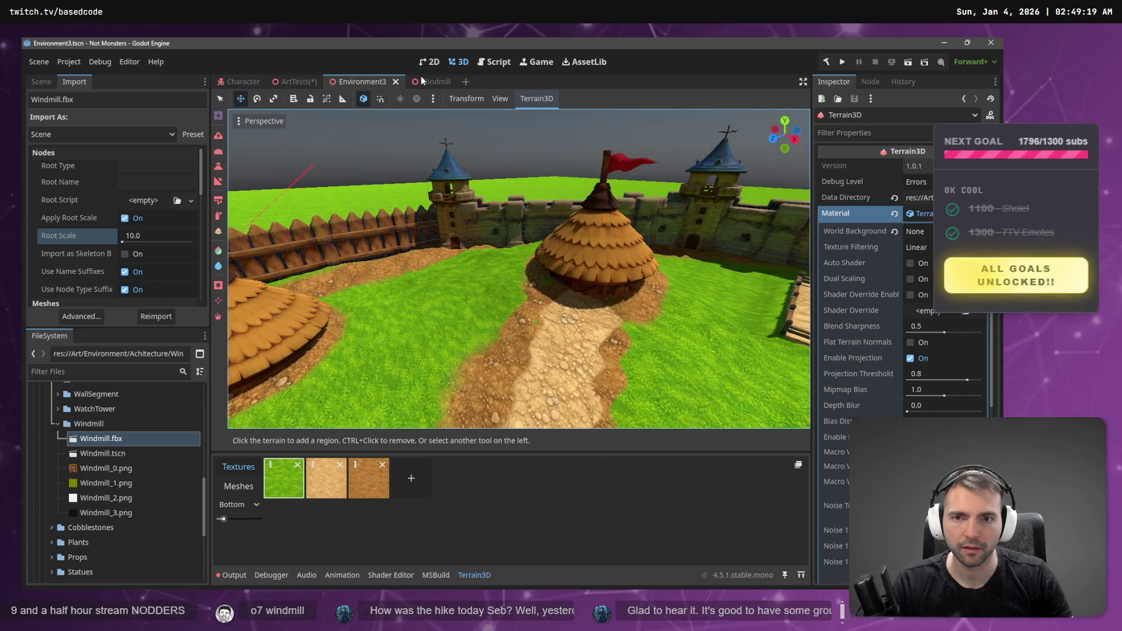
left_click(421, 81)
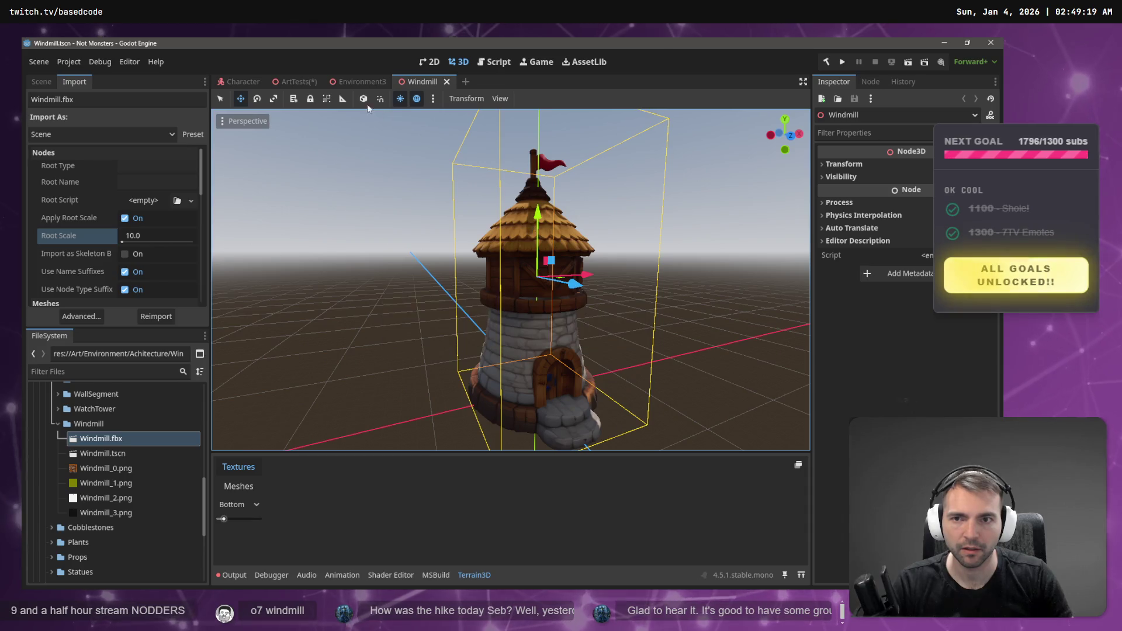
left_click(346, 81)
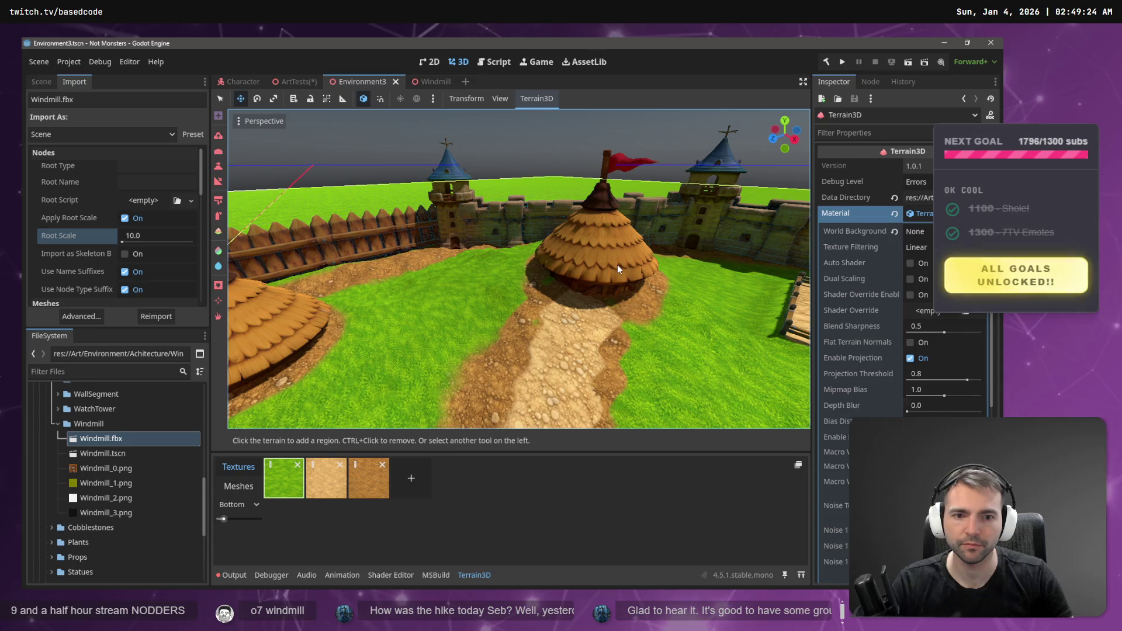
left_click(41, 82)
scroll(83, 247, "down", 3)
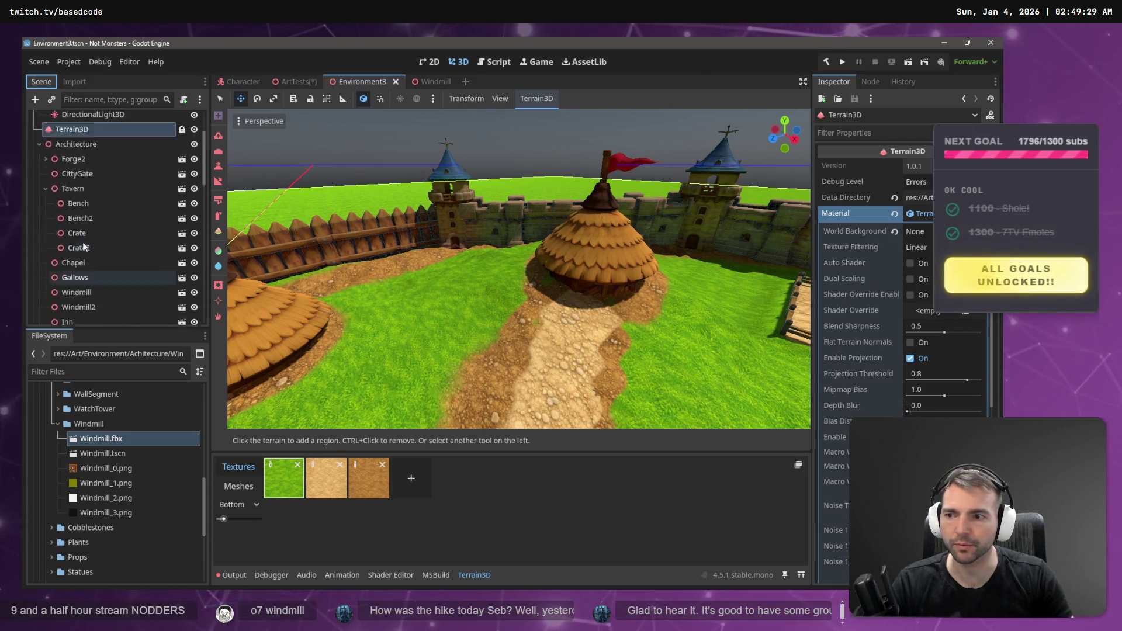
Filter the Scene dock for 'Windmi' and raise Windmill and Windmill2 about 10 units.
scroll(82, 246, "up", 3)
type("Windmi")
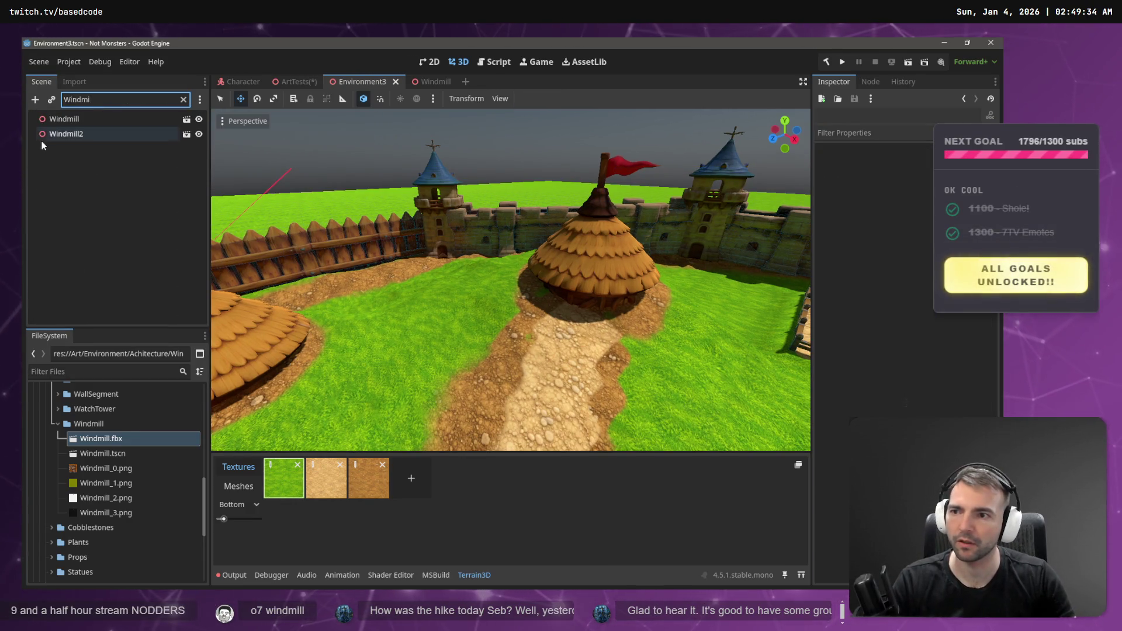
left_click(65, 118)
left_click(66, 134, "shift")
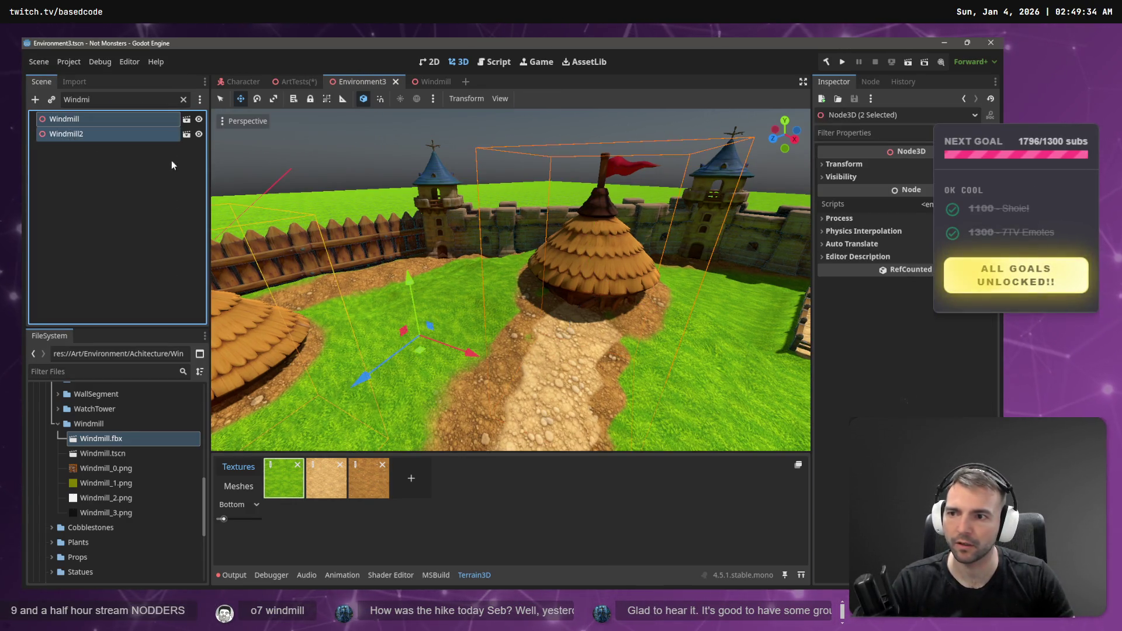
mouse_move(410, 282)
left_mouse_down()
mouse_move(396, 63)
mouse_move(397, 94)
left_mouse_up()
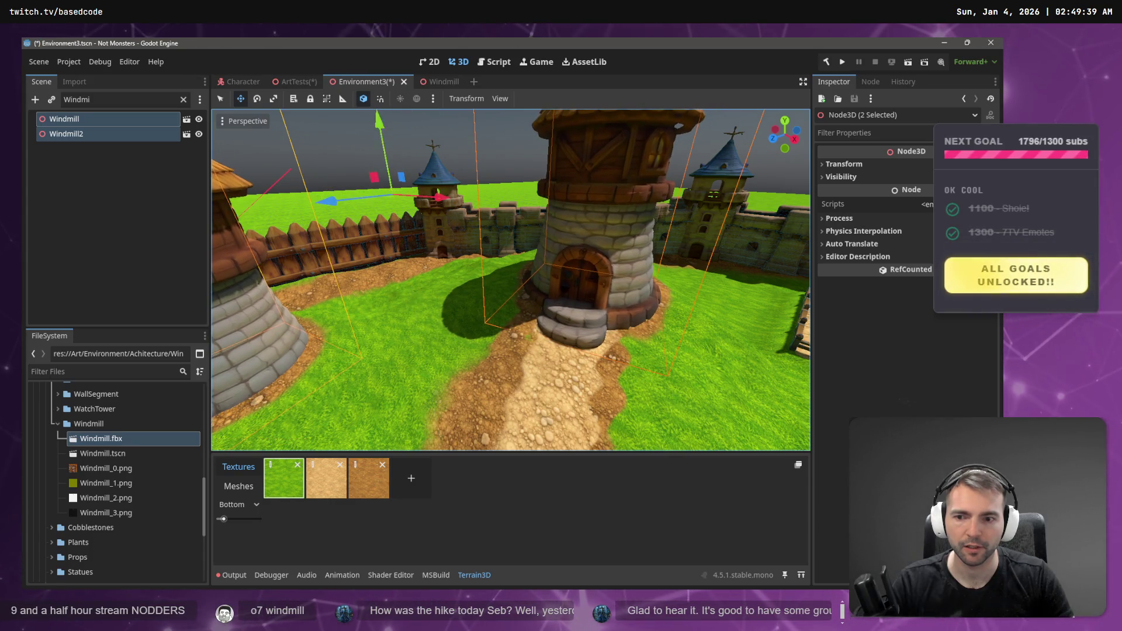
scroll(787, 396, "down", 5)
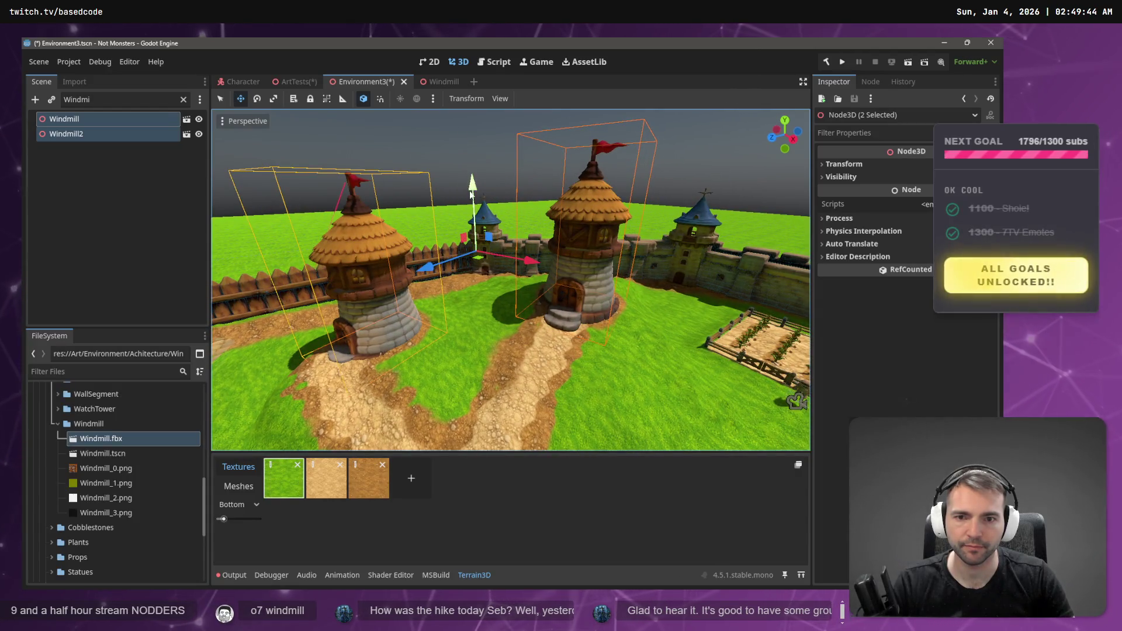
left_click_drag(472, 186, 472, 183)
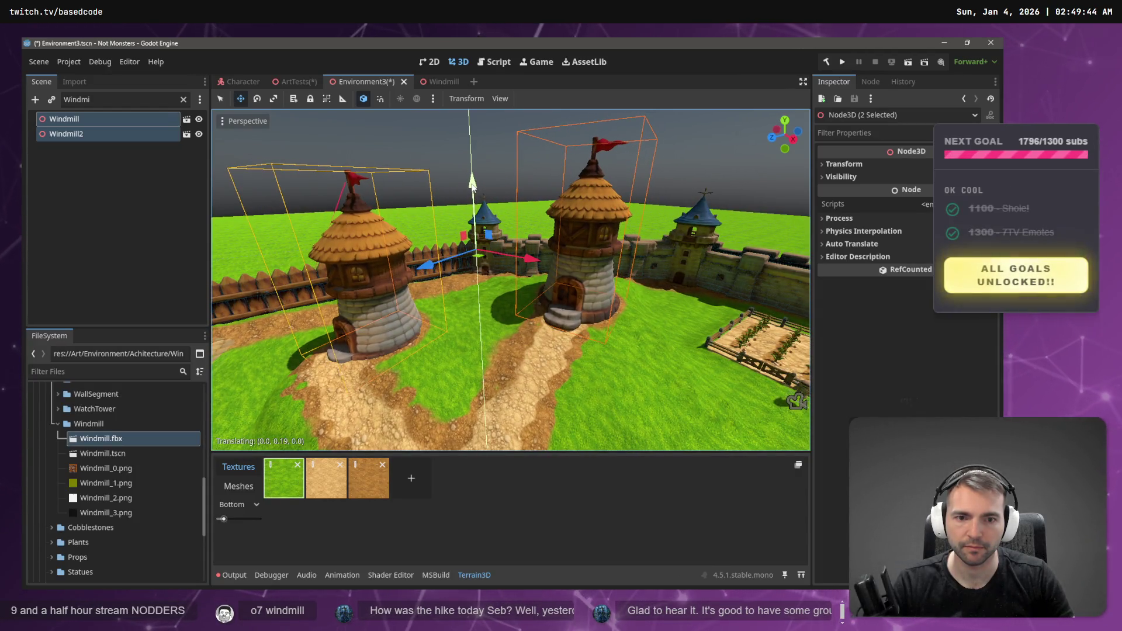
left_click(470, 145)
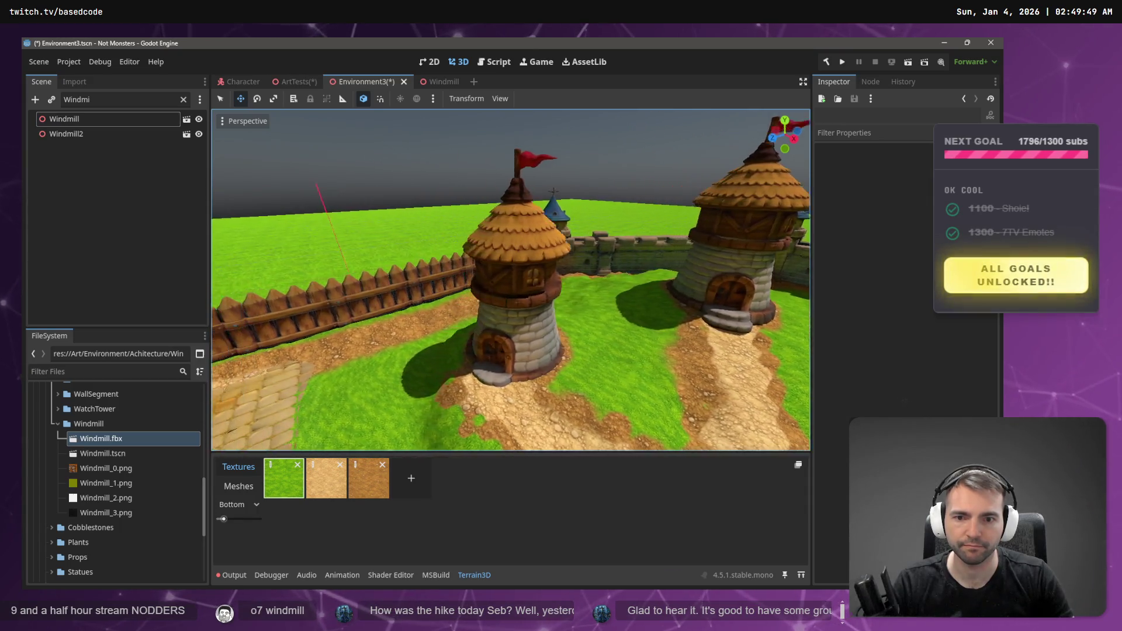
Fly around the village to check both windmill towers, then save Environment3.
key("w")
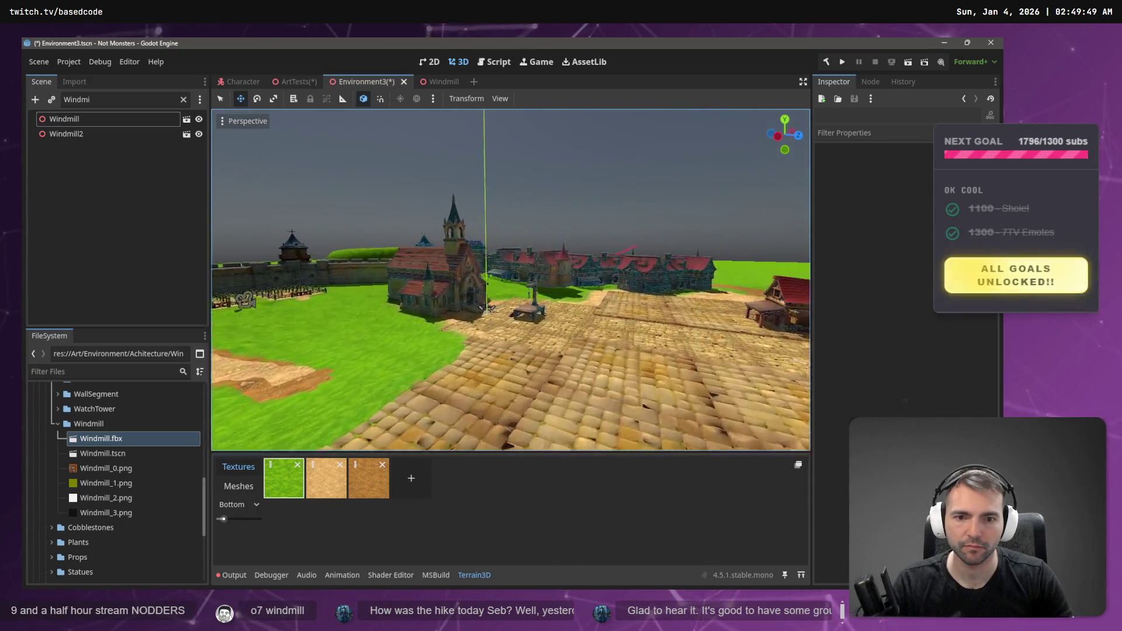
key("w")
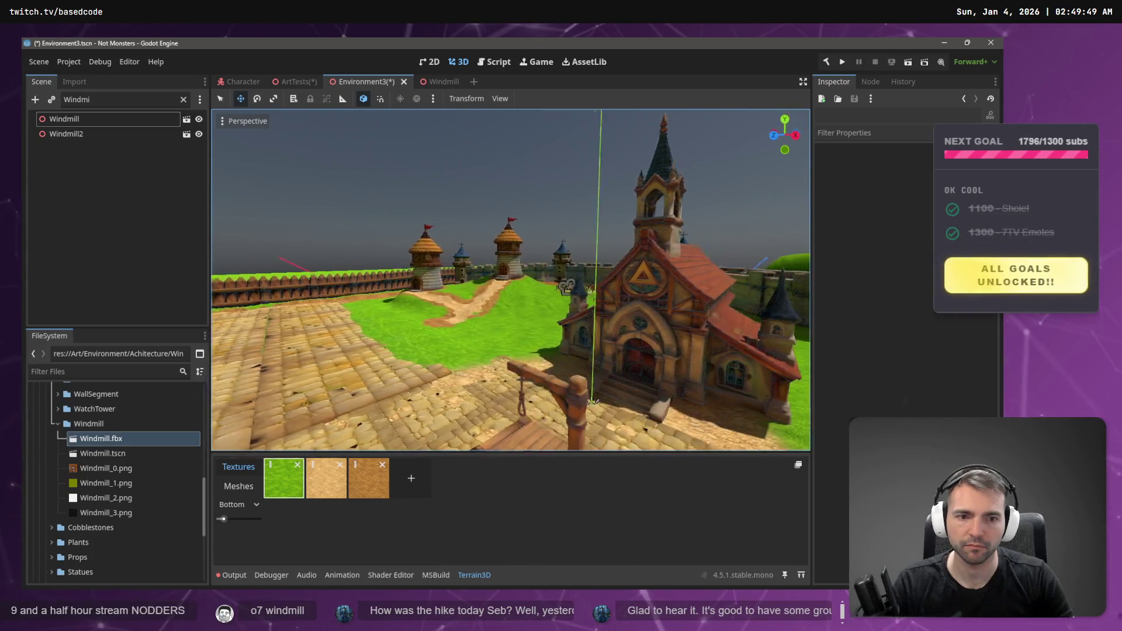
key("w")
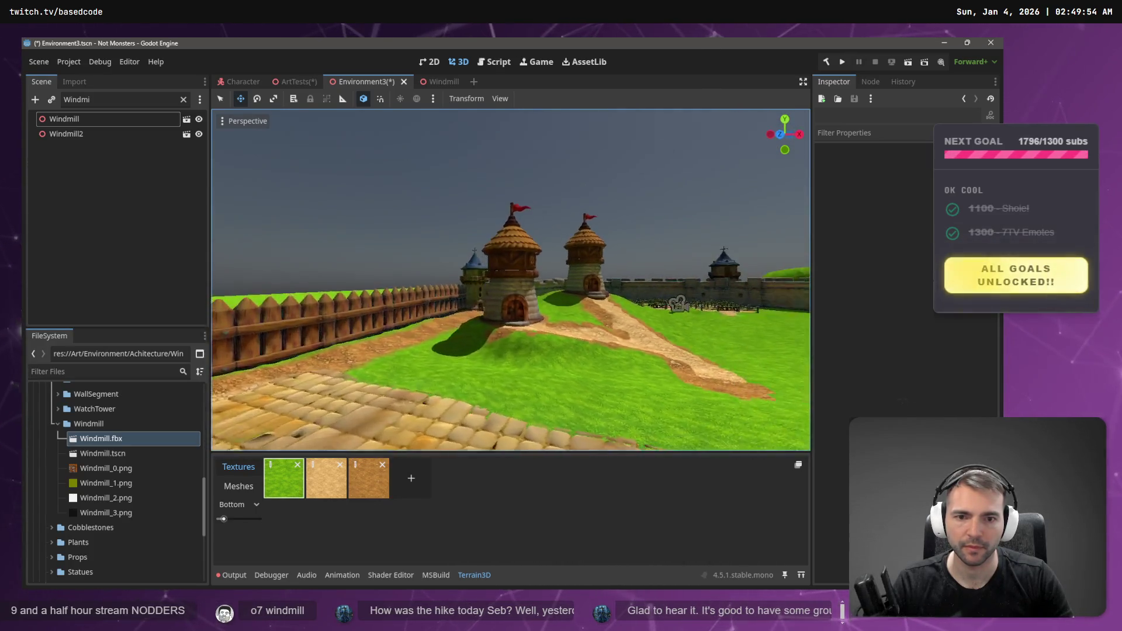
key("d")
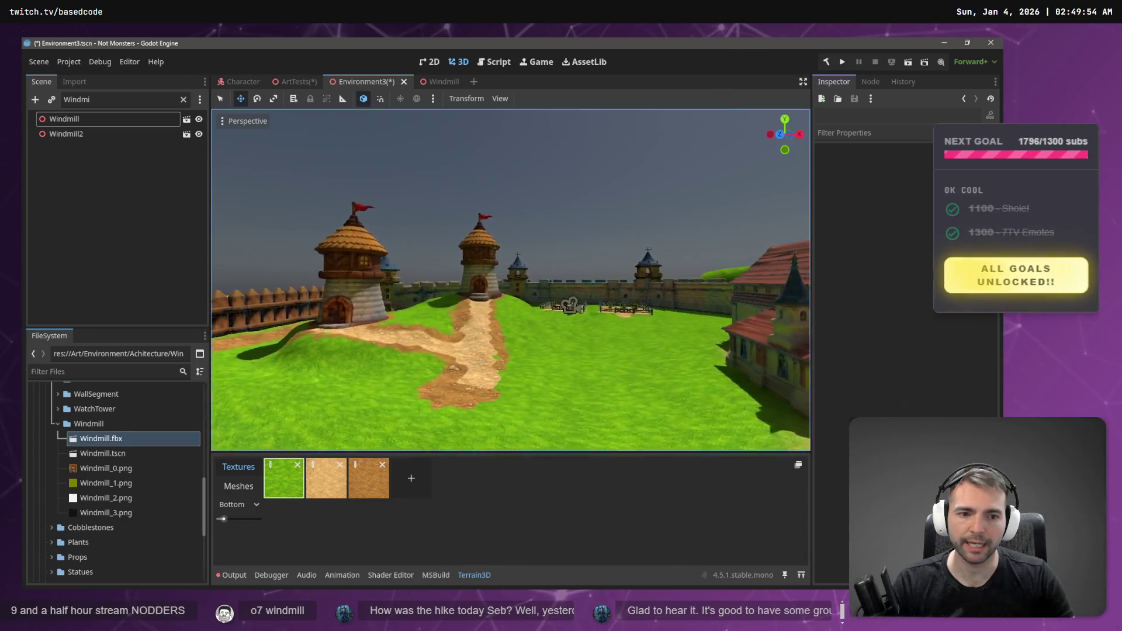
key("w")
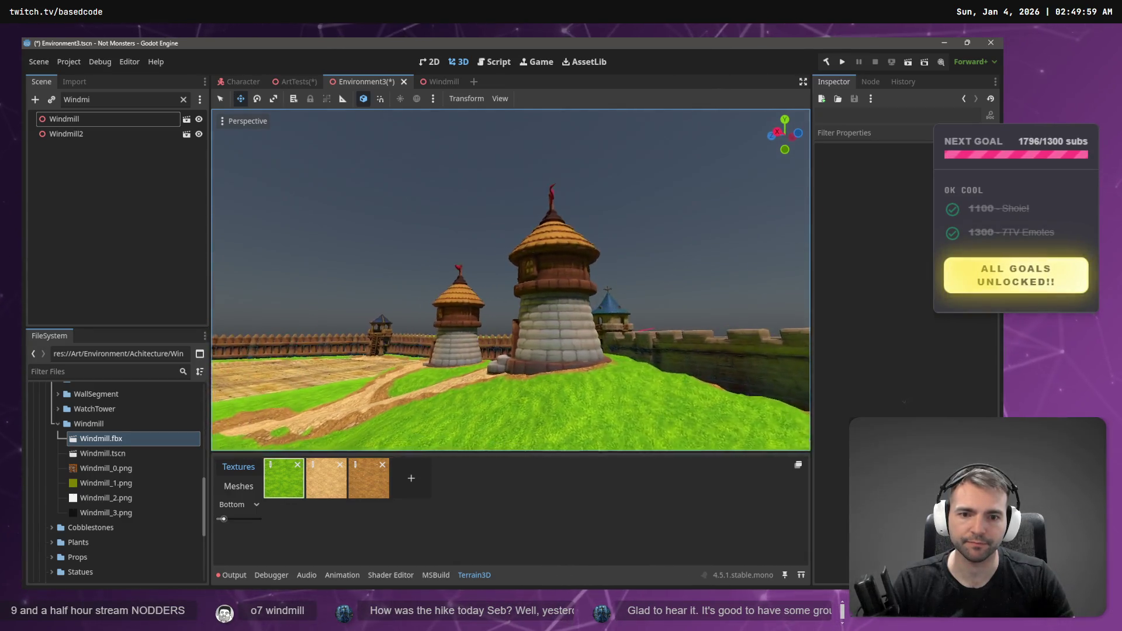
key("w")
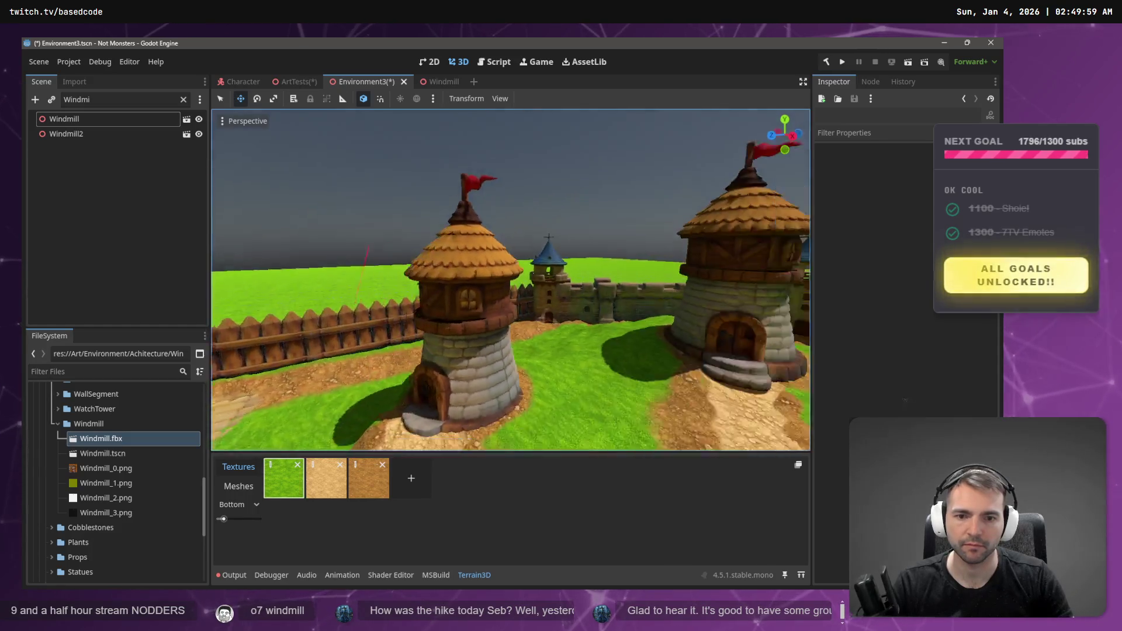
key("s")
key("ctrl+s")
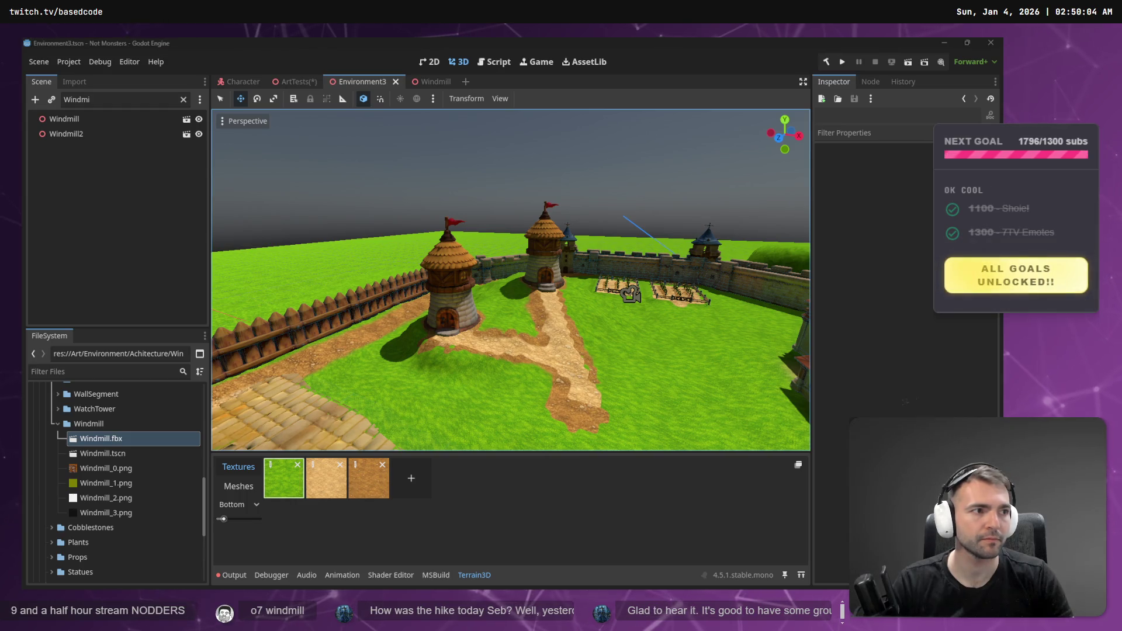
key("alt+Tab")
Load chatgpt.com, open youtube.com in another tab, and close the ChatGPT tab.
type("chatgpt.com")
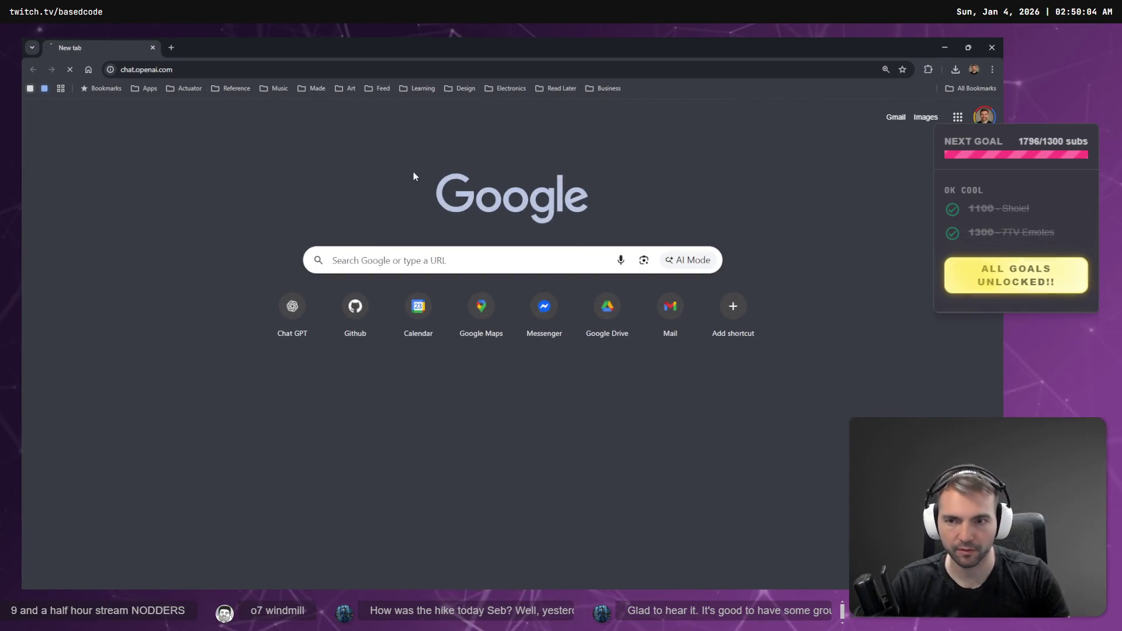
key("Return")
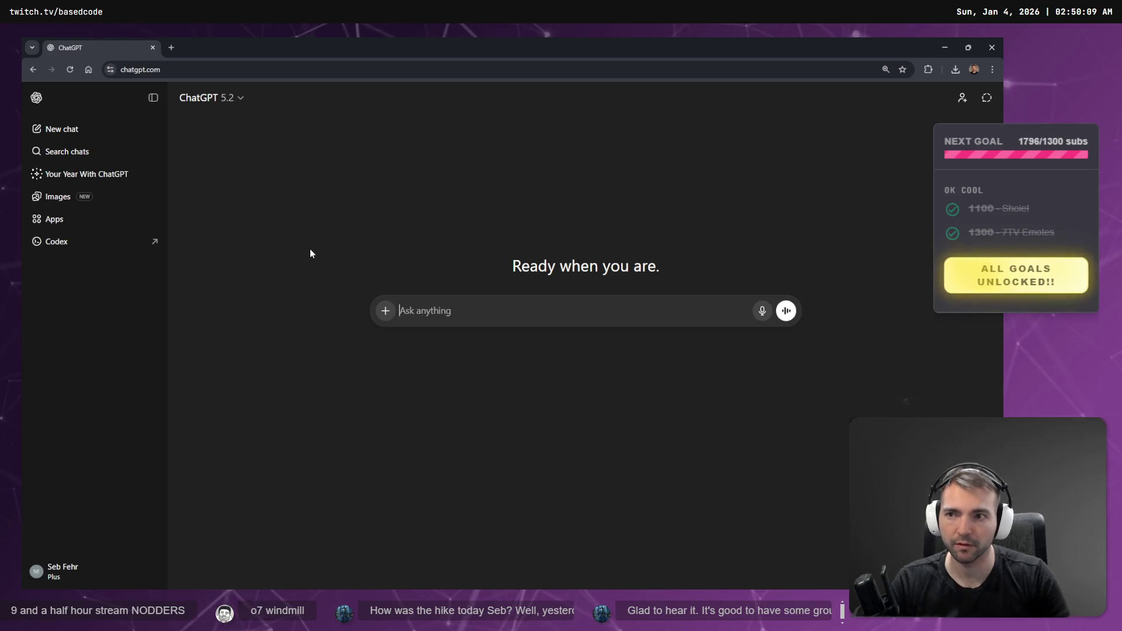
key("ctrl+t")
type("youtube.com")
key("Return")
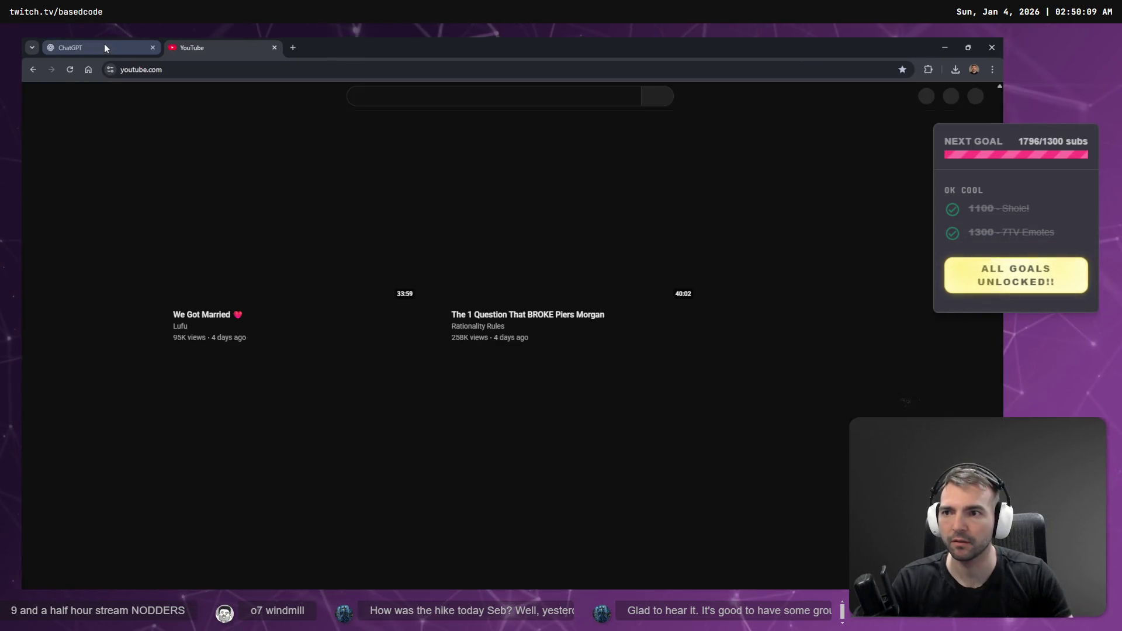
middle_click(104, 46)
Search YouTube for 'godot looping animation', opening the We Got Married video in background.
left_click(387, 99)
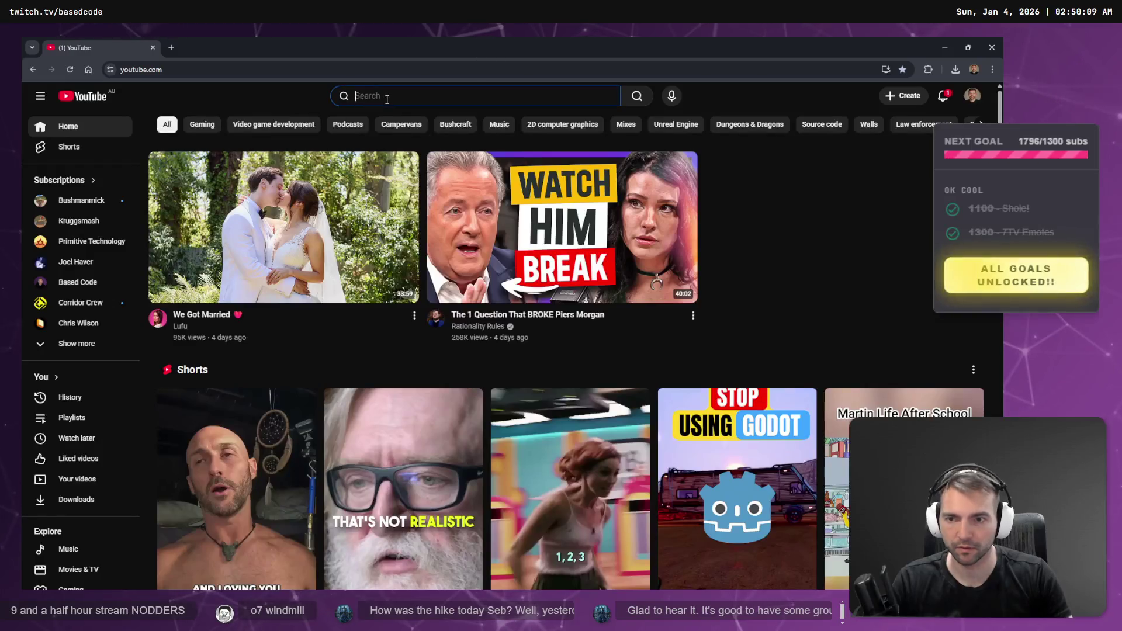
type("godot loop")
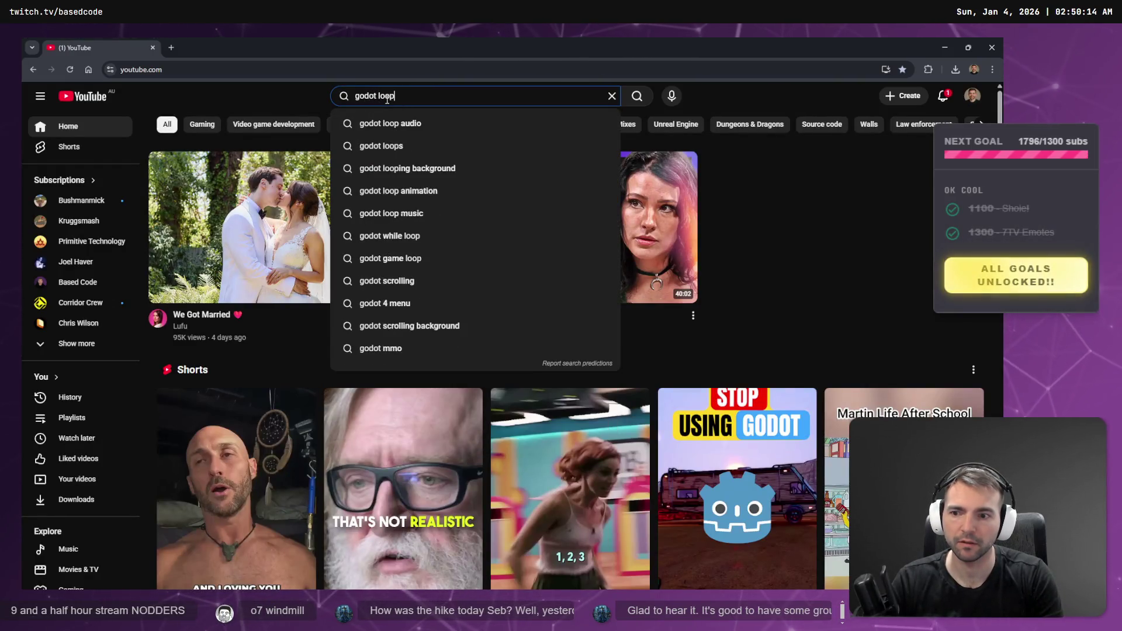
type("ing animation")
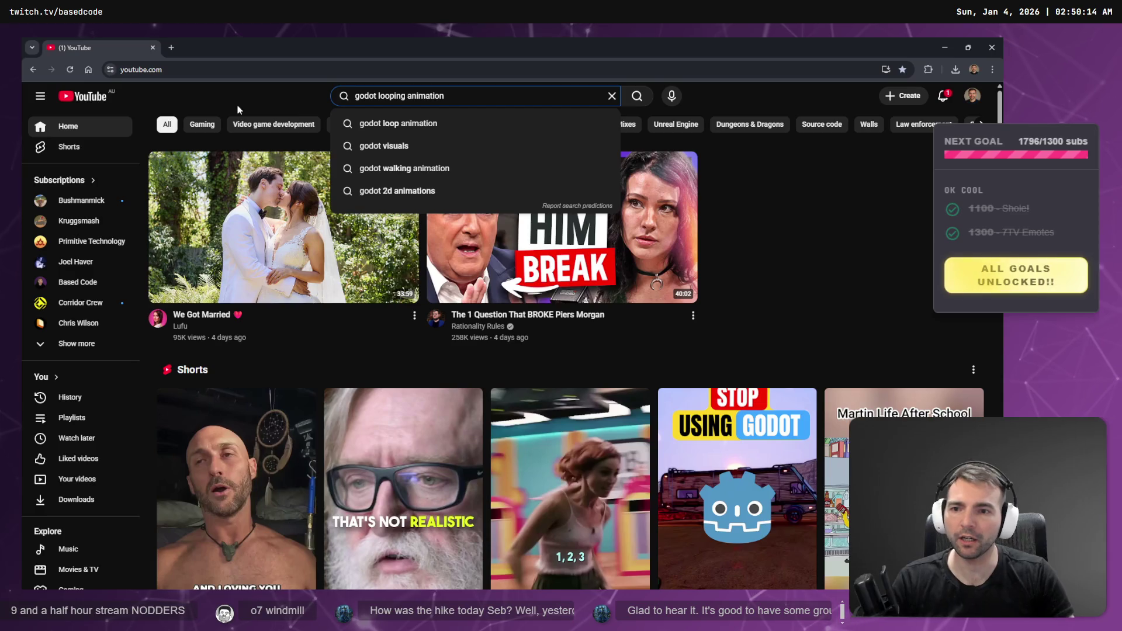
middle_click(251, 187)
left_click(498, 96)
key("Return")
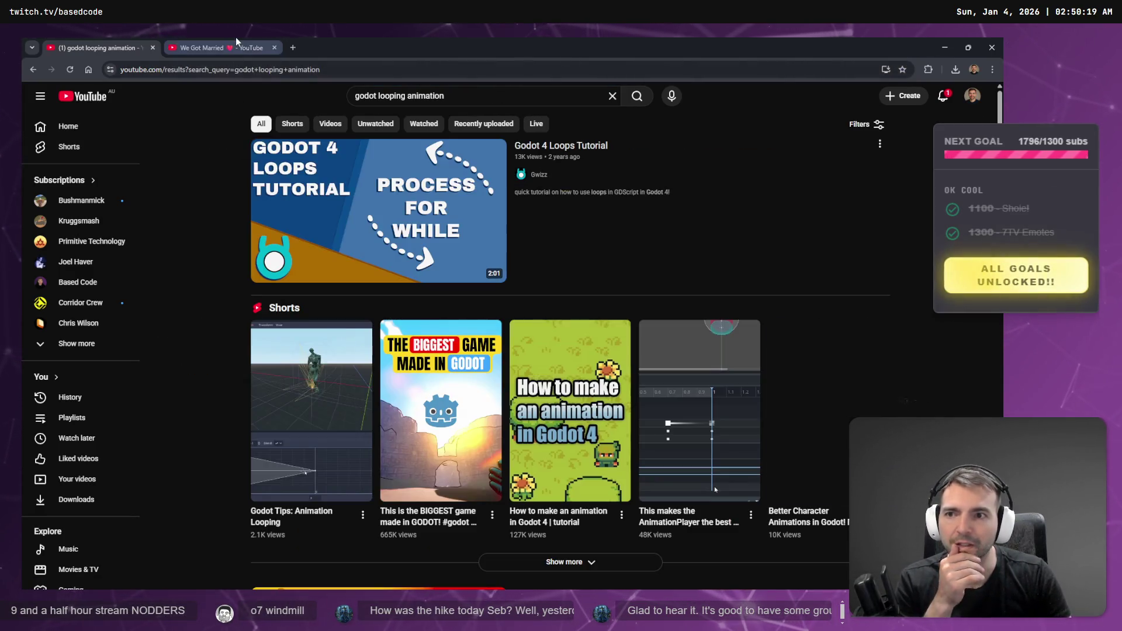
Open the AnimationPlayer Call Method Track Short in its own tab and close the We Got Married tab.
left_click(236, 46)
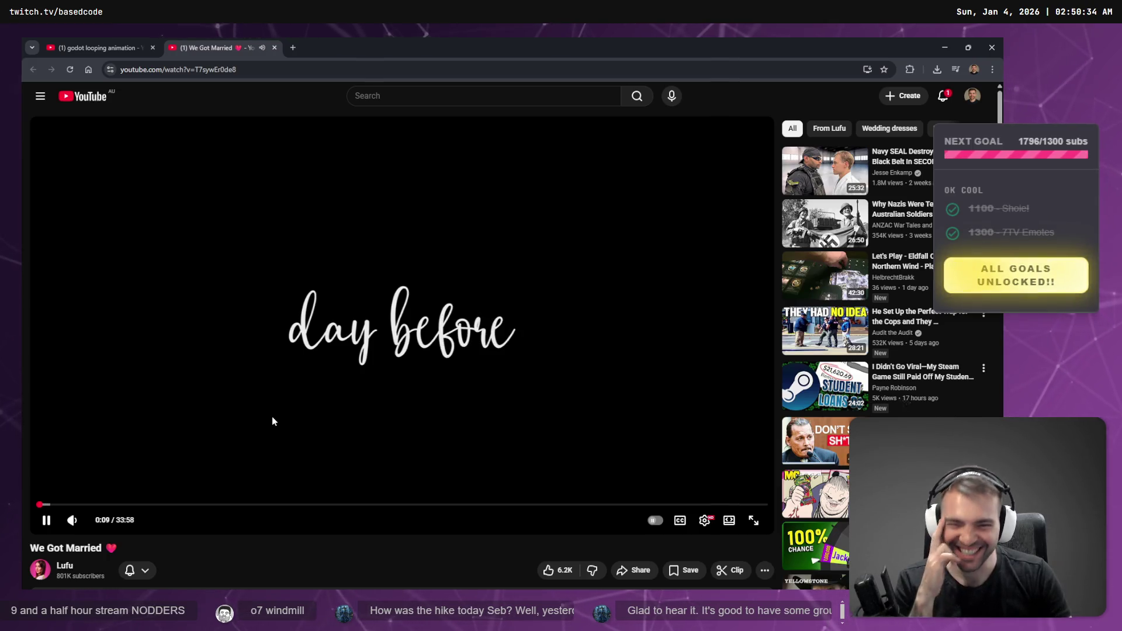
left_click(106, 47)
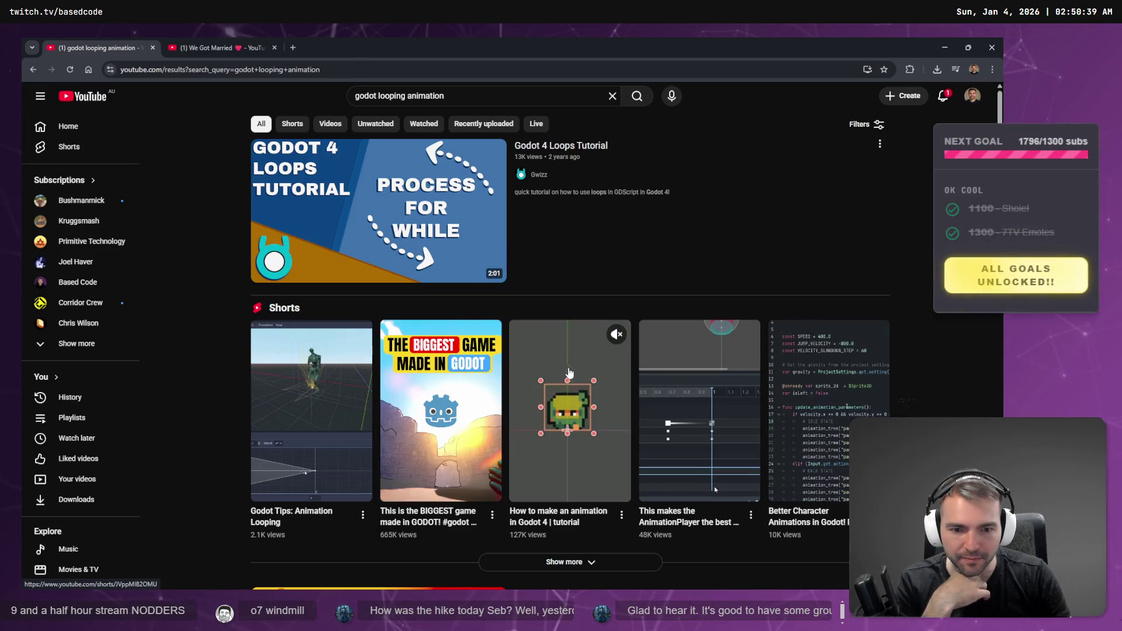
middle_click(684, 372)
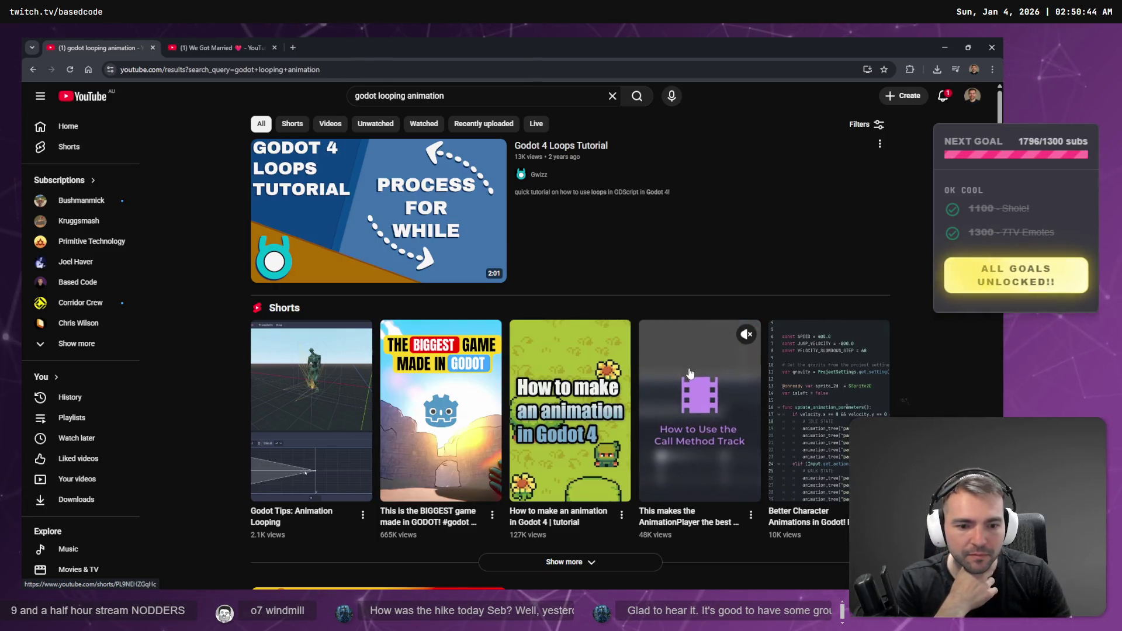
left_click(350, 47)
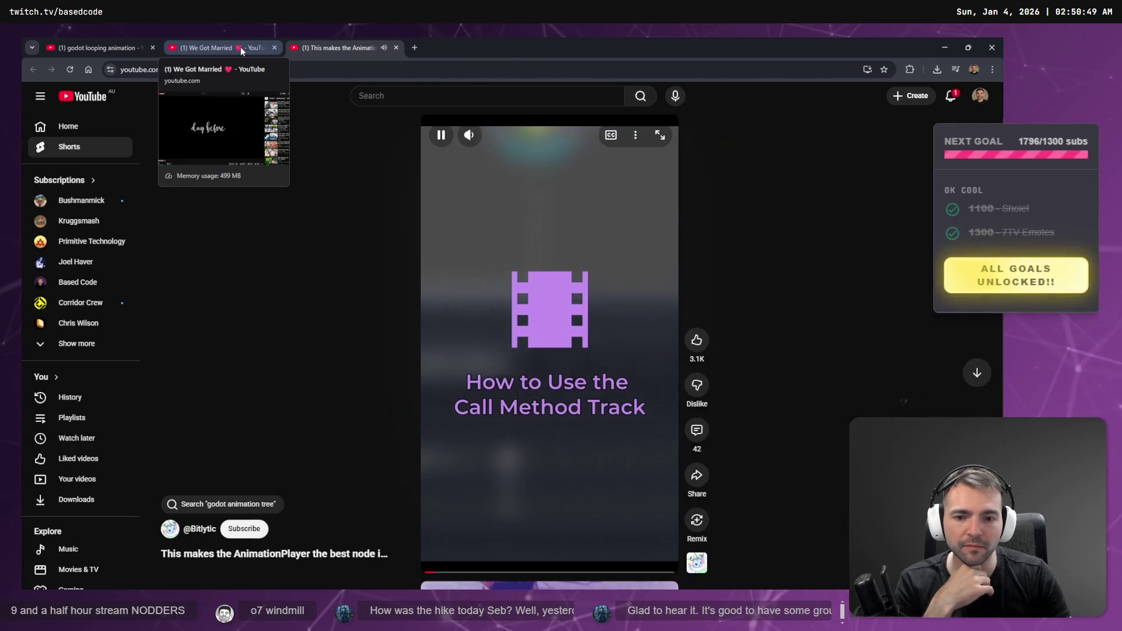
middle_click(240, 47)
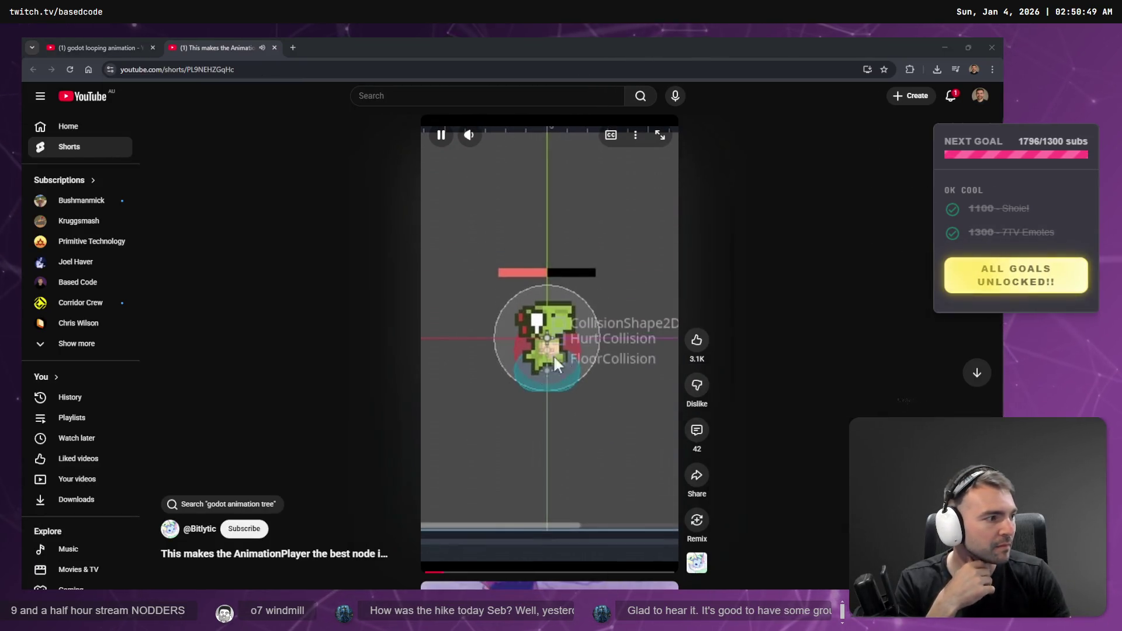
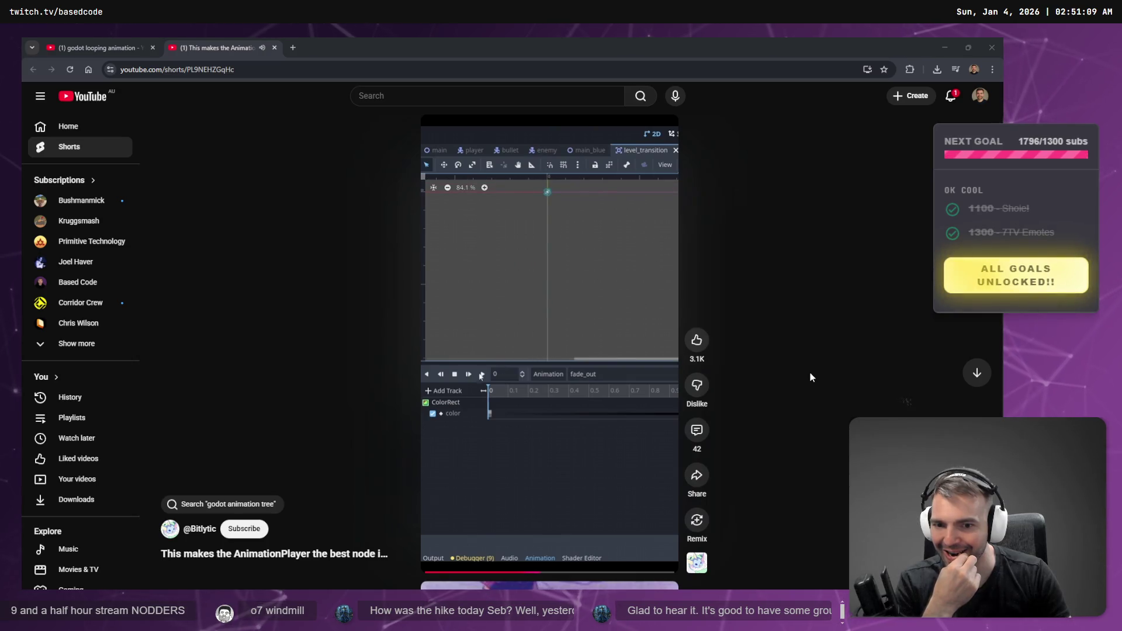
Minimize the browser playing the AnimationPlayer Short to bring the Godot editor back.
mouse_move(573, 320)
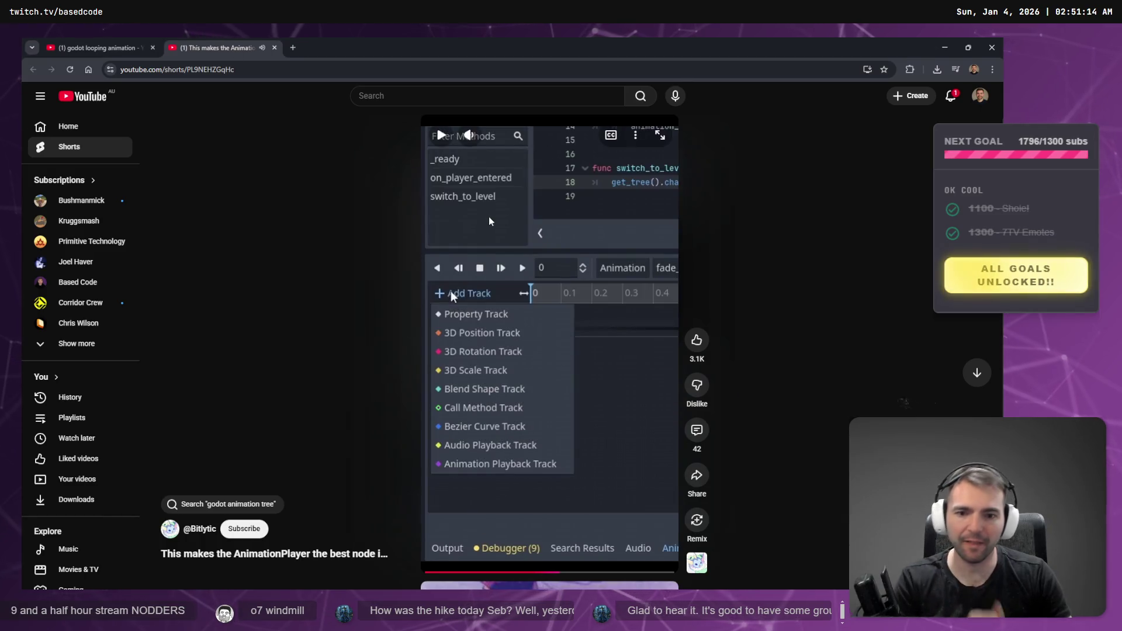
left_click(944, 47)
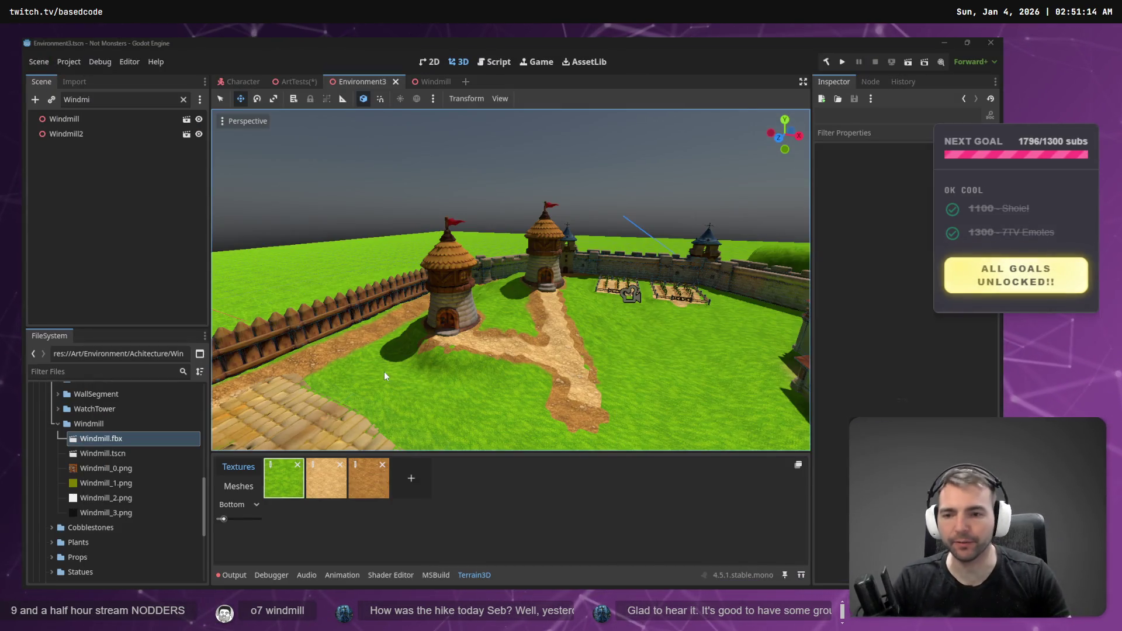
Dismiss the Windmill folder's context menu and switch to the Windmill scene tab.
right_click(88, 423)
mouse_move(141, 372)
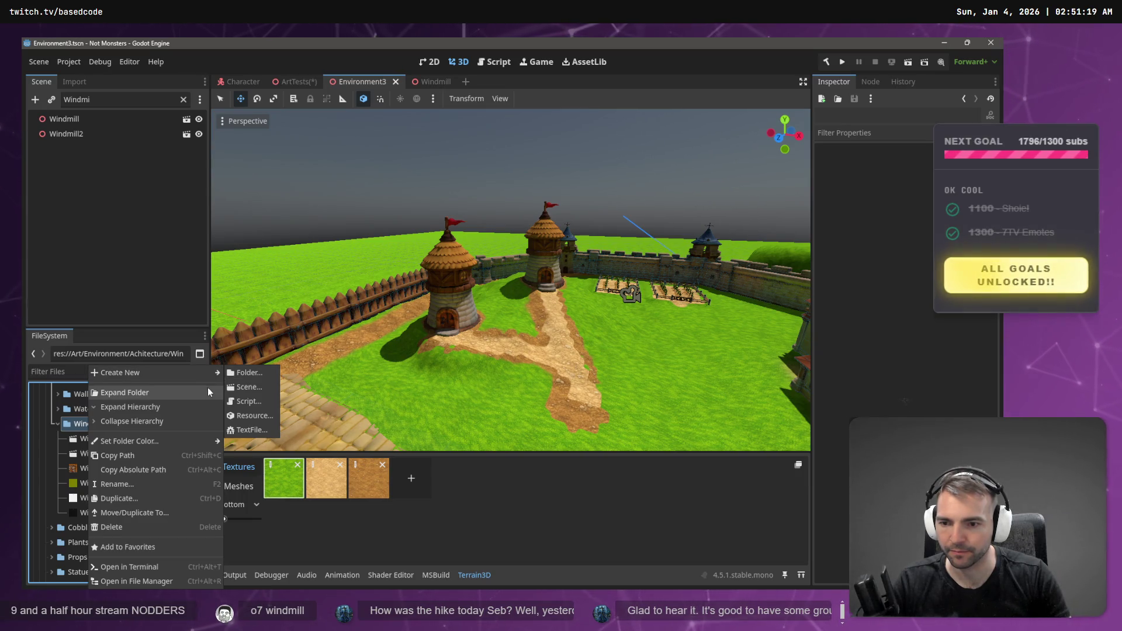
left_click(80, 429)
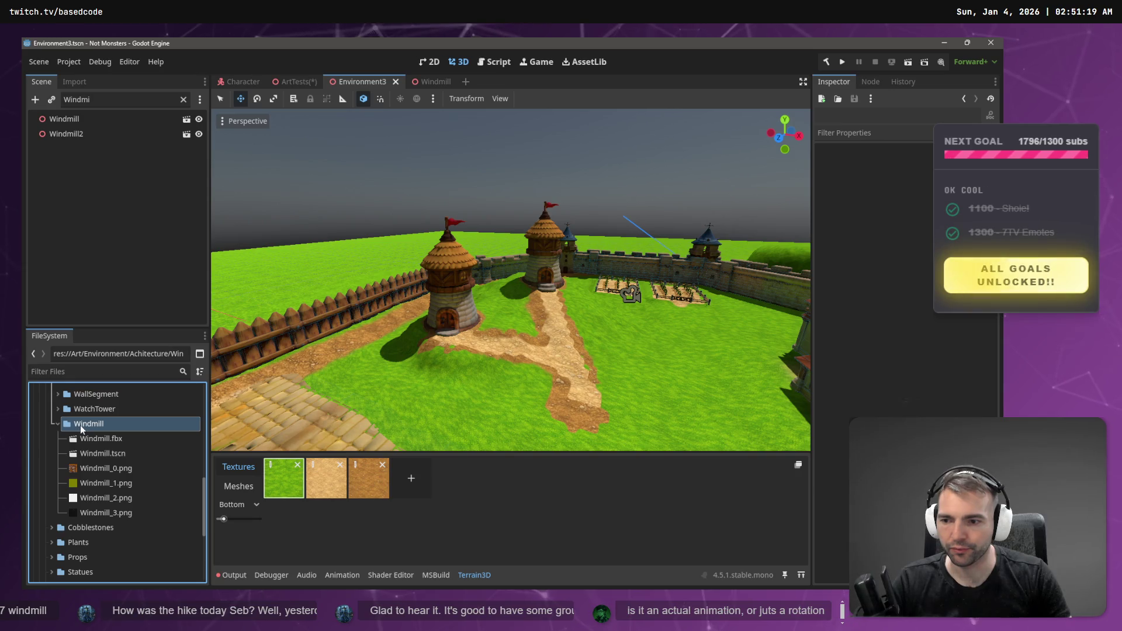
left_click(431, 82)
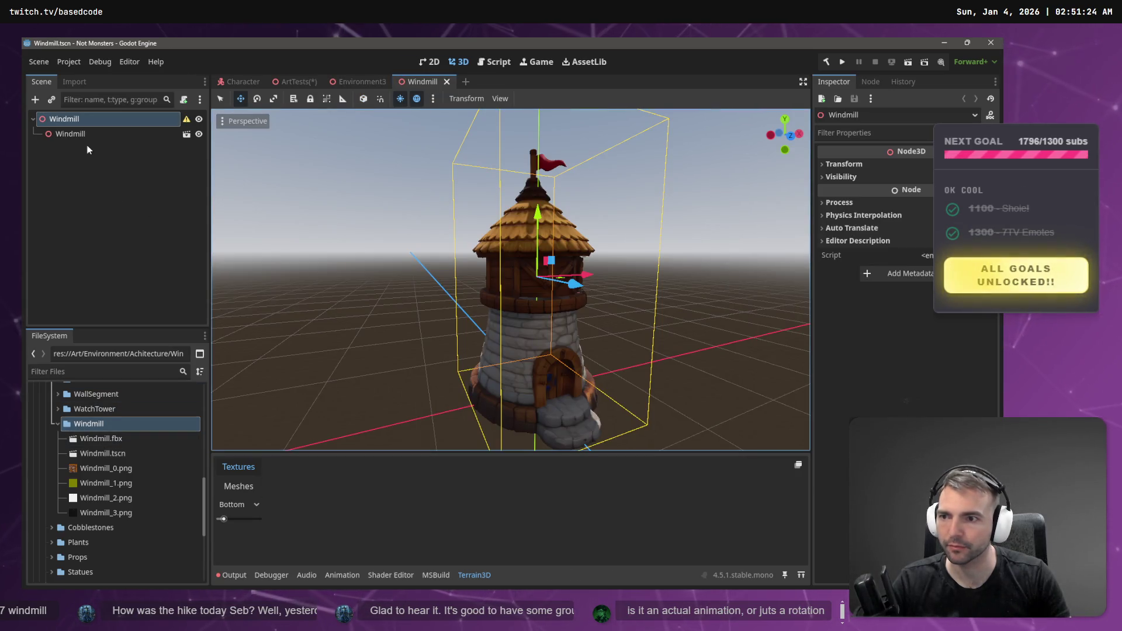
Add a MeshInstance3D child under the Windmill root by searching 'mesh'.
right_click(76, 117)
left_click(124, 129)
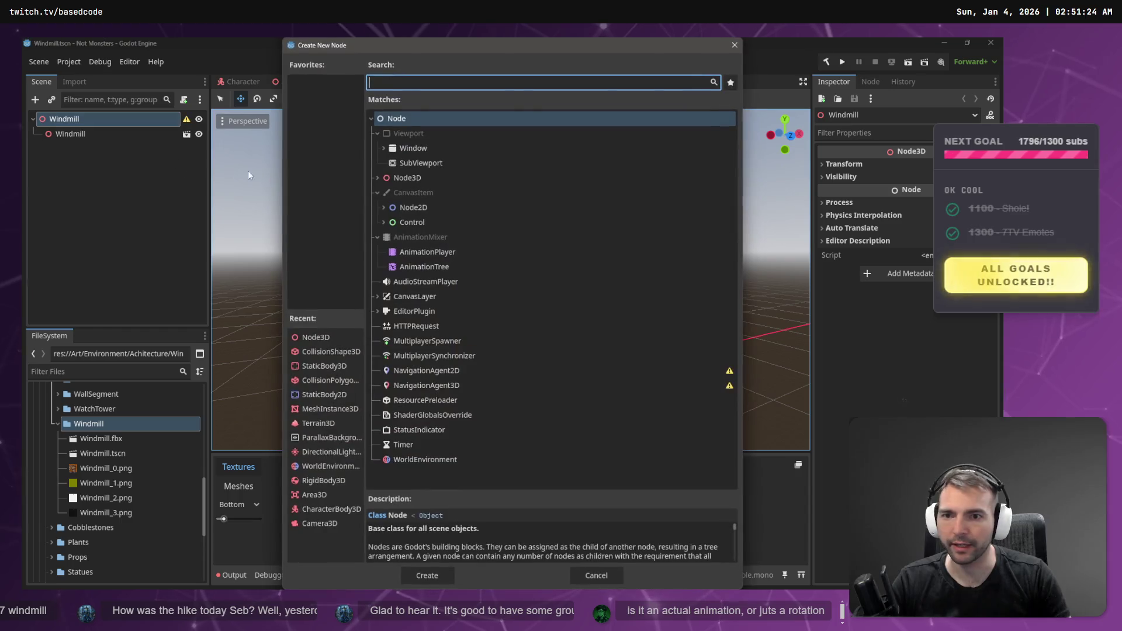
type("3ed")
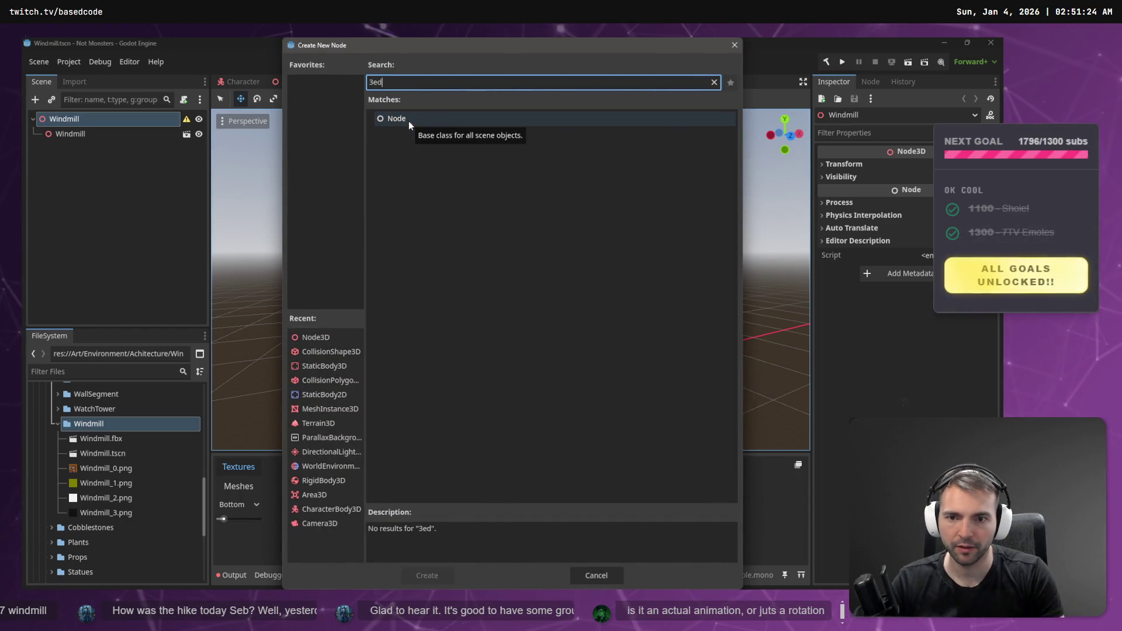
key("BackSpace")
key("BackSpace")
type("d")
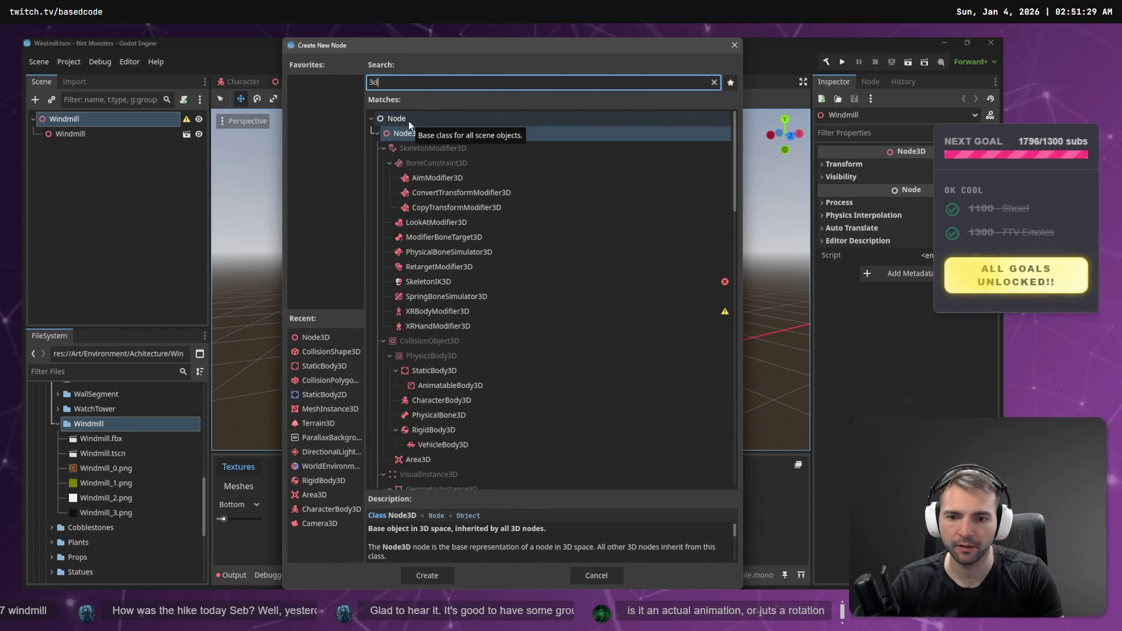
key("BackSpace")
key("BackSpace")
type("mesh")
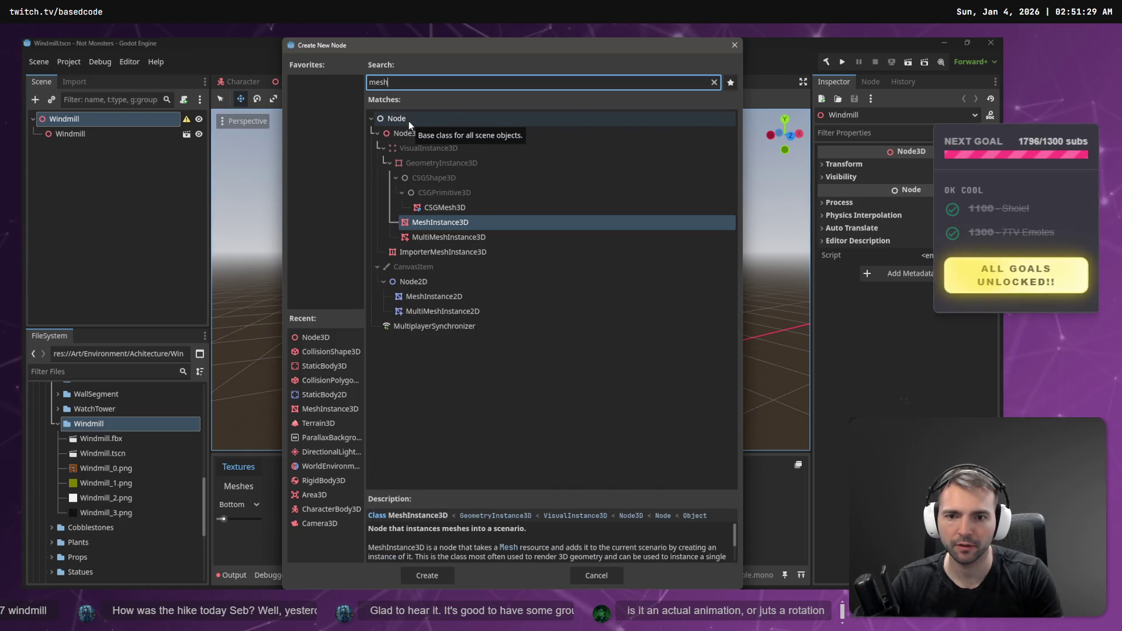
double_click(461, 222)
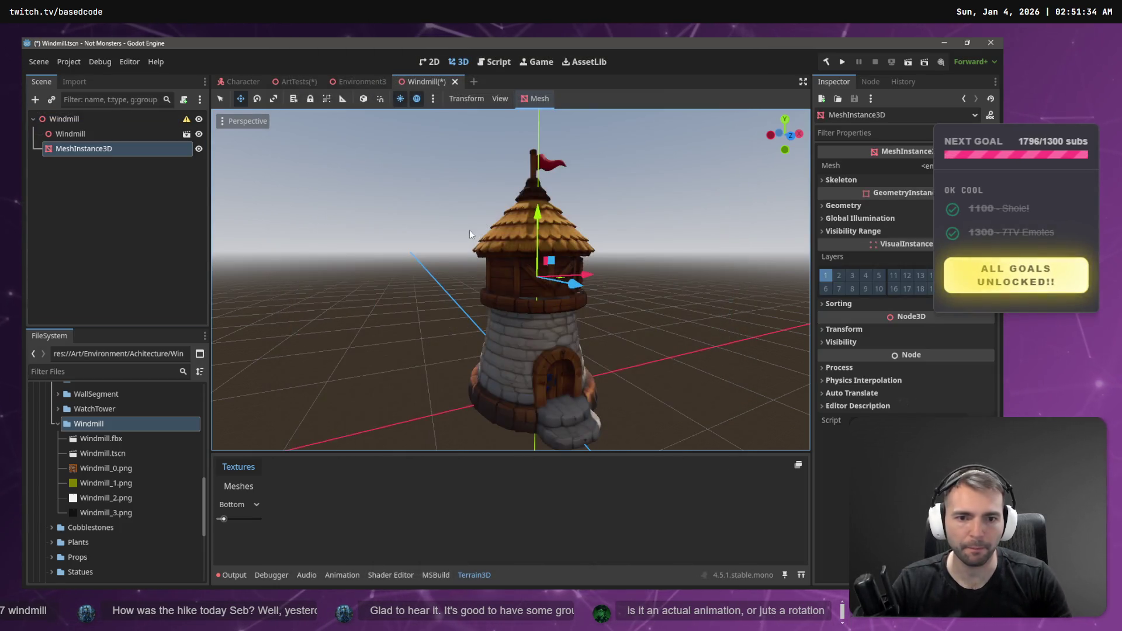
left_click(926, 166)
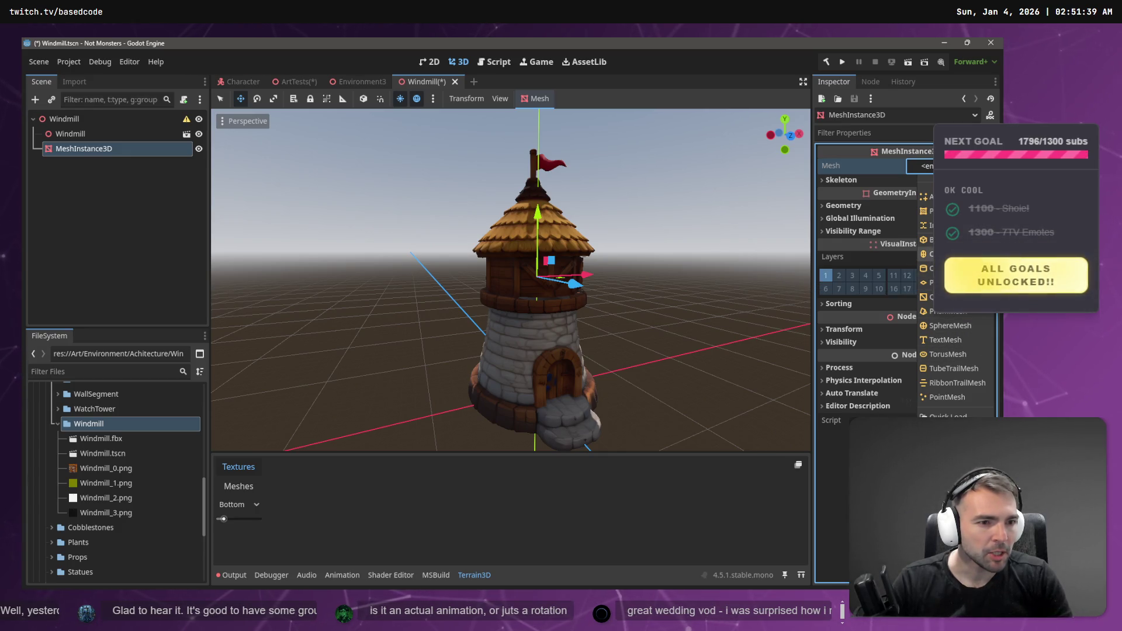
Give MeshInstance3D a New PlaneMesh, stand it upright and enlarge it beside the tower.
left_click(952, 282)
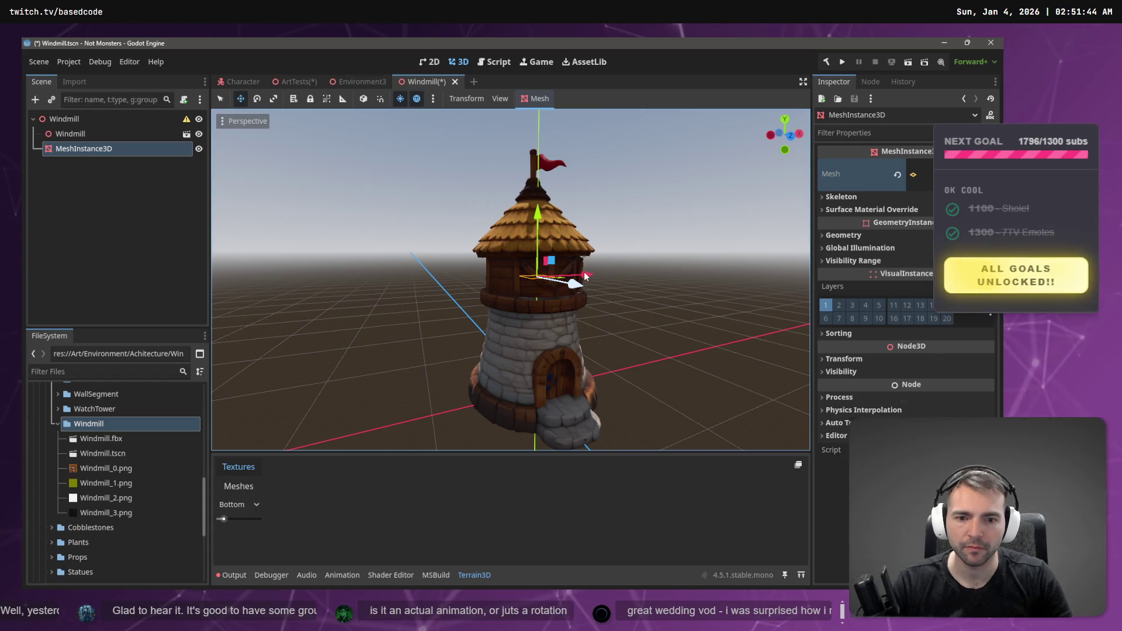
left_click_drag(579, 289, 650, 373)
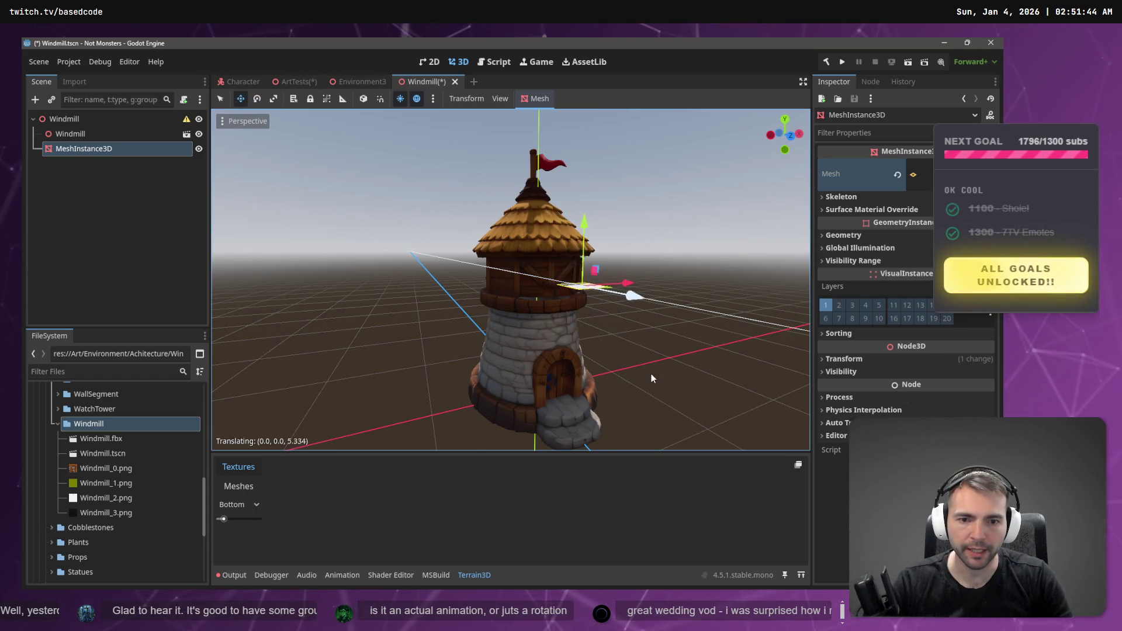
key("e")
left_click_drag(618, 268, 621, 338)
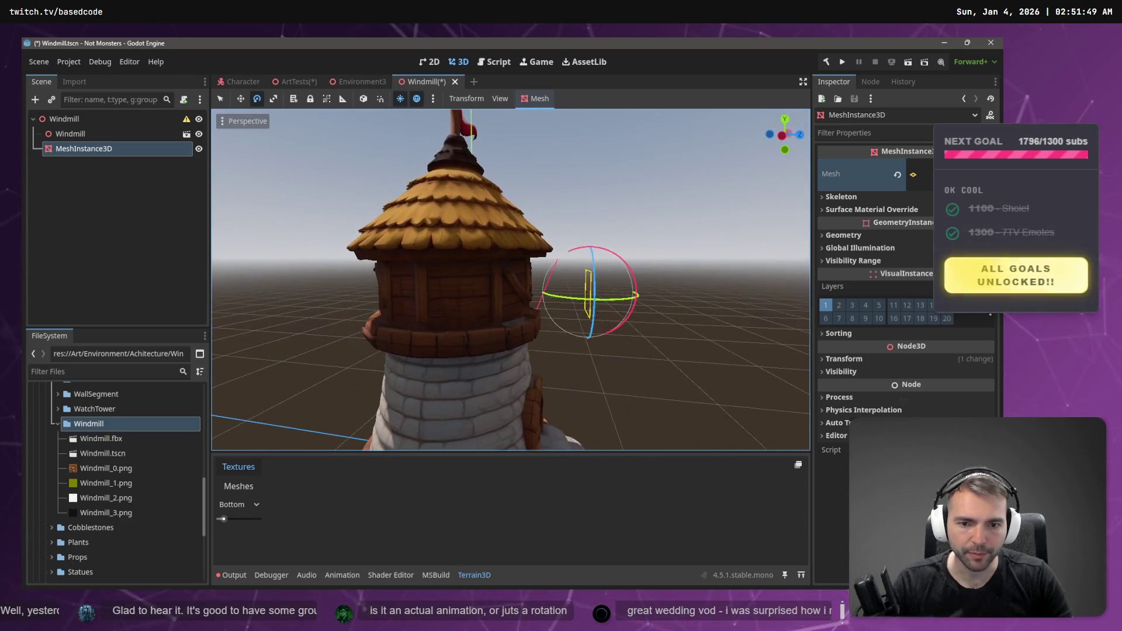
key("w")
left_click_drag(653, 297, 467, 290)
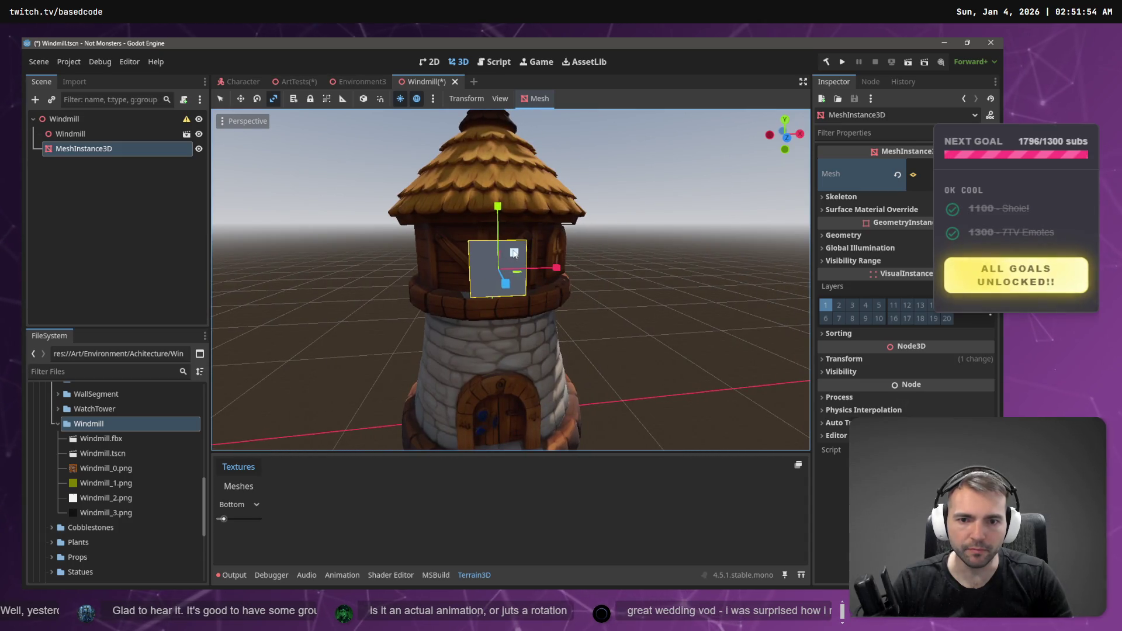
mouse_move(514, 253)
left_mouse_down()
mouse_move(584, 237)
mouse_move(542, 293)
mouse_move(578, 297)
mouse_move(587, 314)
mouse_move(532, 296)
left_mouse_up()
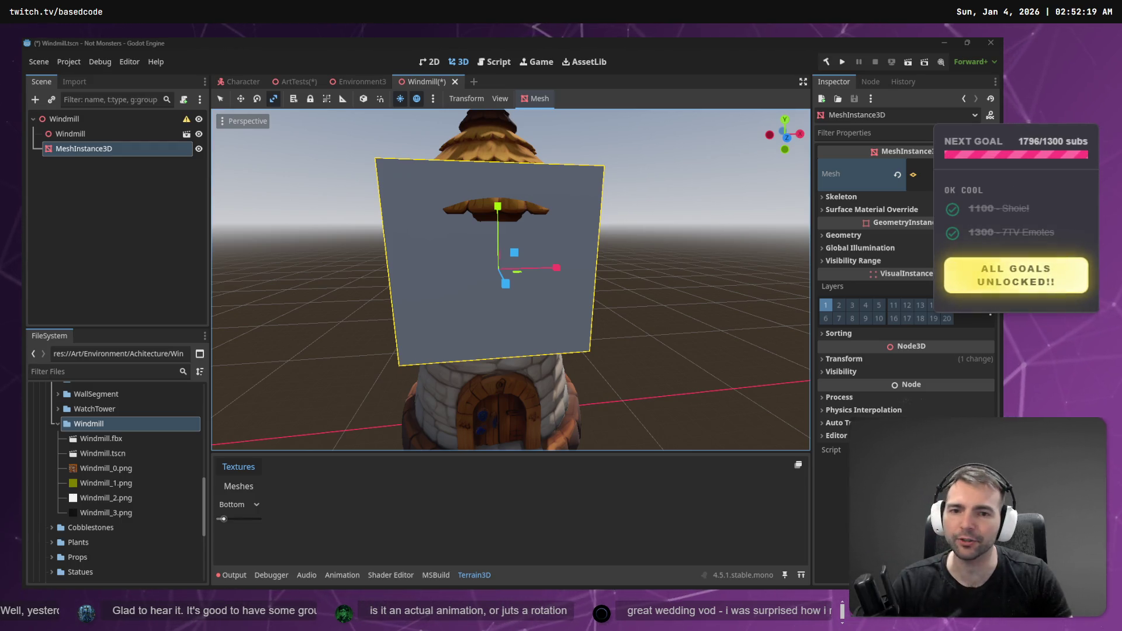
Check the plane from the side, save the Windmill scene and show the Animation panel.
key("ctrl+s")
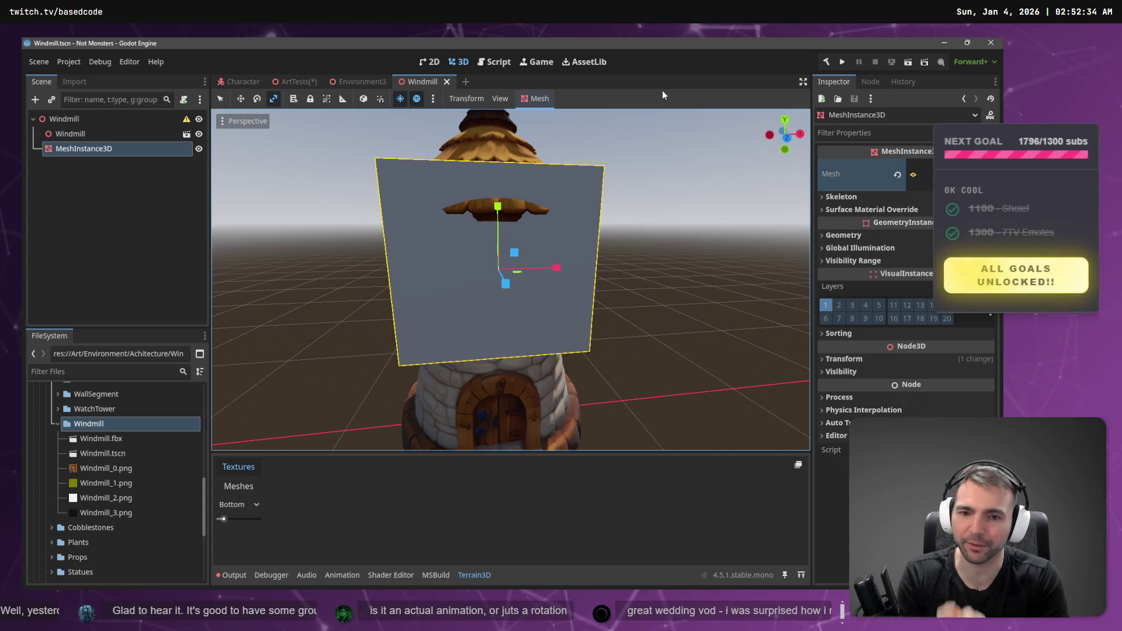
mouse_move(776, 139)
left_mouse_down()
mouse_move(584, 146)
mouse_move(530, 233)
mouse_move(545, 253)
left_mouse_up()
key("w")
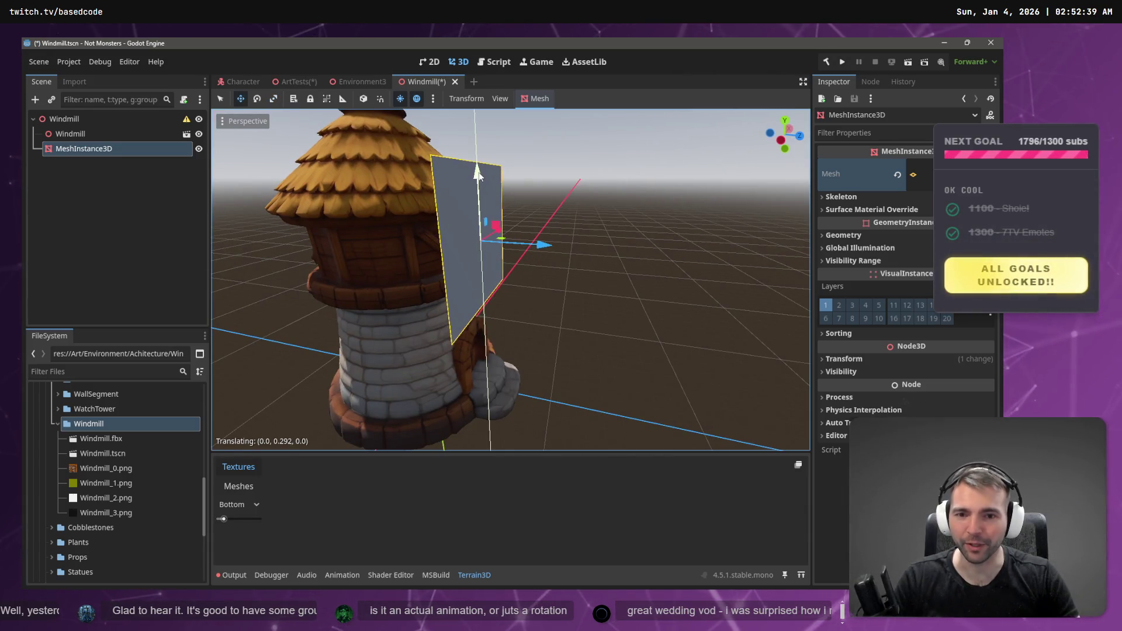
left_click(603, 161)
key("ctrl+s")
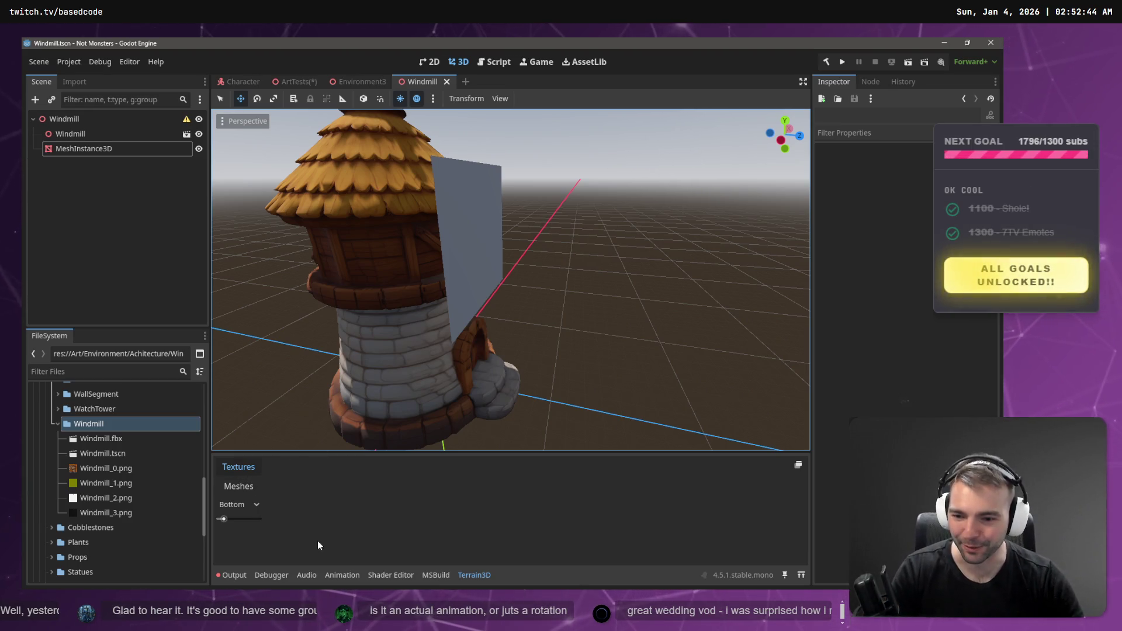
left_click(339, 574)
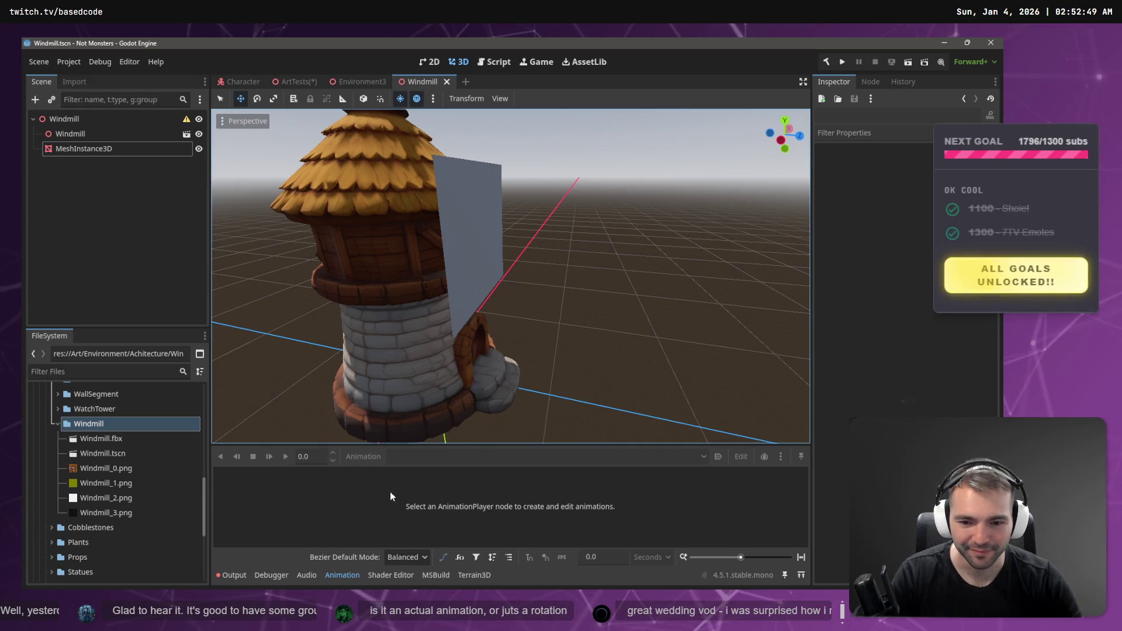
Add an AnimationPlayer as a child of the MeshInstance3D node.
left_click(75, 120)
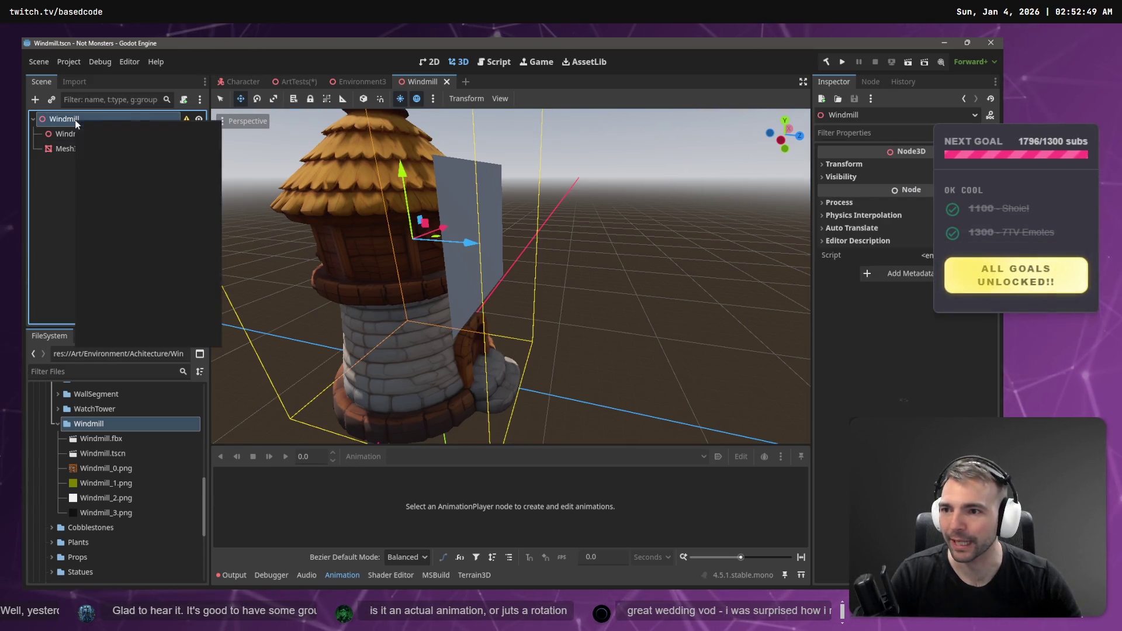
right_click(75, 120)
left_click(109, 129)
key("Escape")
left_click(101, 146)
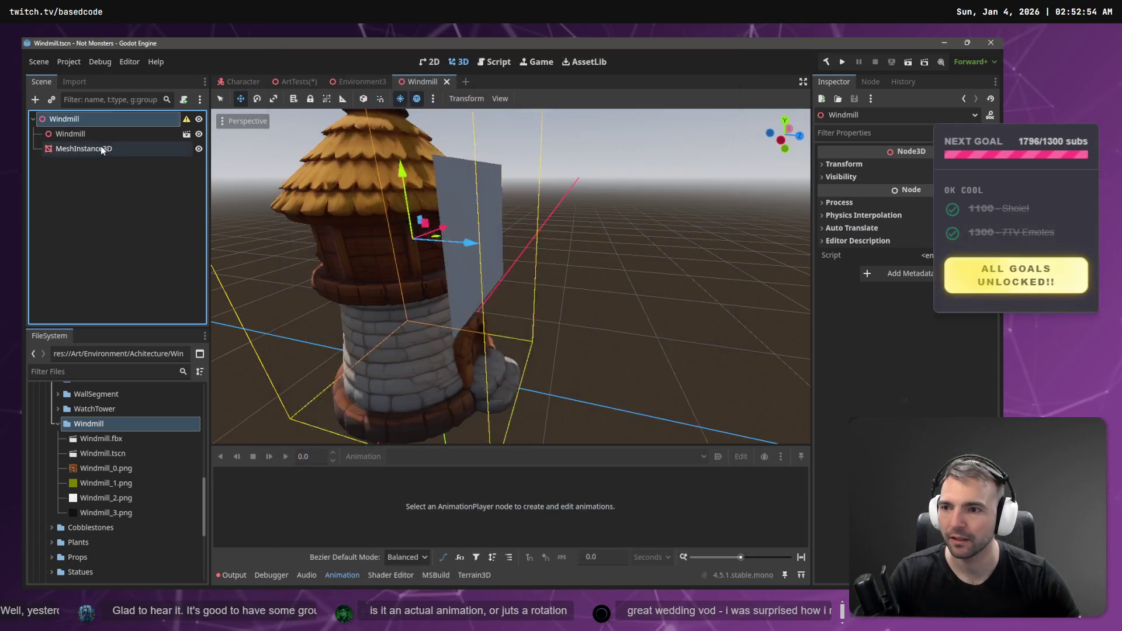
right_click(122, 149)
left_click(126, 173)
type("Ani")
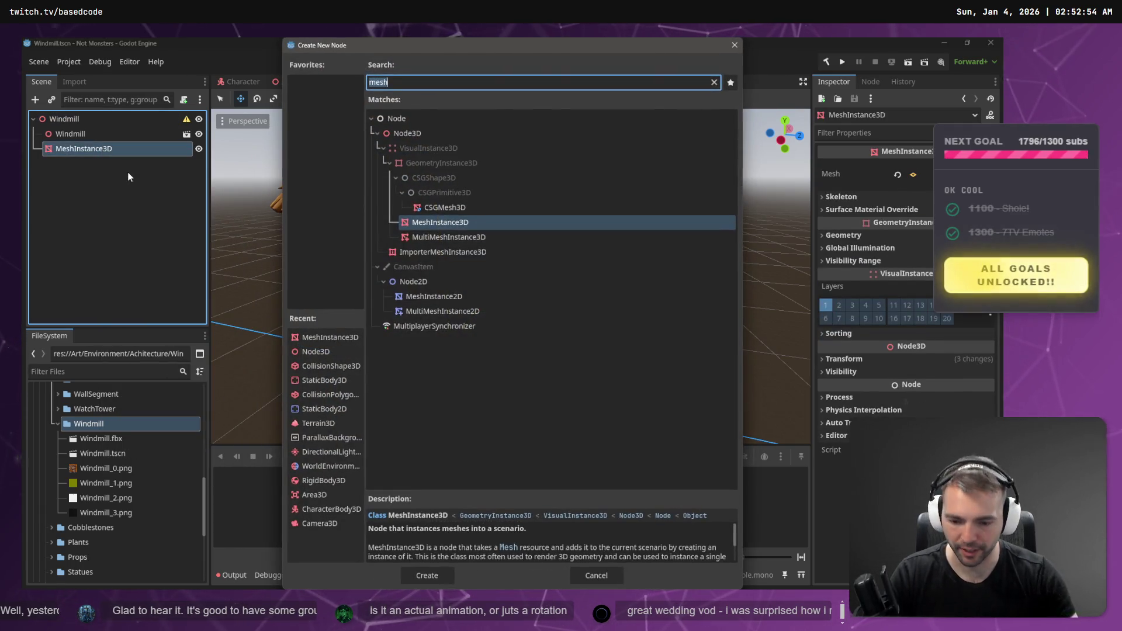
type("mationP")
key("Return")
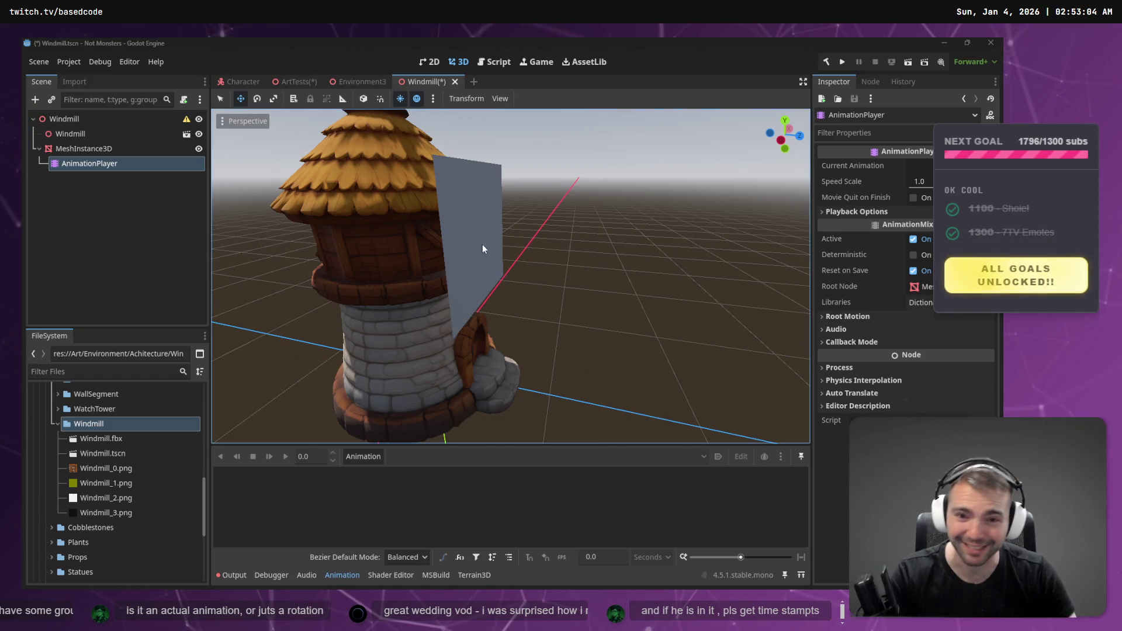
left_click(104, 151)
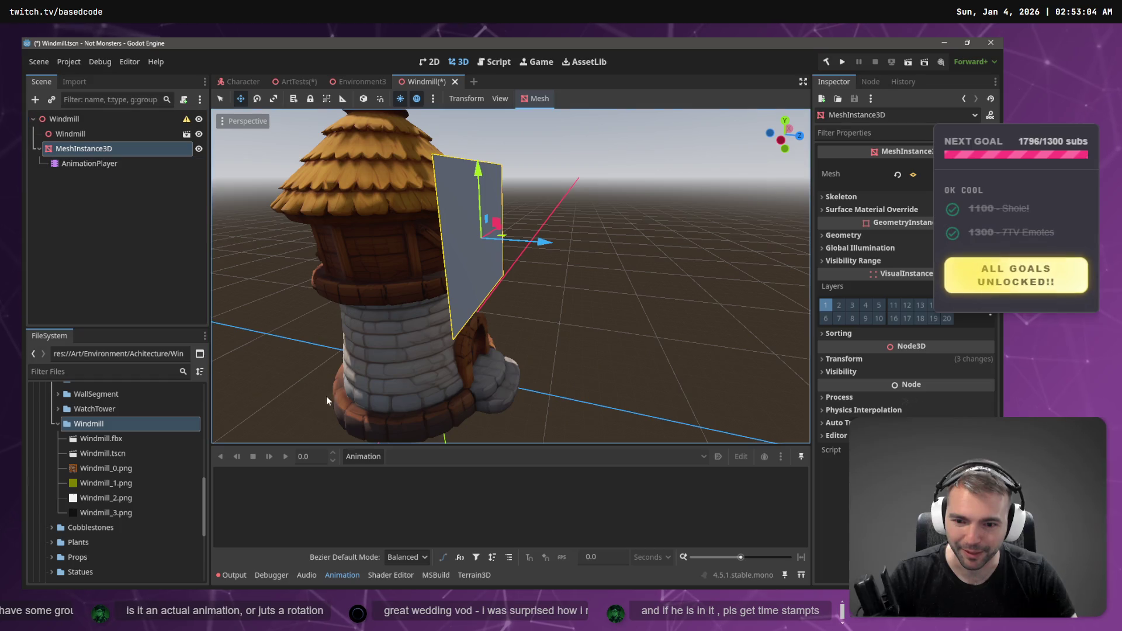
Create a new empty animation named SailSpin.
left_click(363, 457)
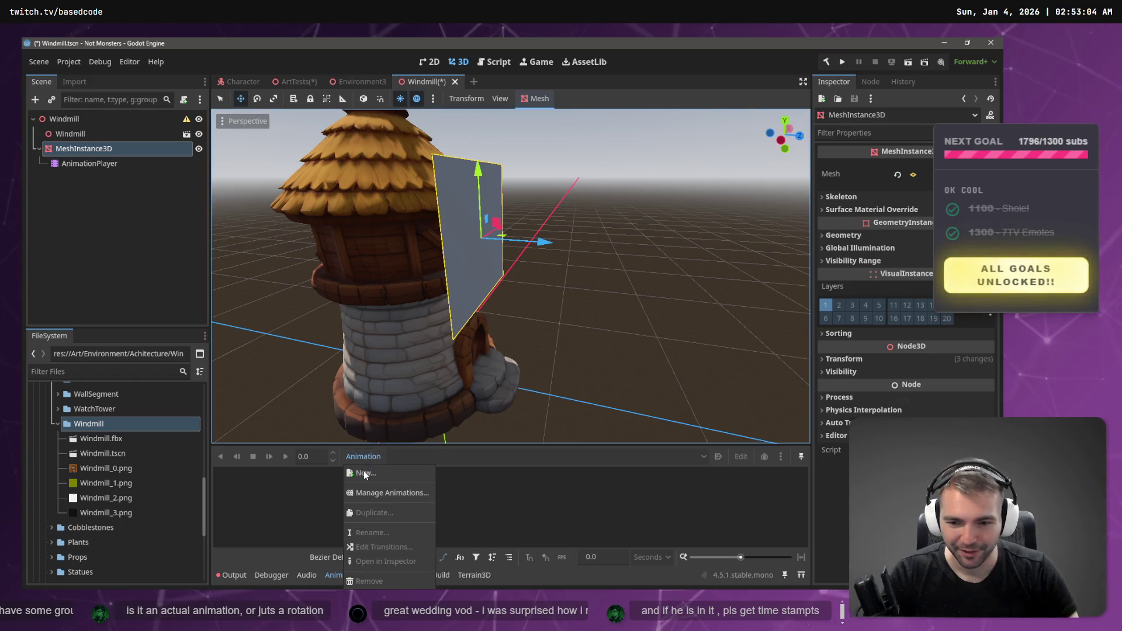
left_click(404, 473)
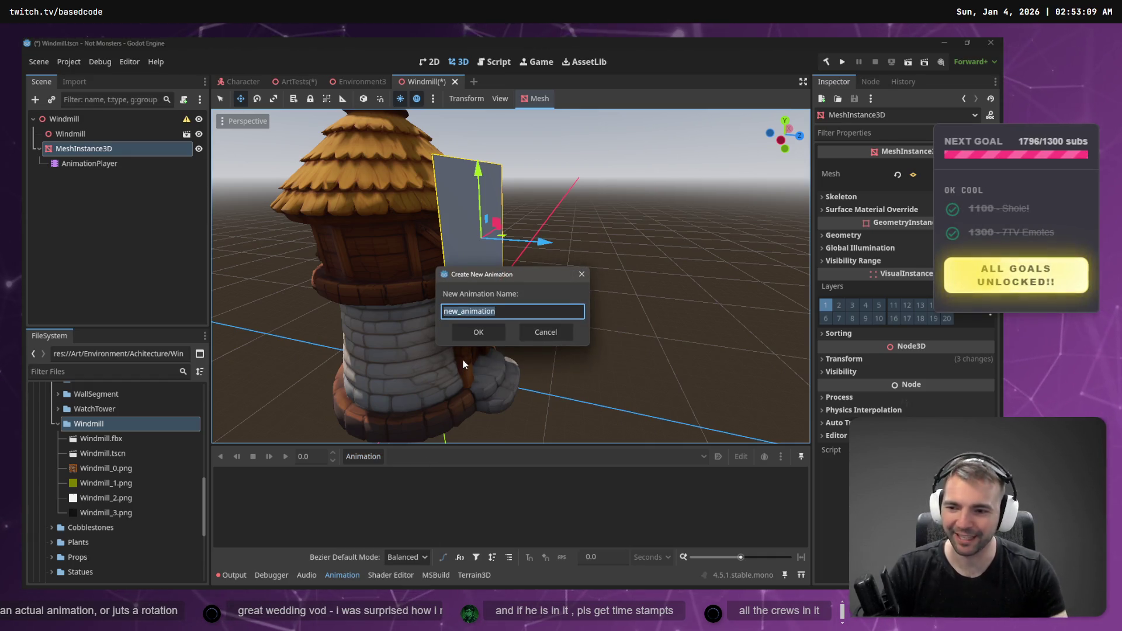
type("SailSpin")
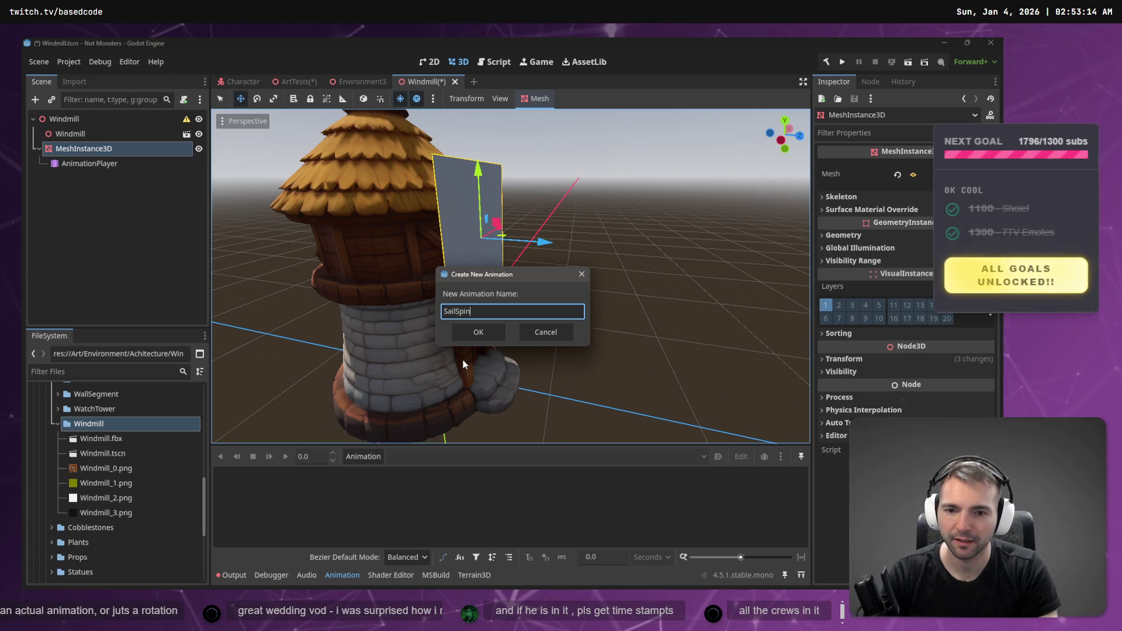
type("S")
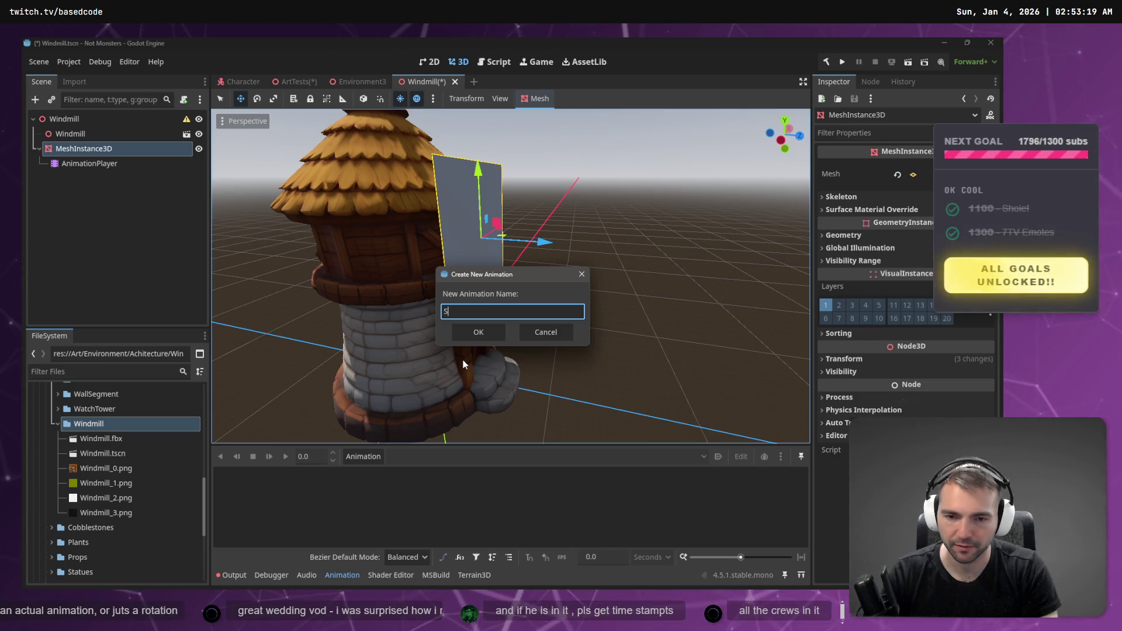
type("ailSp")
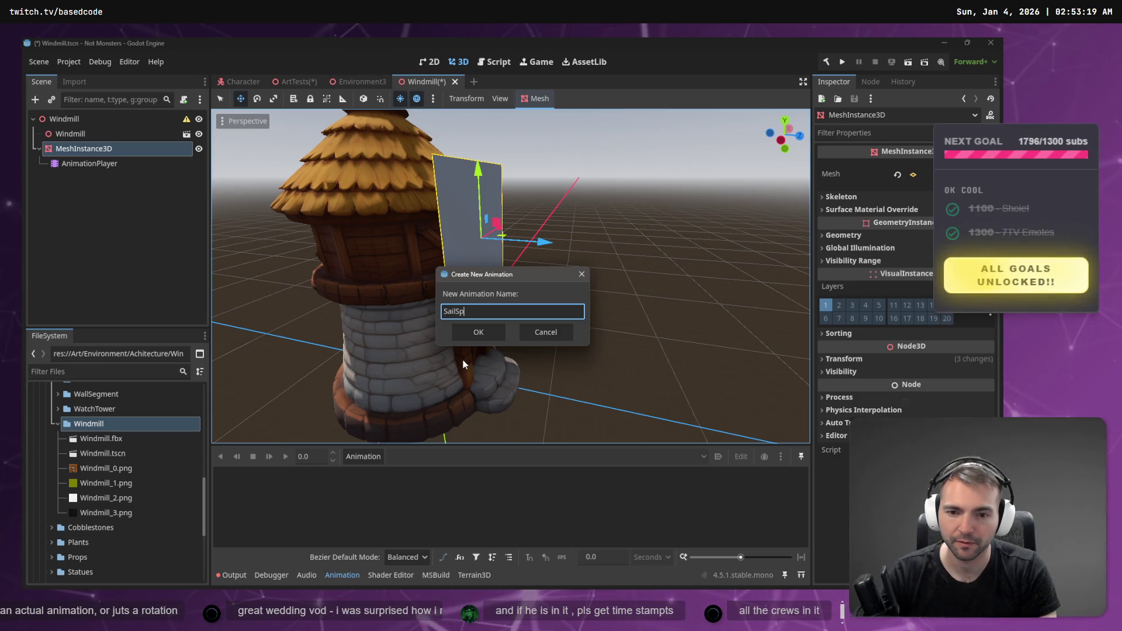
type("n")
key("Return")
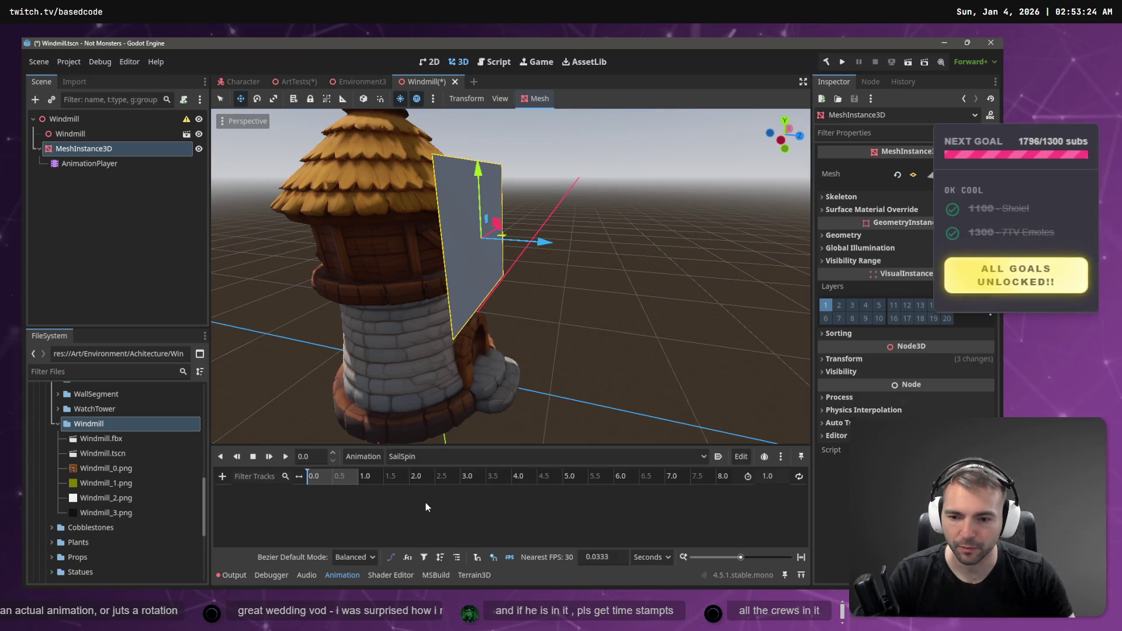
Save, then key MeshInstance3D's Scale at 0 seconds, creating a scale track.
key("ctrl+s")
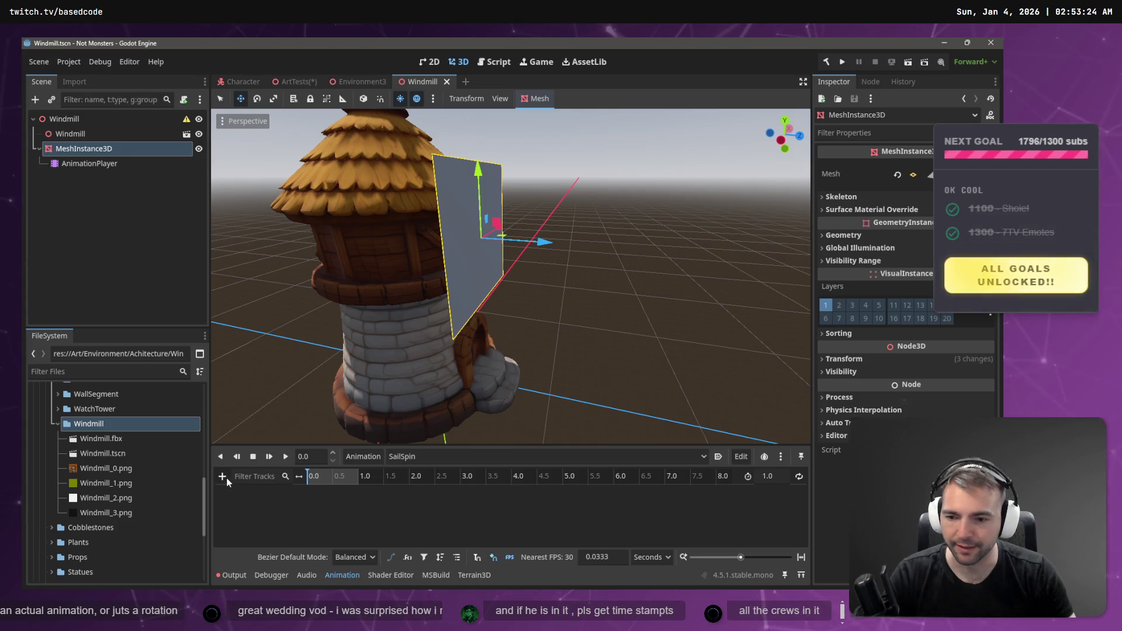
left_click(841, 358)
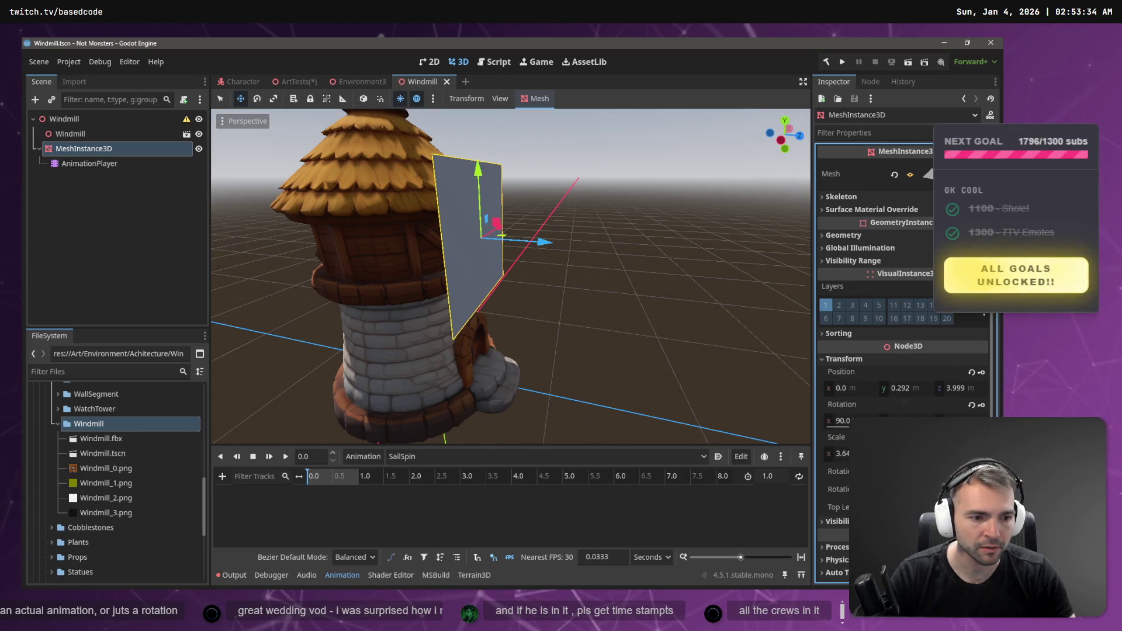
left_click(982, 437)
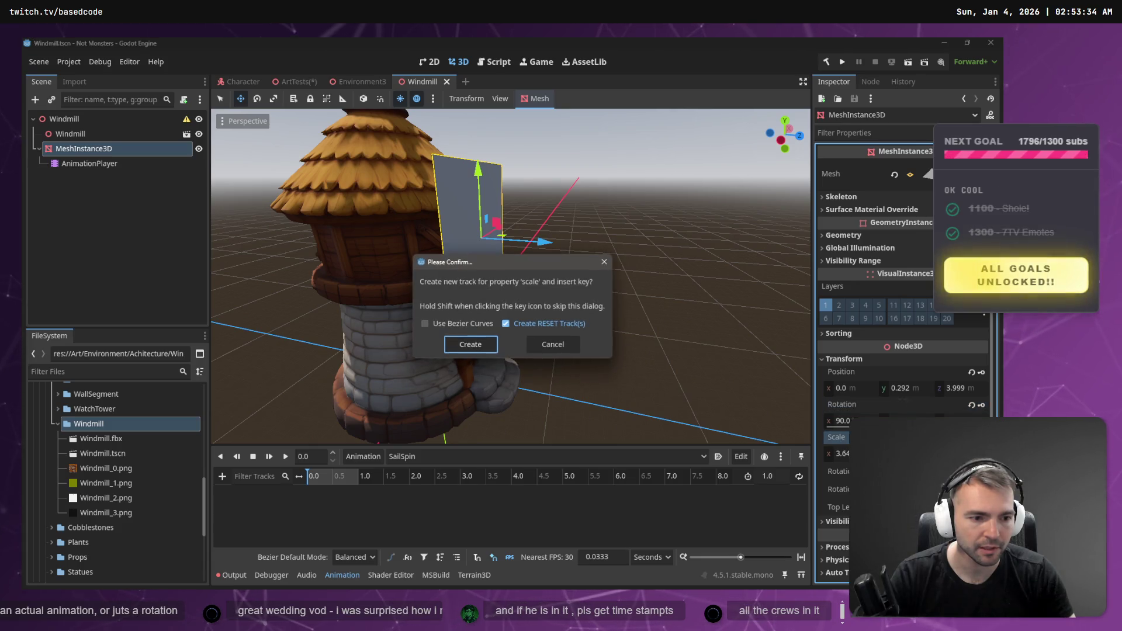
left_click(480, 346)
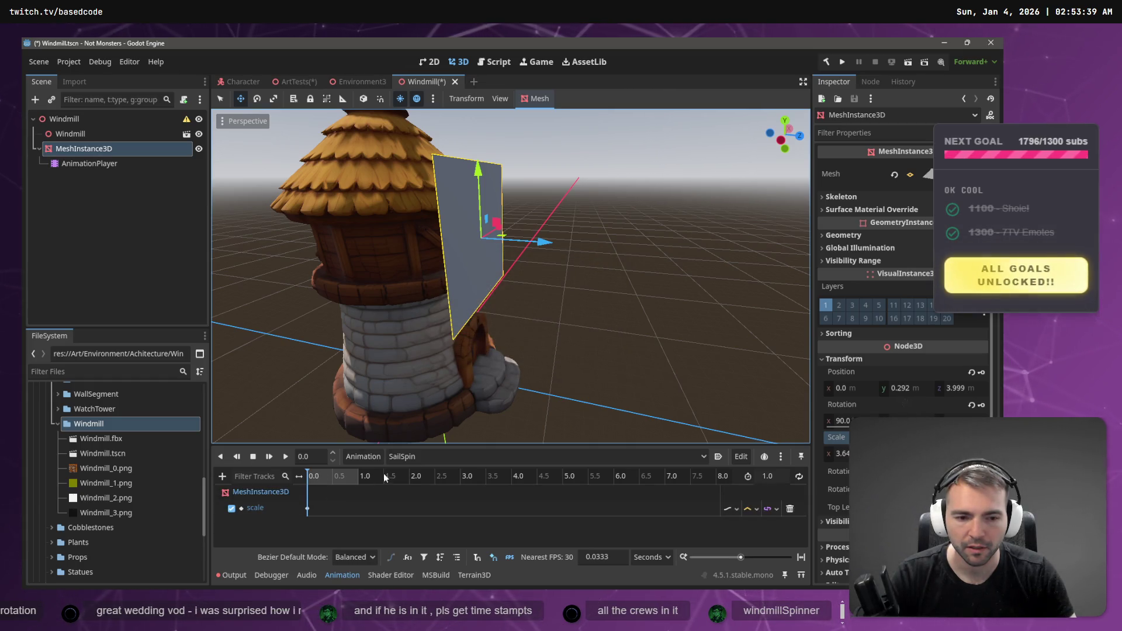
scroll(525, 486, "down", 3)
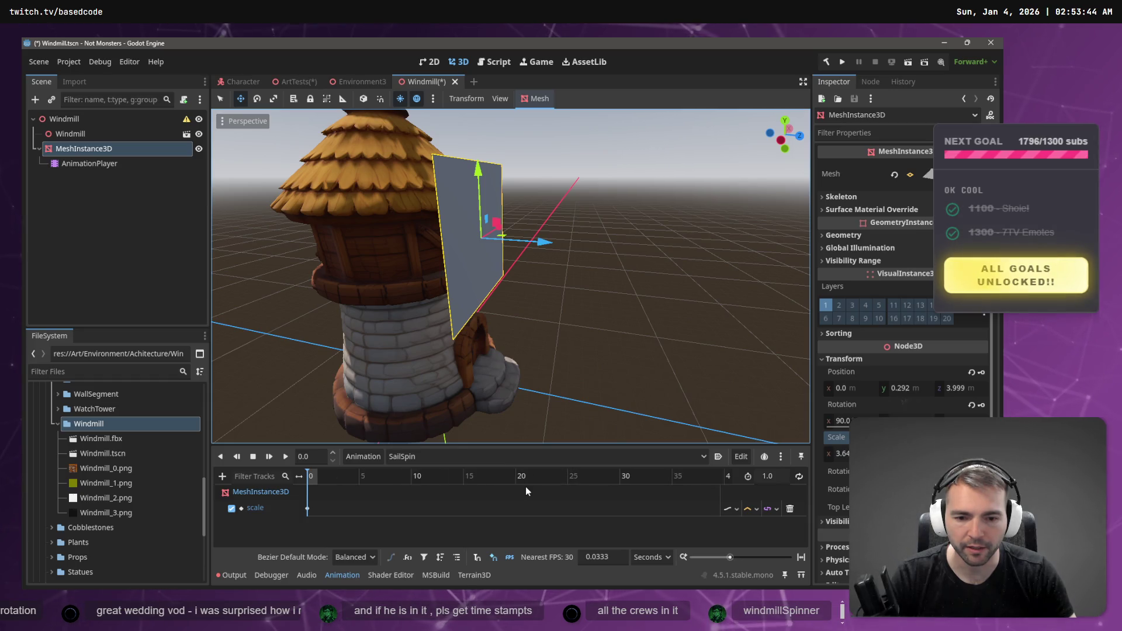
scroll(526, 491, "up", 1, "ctrl")
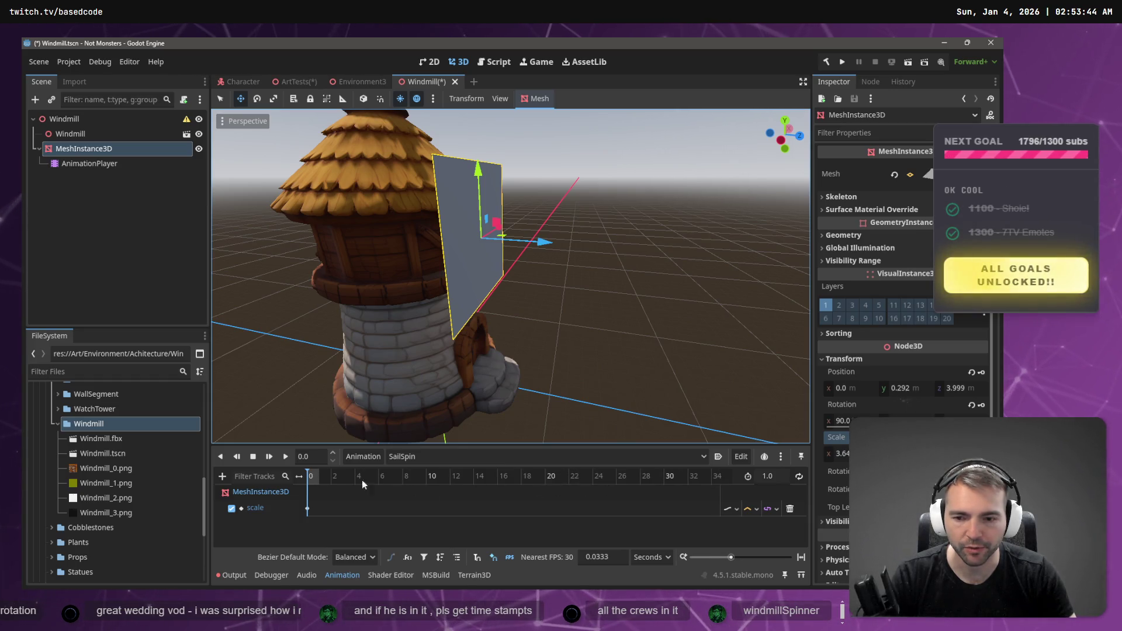
Move the playhead to 1 second and key the Scale again.
left_click(320, 474)
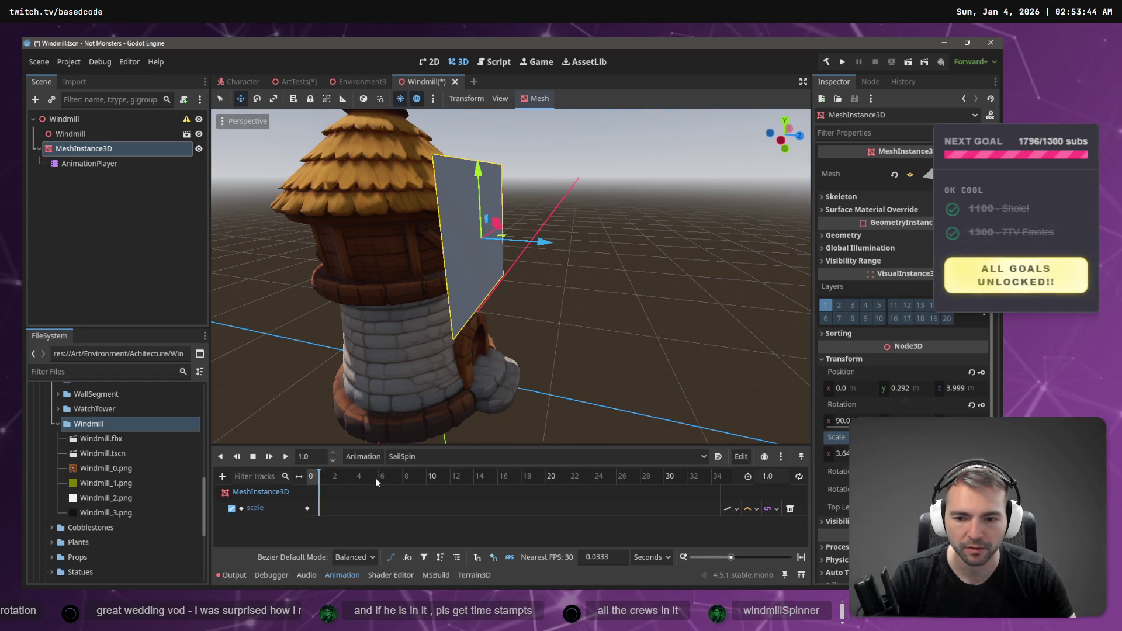
right_click(655, 474)
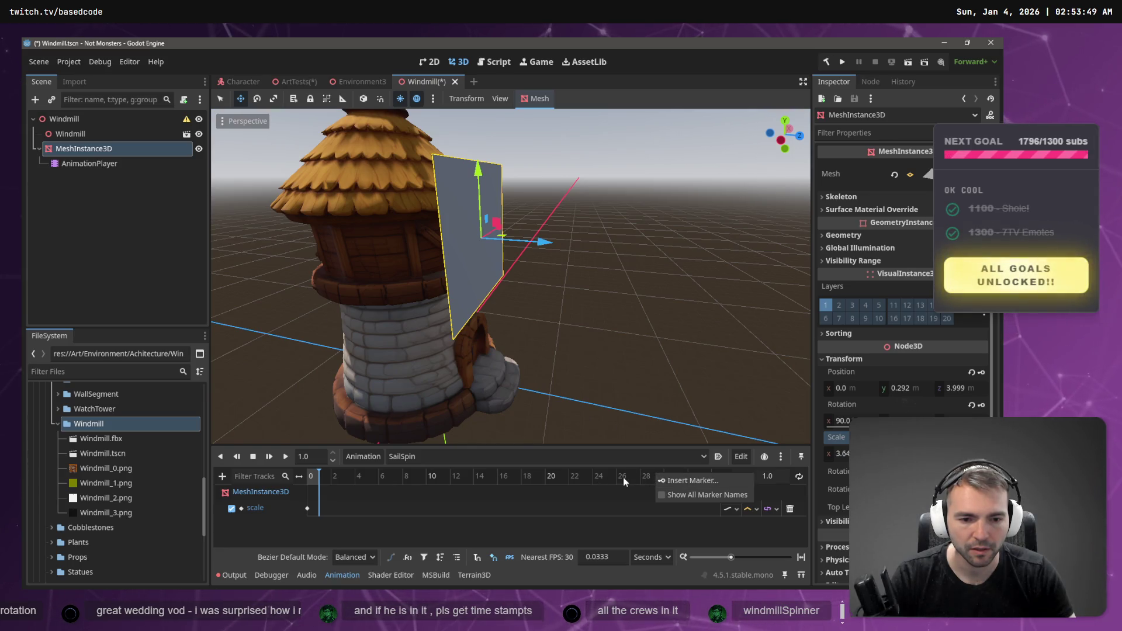
left_click(677, 482)
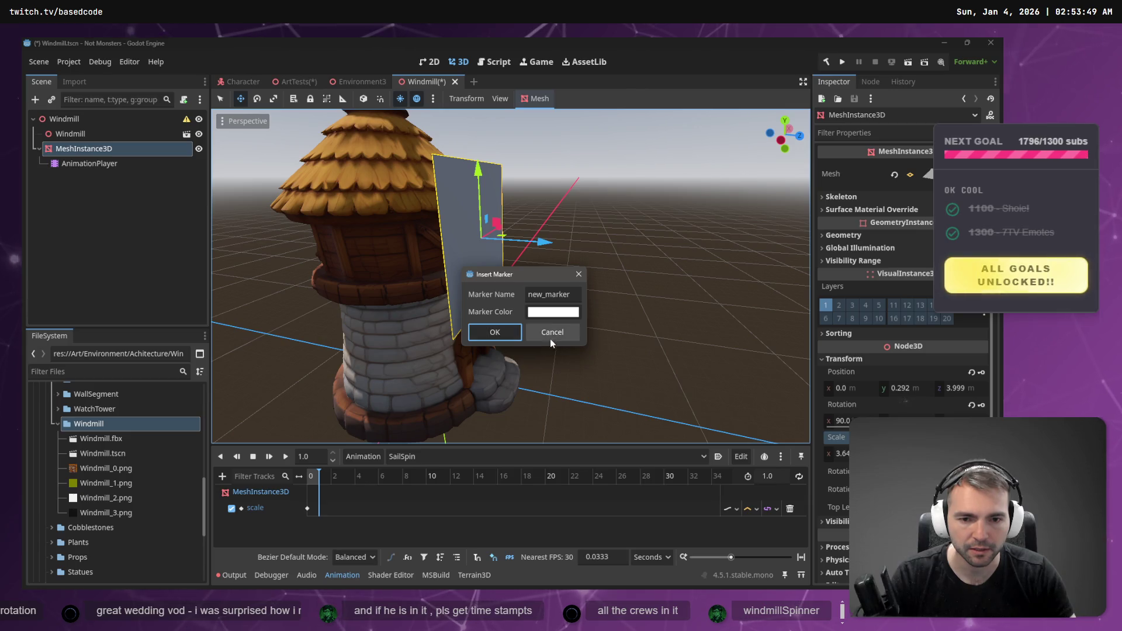
left_click(500, 333)
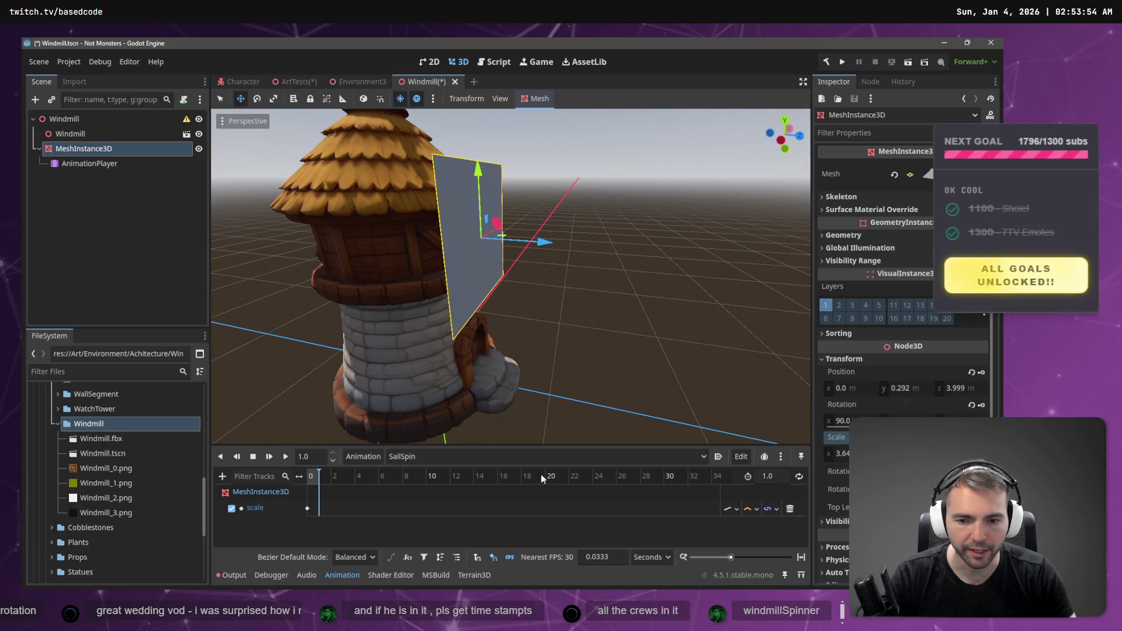
key("BackSpace")
key("BackSpace")
key("BackSpace")
type("30")
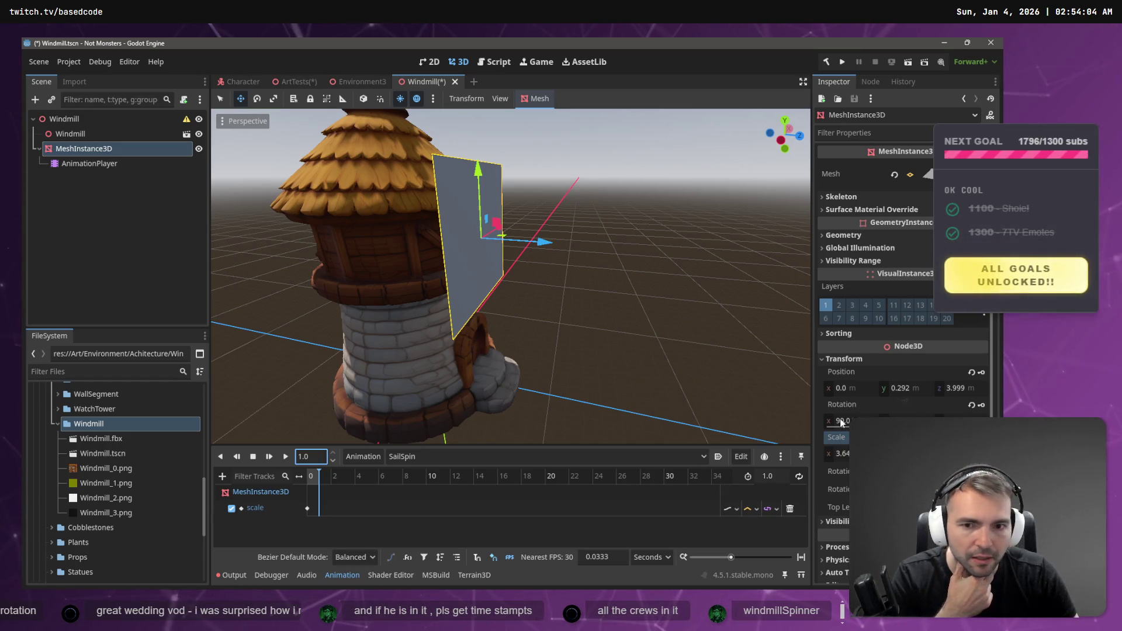
left_click(961, 420)
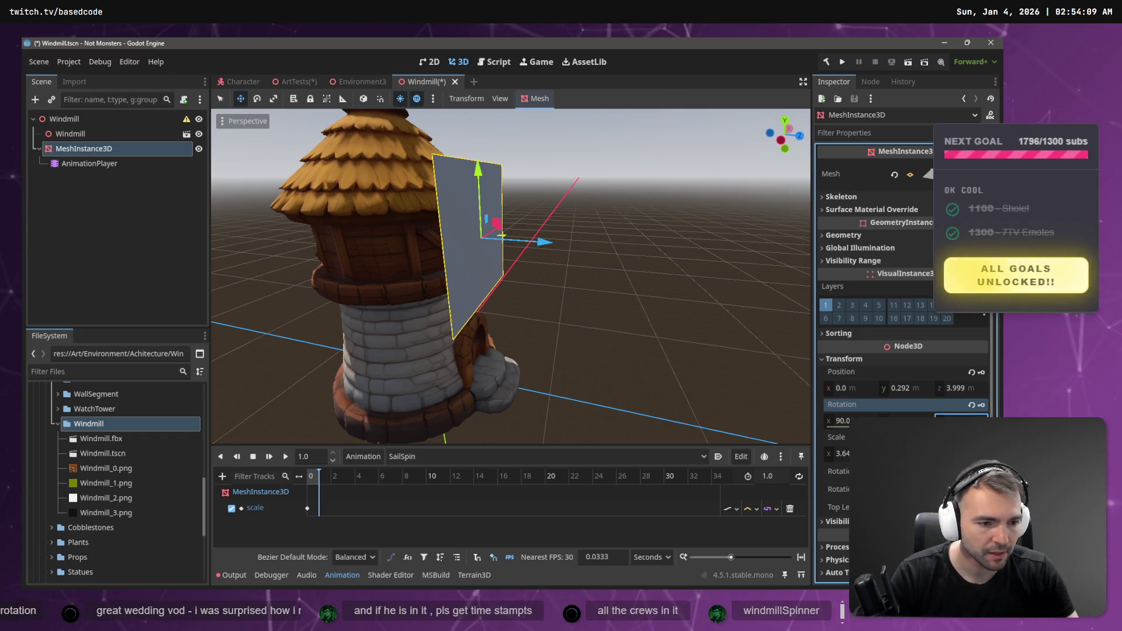
left_click(982, 437)
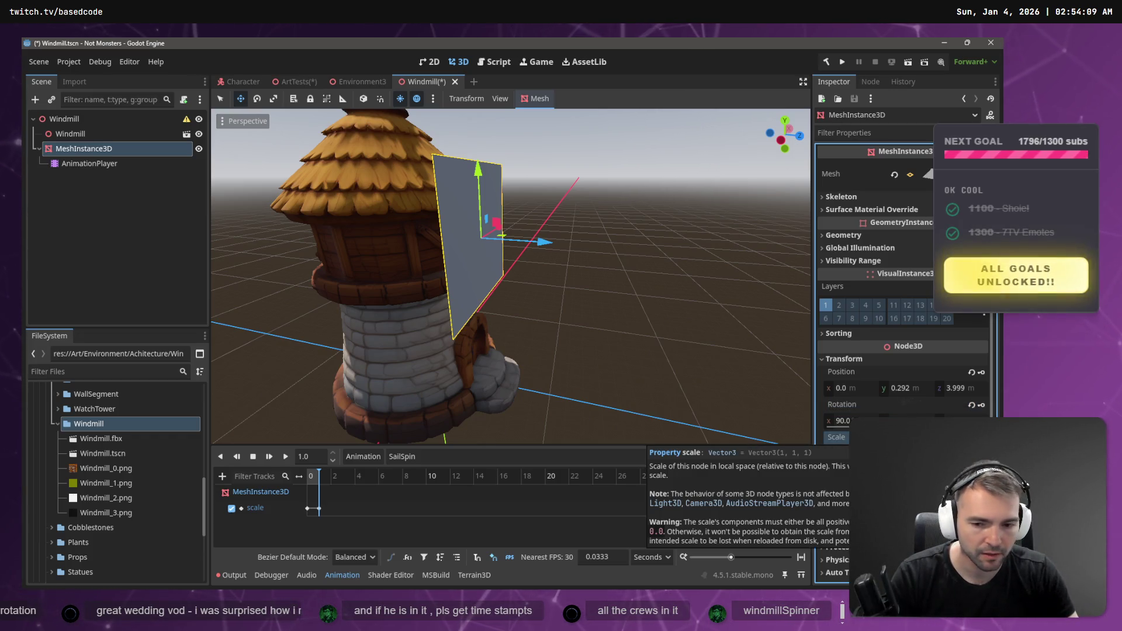
Play SailSpin, check it is the AnimationPlayer's current animation, save, and try reparenting MeshInstance3D.
left_click(285, 456)
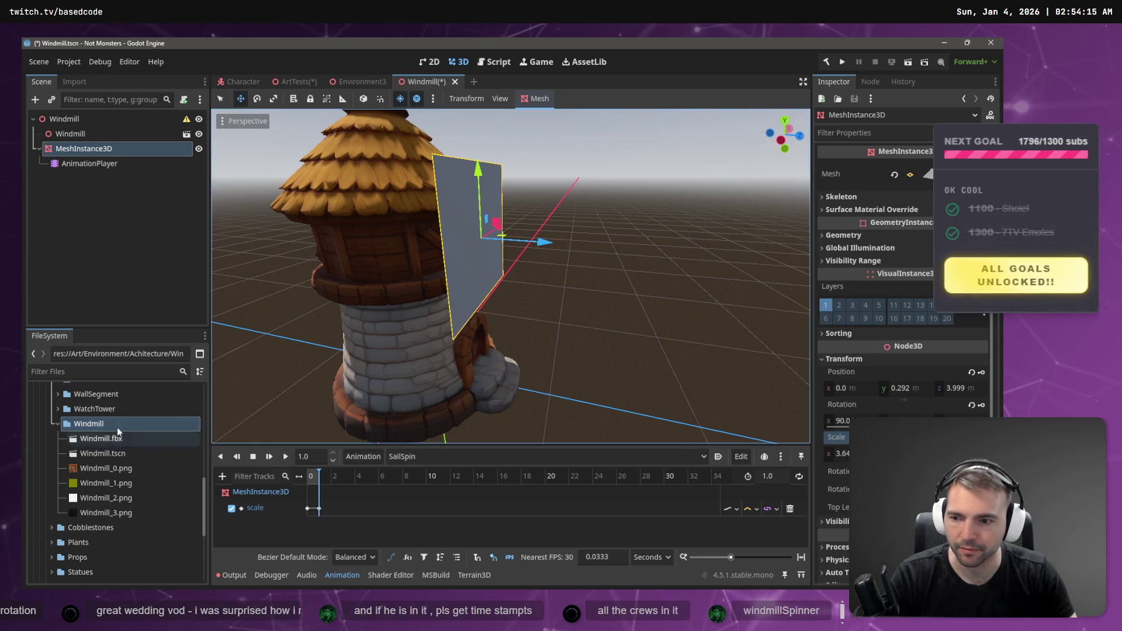
left_click(90, 165)
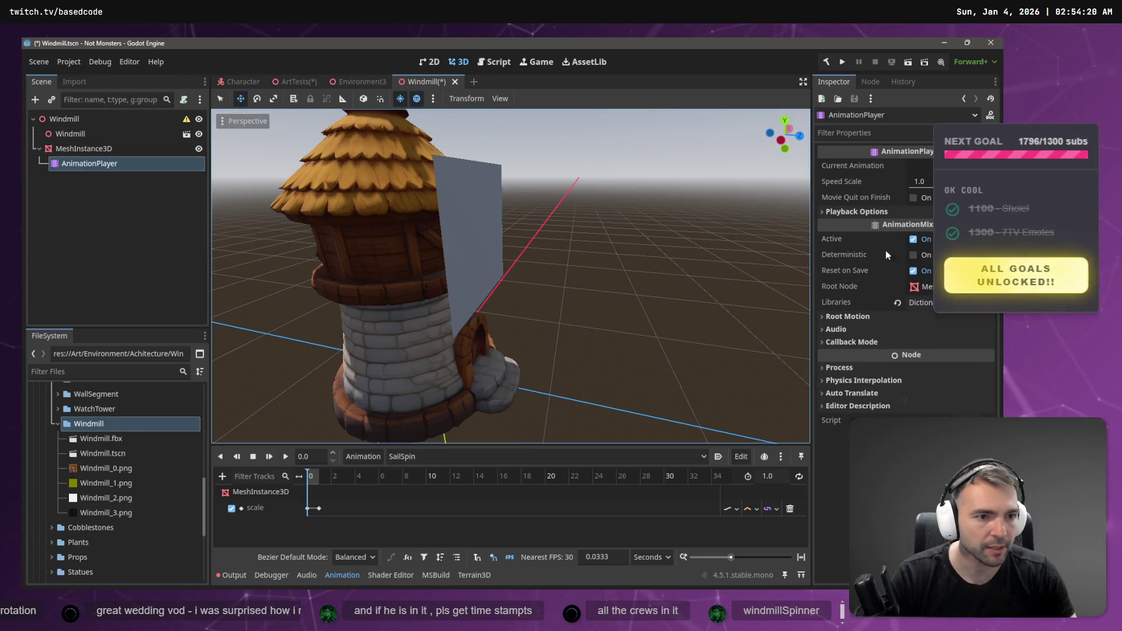
left_click(920, 165)
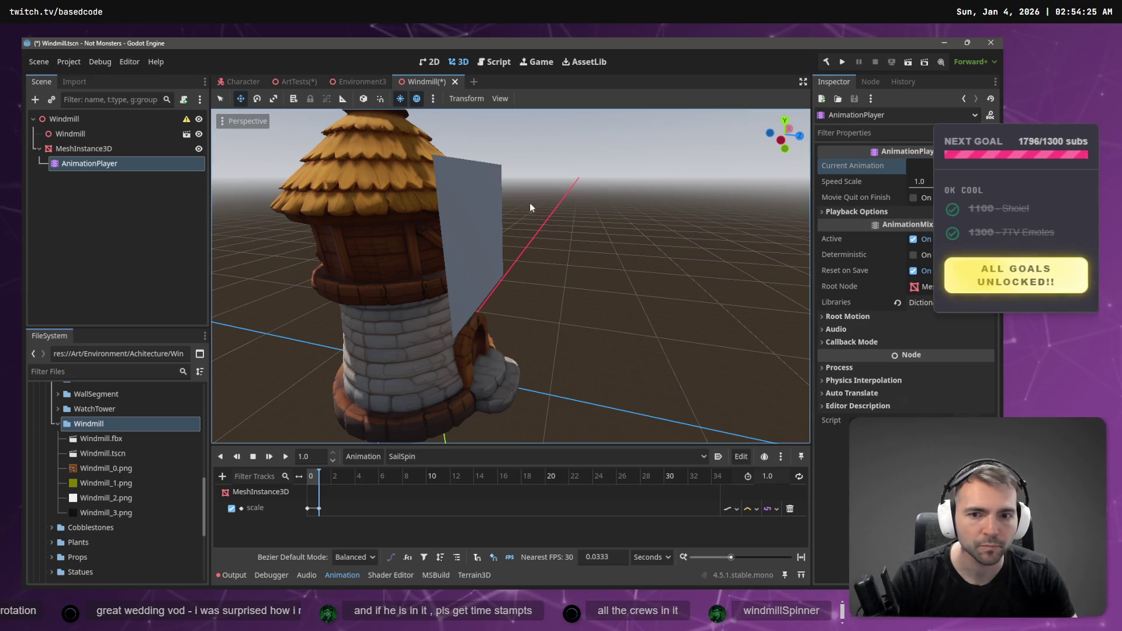
key("ctrl+s")
left_click(283, 457)
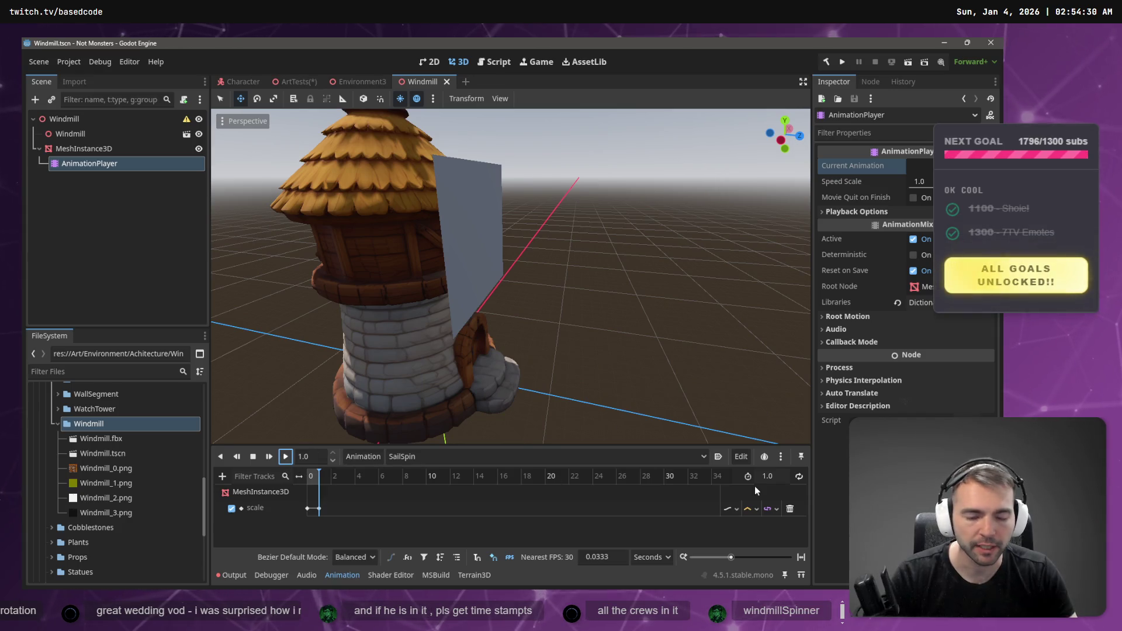
left_click(88, 149)
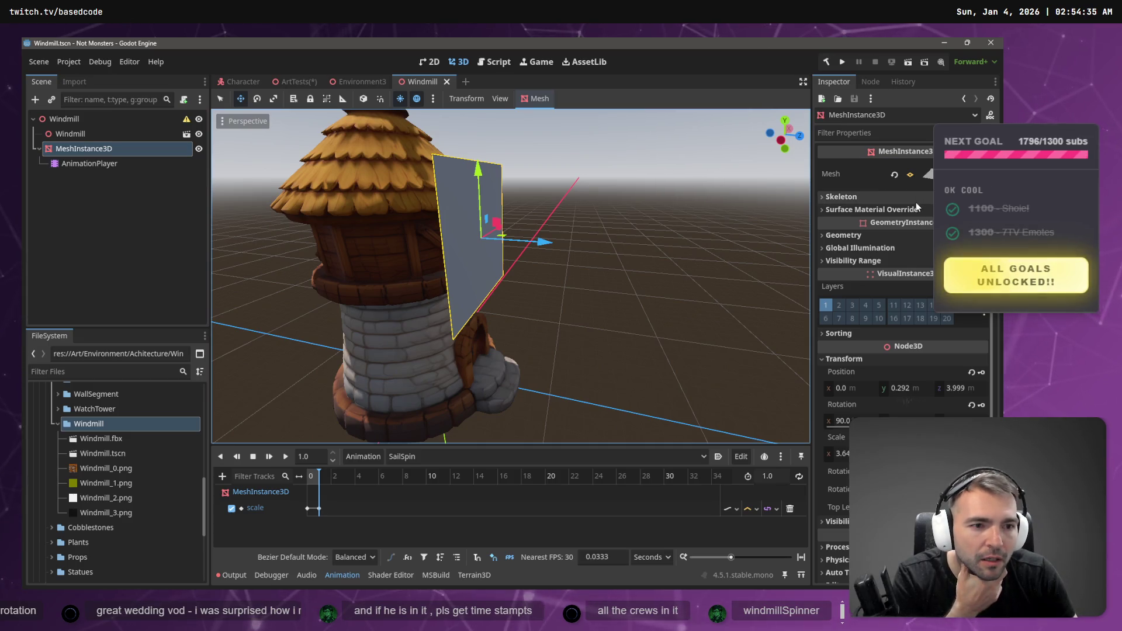
mouse_move(96, 150)
left_mouse_down()
mouse_move(102, 165)
mouse_move(79, 149)
left_mouse_up()
left_click(93, 163)
Nest MeshInstance3D under the AnimationPlayer and play SailSpin.
left_click(83, 148)
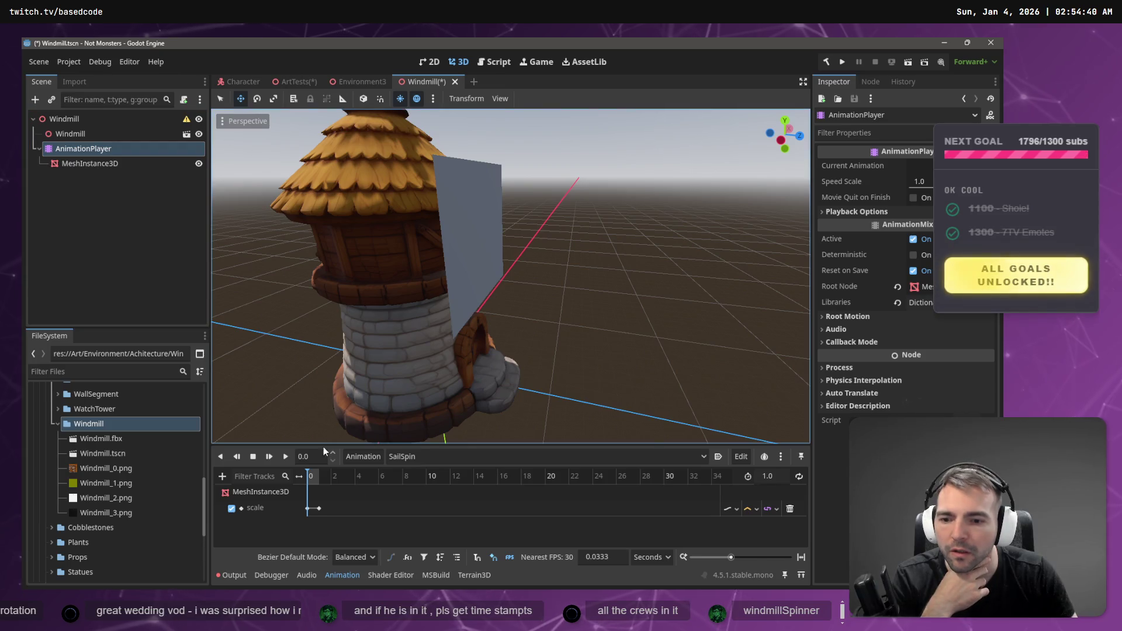
left_click(285, 456)
left_click(95, 163)
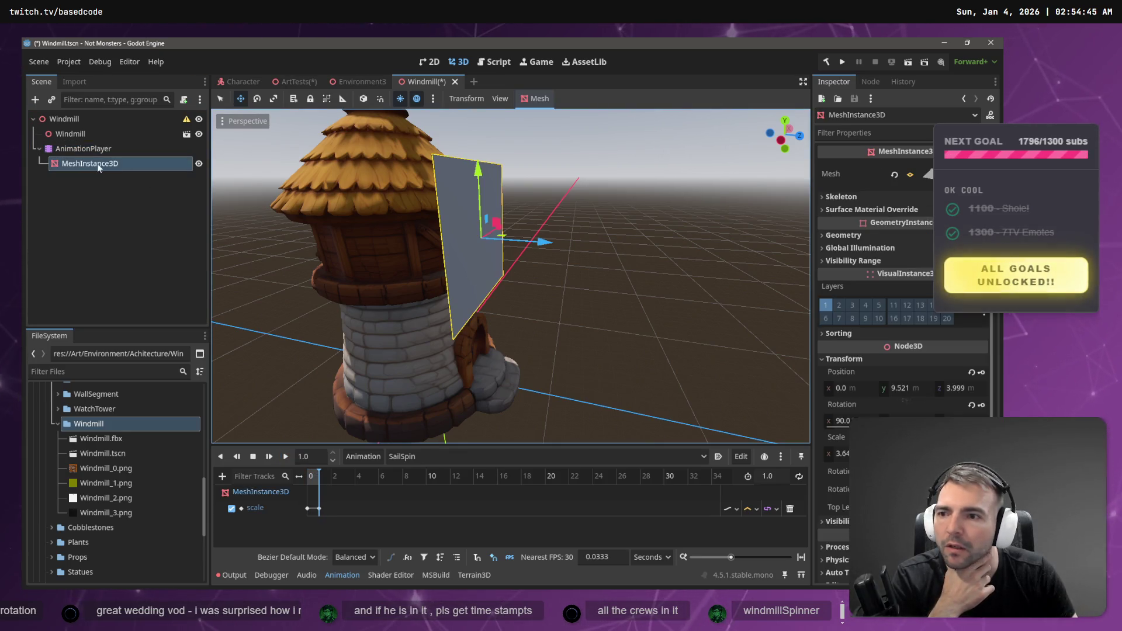
left_click(89, 146)
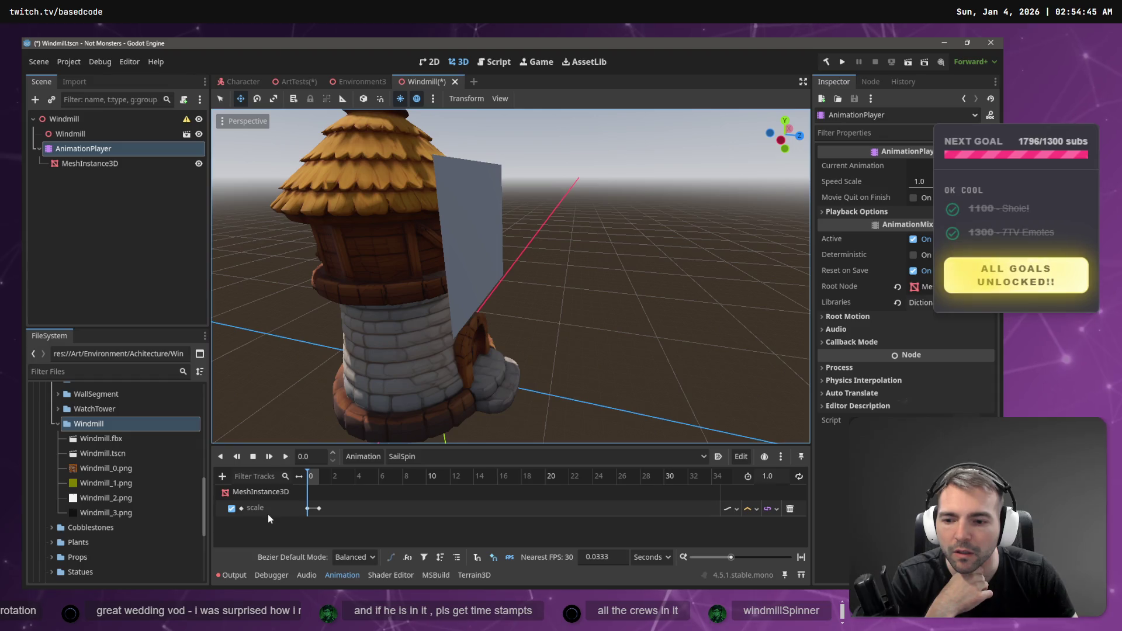
left_click(267, 493)
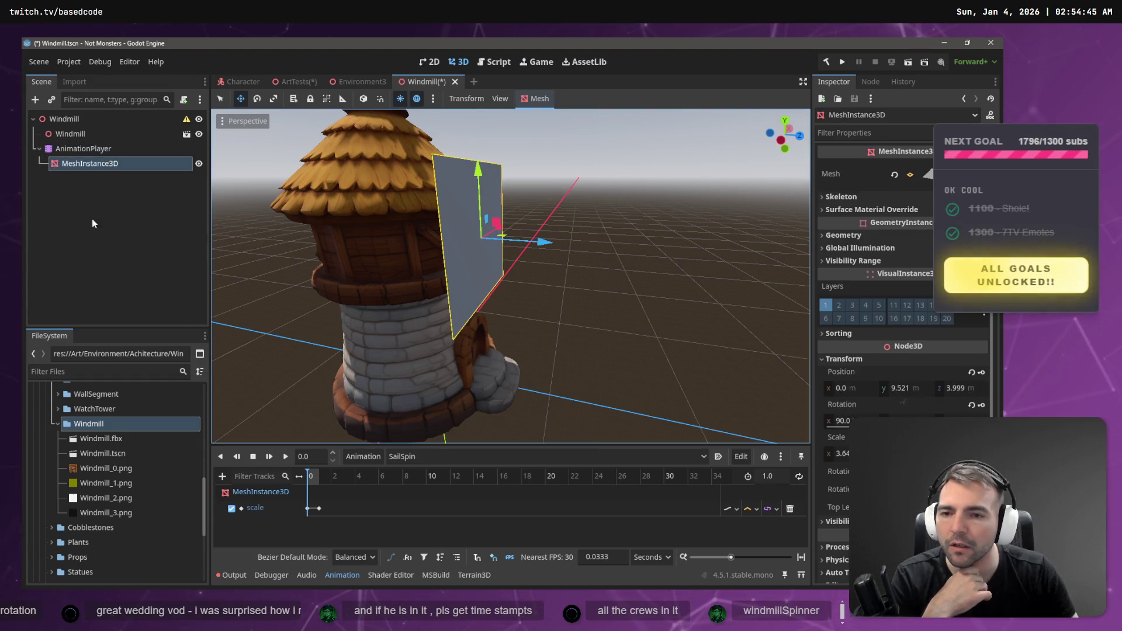
Move MeshInstance3D back under Windmill, replay SailSpin from the start, and edit its rotation.
left_click_drag(102, 163, 76, 119)
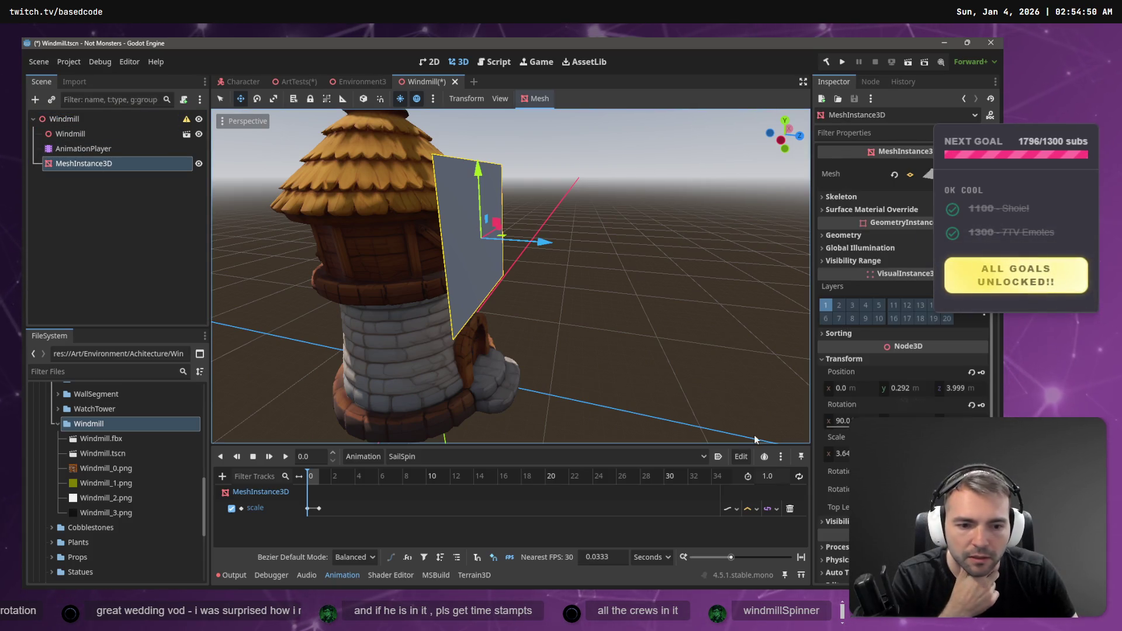
left_click(285, 456)
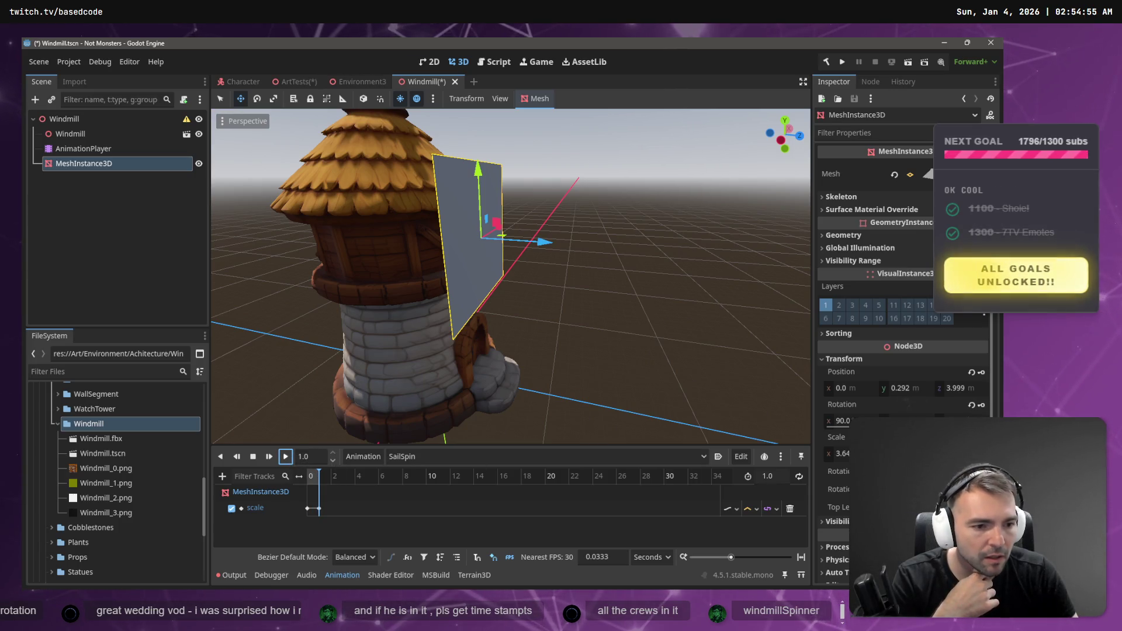
left_click_drag(319, 475, 300, 476)
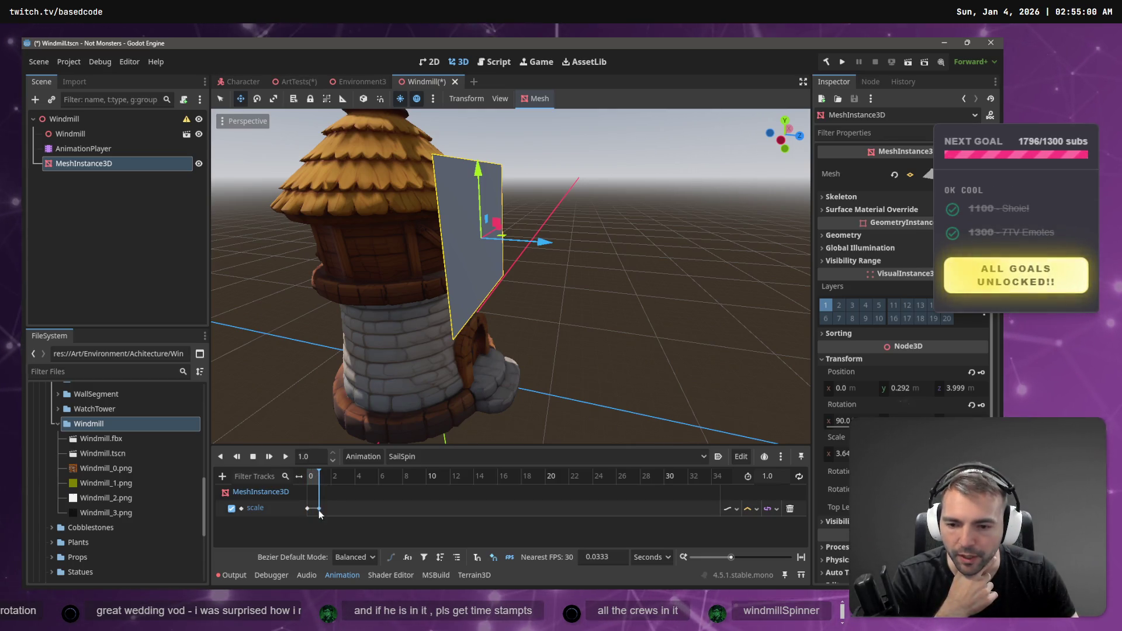
left_click(318, 508)
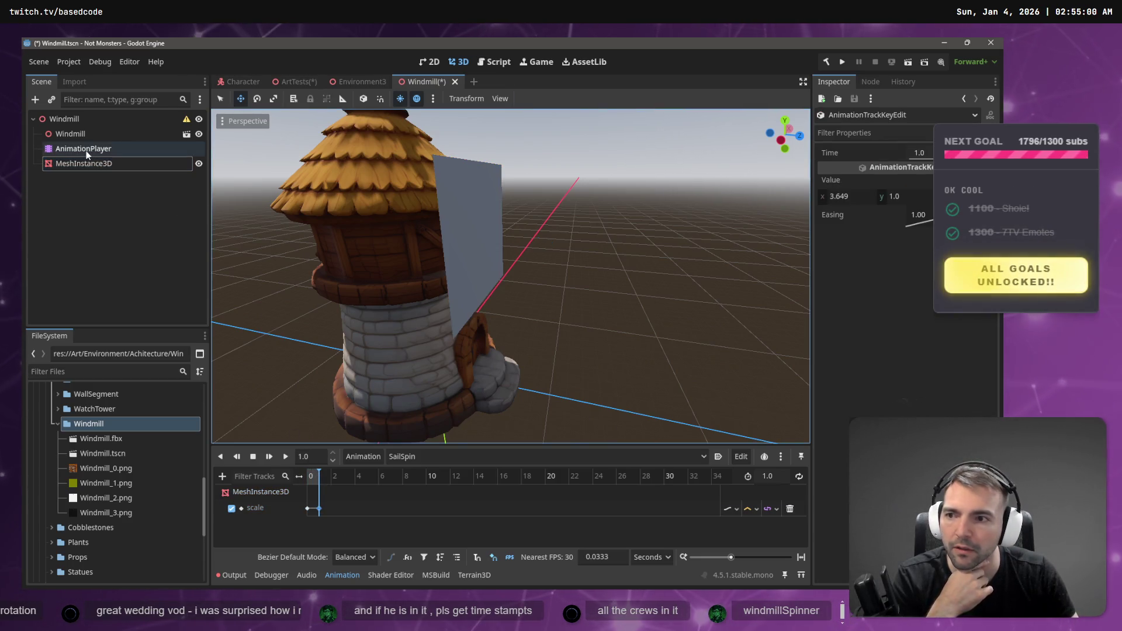
left_click(100, 164)
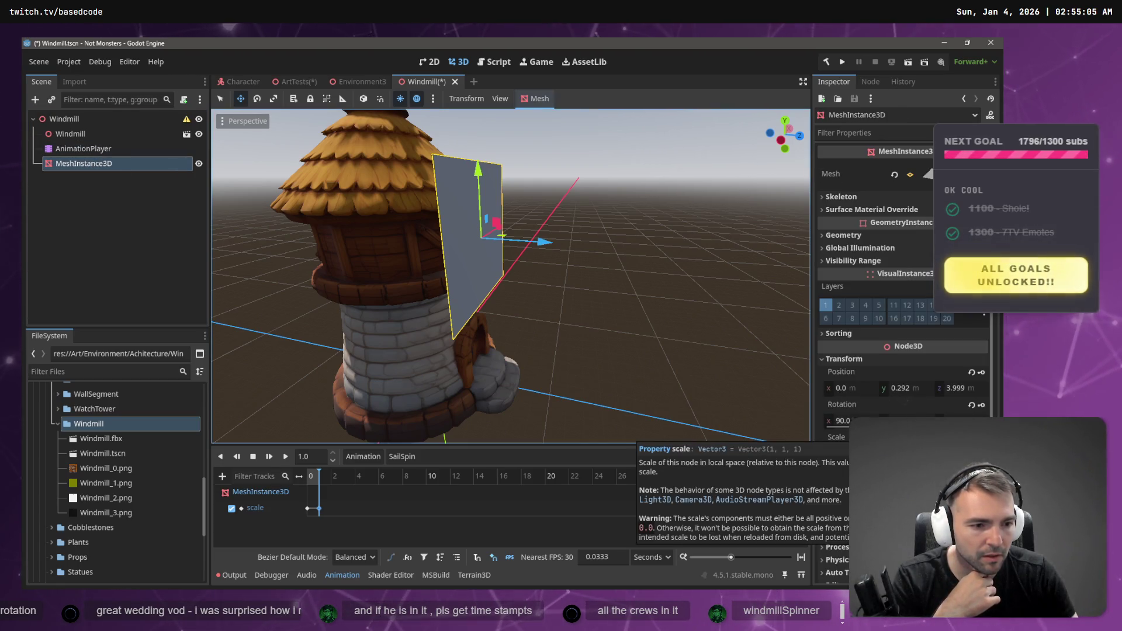
left_click(841, 404)
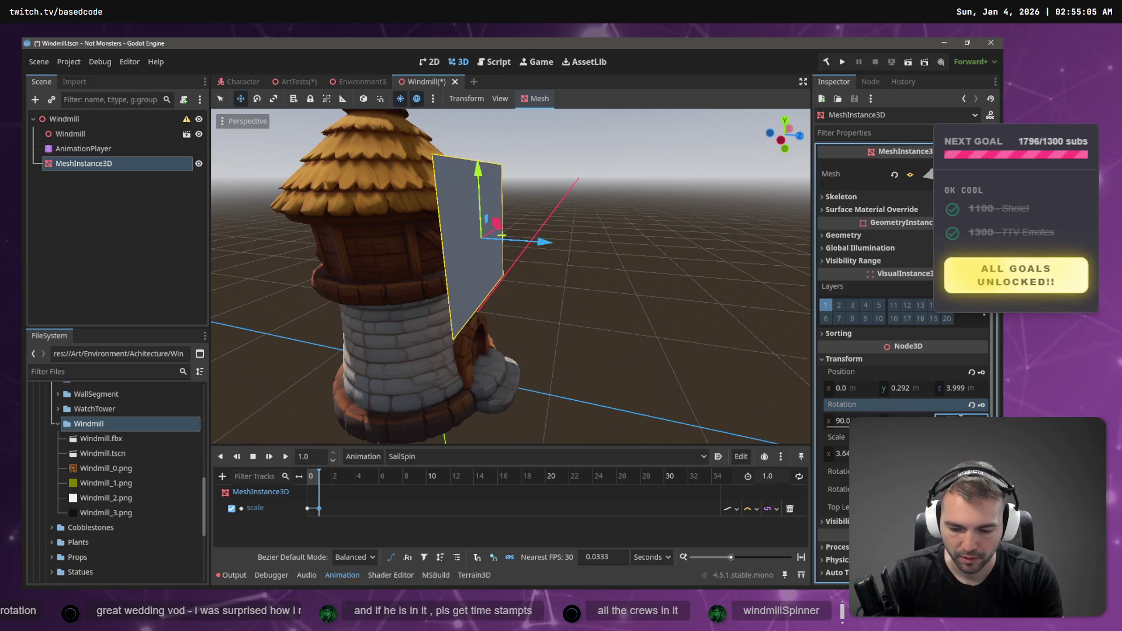
key("Return")
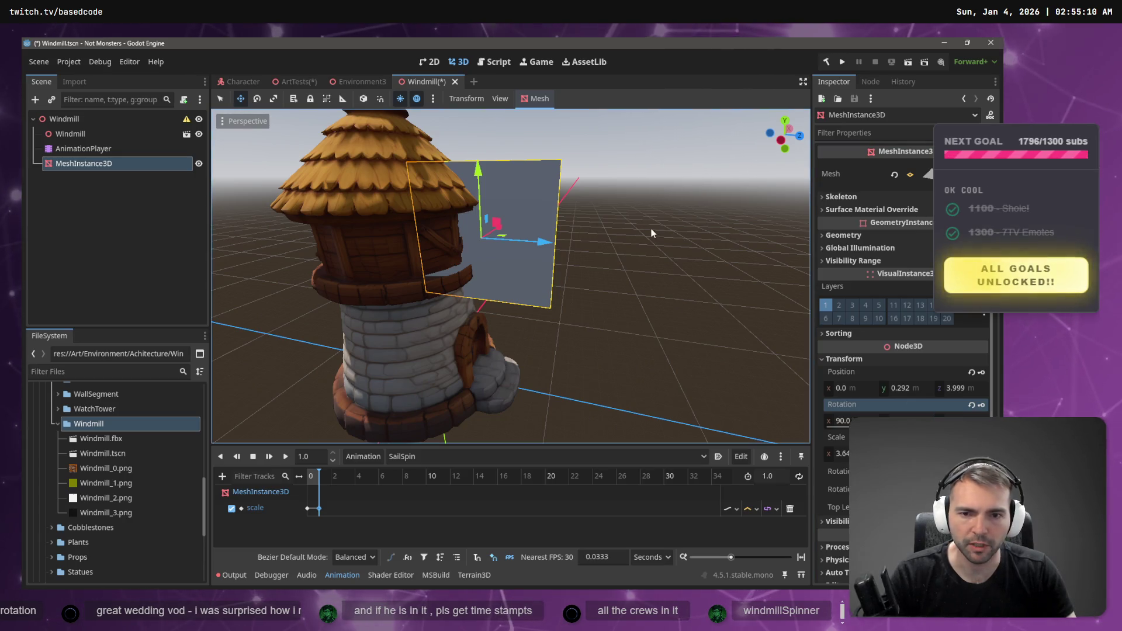
Undo the rotation edit and rotate the plane -75 degrees to face outward.
key("ctrl+z")
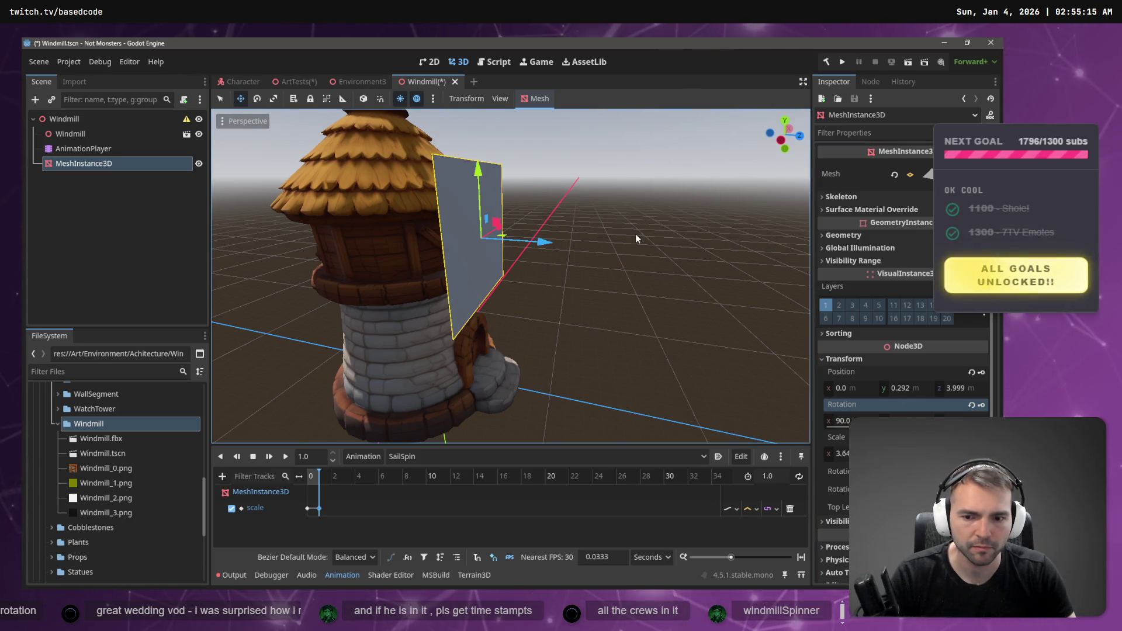
key("e")
mouse_move(465, 224)
left_mouse_down()
mouse_move(506, 136)
mouse_move(648, 97)
left_mouse_up()
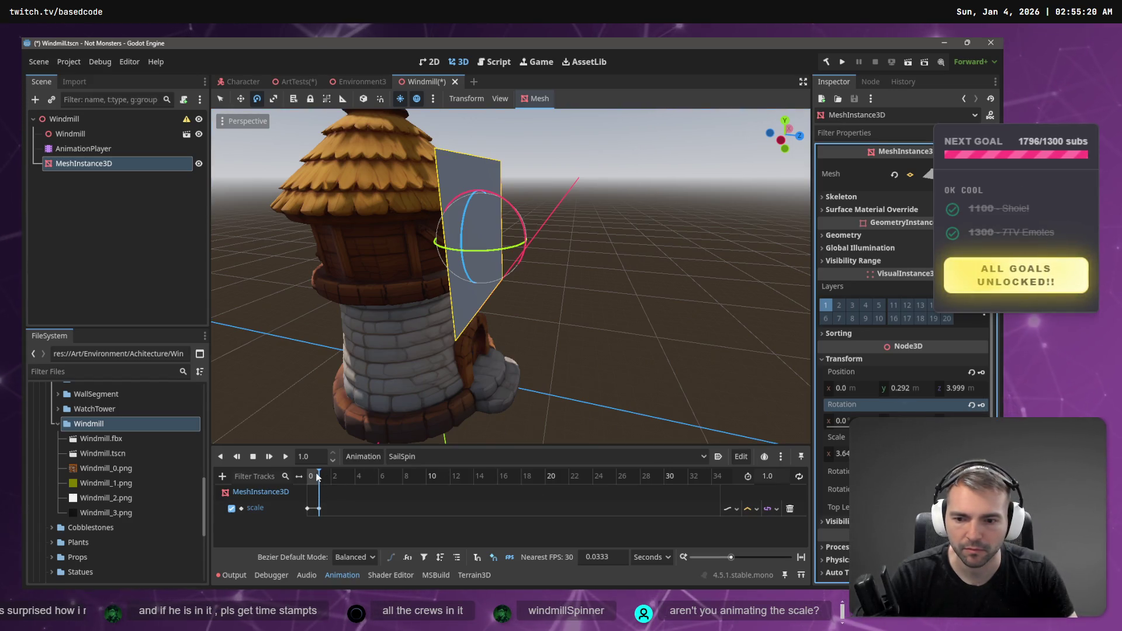
Delete the MeshInstance3D scale track from SailSpin.
left_click_drag(320, 474, 306, 475)
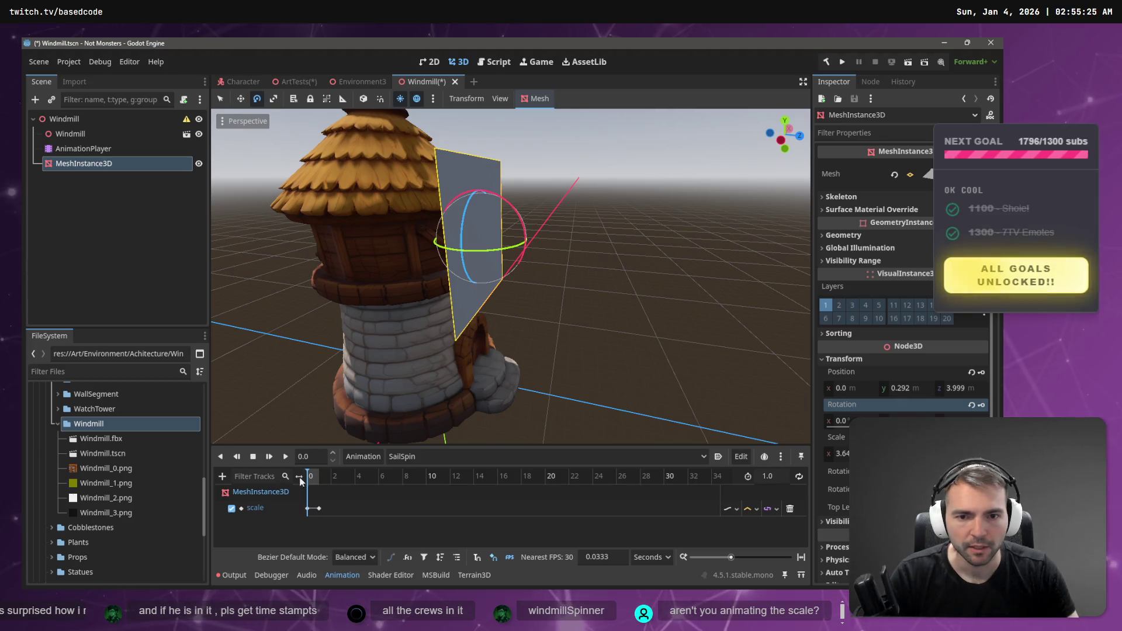
left_click(244, 506)
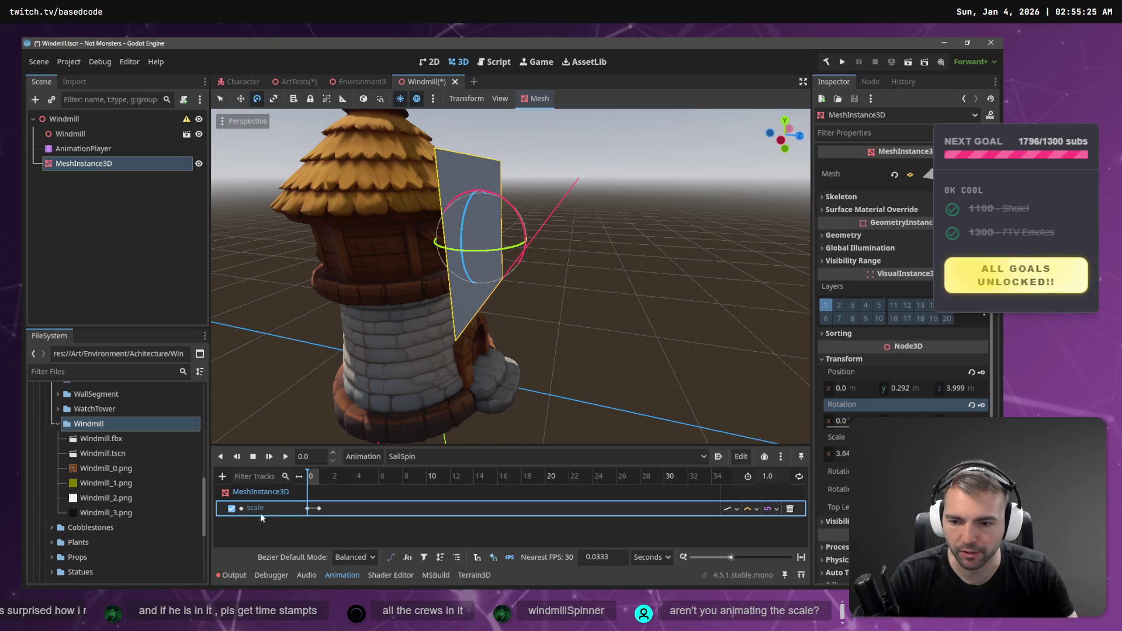
left_click(790, 510)
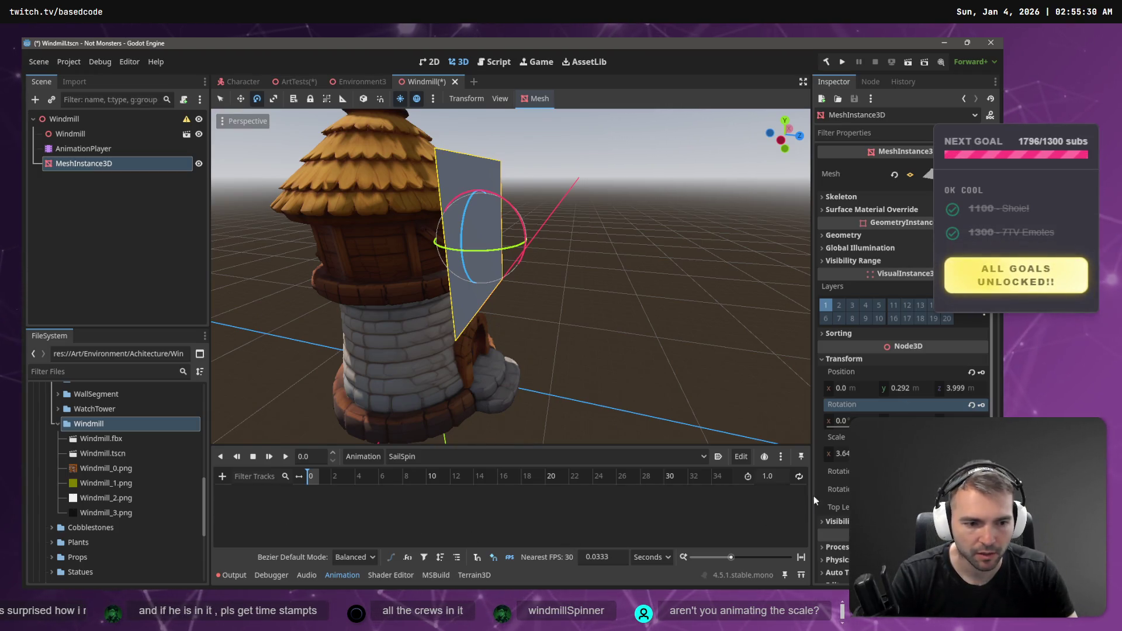
left_click(979, 412)
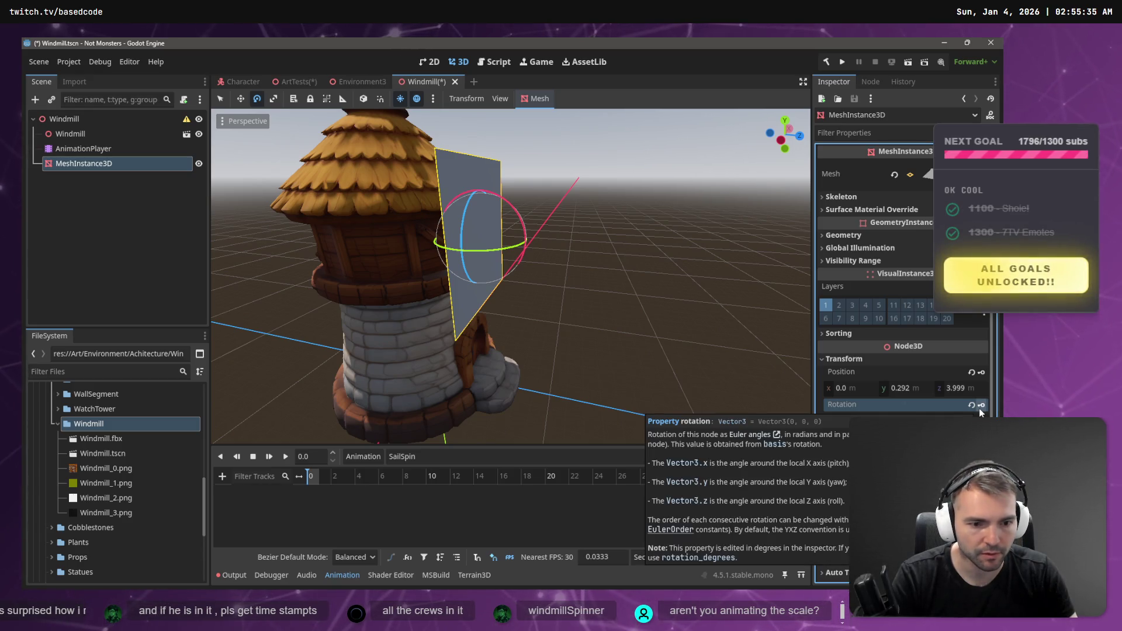
right_click(870, 412)
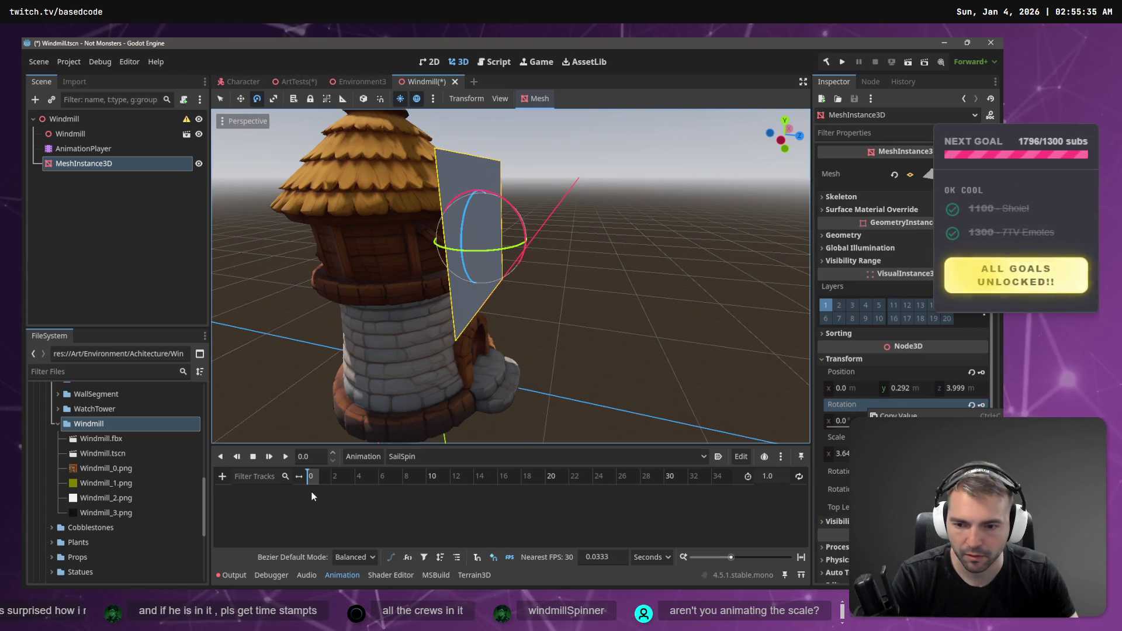
key("Escape")
left_click(749, 457)
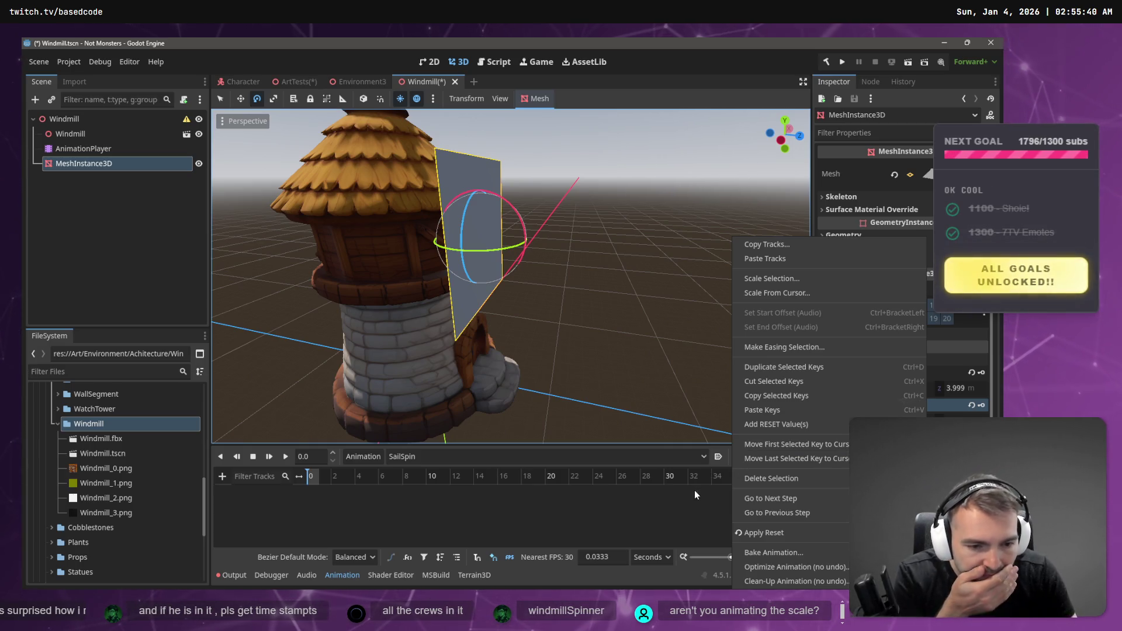
left_click(686, 506)
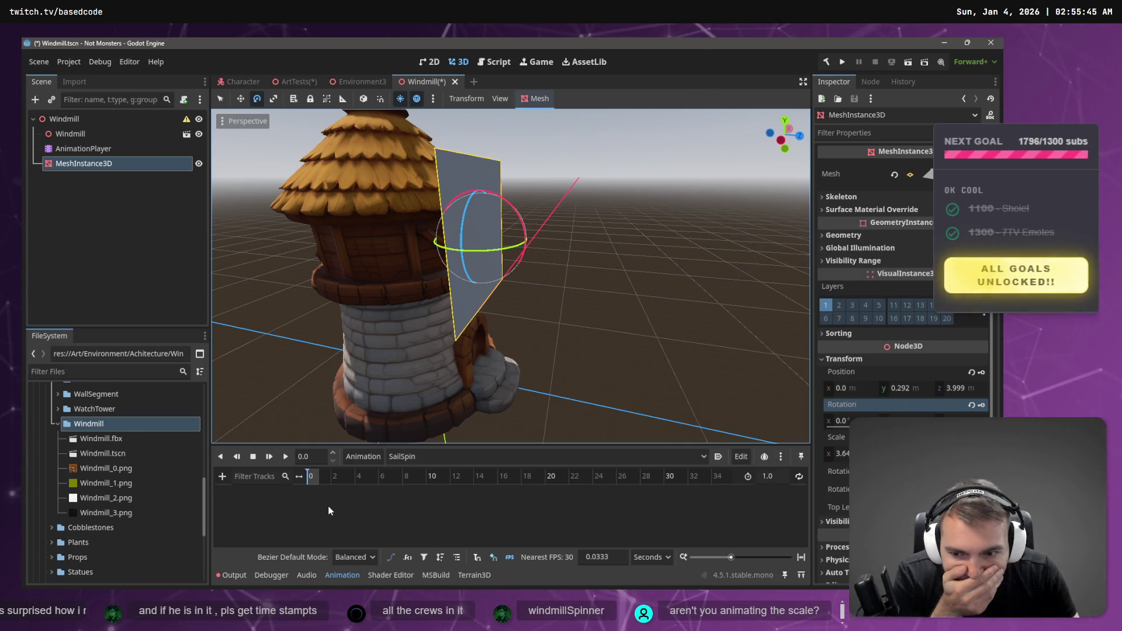
left_click(222, 476)
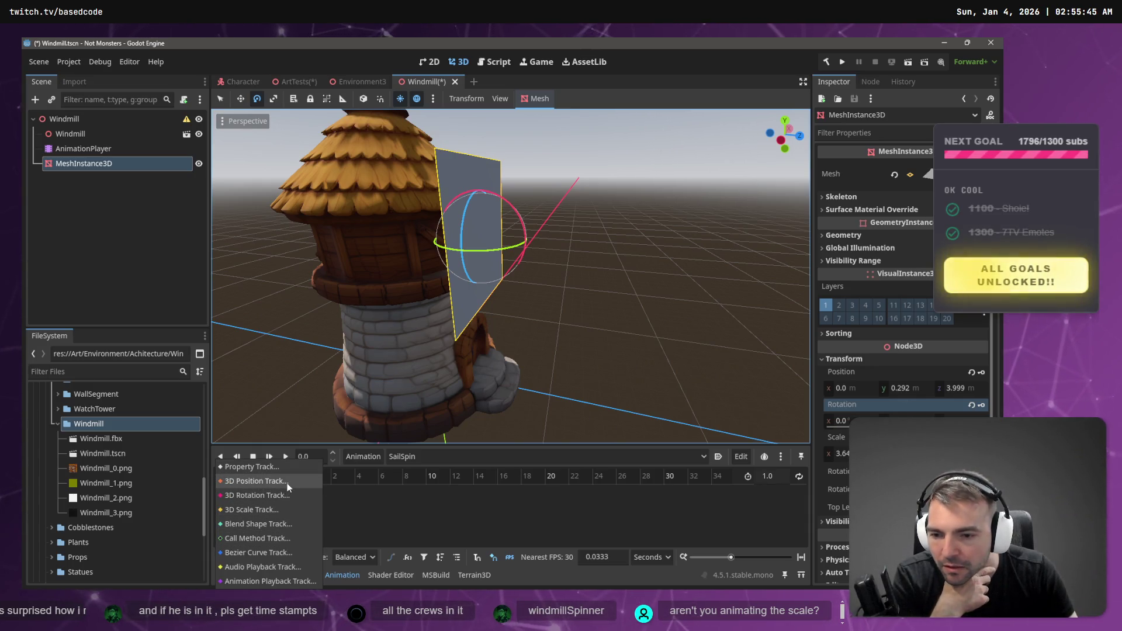
left_click(275, 502)
key("Escape")
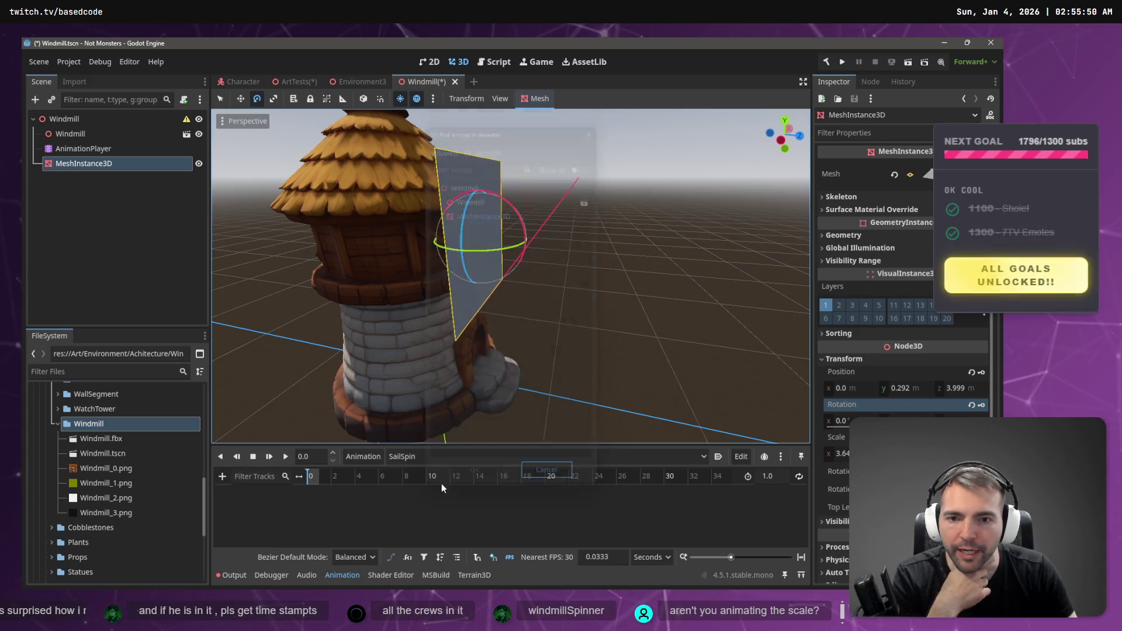
left_click(222, 476)
left_click(266, 495)
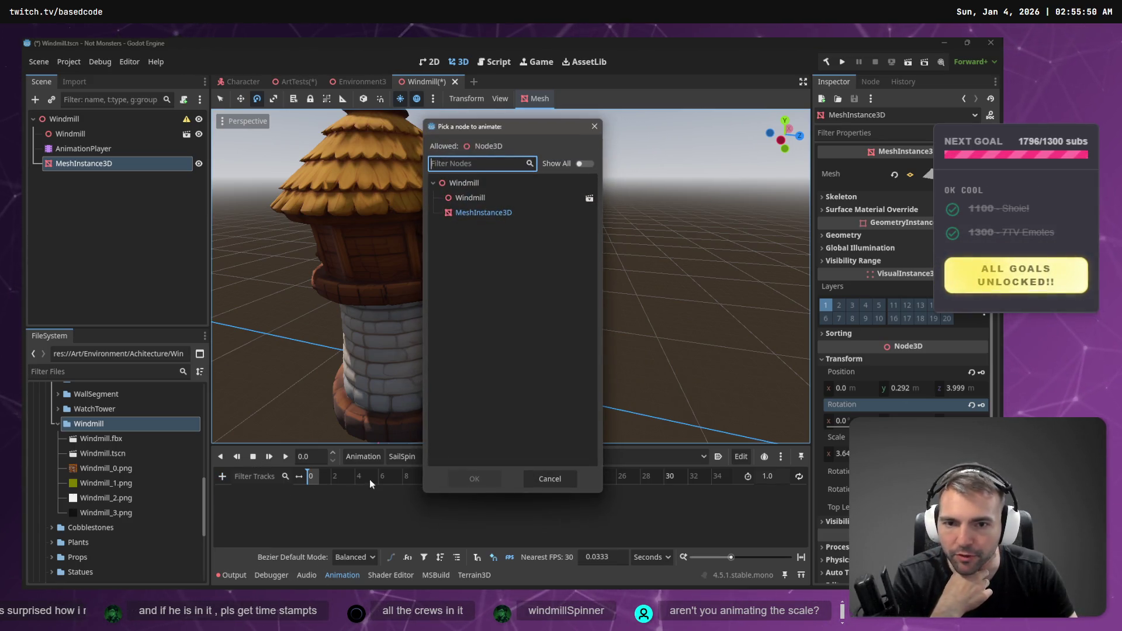
left_click(485, 212)
left_click(481, 473)
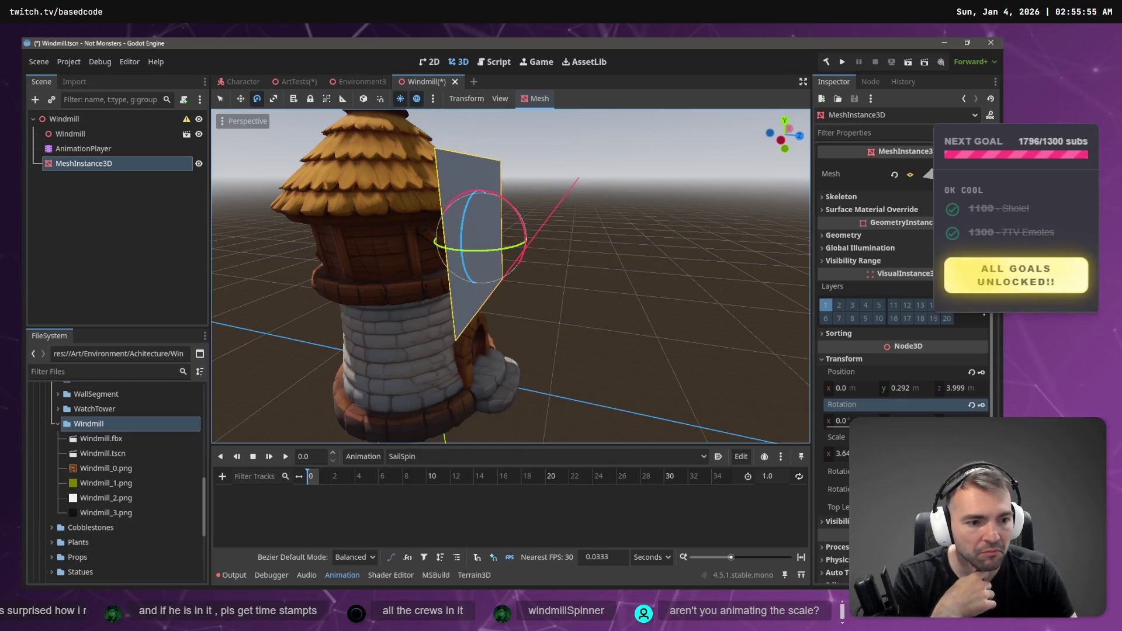
left_click_drag(961, 421, 993, 421)
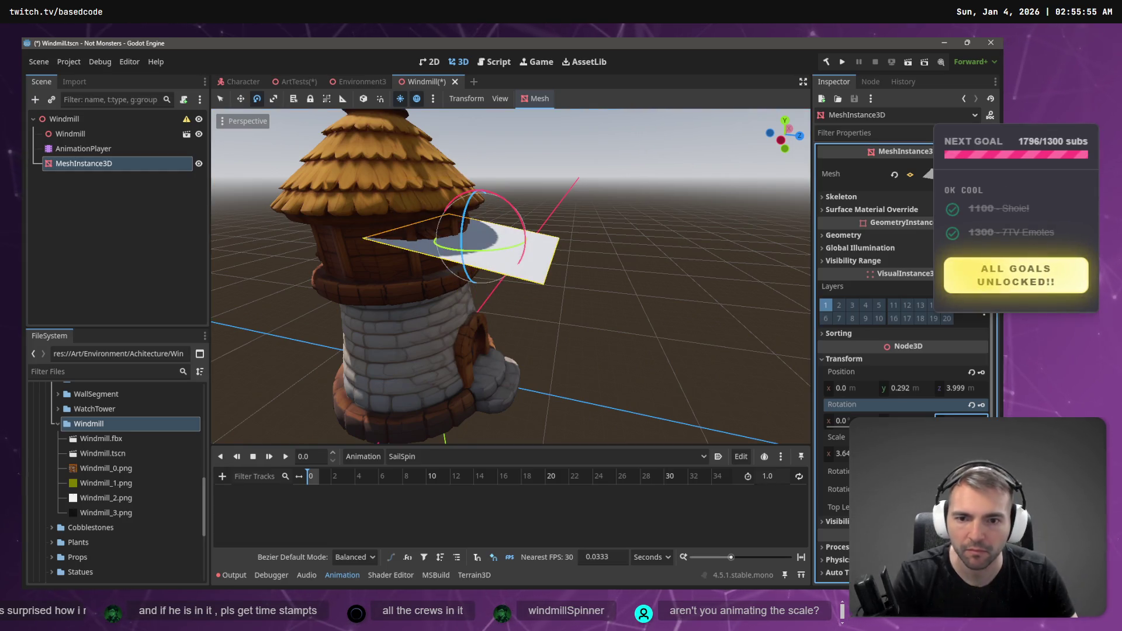
key("ctrl+z")
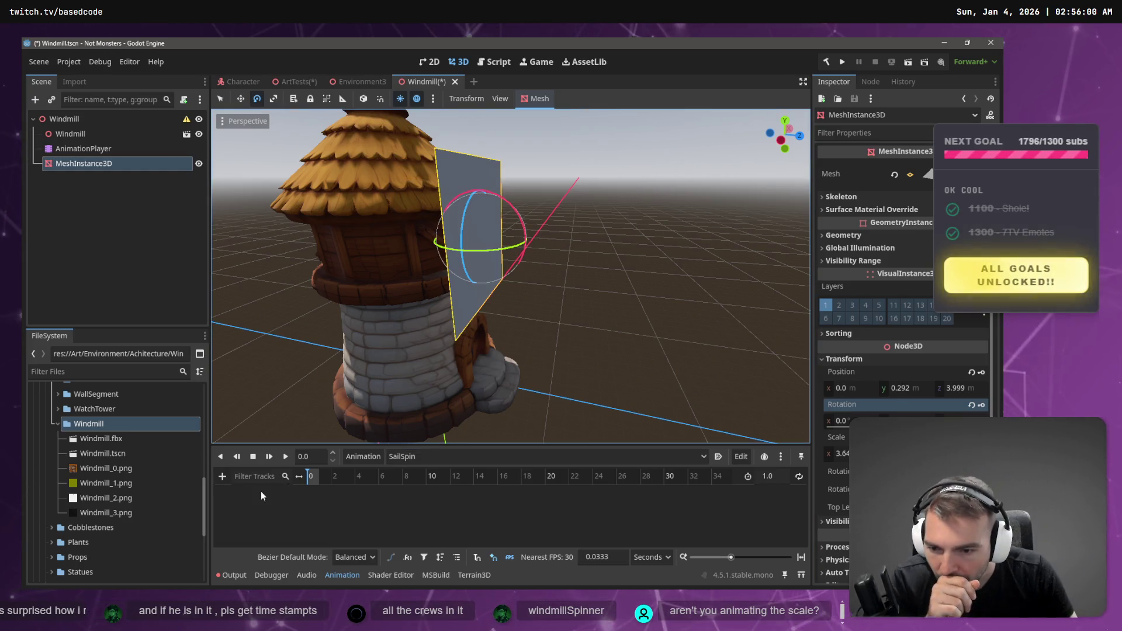
left_click(222, 476)
left_click(388, 507)
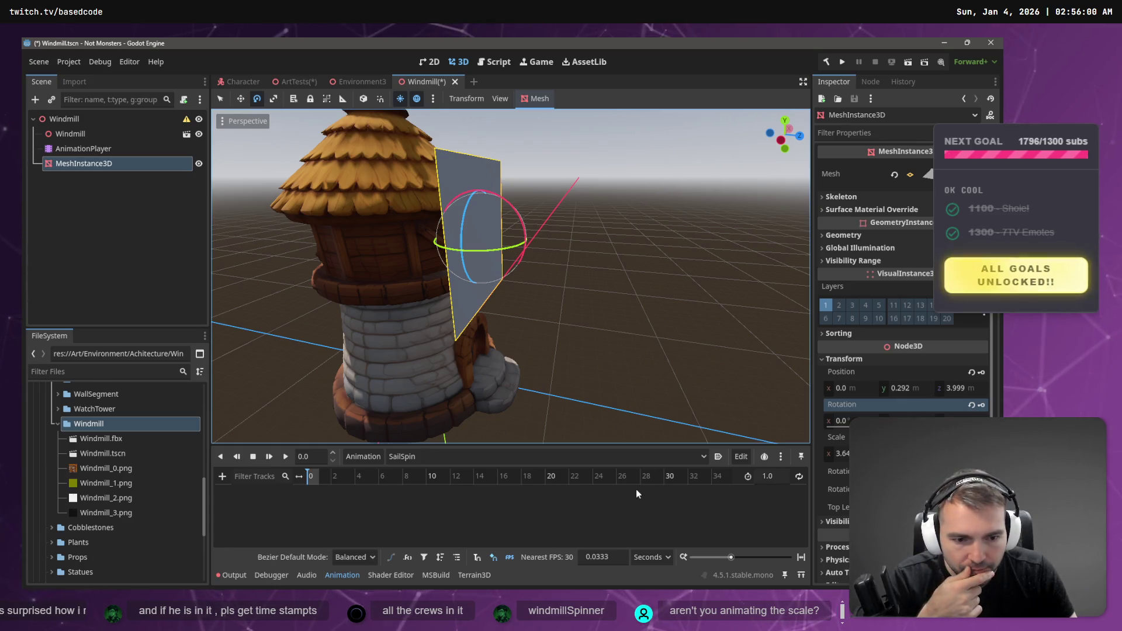
left_click(411, 457)
left_click(352, 463)
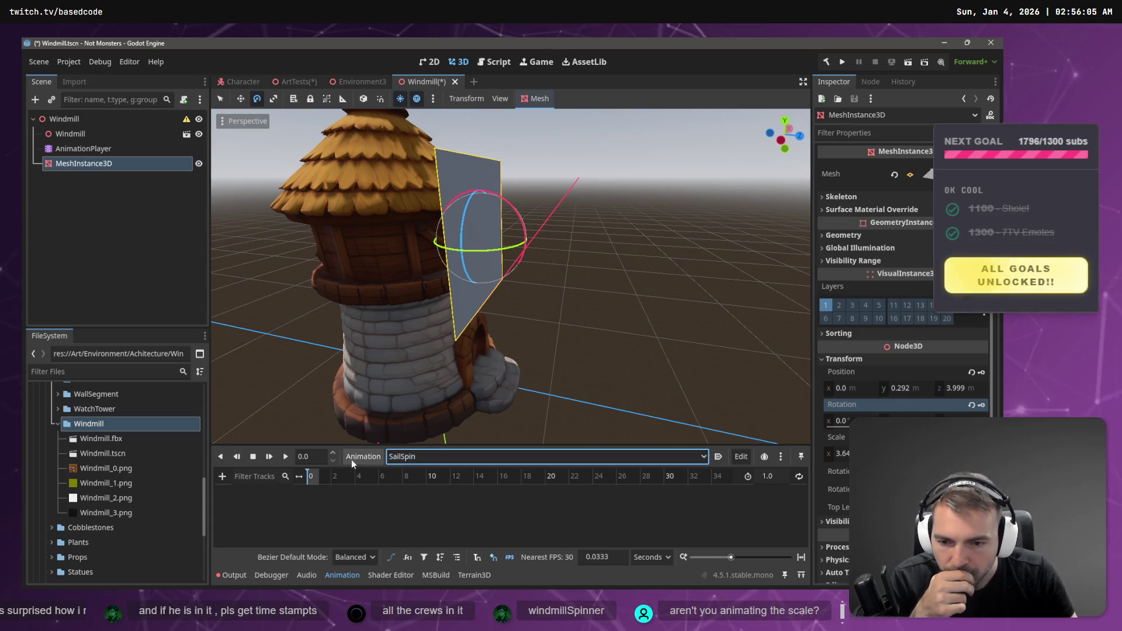
Set the playhead to 1.0 seconds and enable Past onion skinning.
left_click(352, 459)
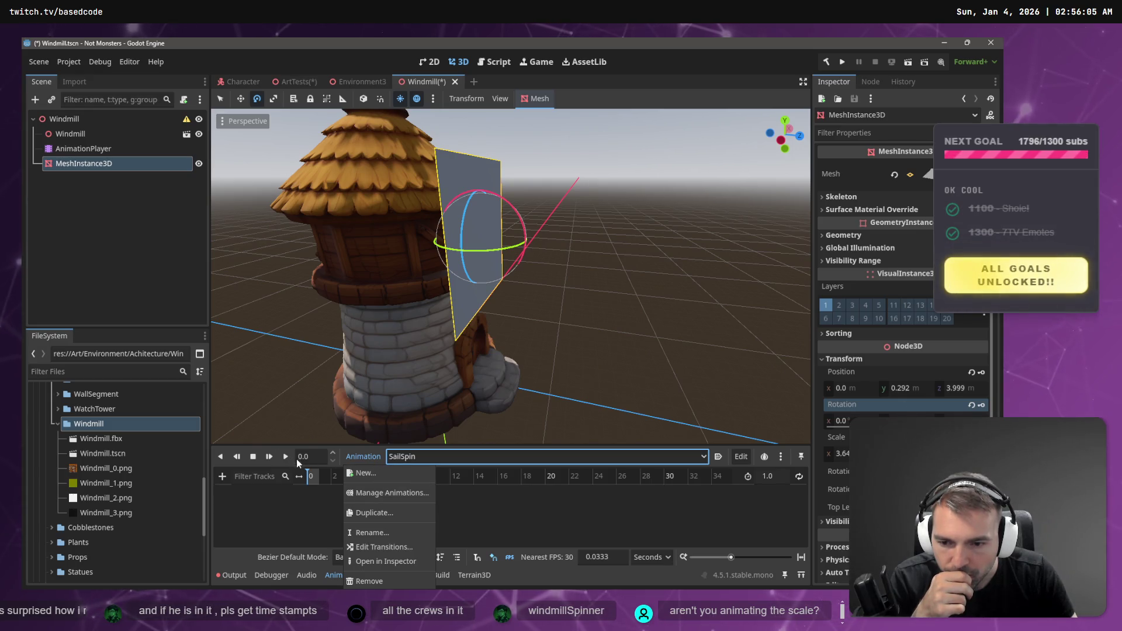
left_click(277, 517)
left_click(321, 478)
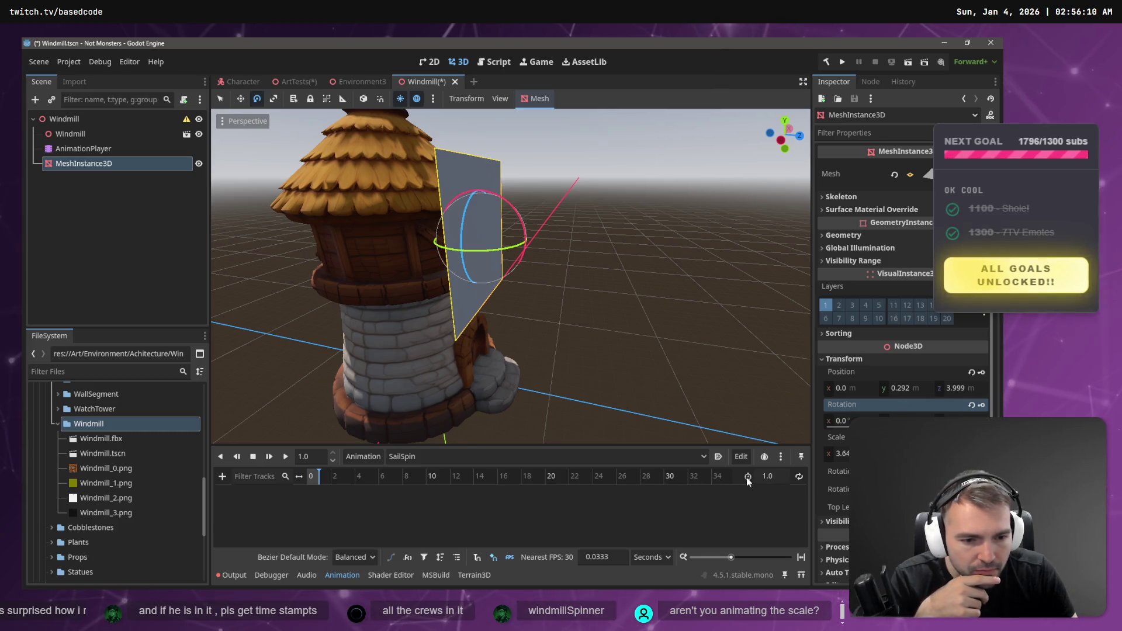
left_click(743, 457)
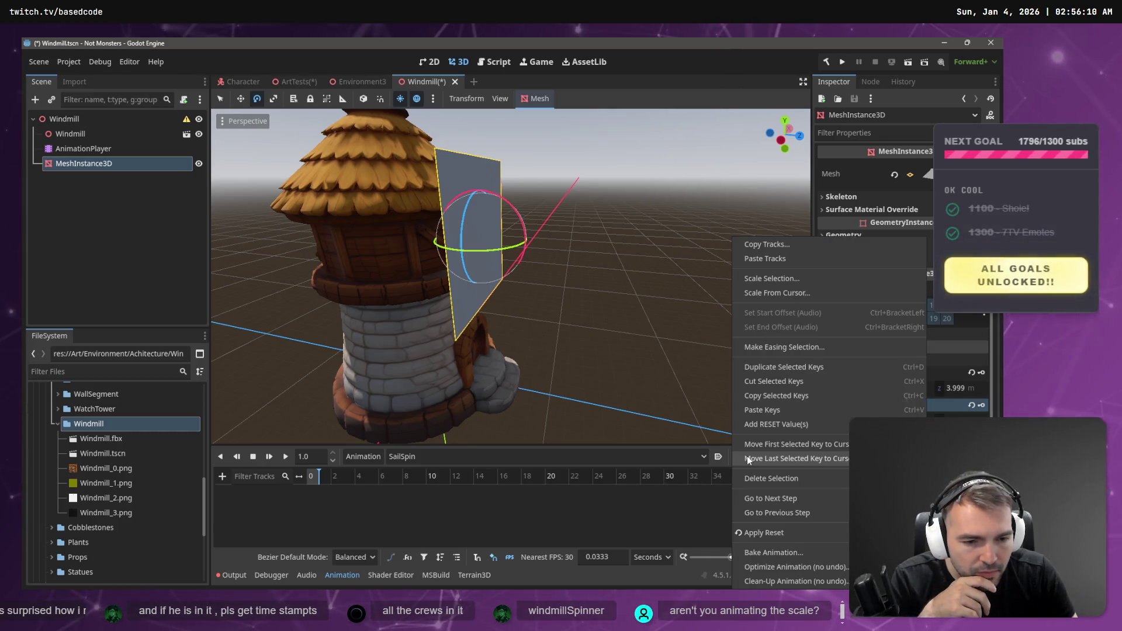
left_click(646, 514)
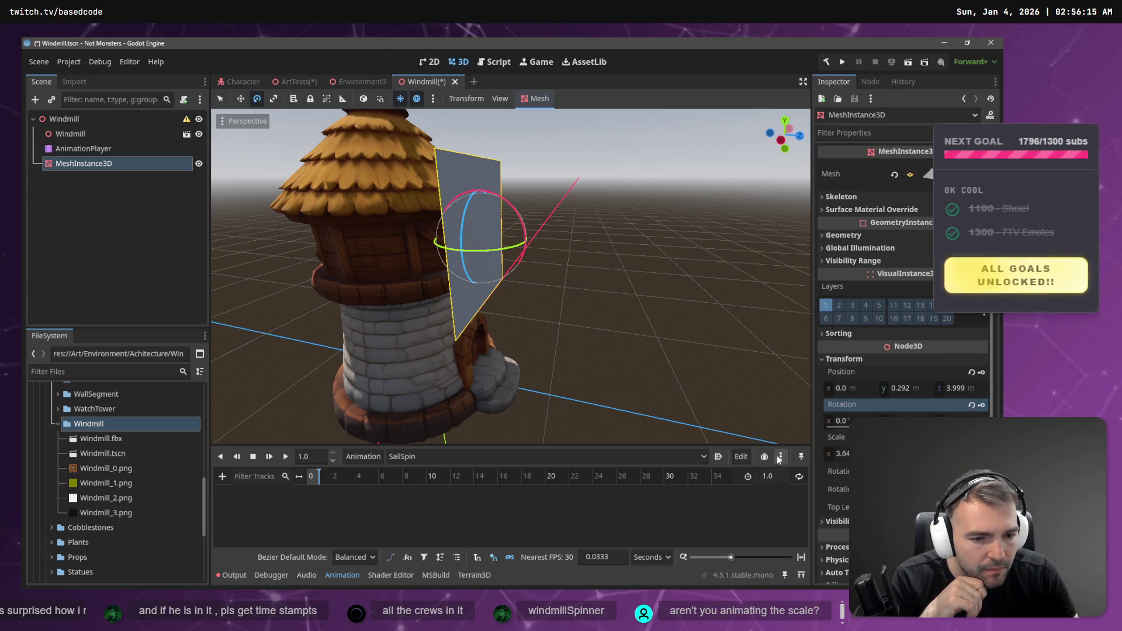
left_click(780, 456)
left_click(780, 460)
left_click(655, 500)
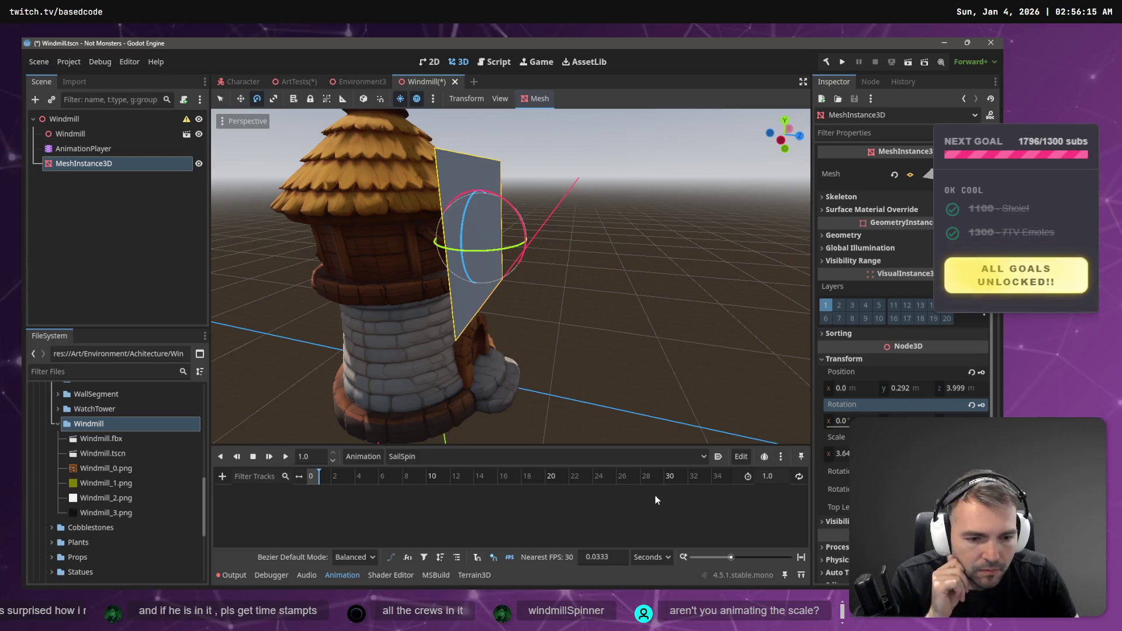
Try adding 3D rotation and 3D scale tracks targeting MeshInstance3D.
left_click(222, 476)
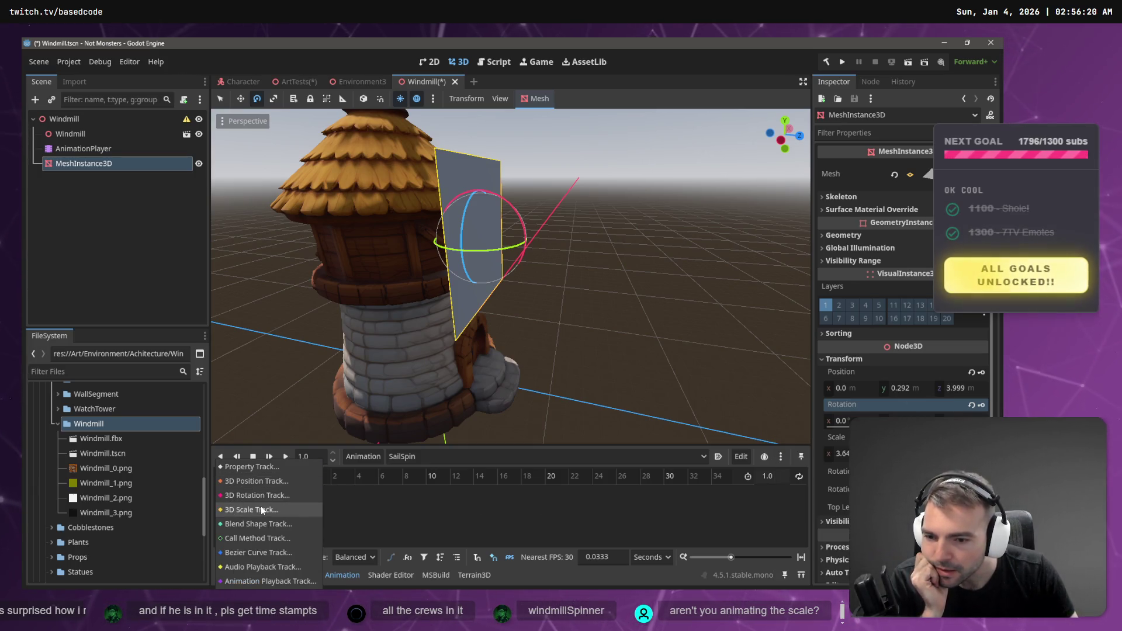
left_click(276, 500)
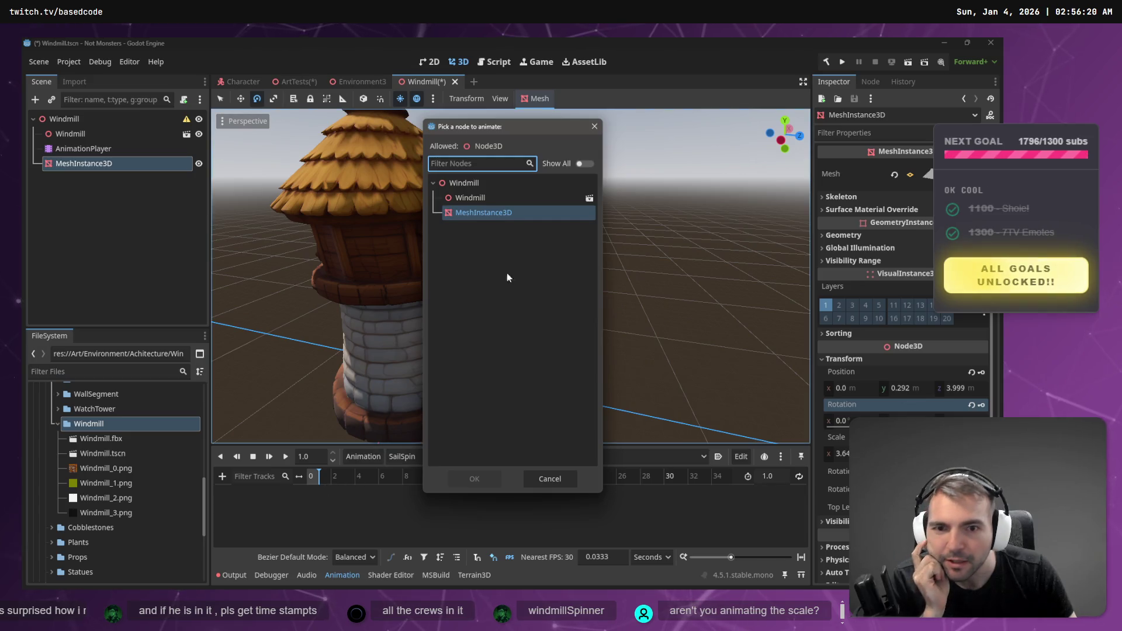
double_click(498, 213)
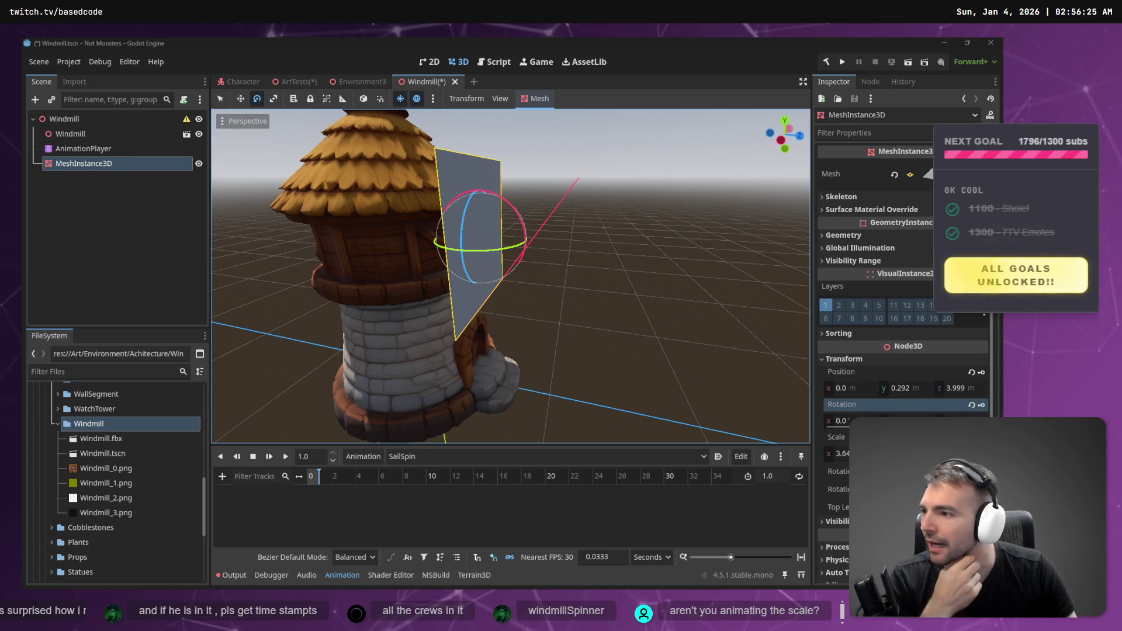
left_click(222, 477)
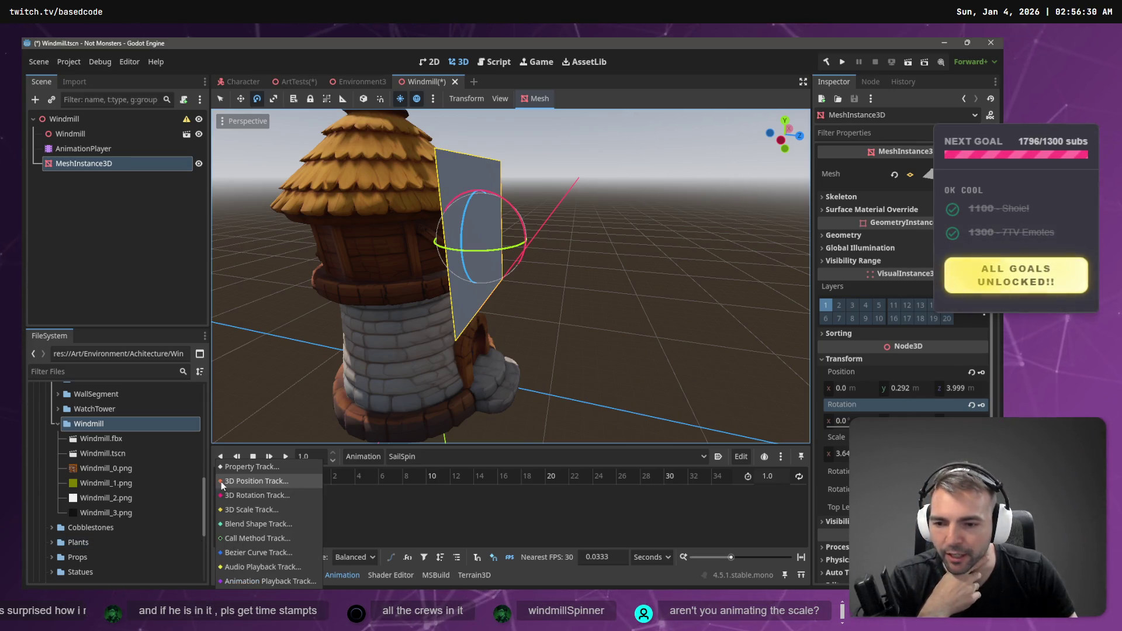
left_click(265, 508)
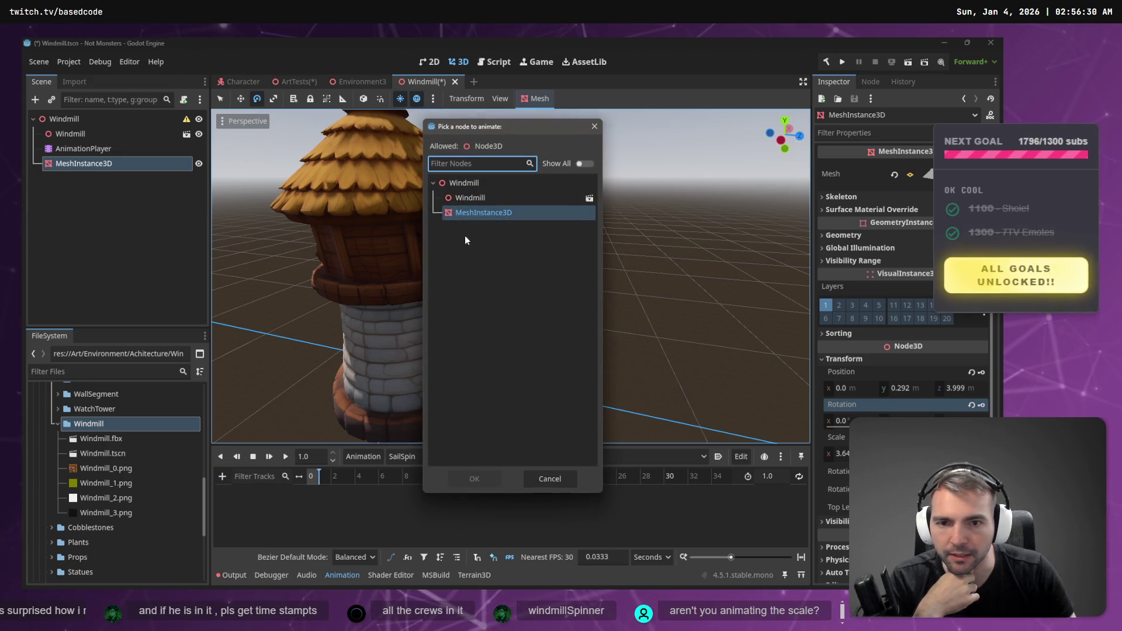
left_click(474, 214)
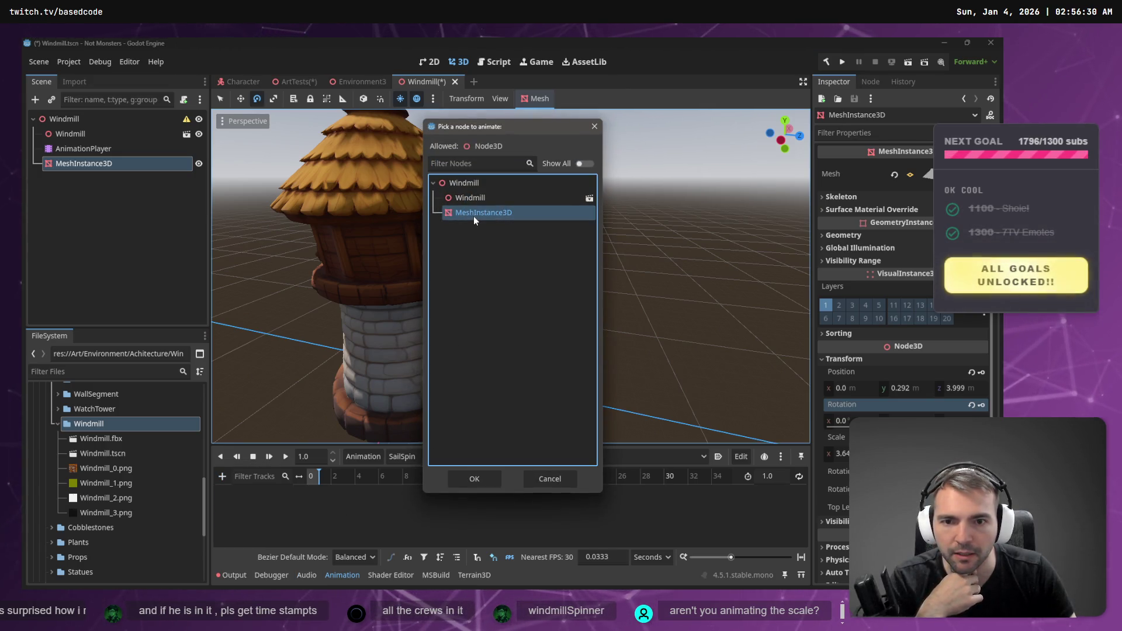
left_click(477, 480)
left_click(478, 479)
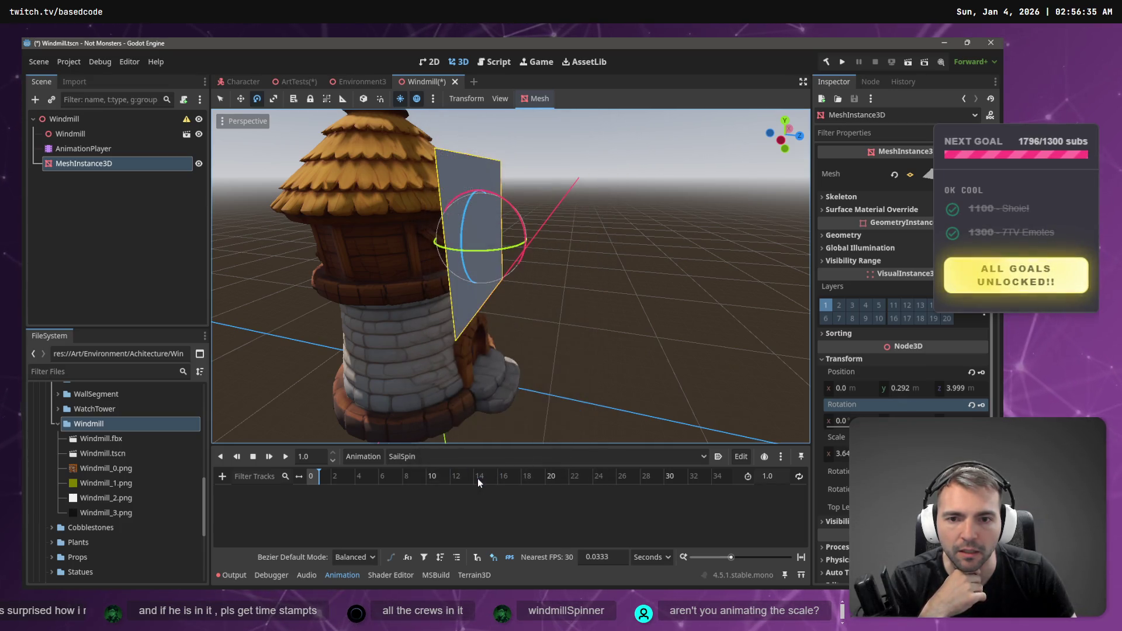
right_click(79, 188)
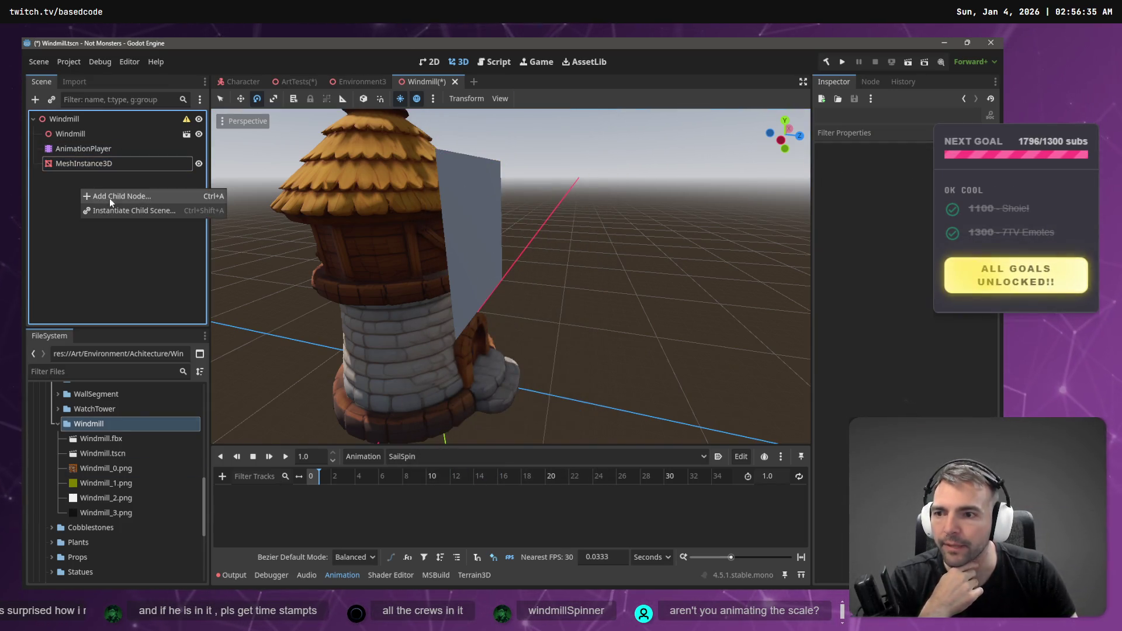
Add a Node3D under Windmill, move it along Z, and parent MeshInstance3D to it.
left_click(110, 198)
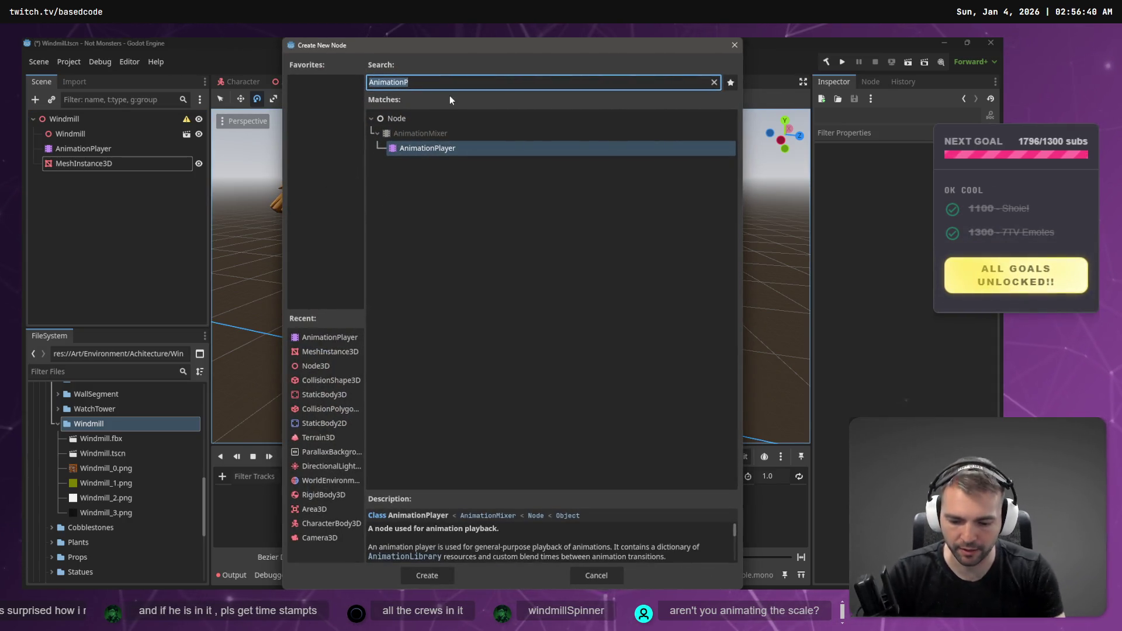
type("3d")
key("Return")
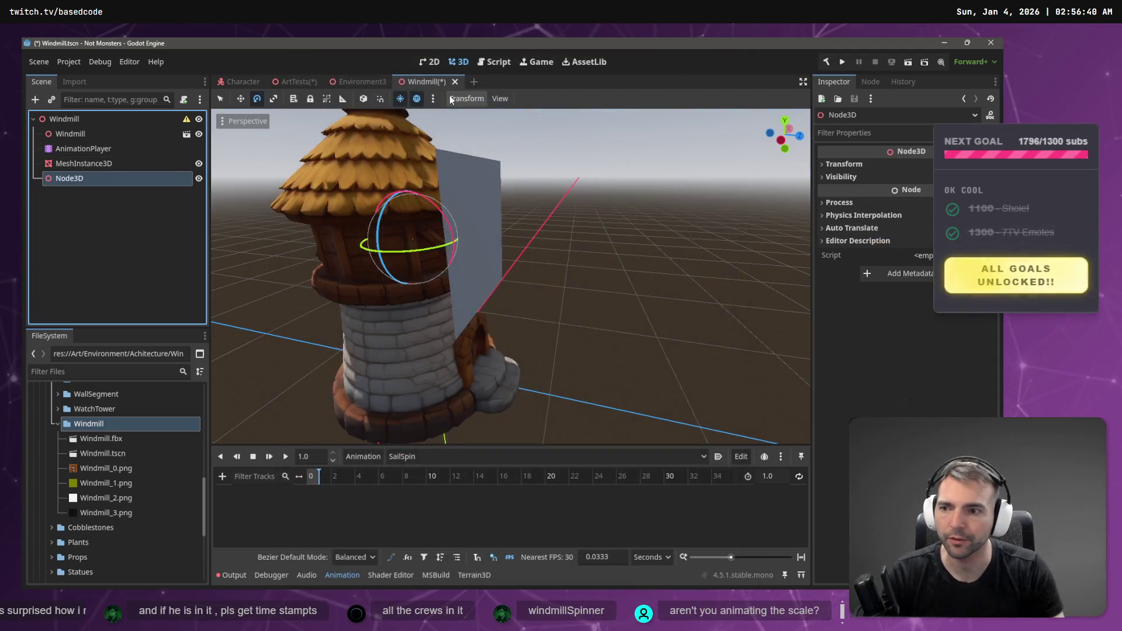
key("w")
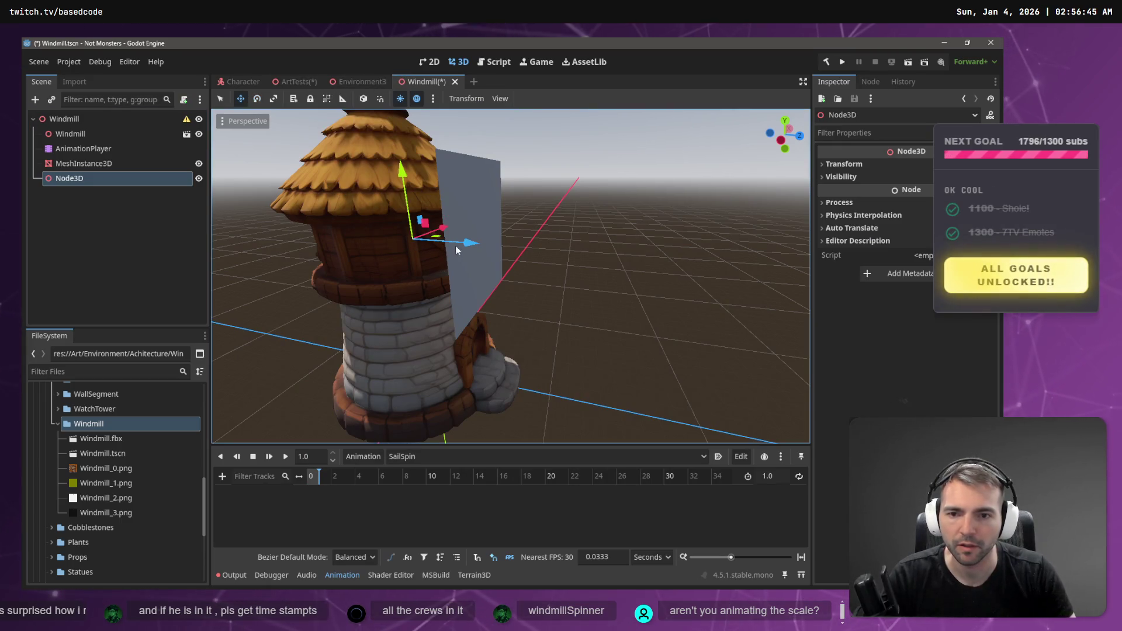
left_click_drag(455, 246, 524, 271)
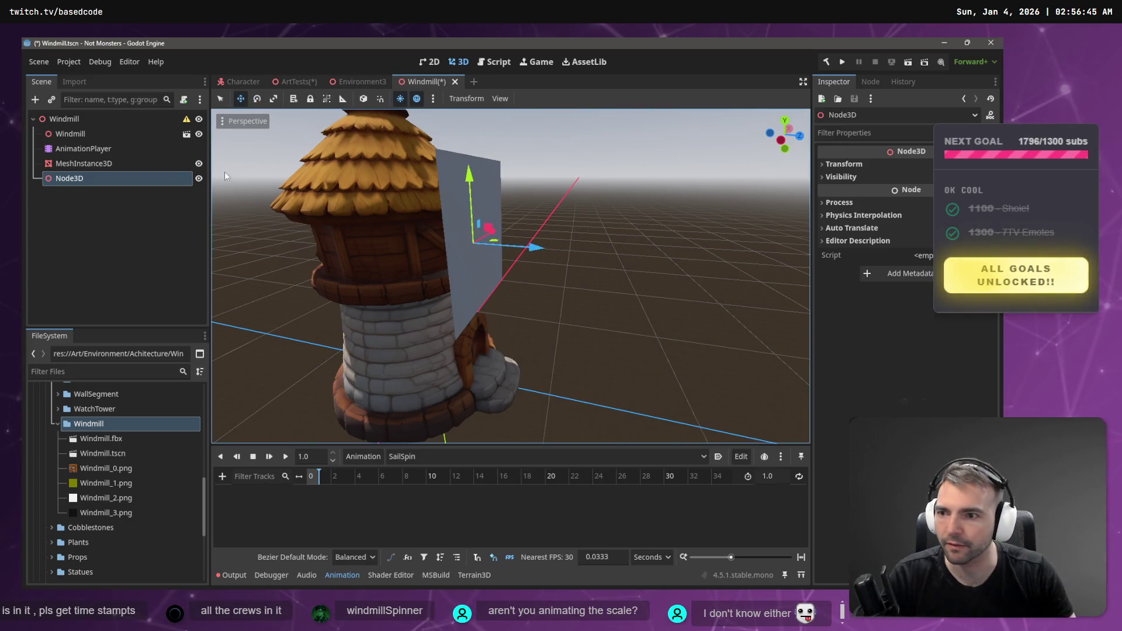
left_click(97, 164)
left_click_drag(102, 182, 103, 180)
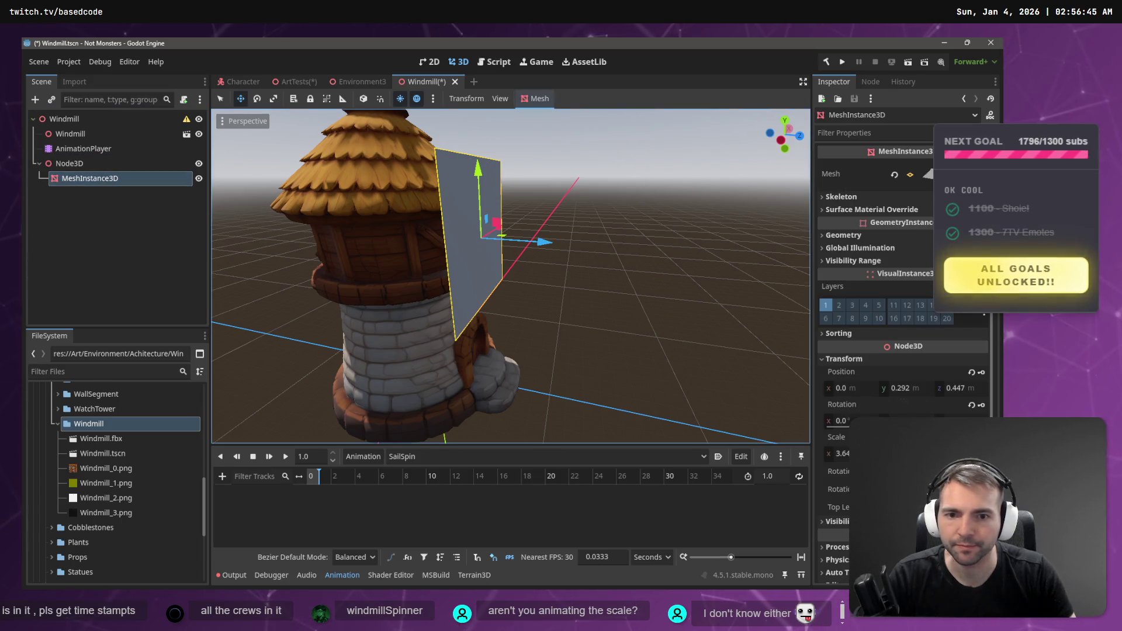
Undo a trial rotation of the Node3D pivot, restoring its original orientation.
left_click(69, 163)
key("e")
mouse_move(508, 234)
left_mouse_down()
mouse_move(585, 243)
mouse_move(605, 191)
mouse_move(601, 201)
left_mouse_up()
key("ctrl+z")
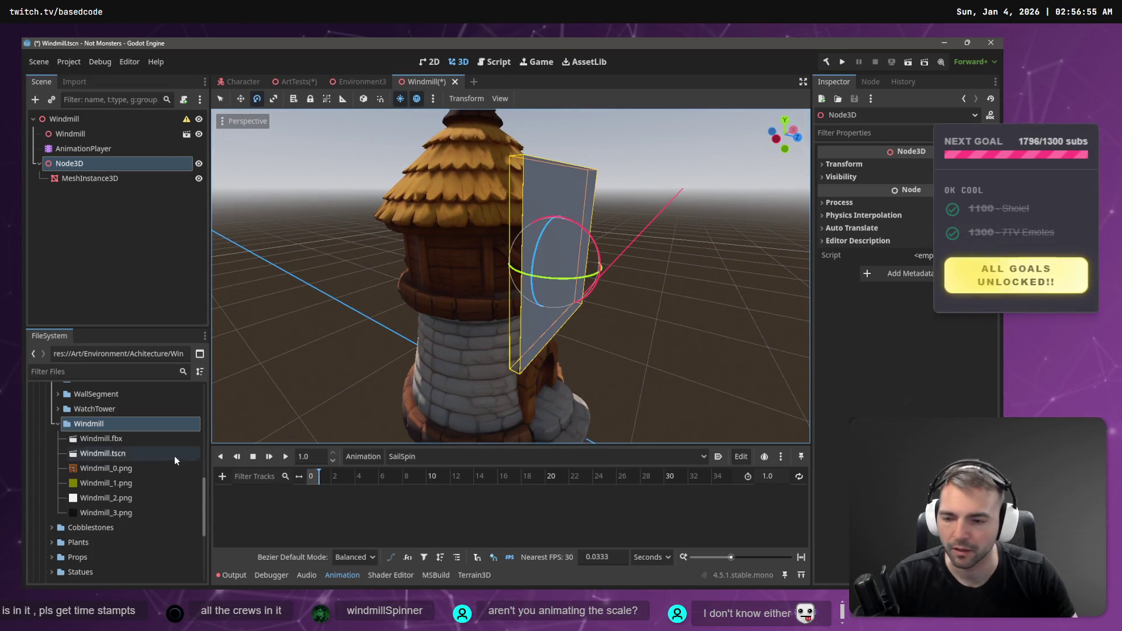
left_click(222, 477)
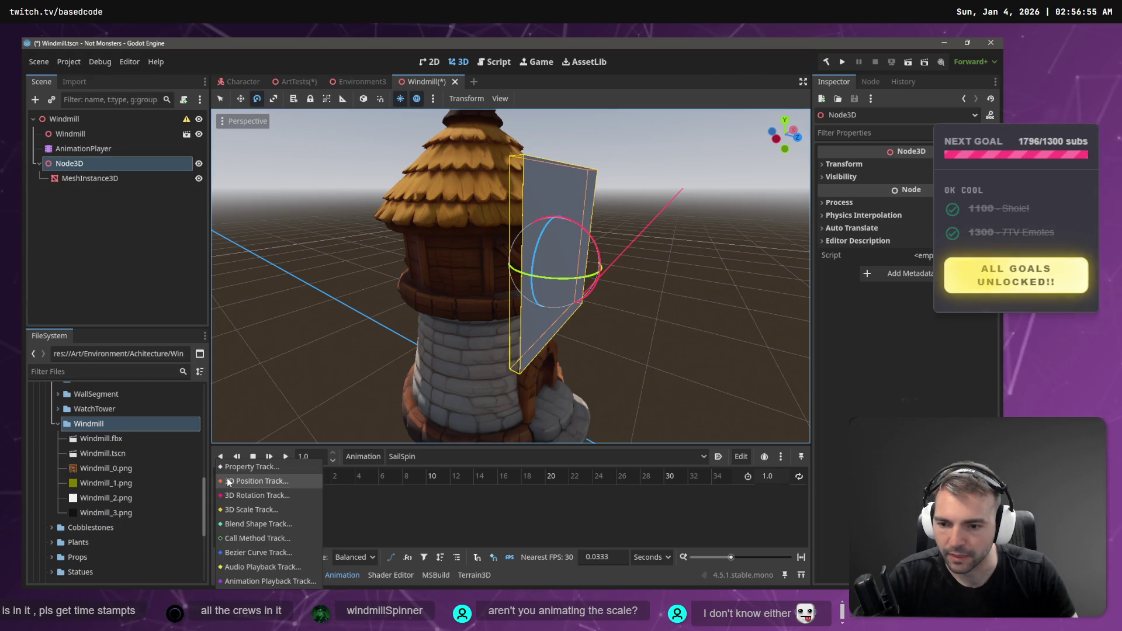
Add a 3D Position Track to SailSpin with Node3D as the animated node.
left_click(260, 495)
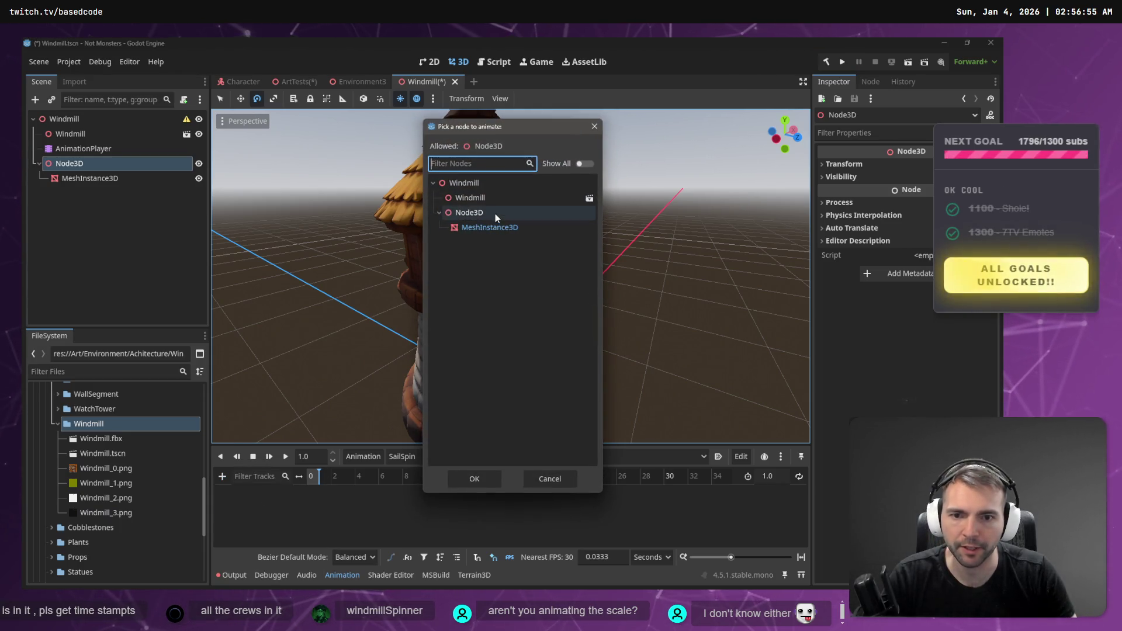
left_click(496, 213)
left_click(481, 479)
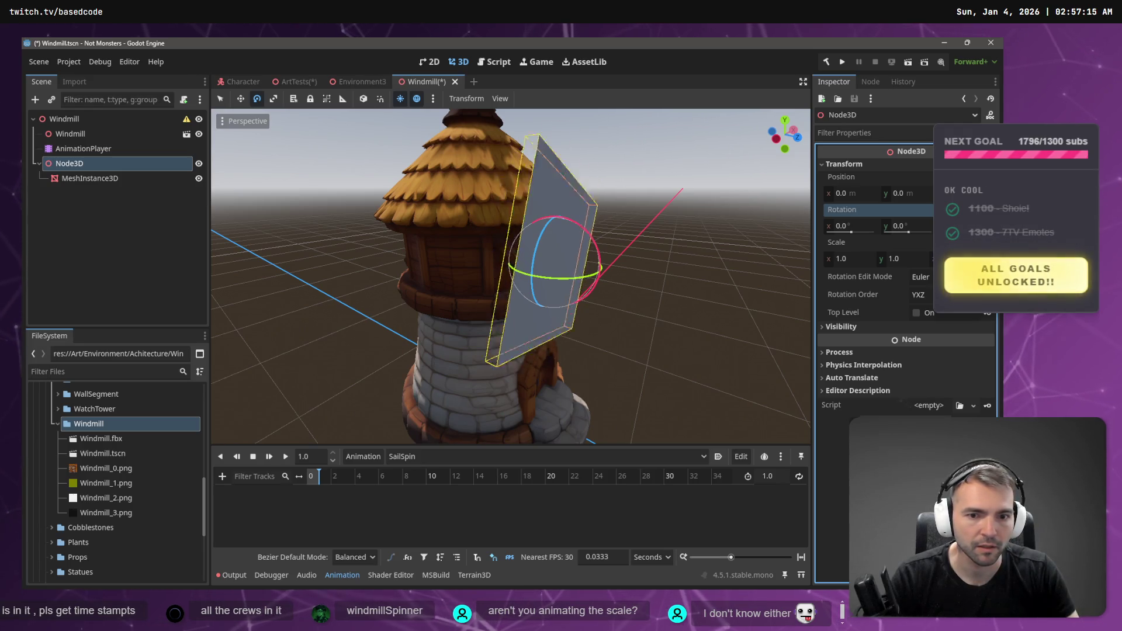
Insert a marker at the start of the SailSpin timeline.
right_click(318, 483)
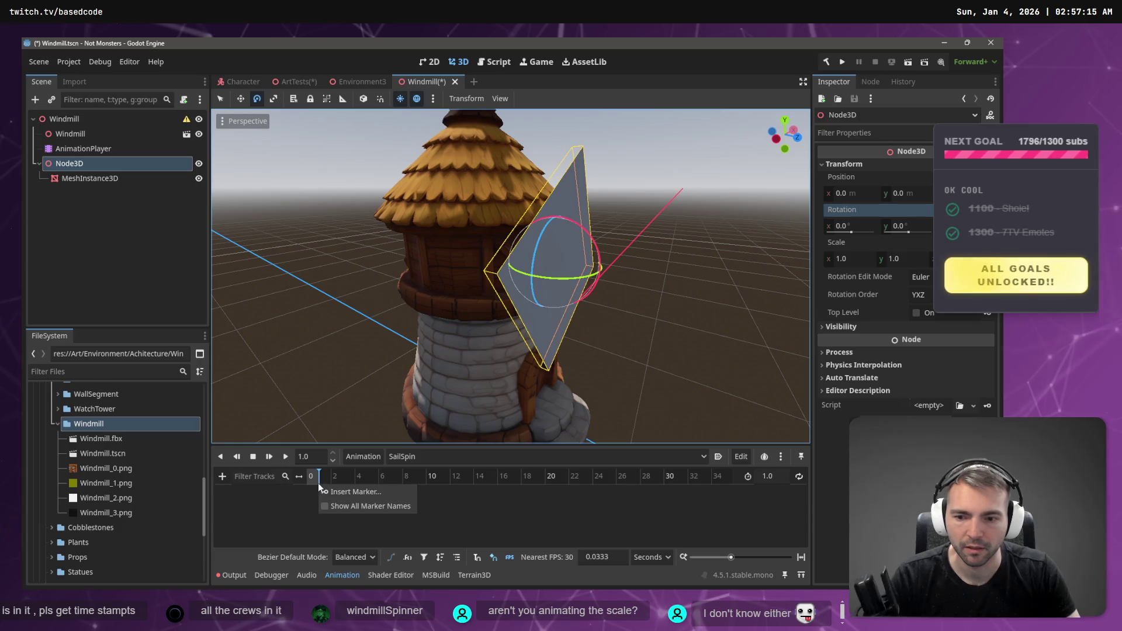
left_click(328, 494)
left_click(485, 329)
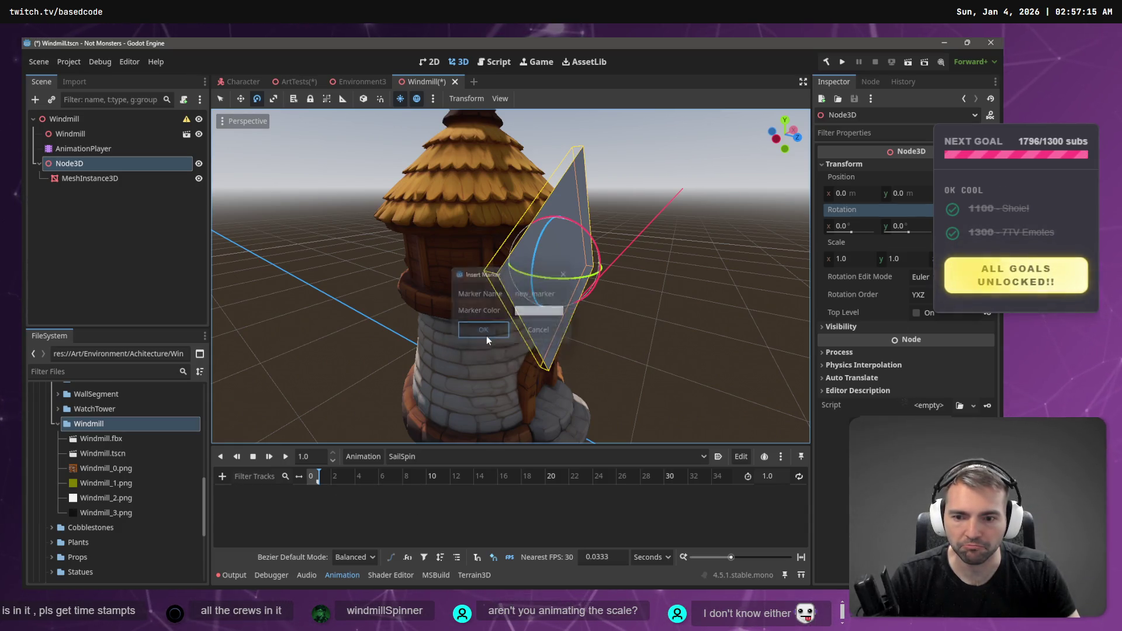
left_click(433, 430)
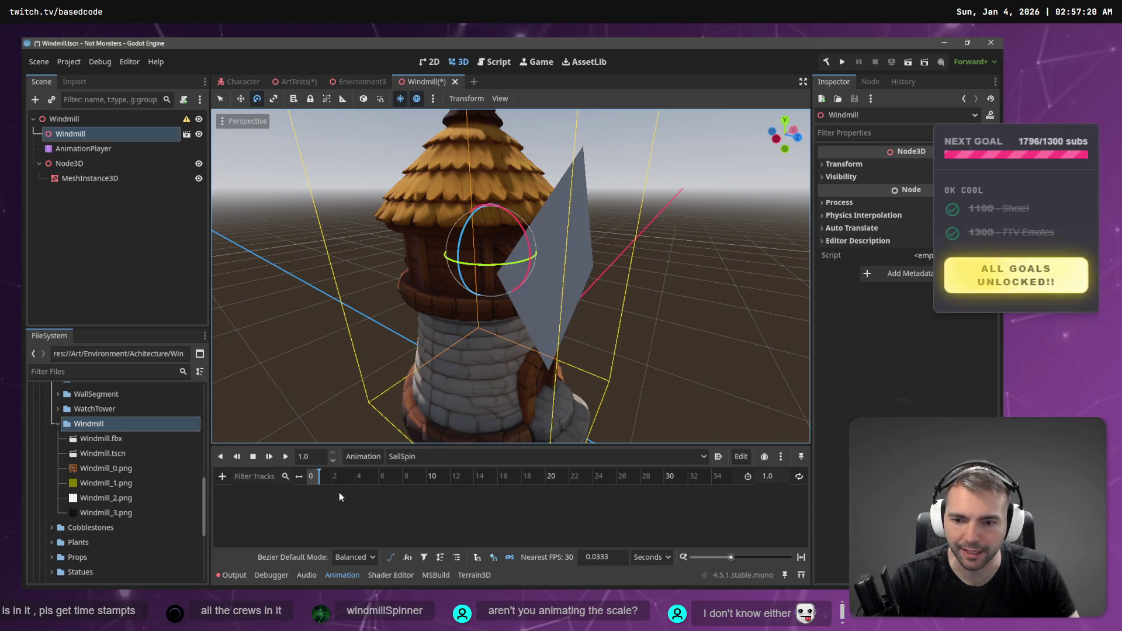
right_click(309, 478)
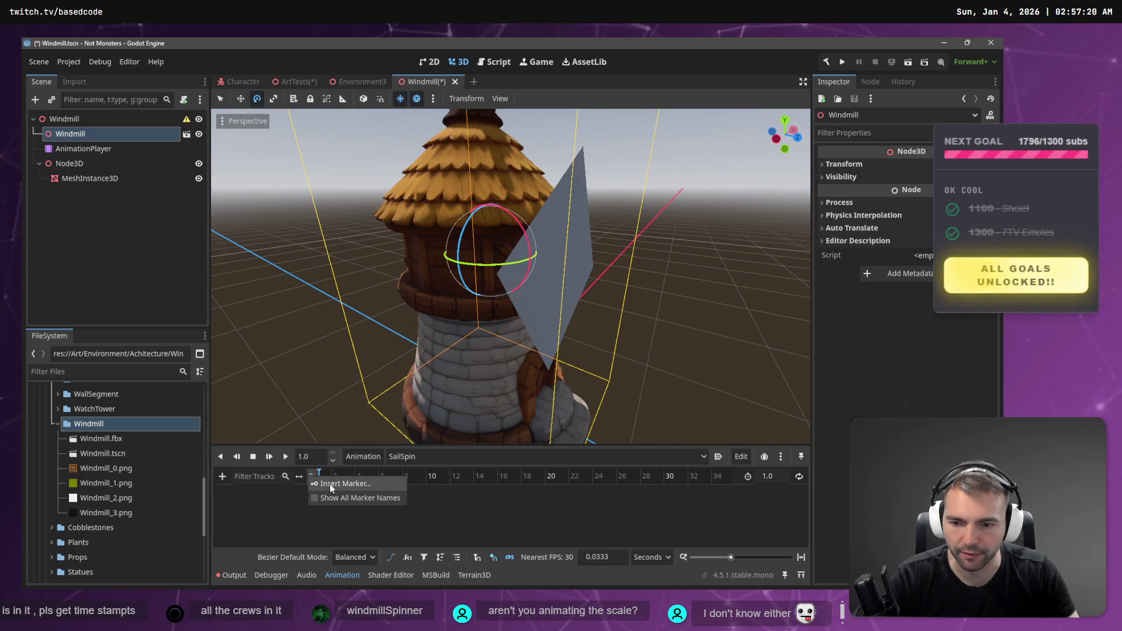
left_click(264, 480)
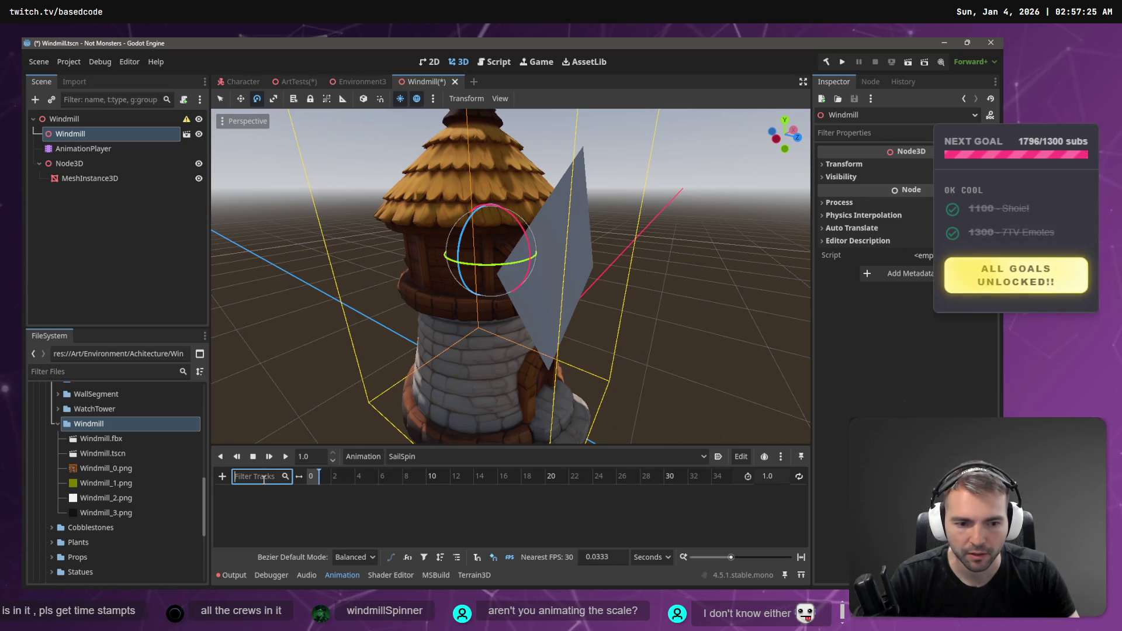
left_click(262, 499)
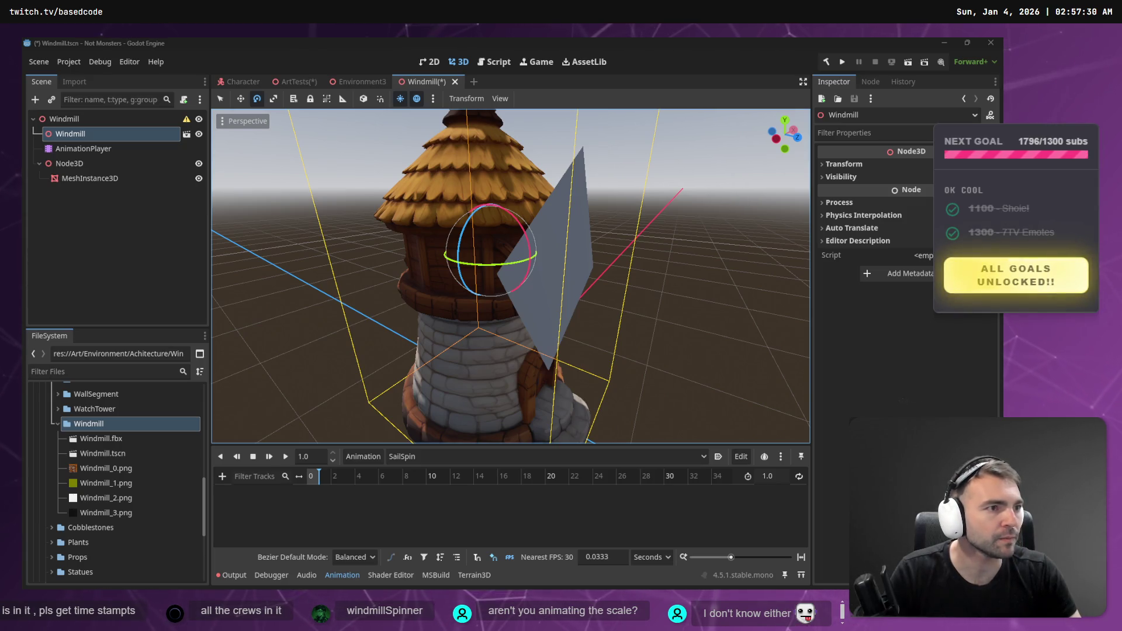
Search Google for 'godot animation keyframe rotation' and open the Reddit thread on rotation not saving.
type("b")
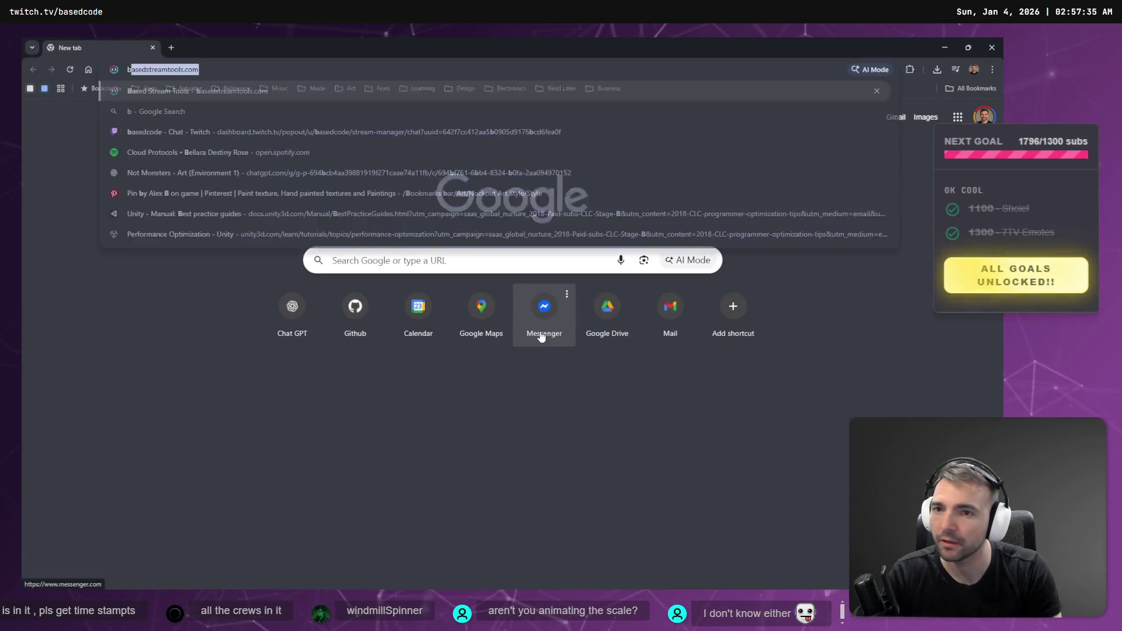
key("BackSpace")
key("BackSpace")
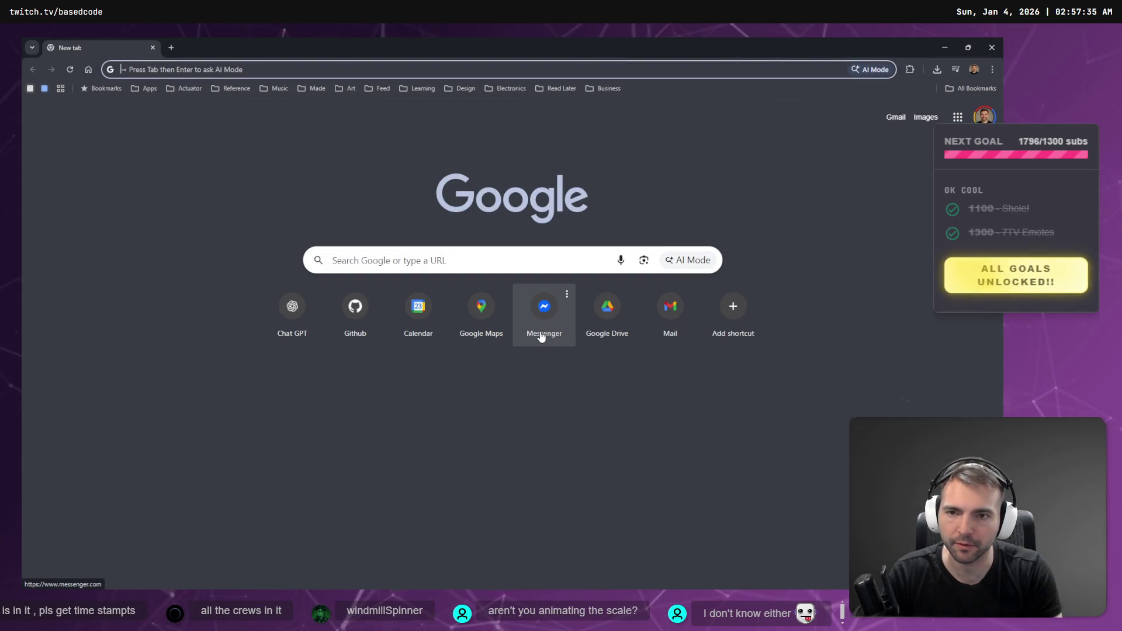
type("godot animation ")
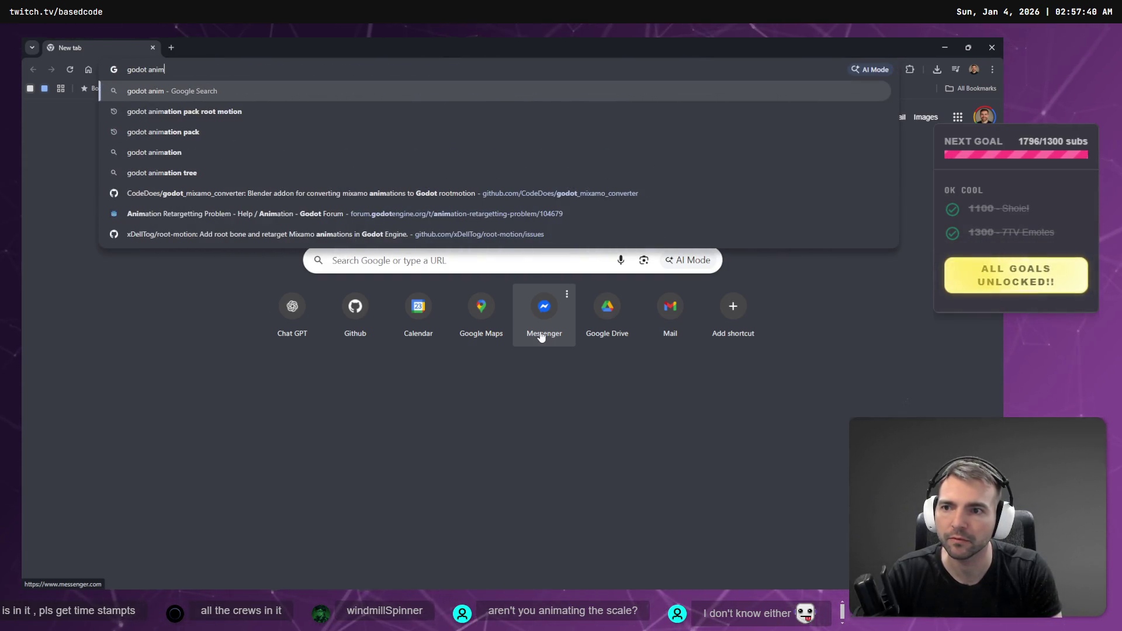
type("key")
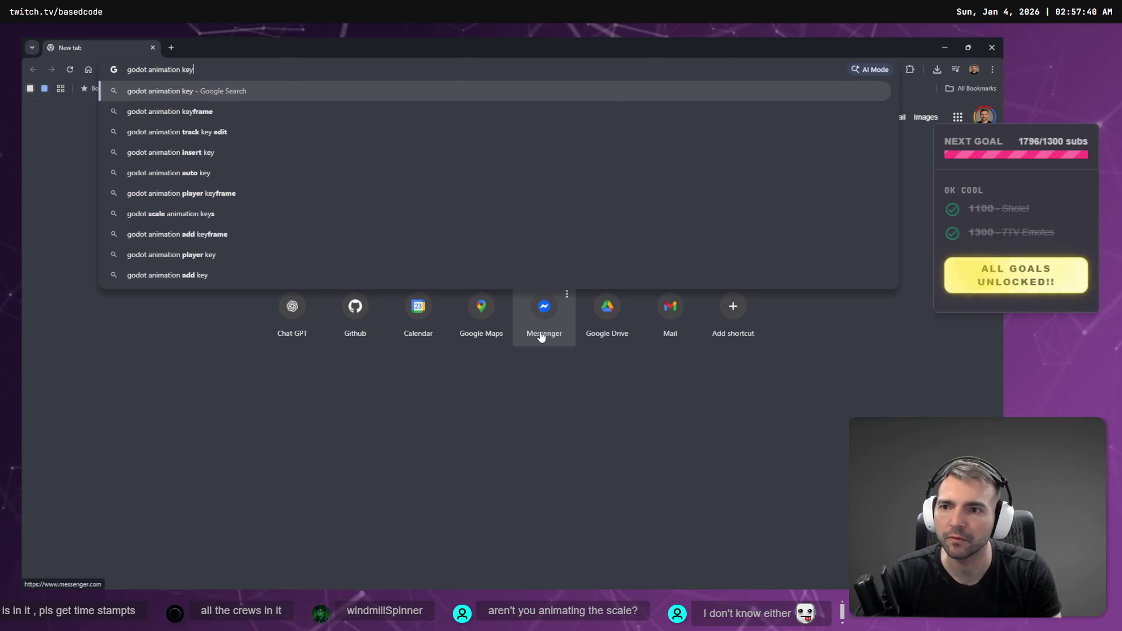
type("frame rotation")
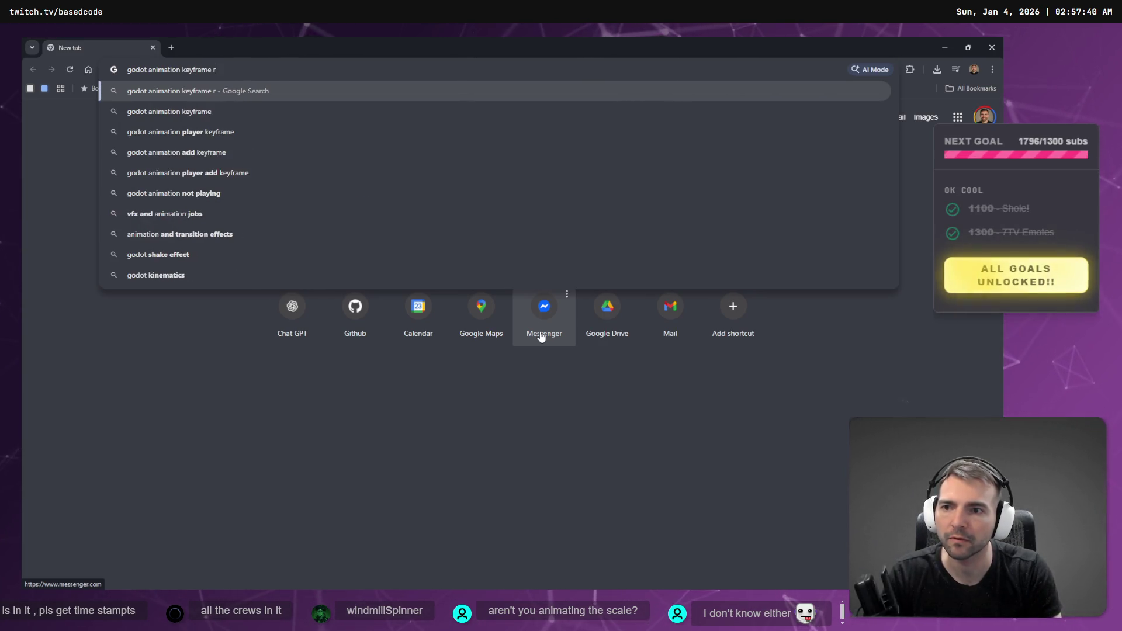
key("Return")
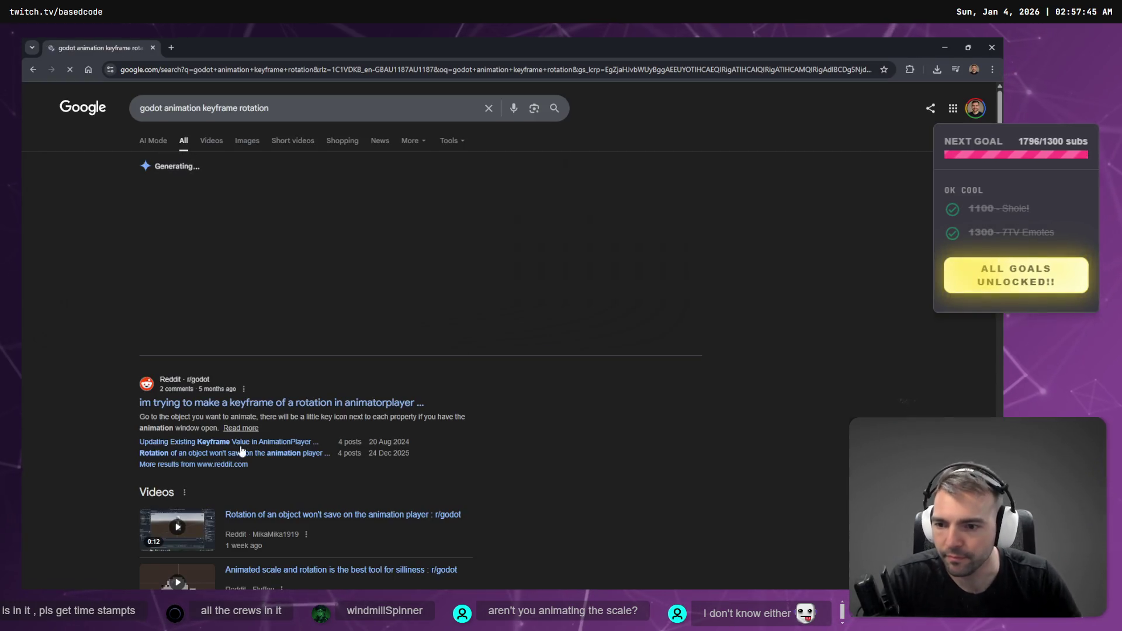
scroll(285, 409, "down", 2)
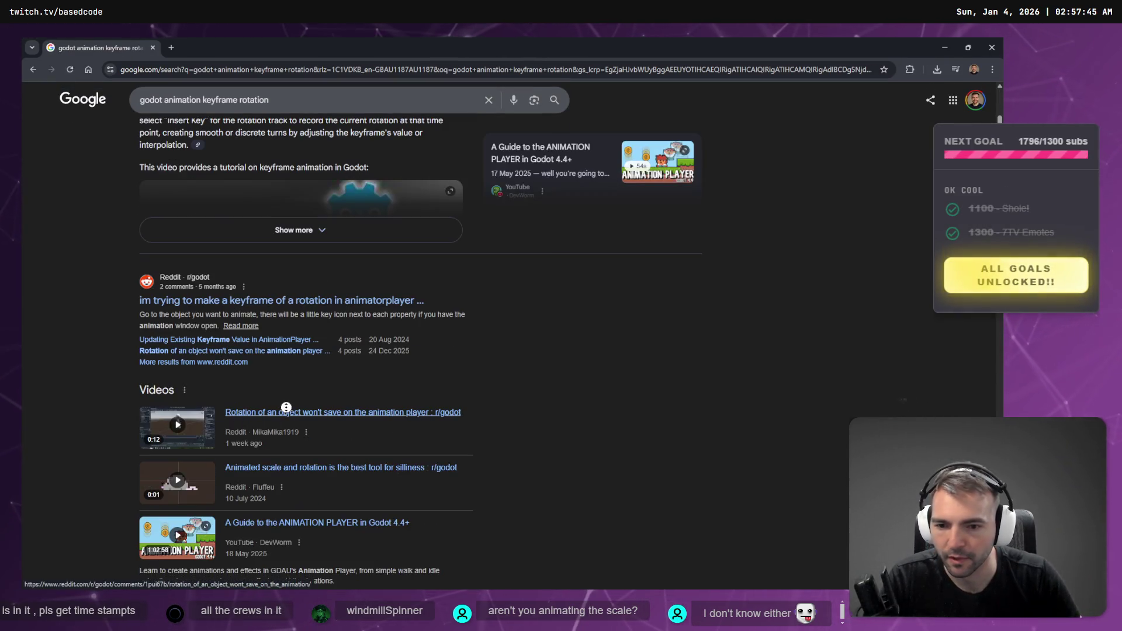
left_click(302, 418)
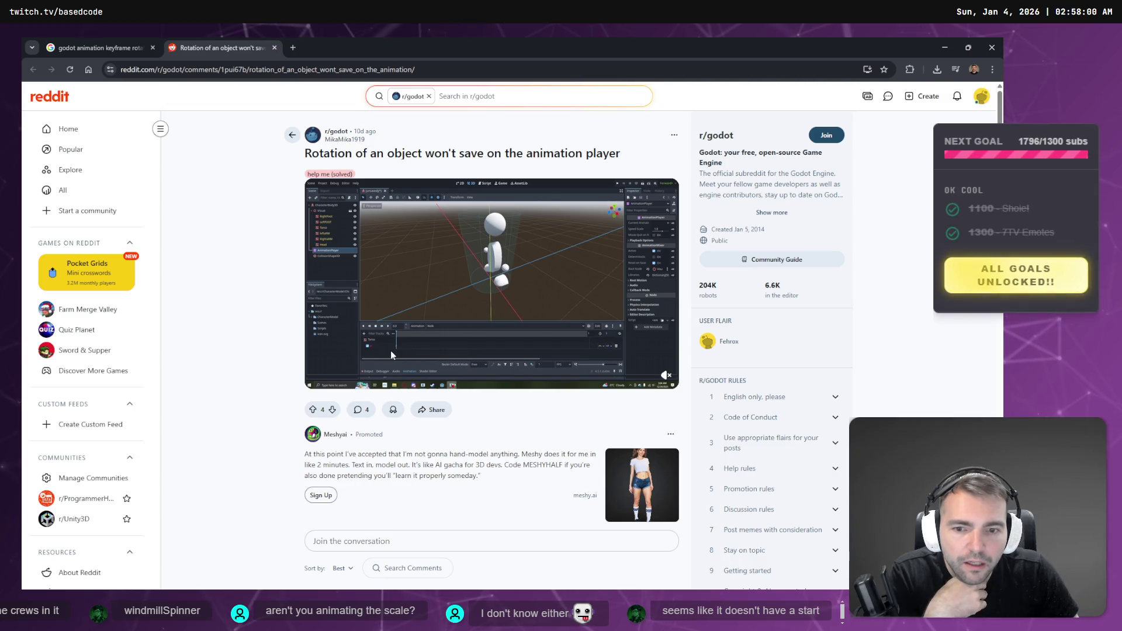
Read the thread, highlighting the Bezier curve sentence and the second reply about keyframes.
scroll(392, 350, "down", 6)
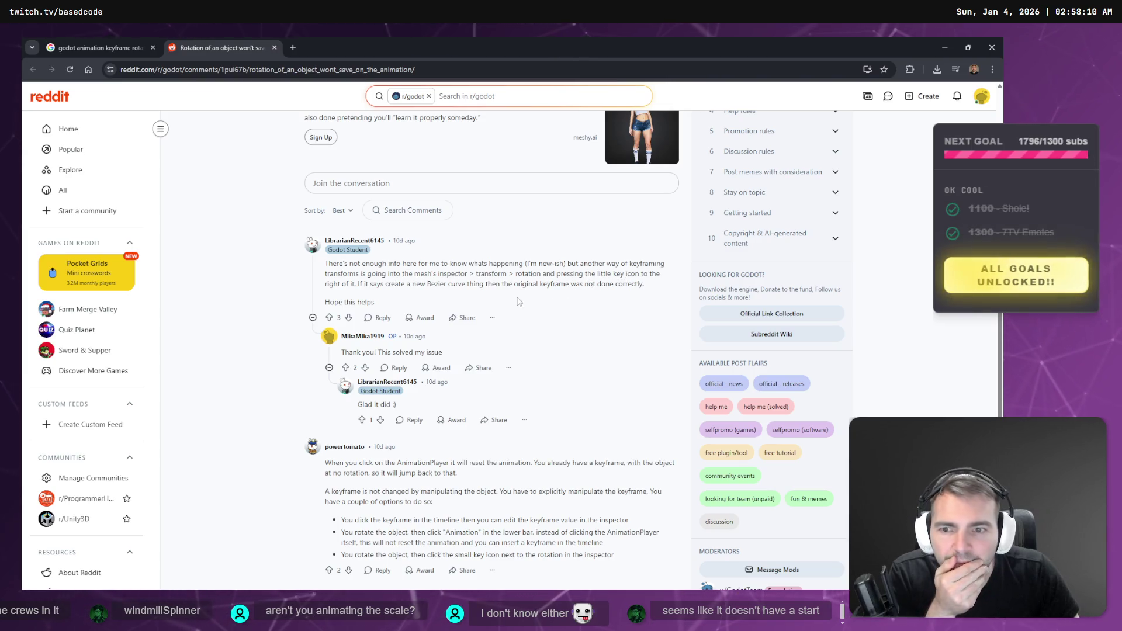
left_click_drag(363, 285, 628, 284)
scroll(529, 337, "down", 2)
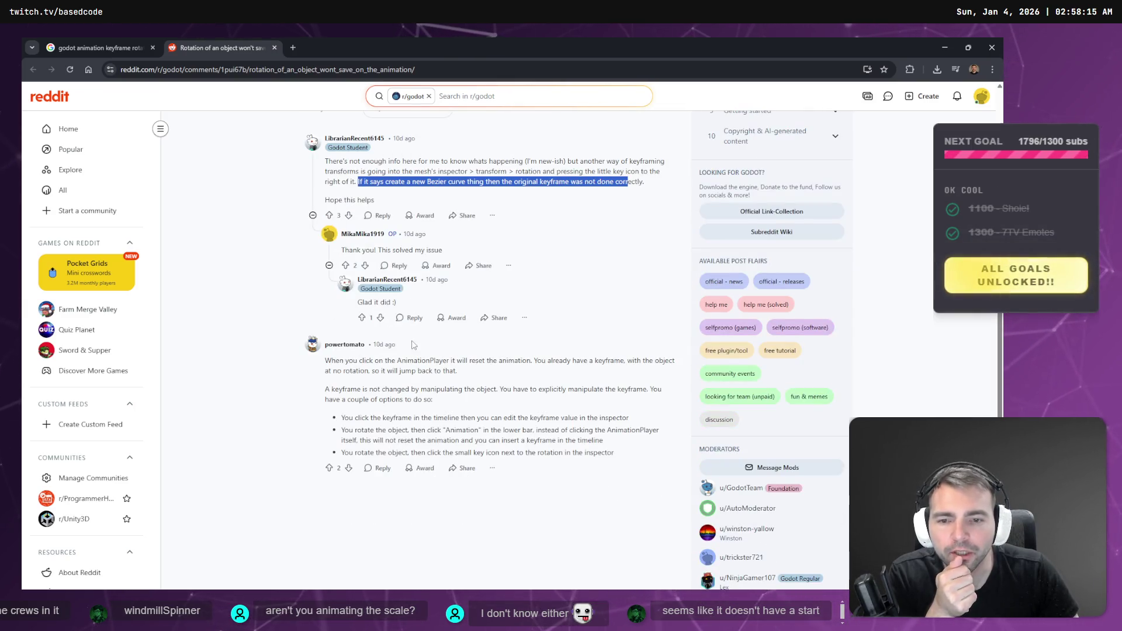
left_click_drag(529, 363, 659, 362)
left_click_drag(541, 361, 658, 361)
left_click(398, 356)
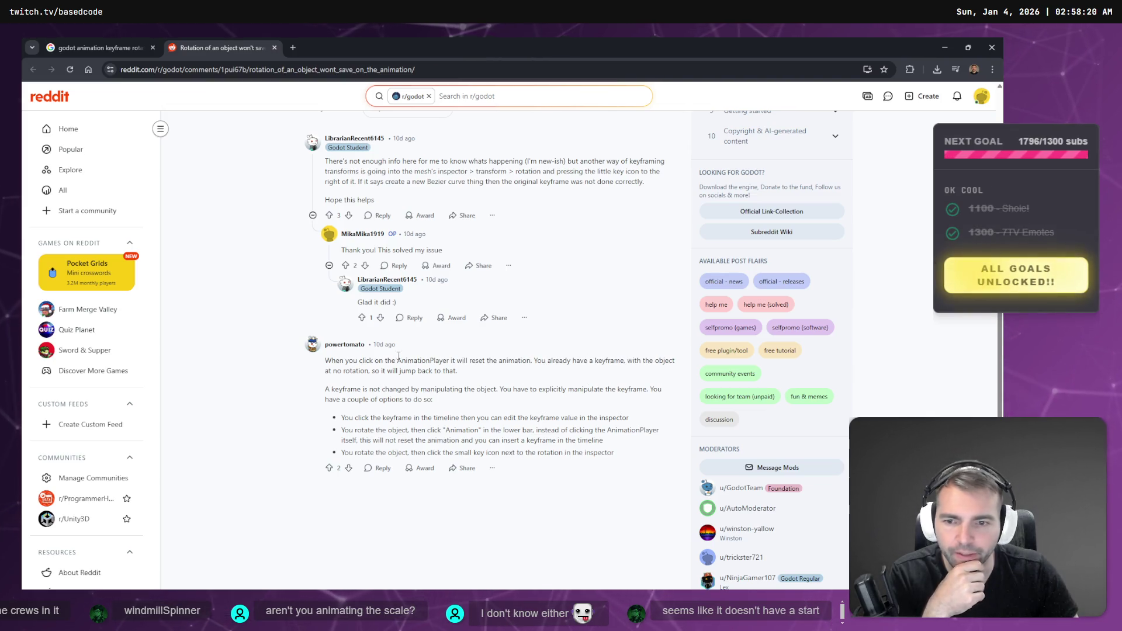
Select the reply's lines on jumping back and keyframe options, then minimize the browser.
triple_click(318, 368)
mouse_move(381, 370)
left_mouse_down()
mouse_move(458, 370)
mouse_move(336, 399)
left_mouse_up()
left_click(370, 427)
triple_click(427, 399)
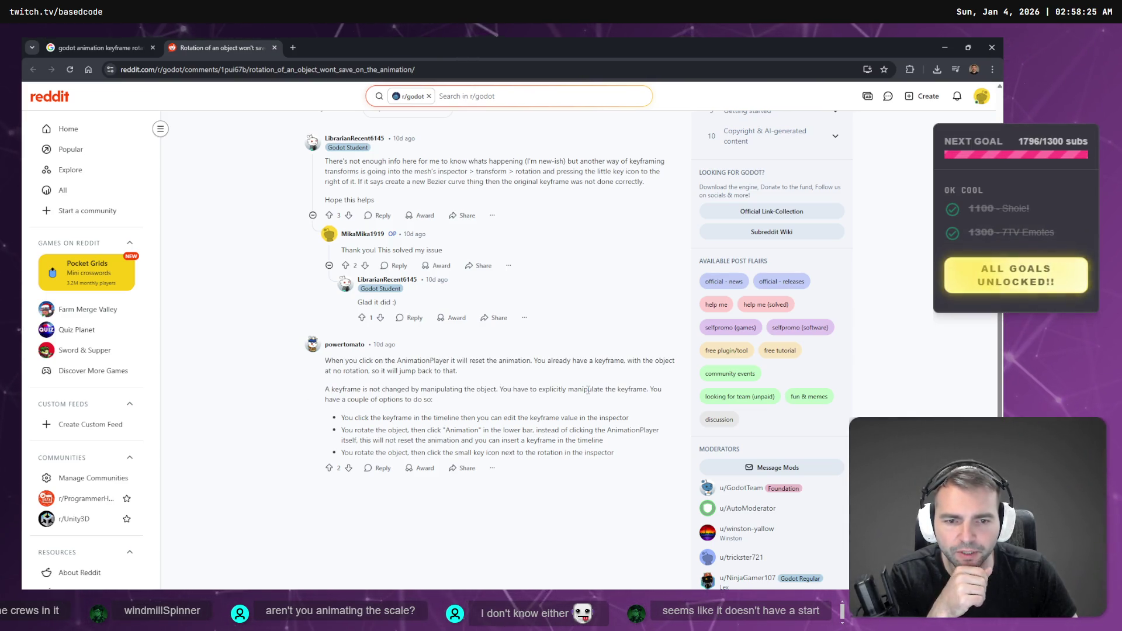
left_click(946, 47)
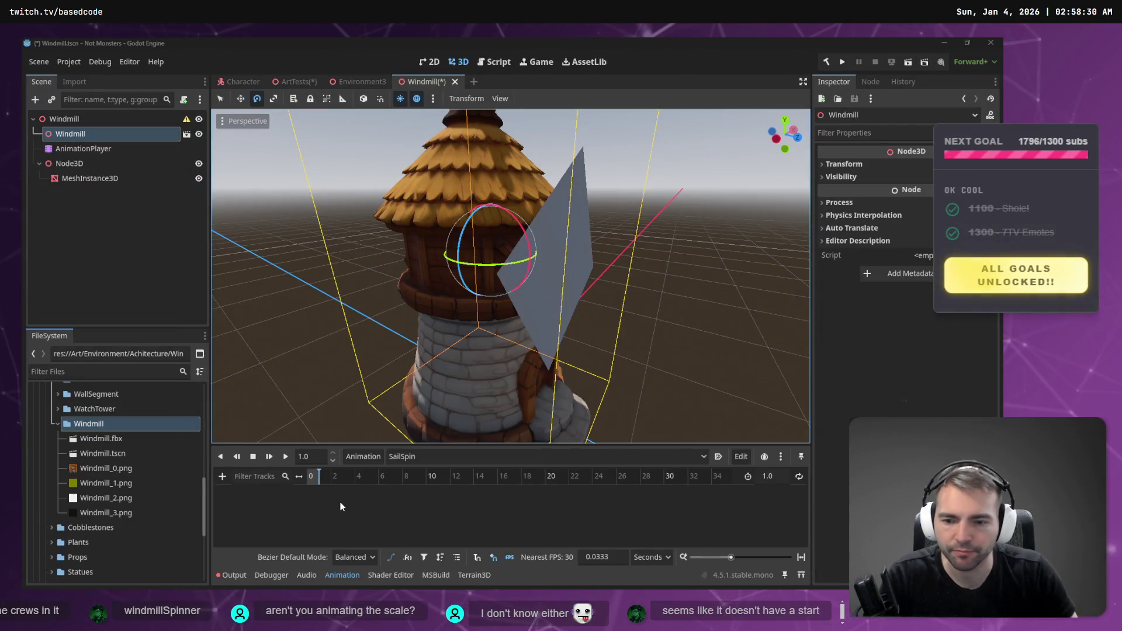
Close the Windmill scene with Don't Save and reopen Windmill.tscn from the FileSystem dock.
left_click(445, 82)
type("Windmi")
left_click(107, 454)
double_click(107, 453)
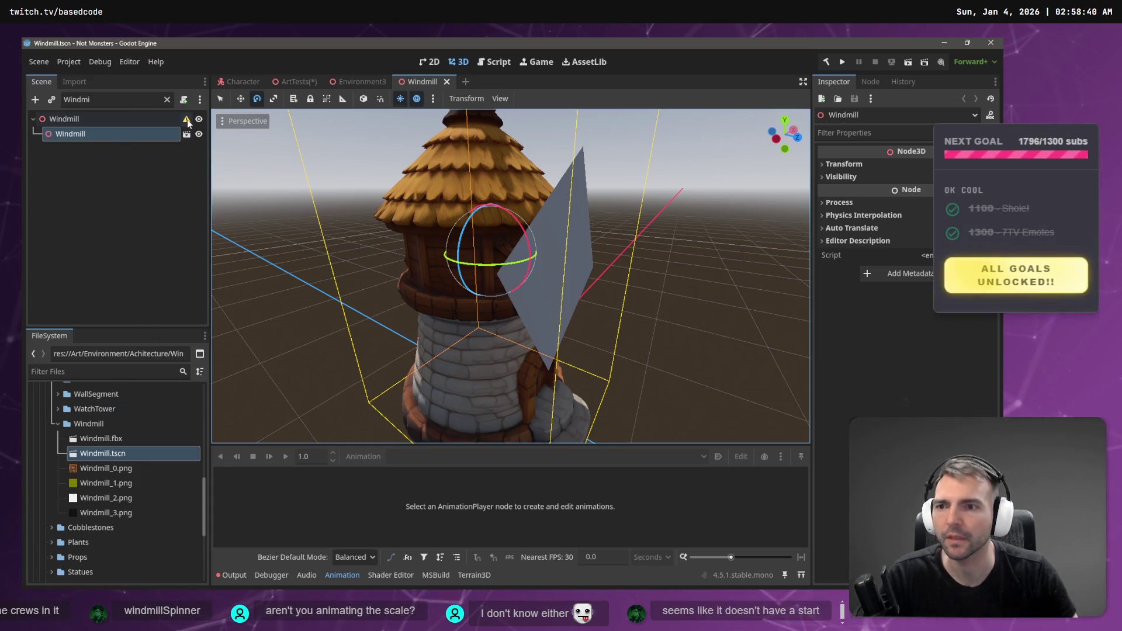
mouse_move(187, 119)
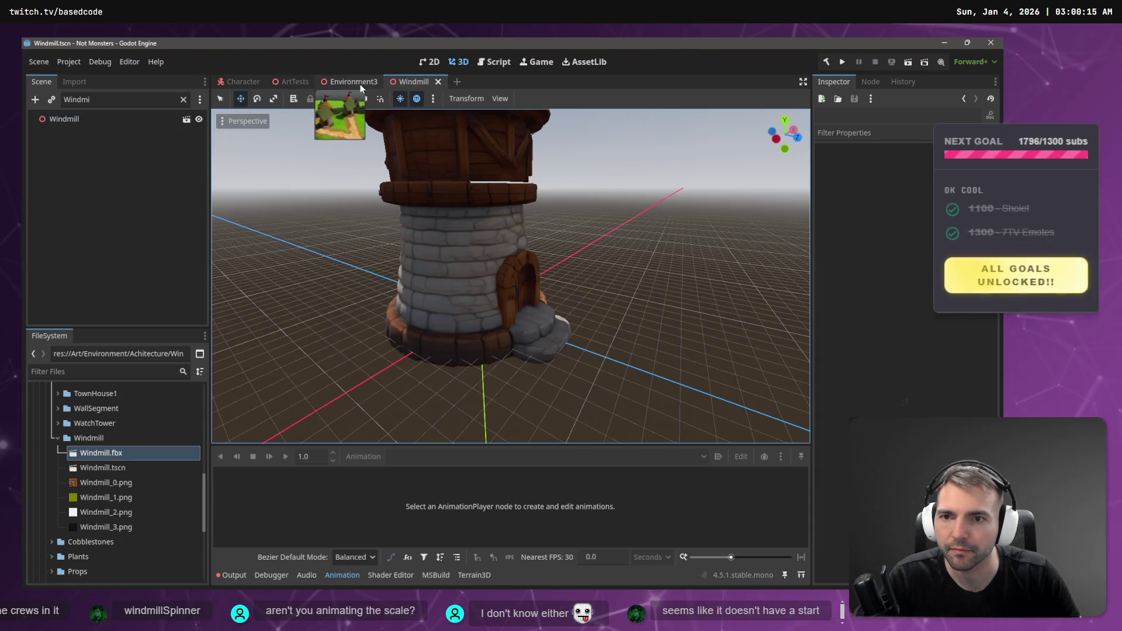
In Environment3, select both Windmill3 instances and lower them along the vertical axis.
left_click(360, 84)
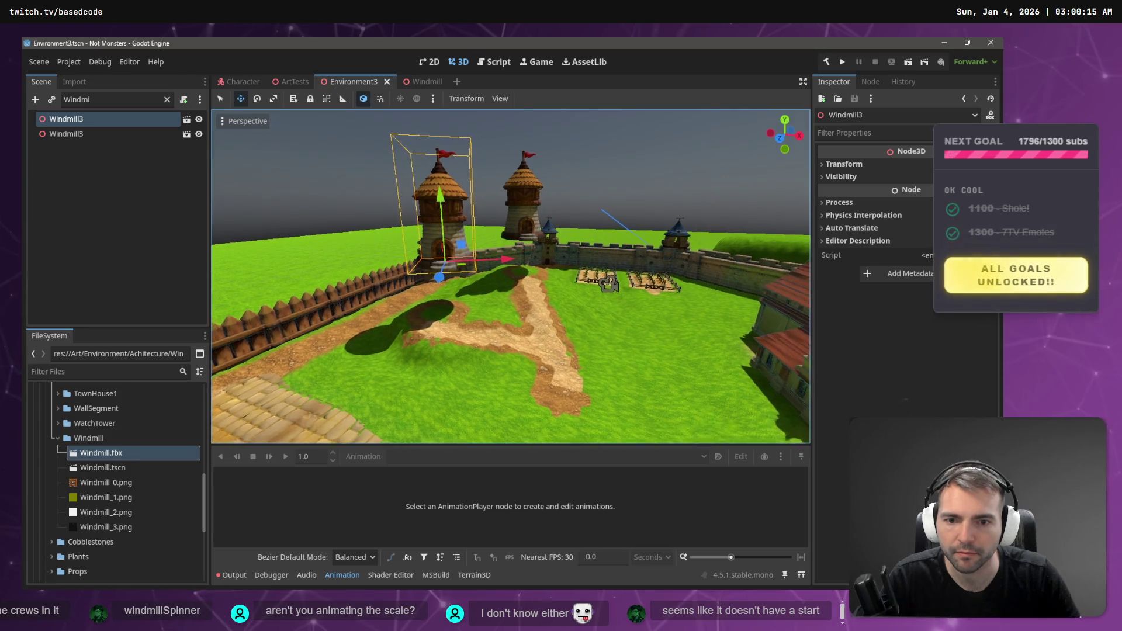
left_click(106, 134, "shift")
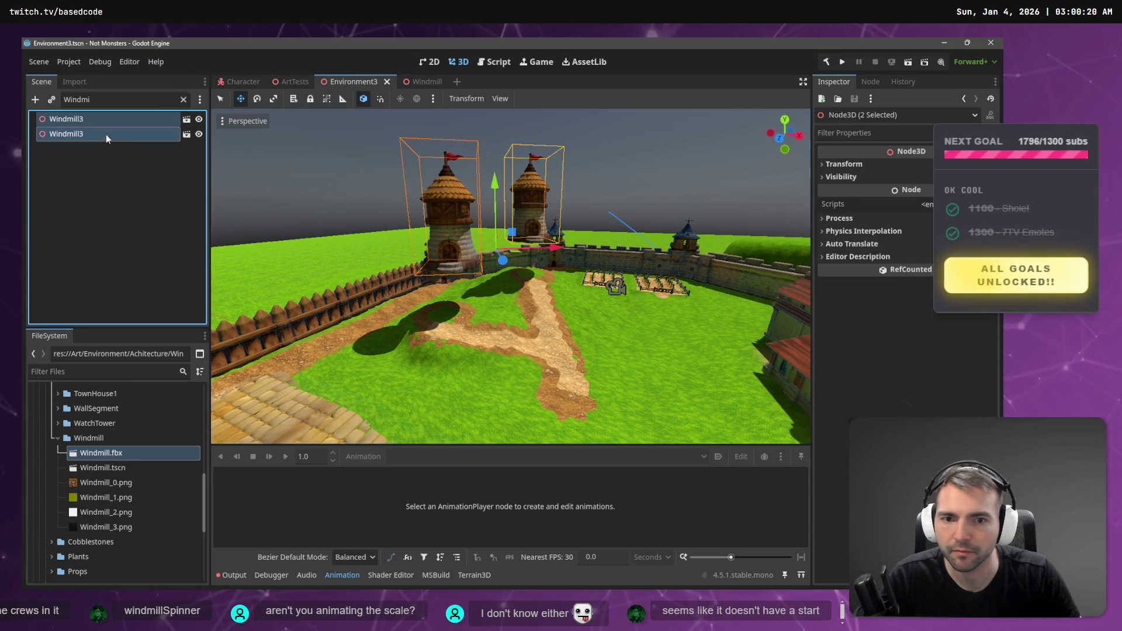
left_click_drag(494, 184, 494, 220)
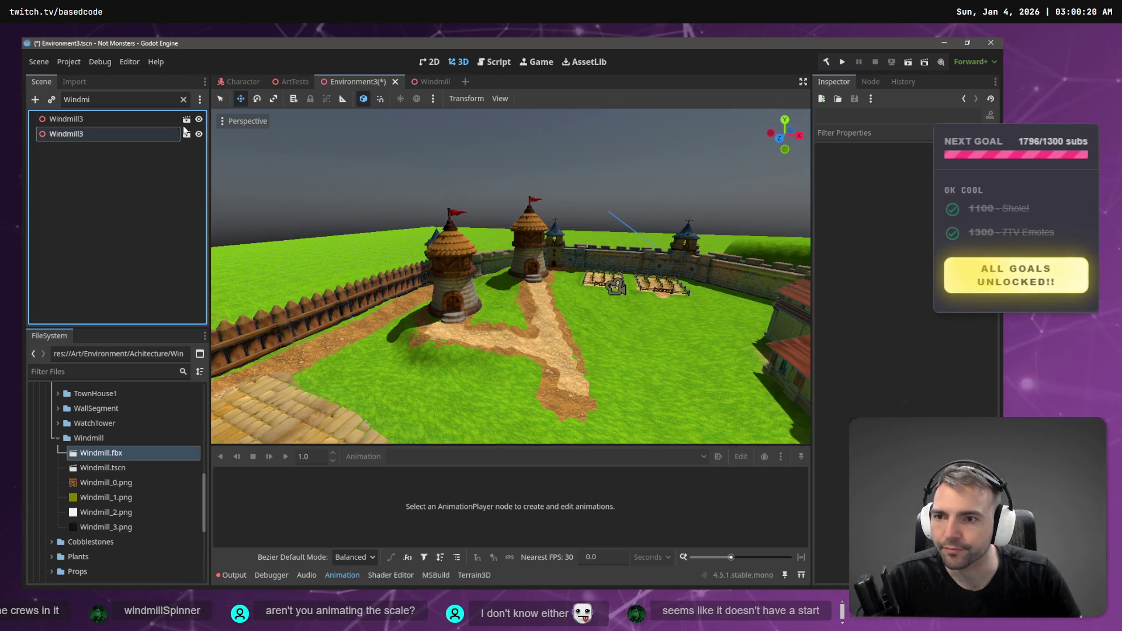
Add an AnimationPlayer child to the Windmill root, then undo it.
left_click(187, 119)
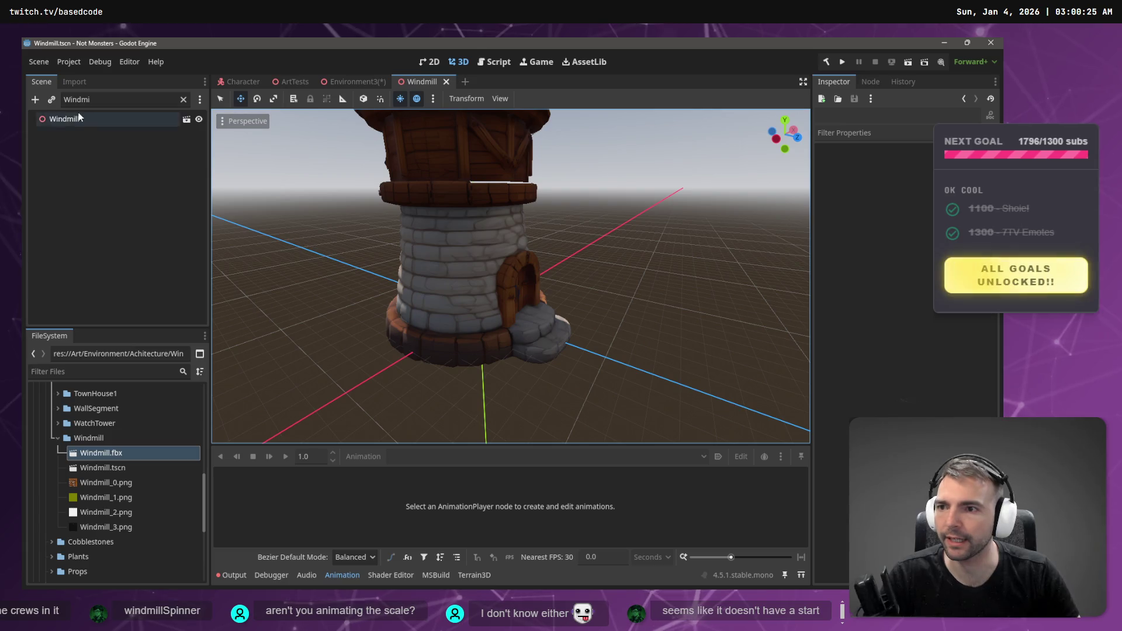
right_click(72, 119)
left_click(111, 122)
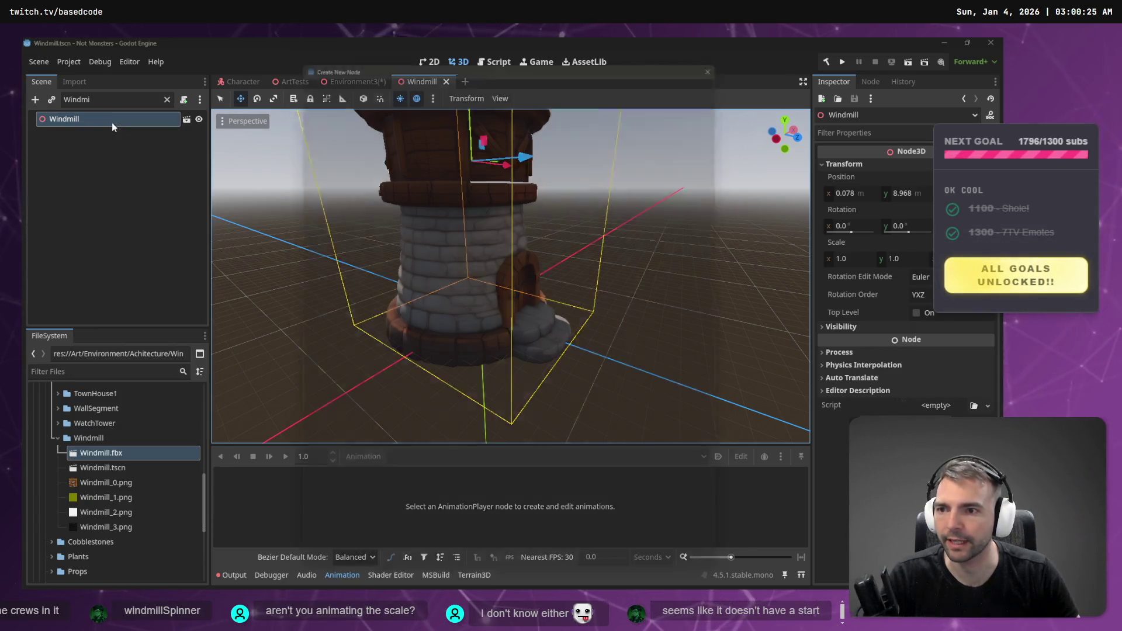
type("Anima")
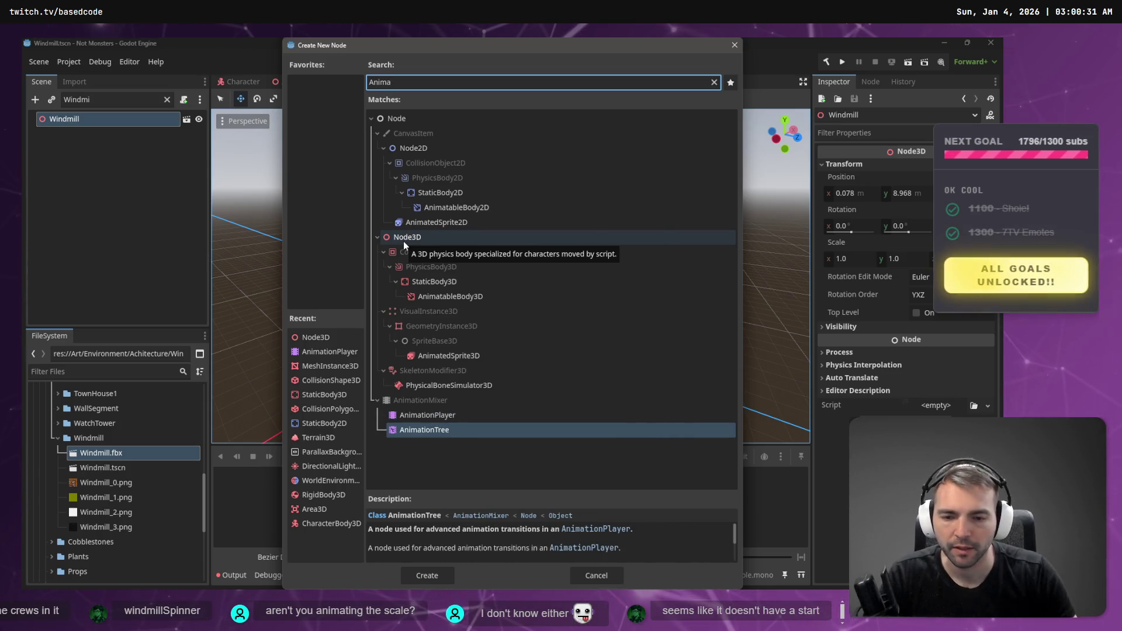
double_click(451, 415)
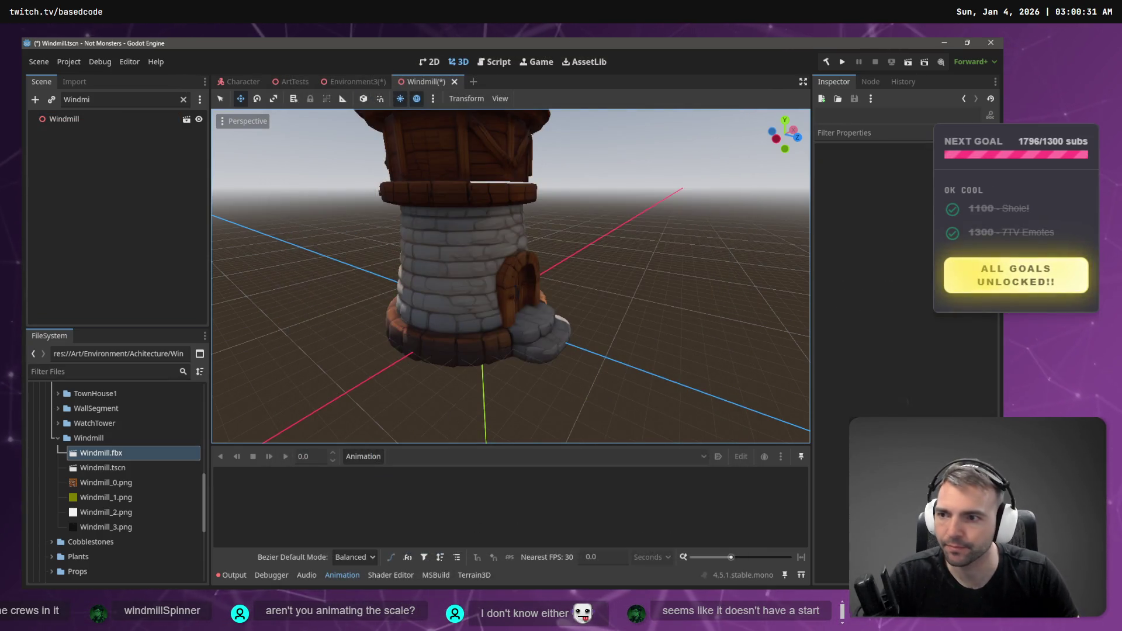
left_click(116, 150)
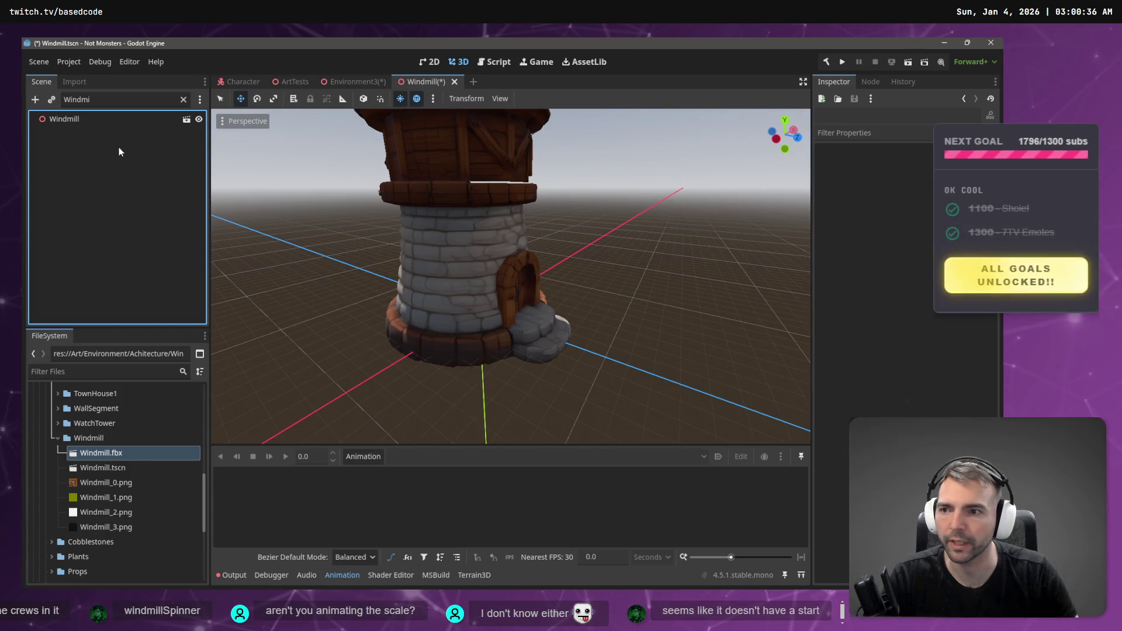
key("ctrl+z")
Add an AnimationTree and AnimationPlayer under Windmill, plus another AnimationPlayer from empty tree space.
right_click(73, 115)
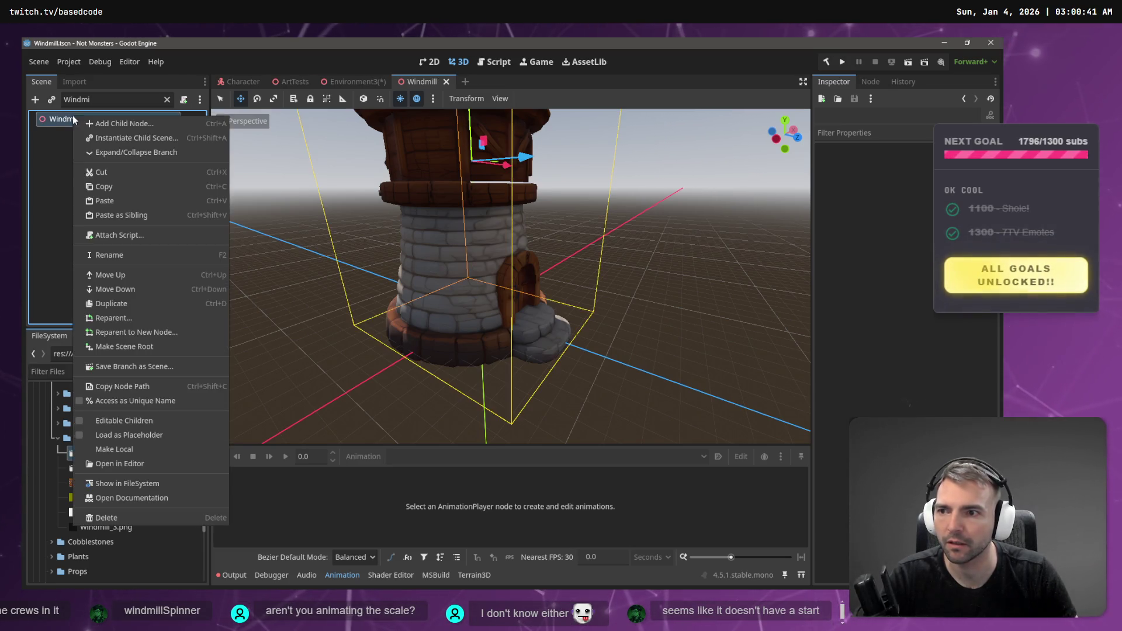
left_click(96, 127)
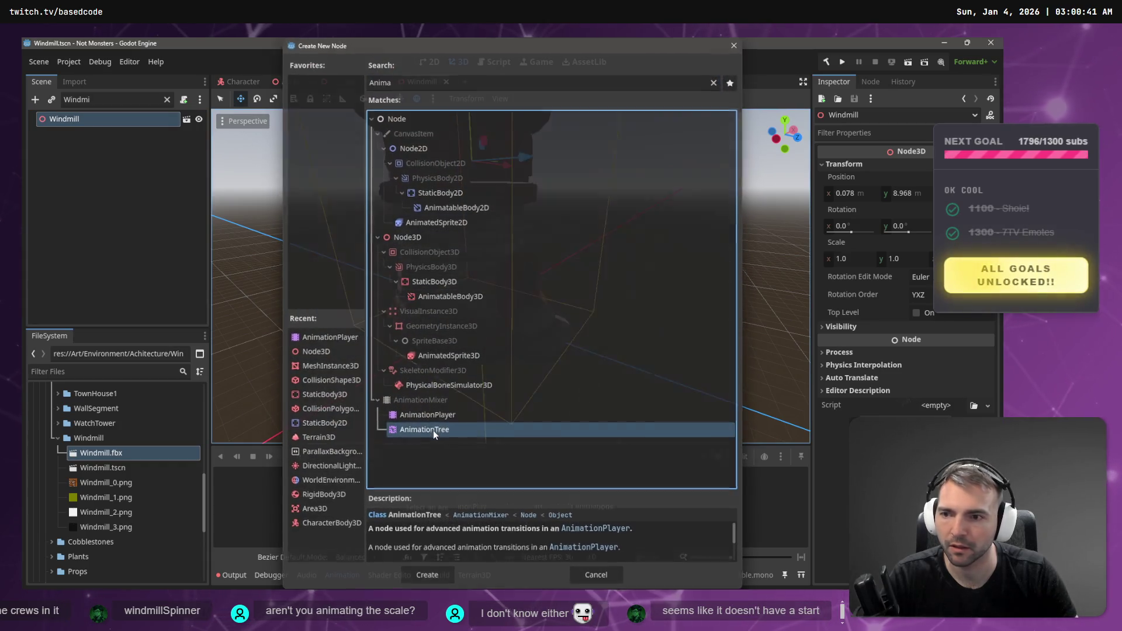
double_click(433, 430)
right_click(58, 123)
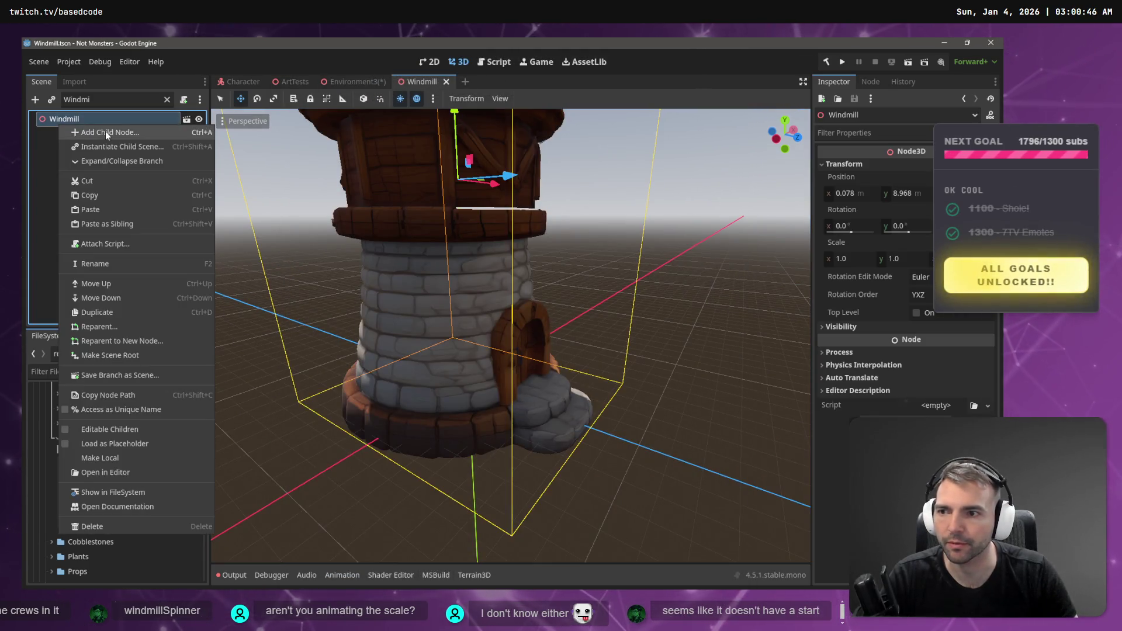
left_click(106, 131)
double_click(438, 416)
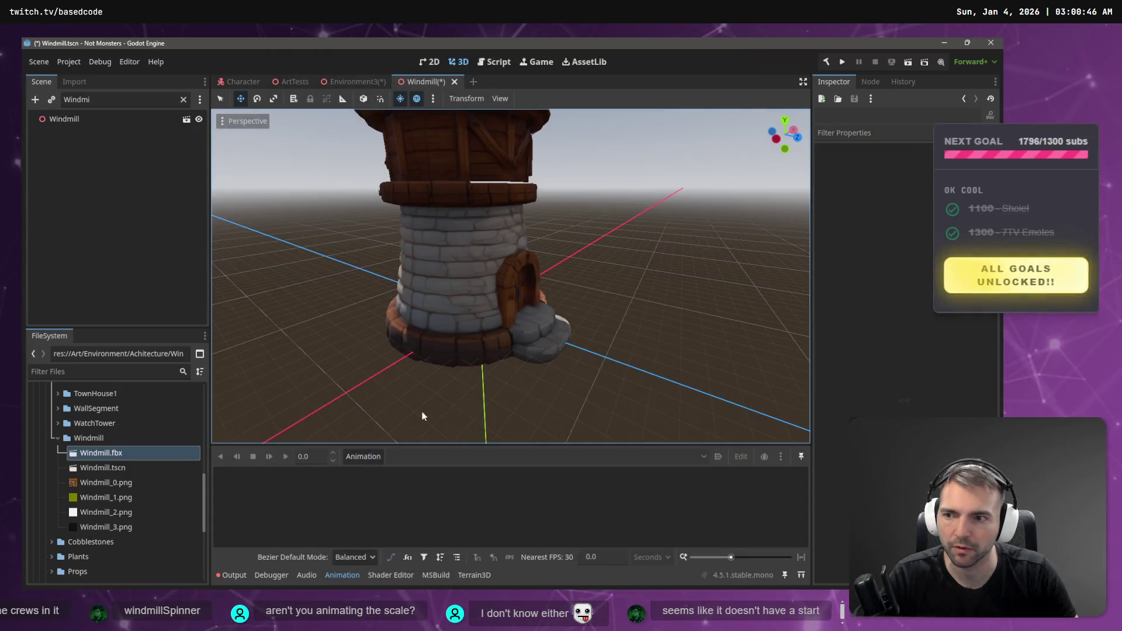
left_click(78, 123)
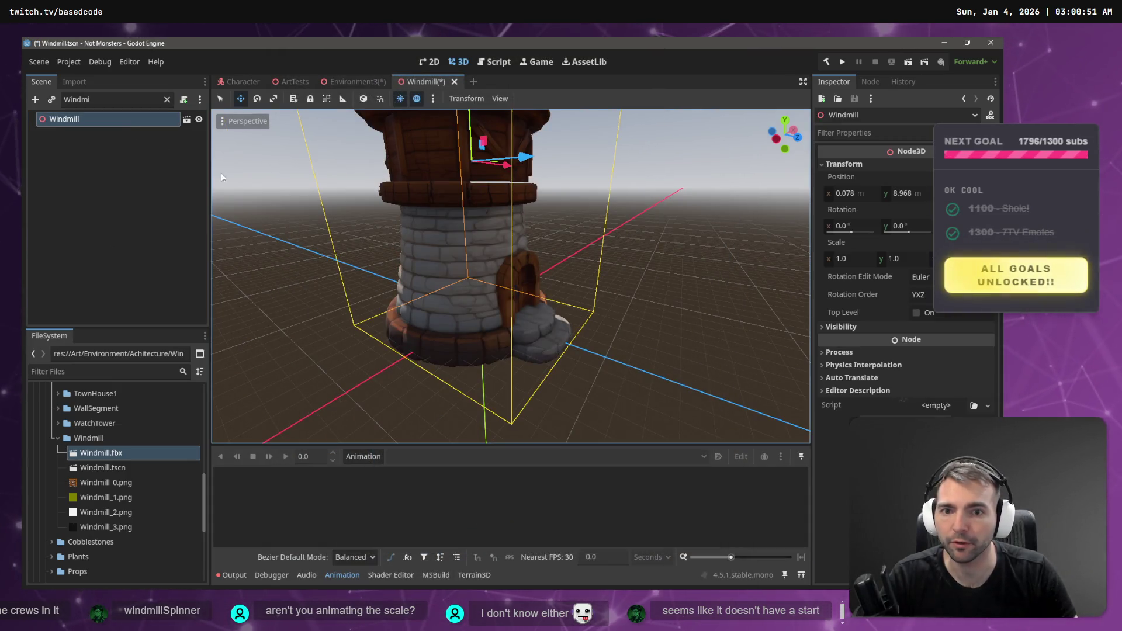
left_click(347, 334)
right_click(88, 228)
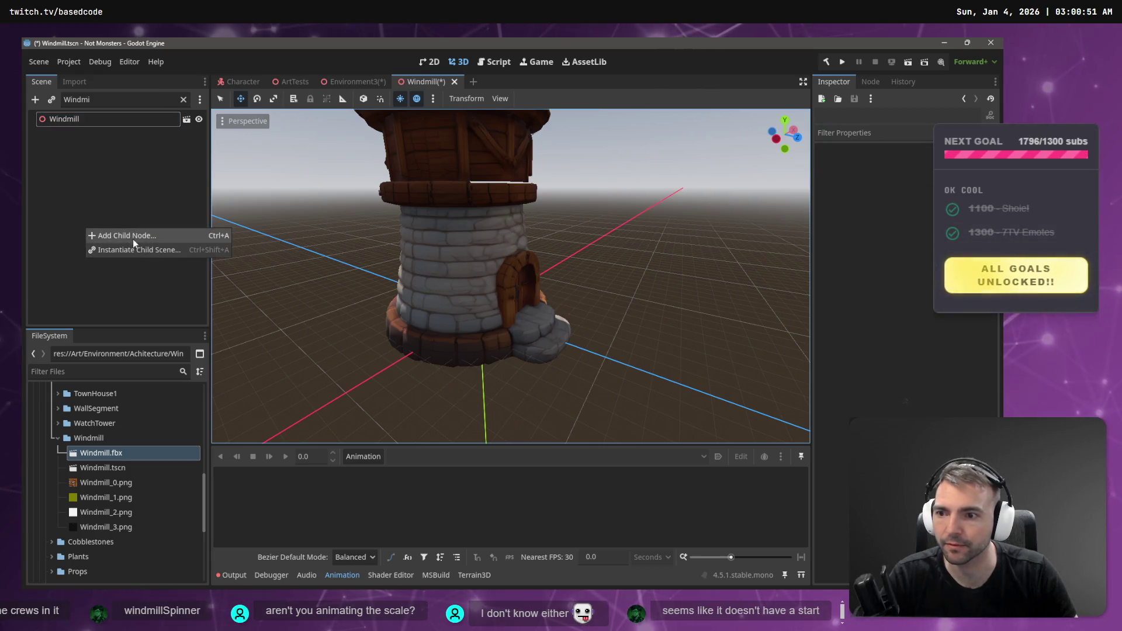
left_click(175, 235)
double_click(433, 416)
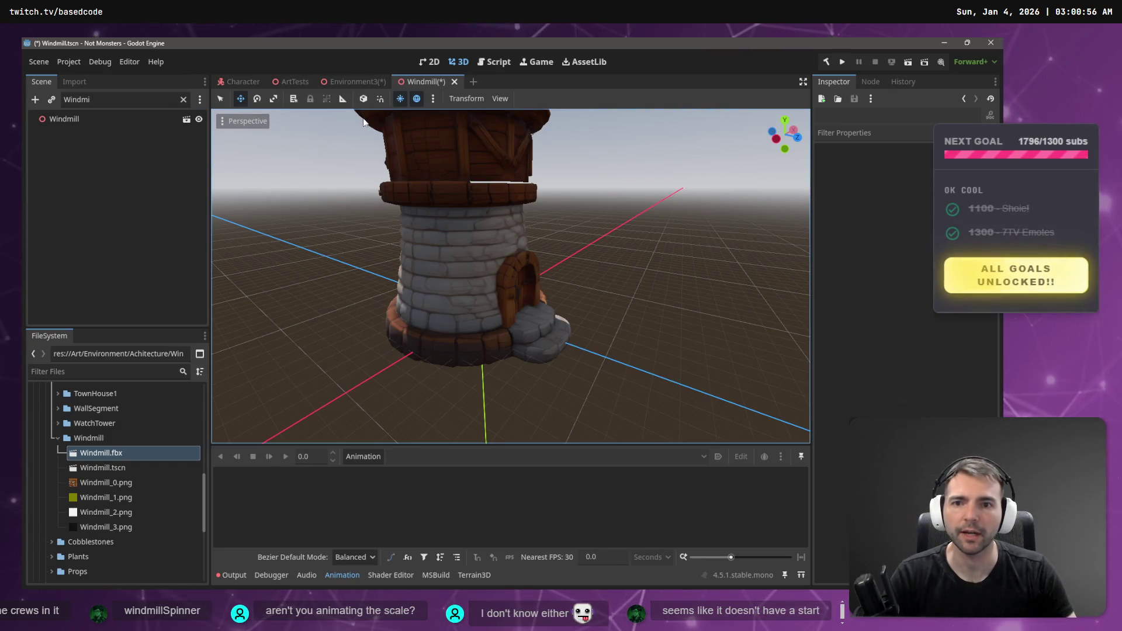
Reopen Windmill.tscn and try adding a child, dismissing the imported-scene warning.
left_click(358, 83)
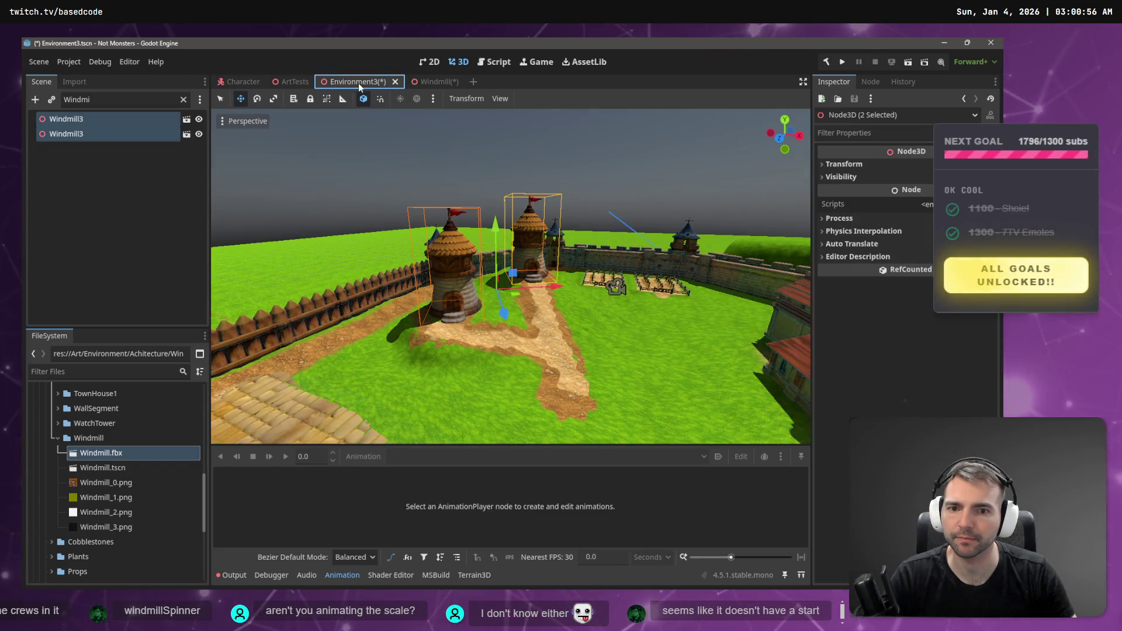
left_click(430, 83)
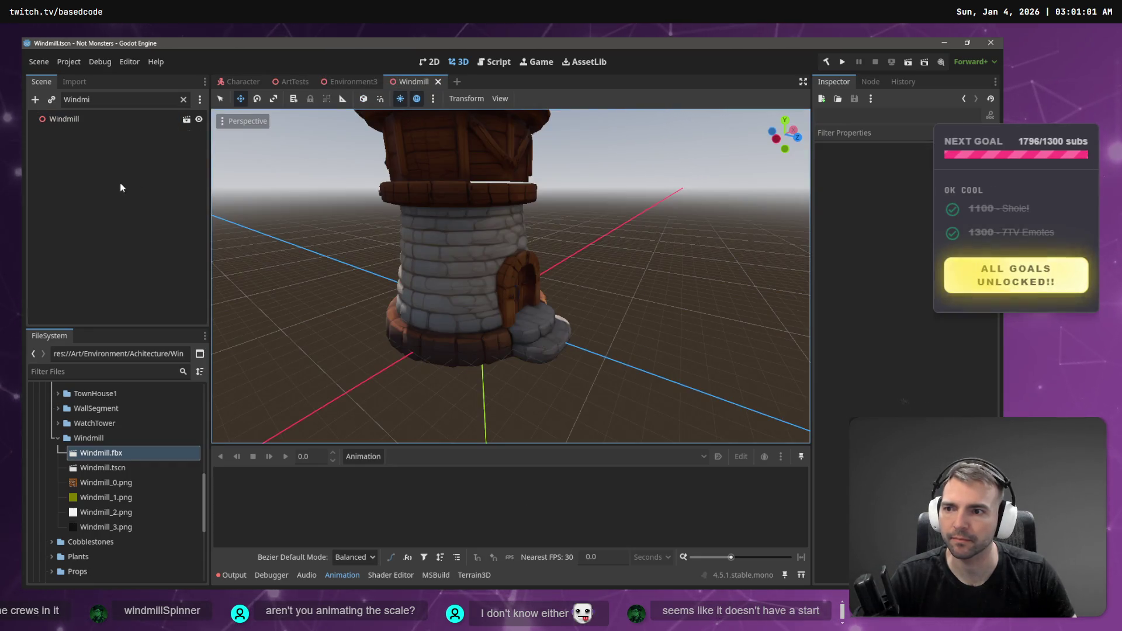
left_click(354, 82)
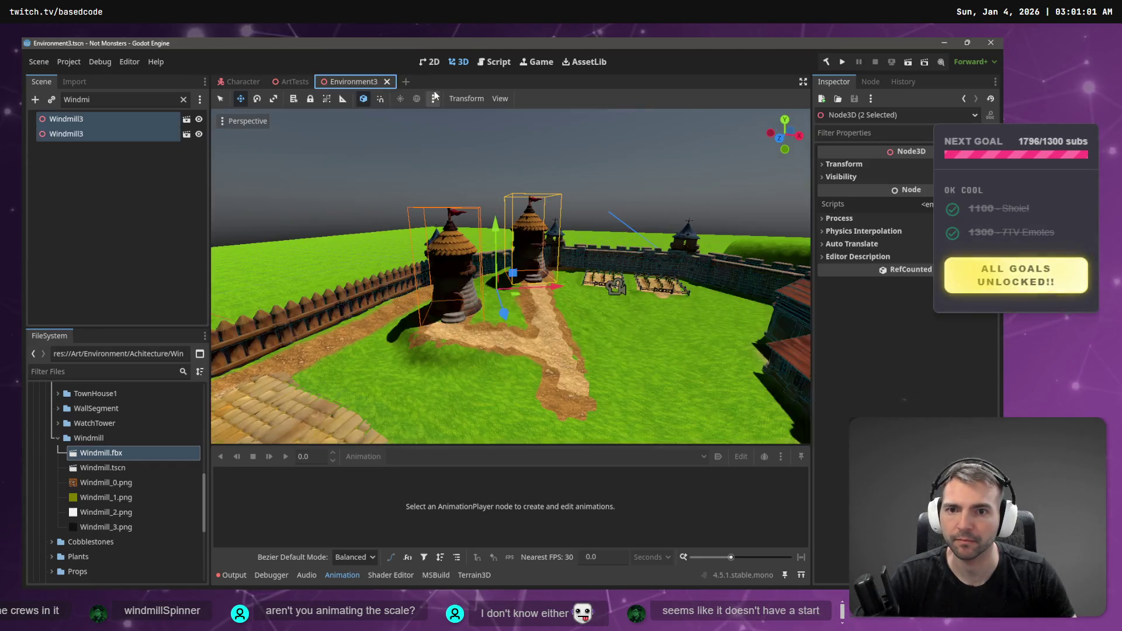
double_click(102, 467)
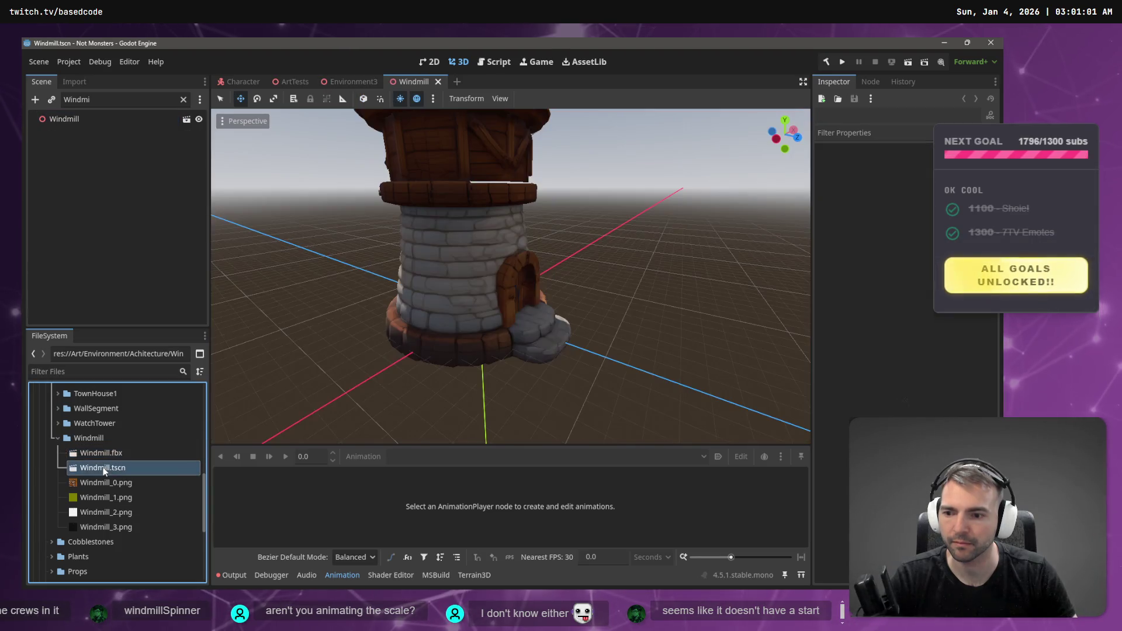
right_click(63, 119)
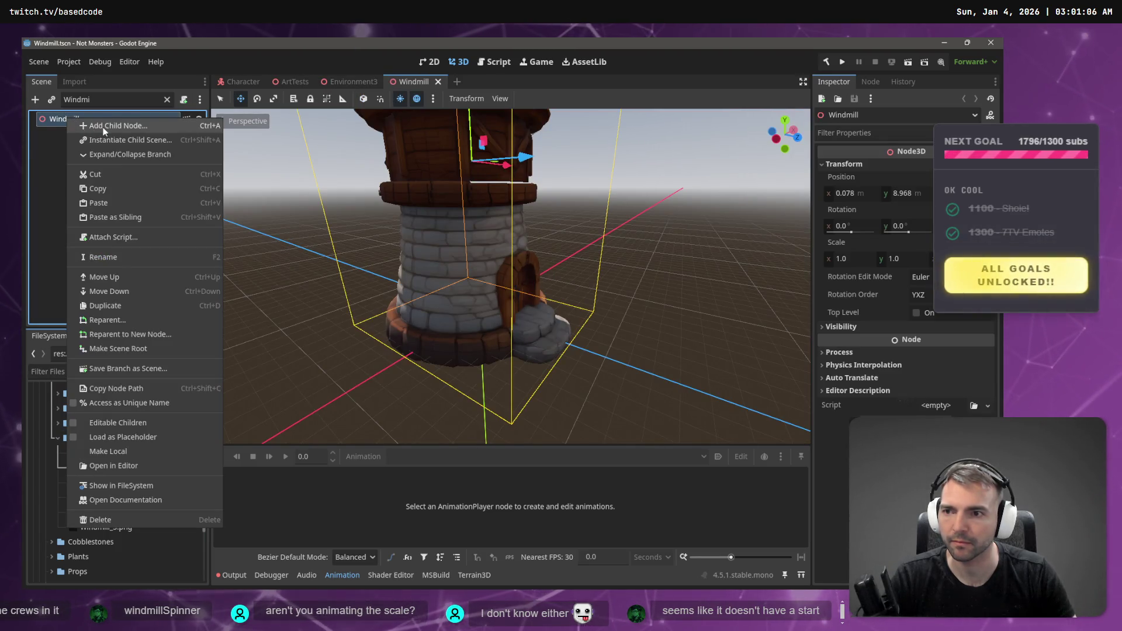
left_click(47, 179)
left_click(186, 121)
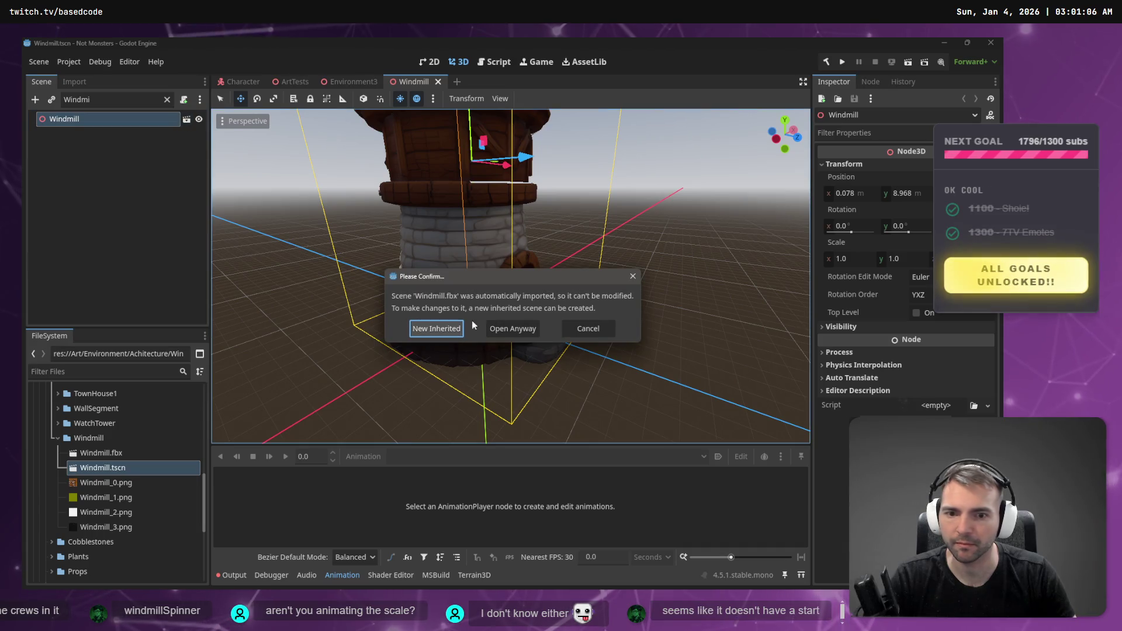
left_click(513, 322)
Add an AnimationPlayer under Windmill and create a new Node3D node.
right_click(92, 115)
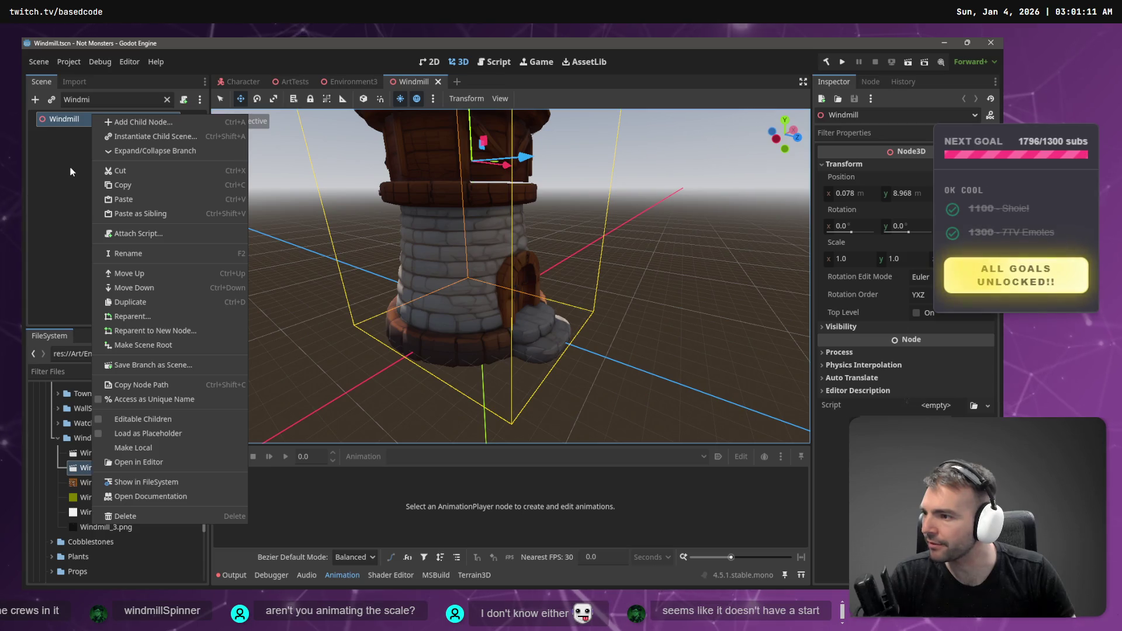
left_click(142, 122)
double_click(442, 414)
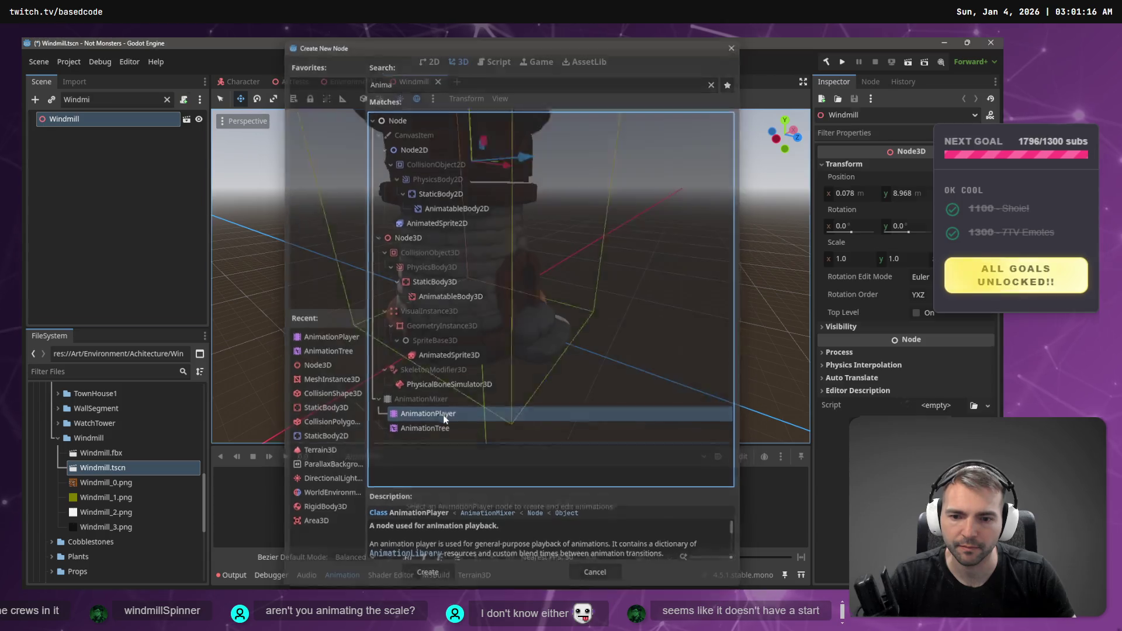
right_click(93, 163)
left_click(114, 170)
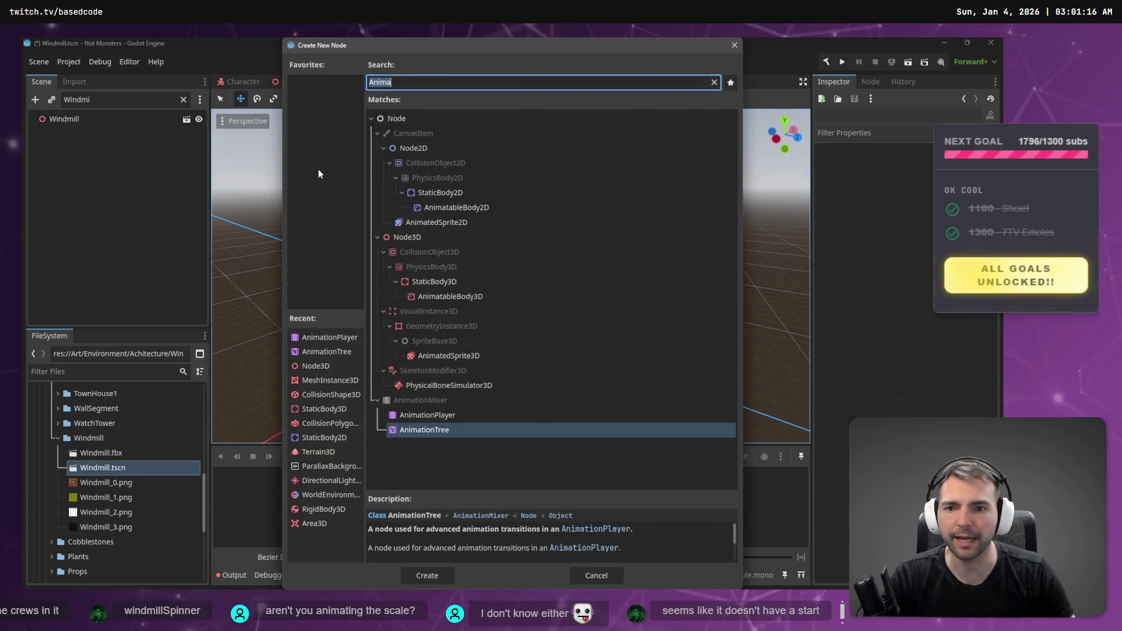
double_click(426, 232)
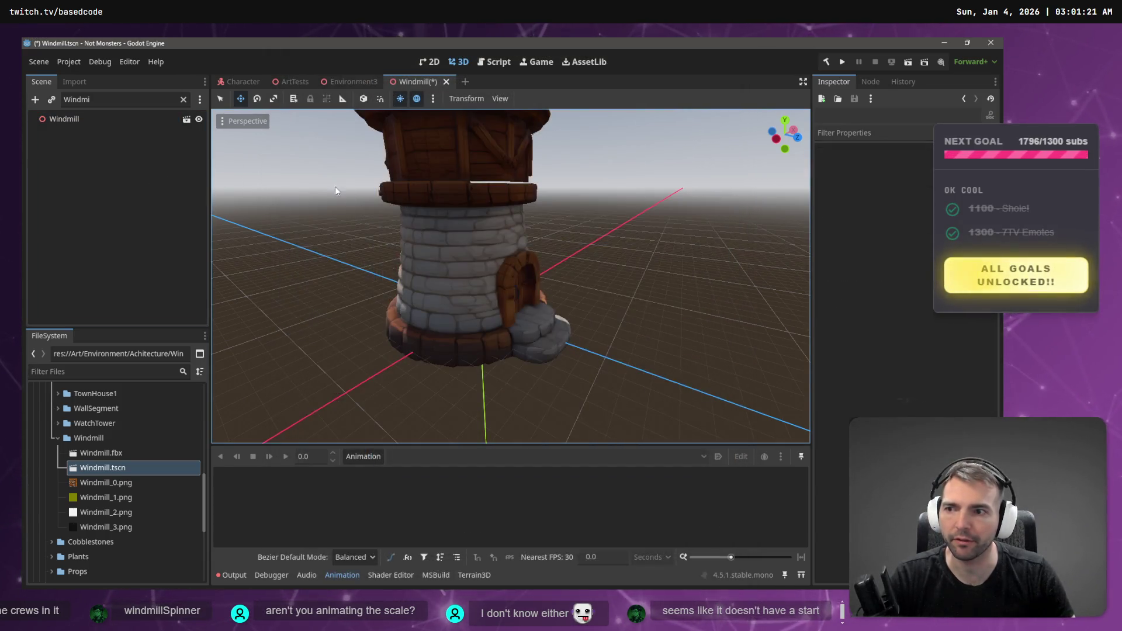
Close the Windmill scene, discarding its unsaved changes.
left_click(446, 81)
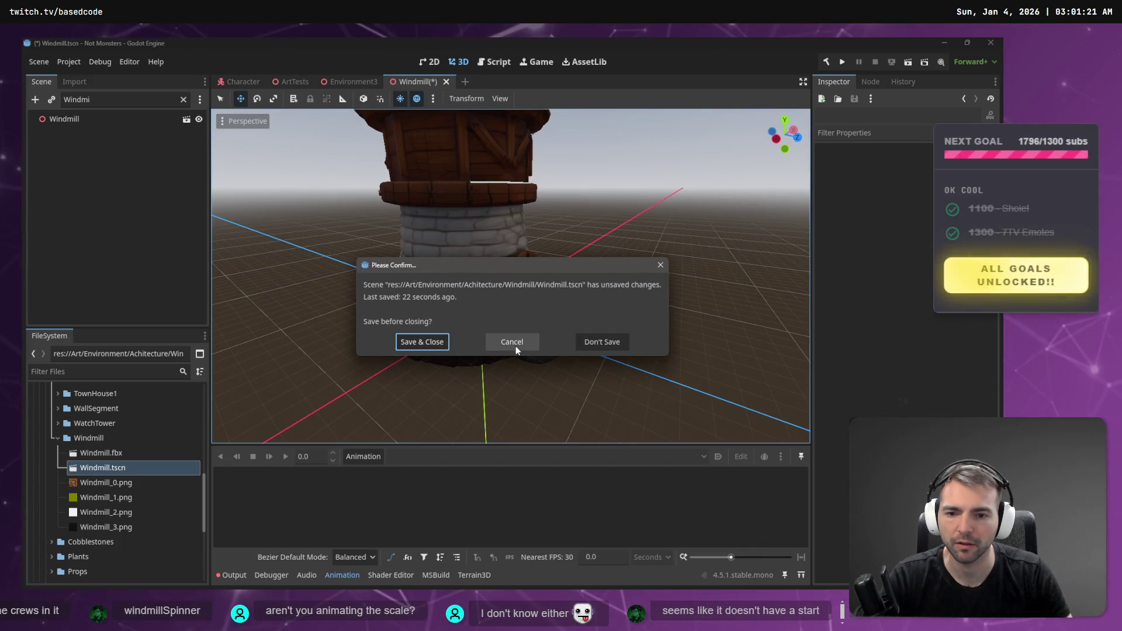
left_click(589, 344)
left_click(589, 343)
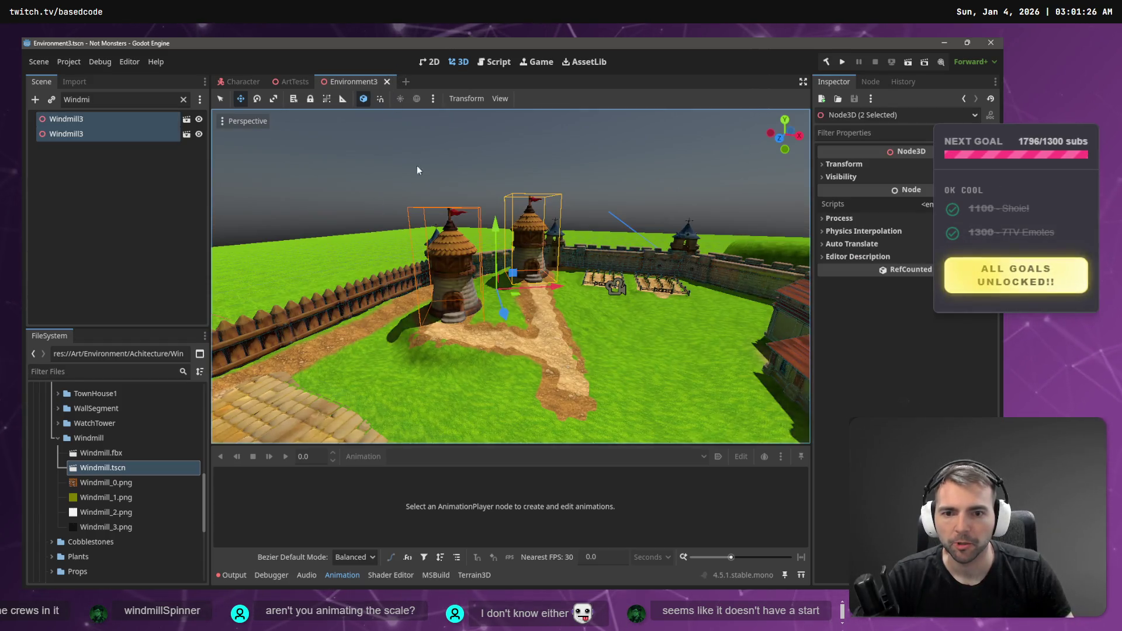
Close Environment3 and lower the windmill in ArtTests along its vertical axis.
scroll(465, 269, "up", 5)
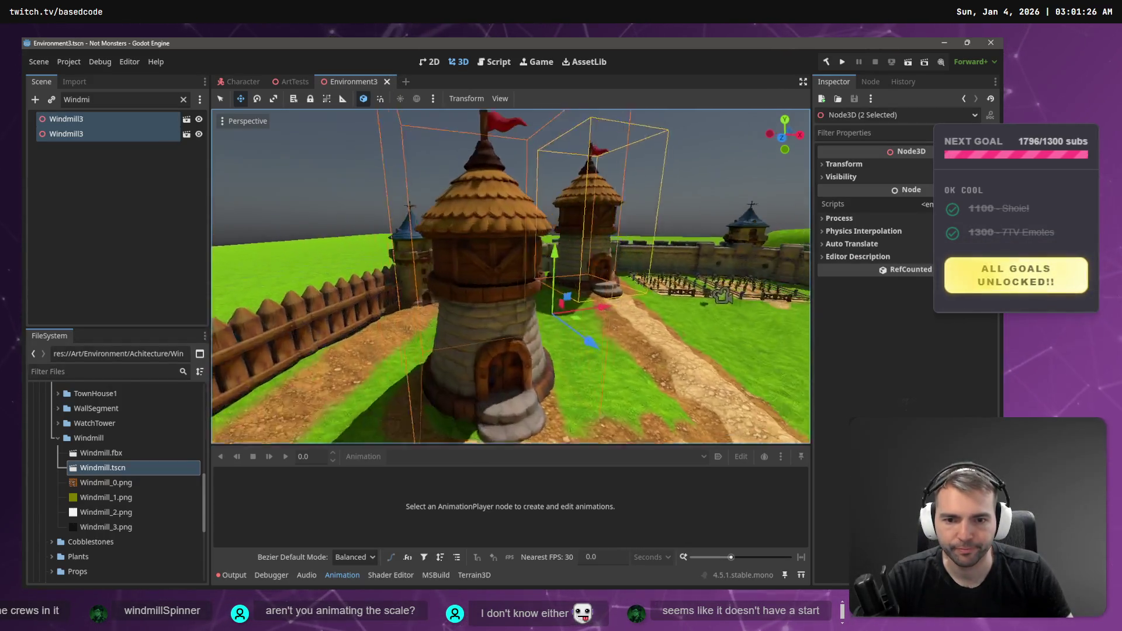
left_click(100, 145)
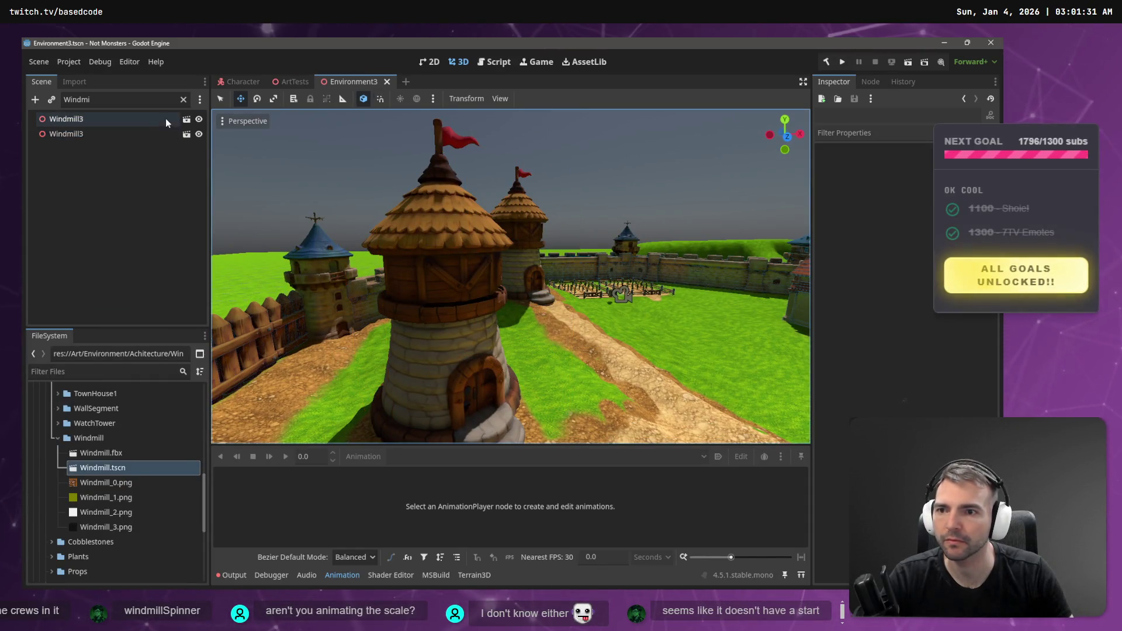
left_click(387, 82)
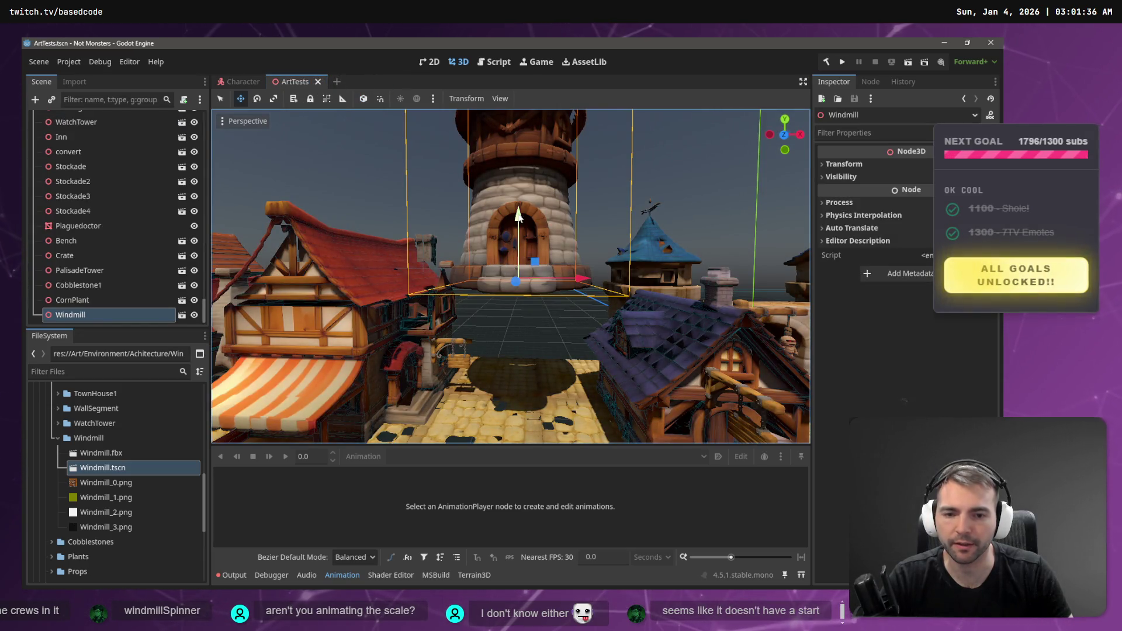
left_click_drag(523, 220, 526, 339)
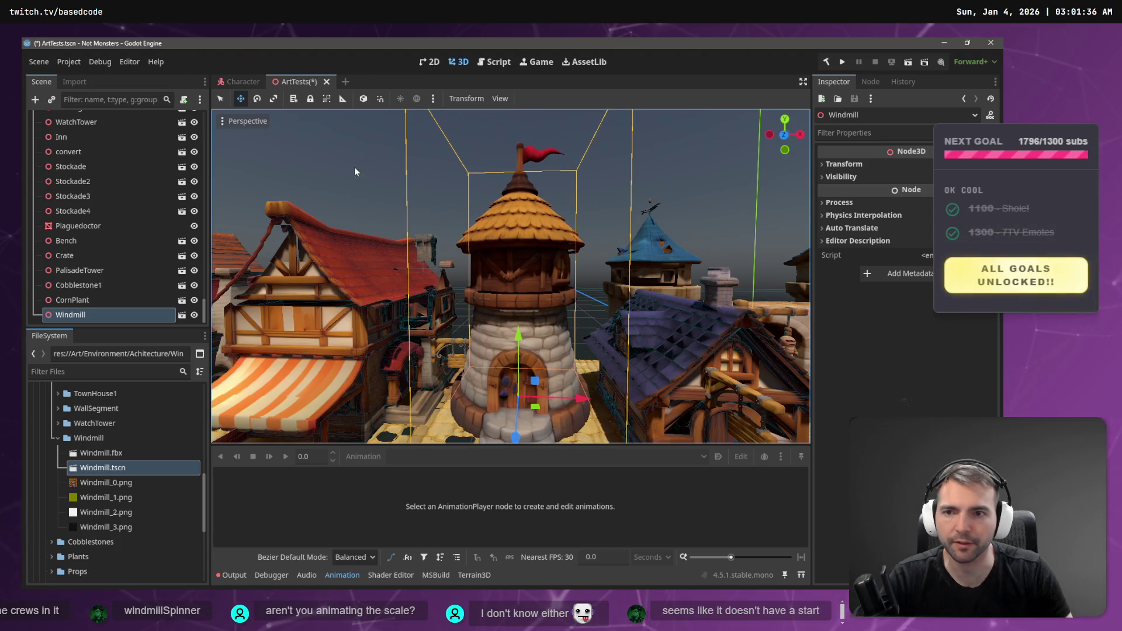
Save and close ArtTests, then close the Character scene.
left_click(326, 82)
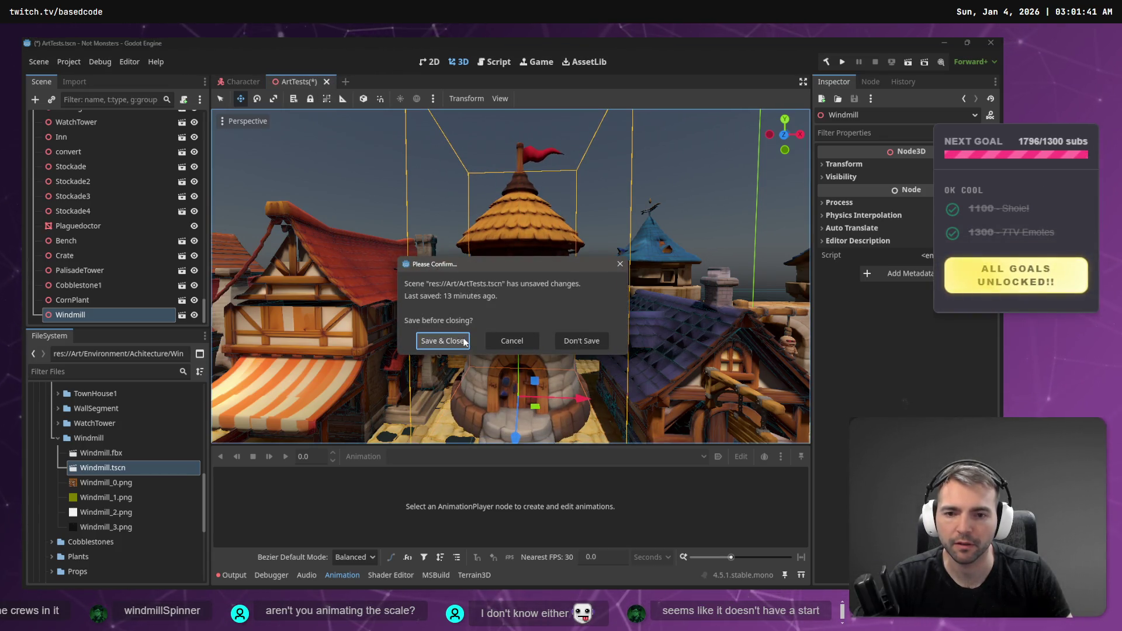
key("Return")
left_click(269, 82)
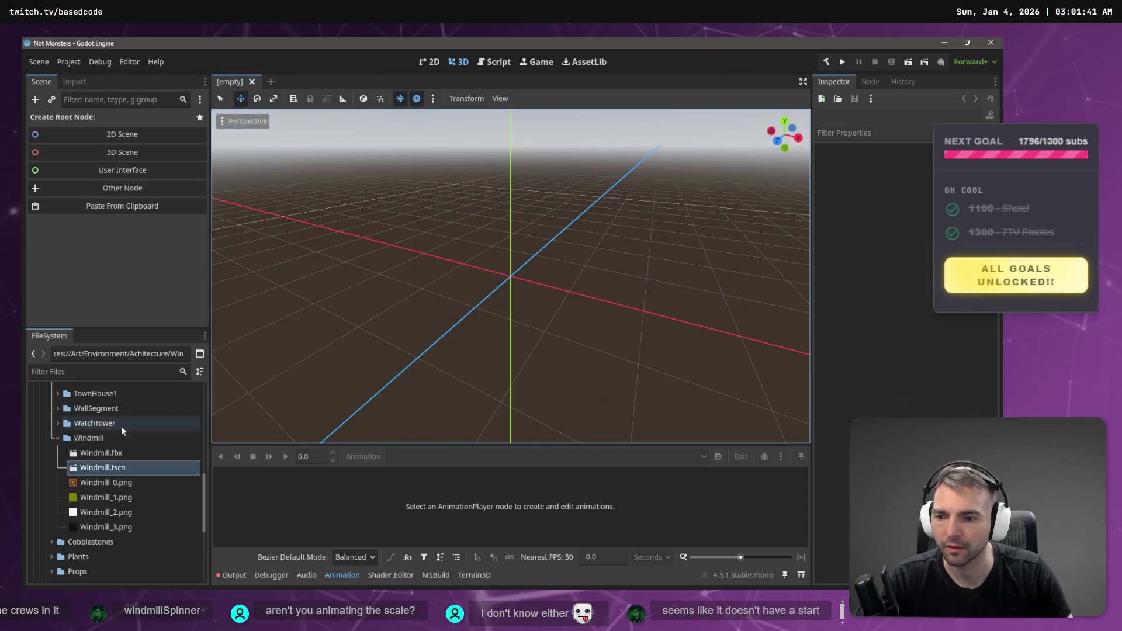
Open Windmill.tscn and delete the AnimationPlayer nested under Windmill, keeping the one under Node3D.
double_click(94, 473)
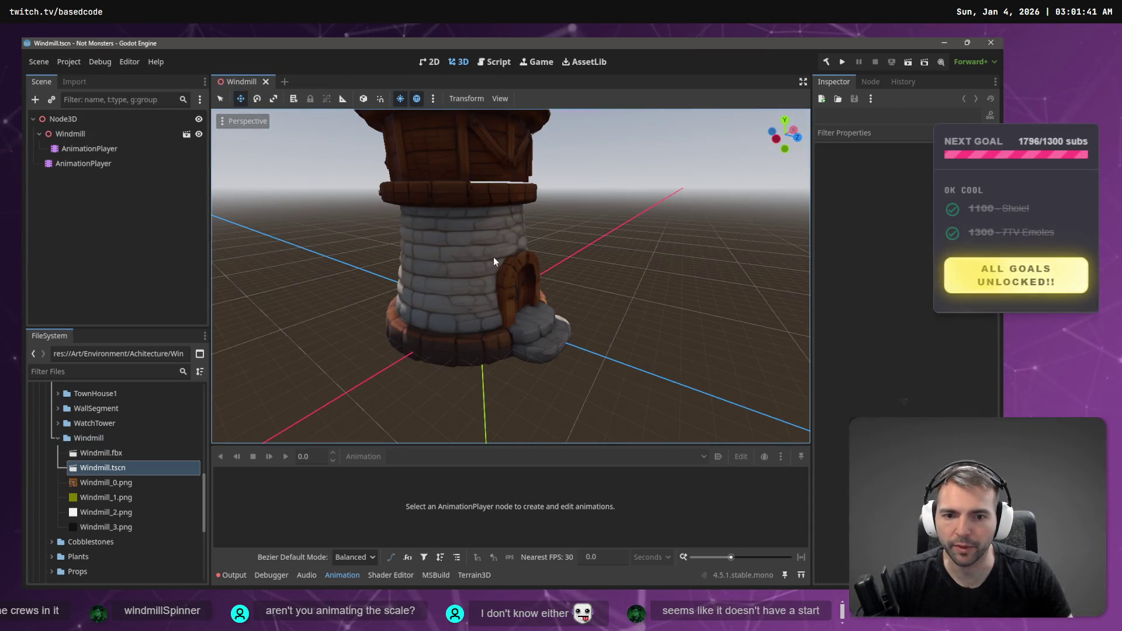
scroll(496, 255, "down", 2)
scroll(496, 255, "down", 3)
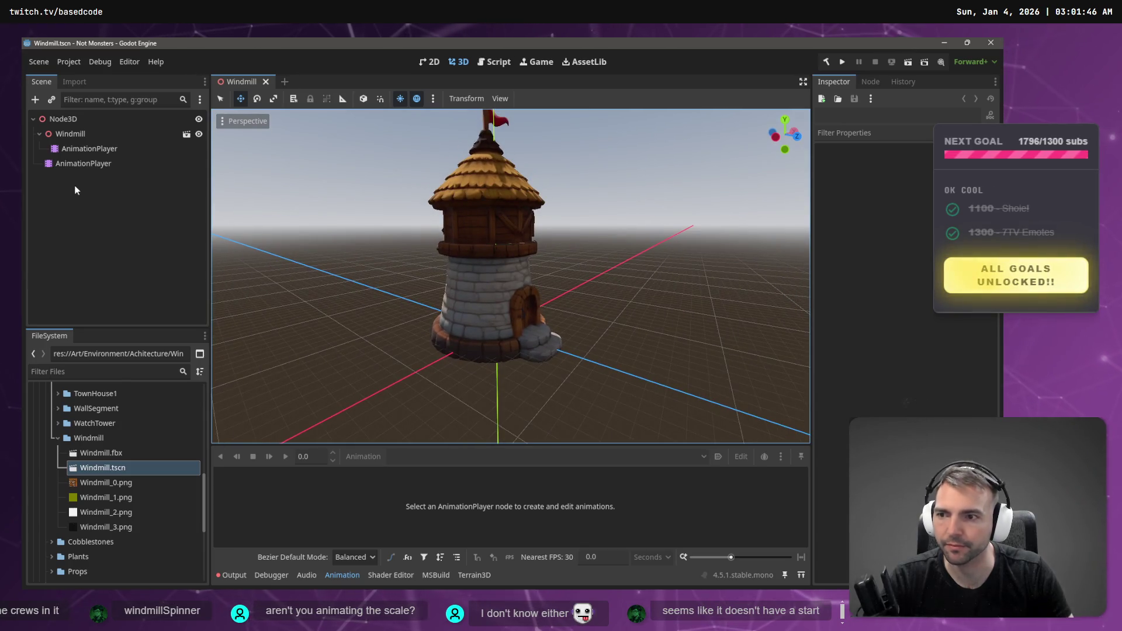
left_click(84, 149)
left_click(82, 135)
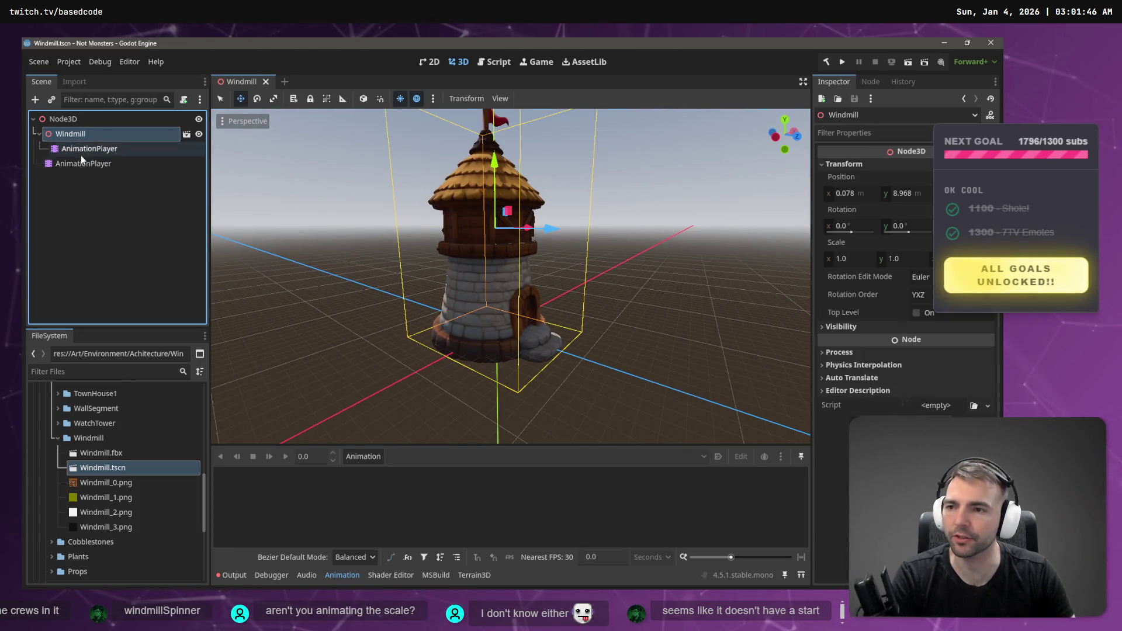
left_click(86, 165)
left_click(88, 150)
key("Delete")
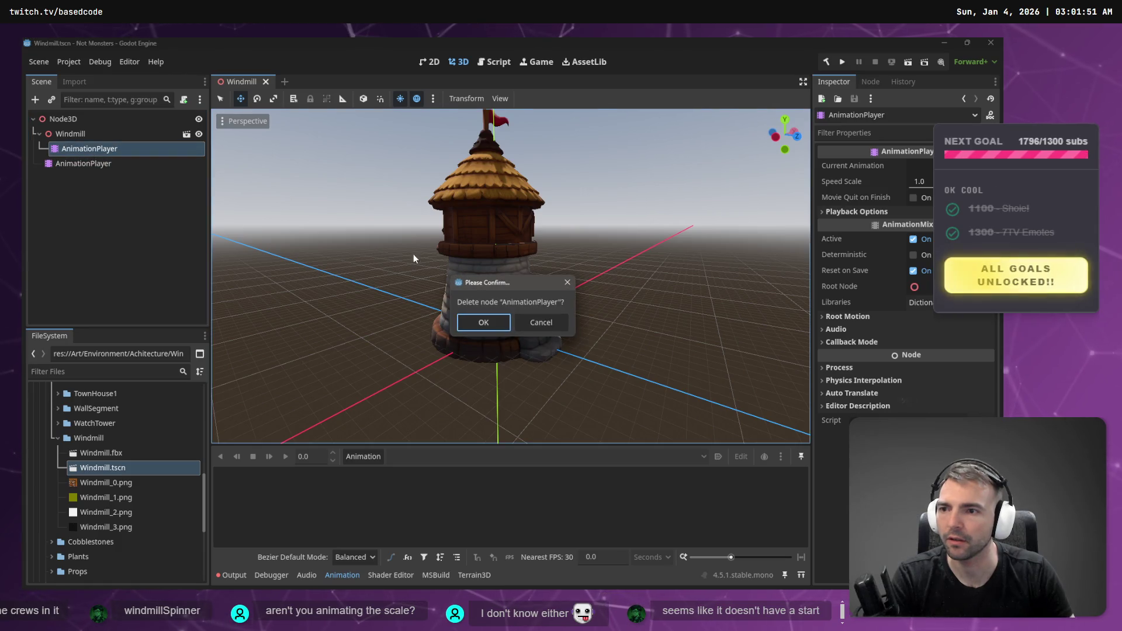
left_click(462, 328)
left_click(83, 148)
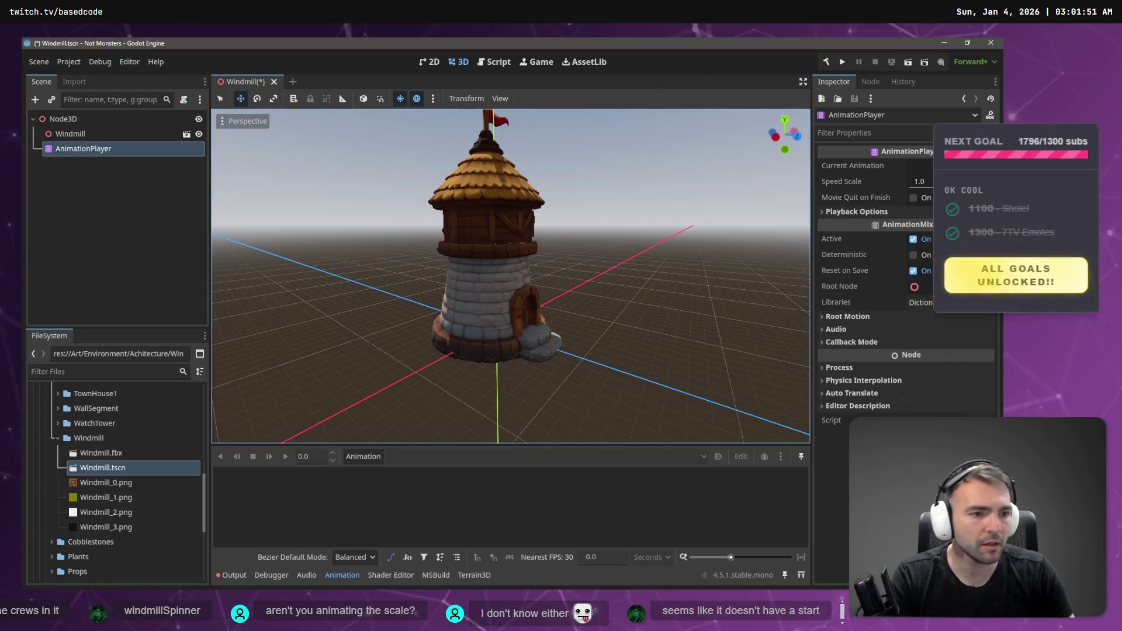
Create a new animation named 'SailSpin' in the AnimationPlayer.
left_click(363, 456)
left_click(384, 472)
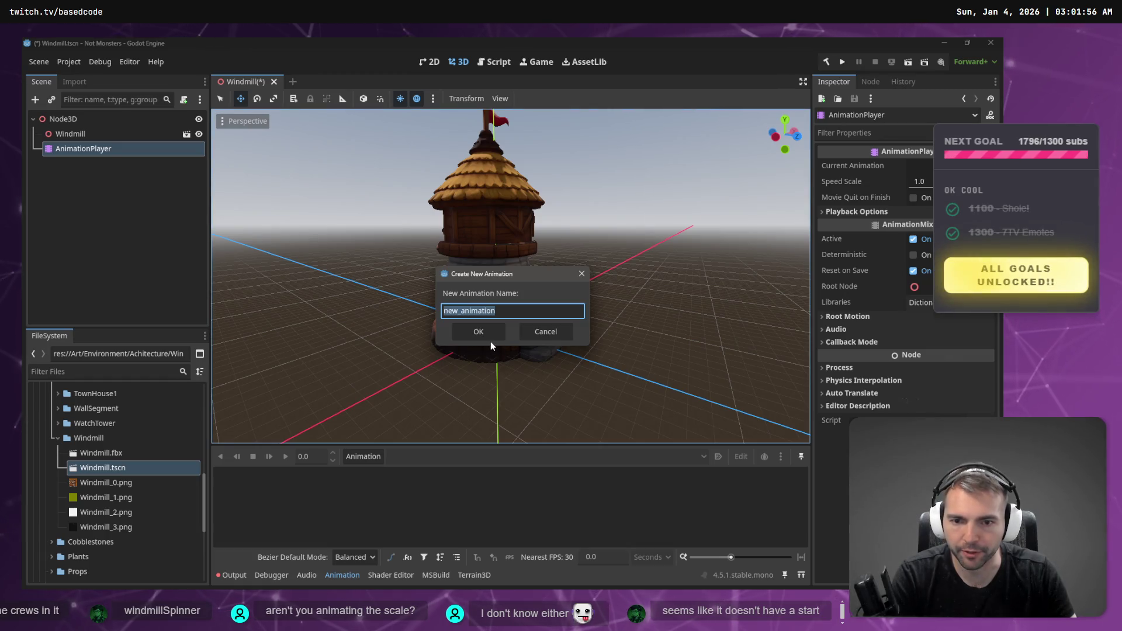
type("SpinS")
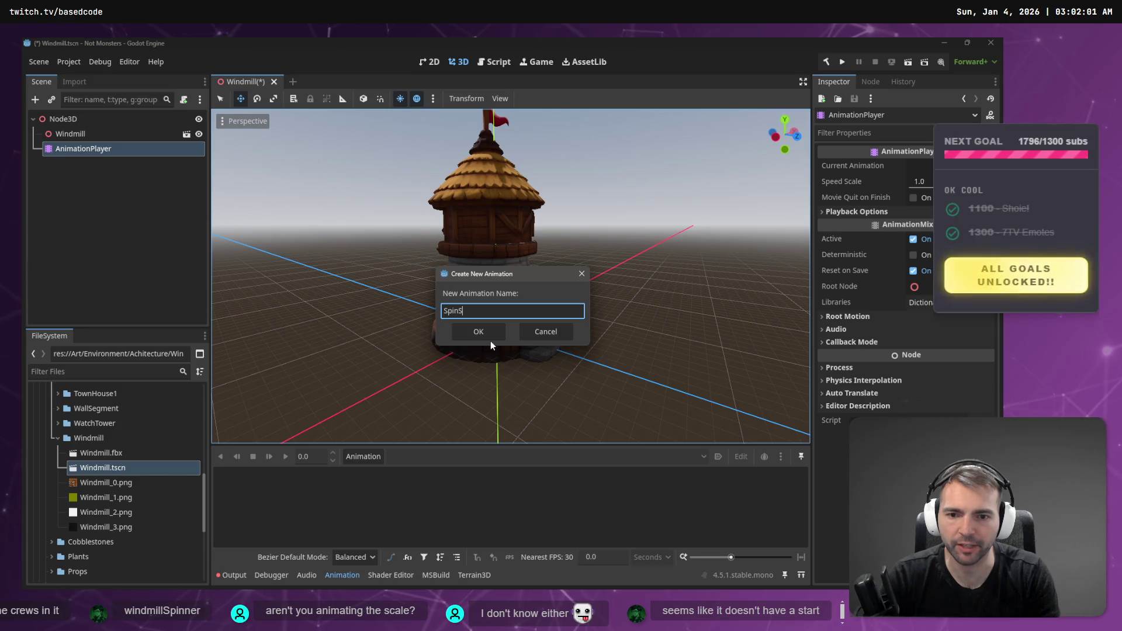
key("BackSpace")
key("BackSpace")
key("BackSpace")
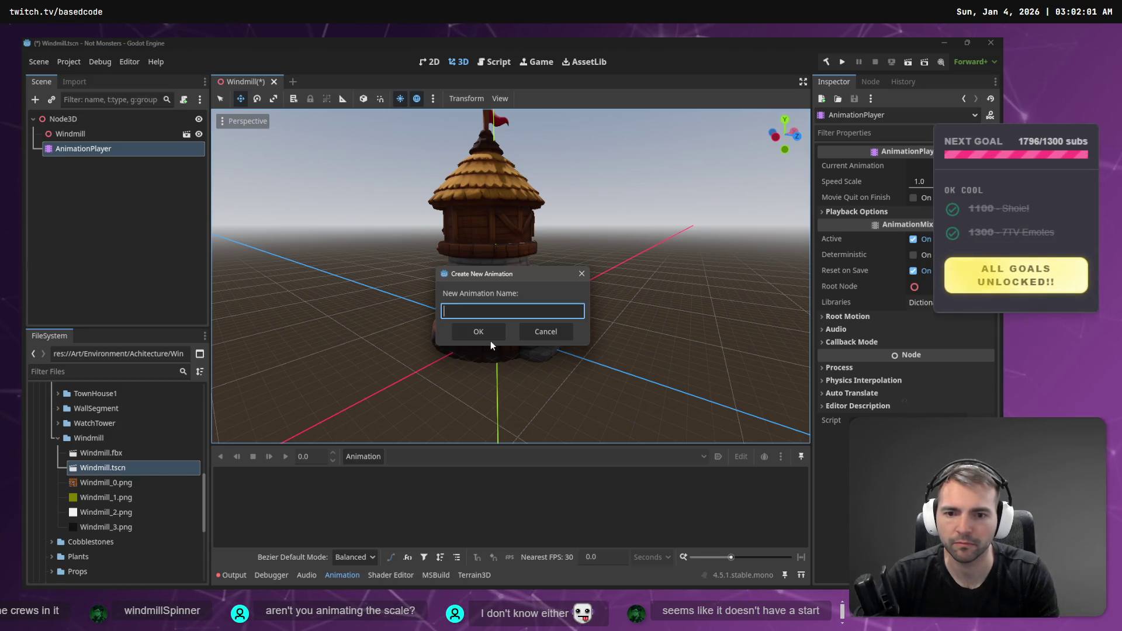
type("SailS")
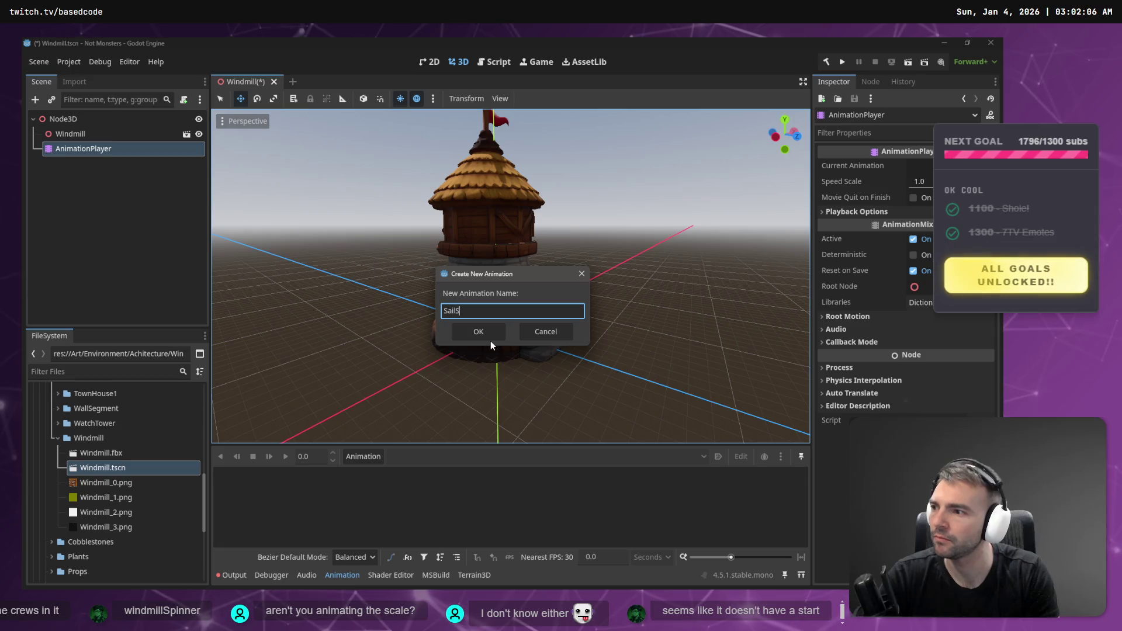
type("pin")
key("Return")
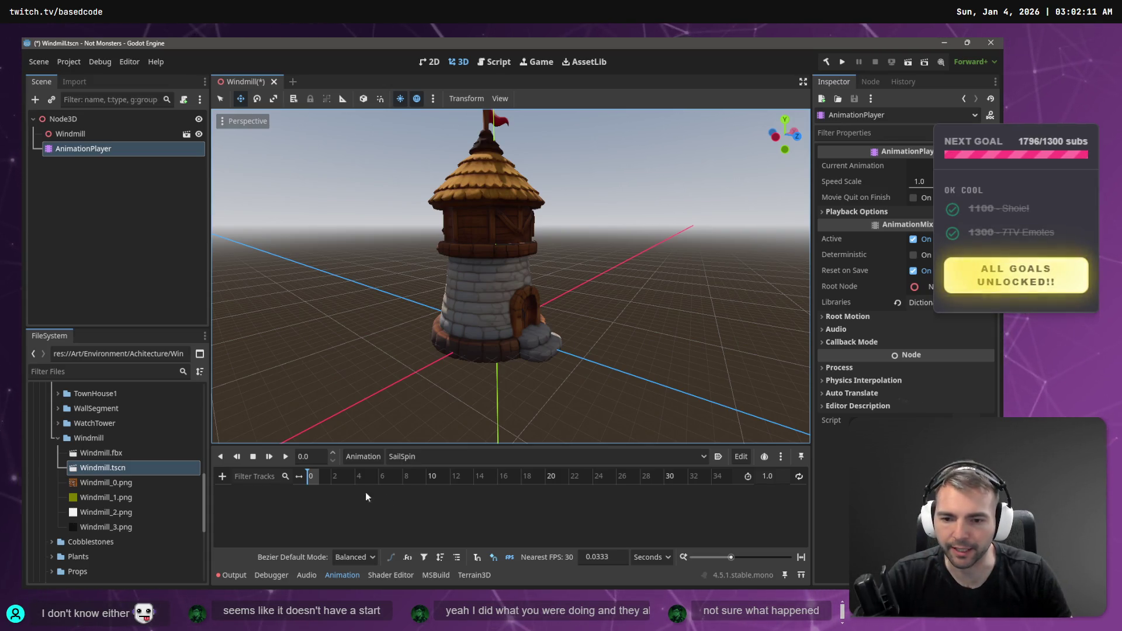
Set the AnimationPlayer's Current Animation to SailSpin in the Inspector.
left_click(363, 456)
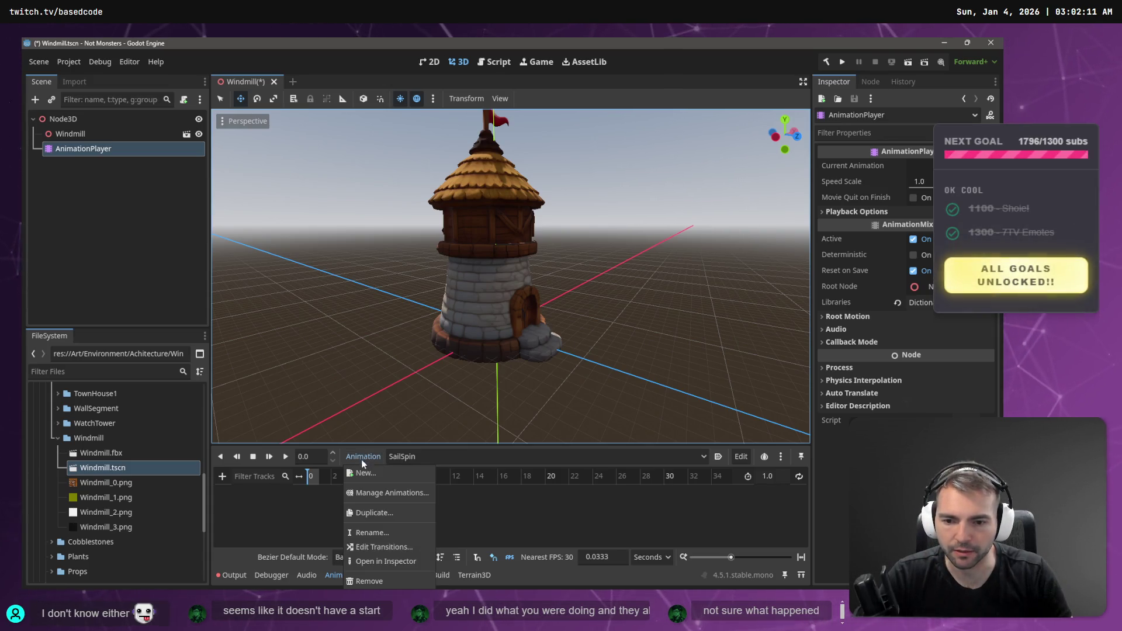
left_click(316, 518)
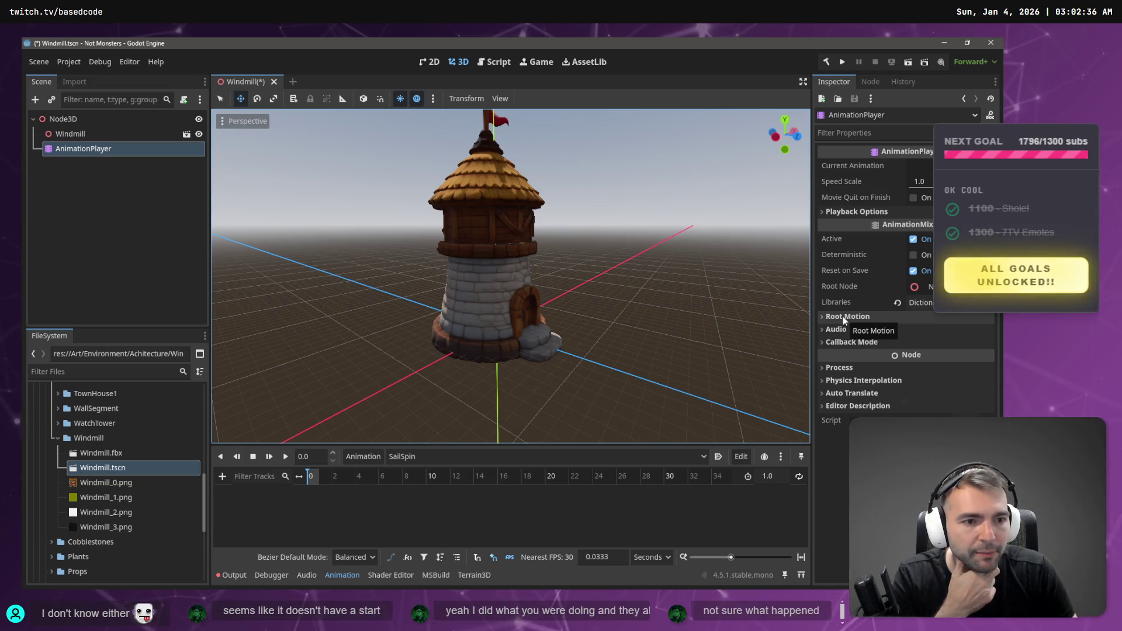
left_click(920, 165)
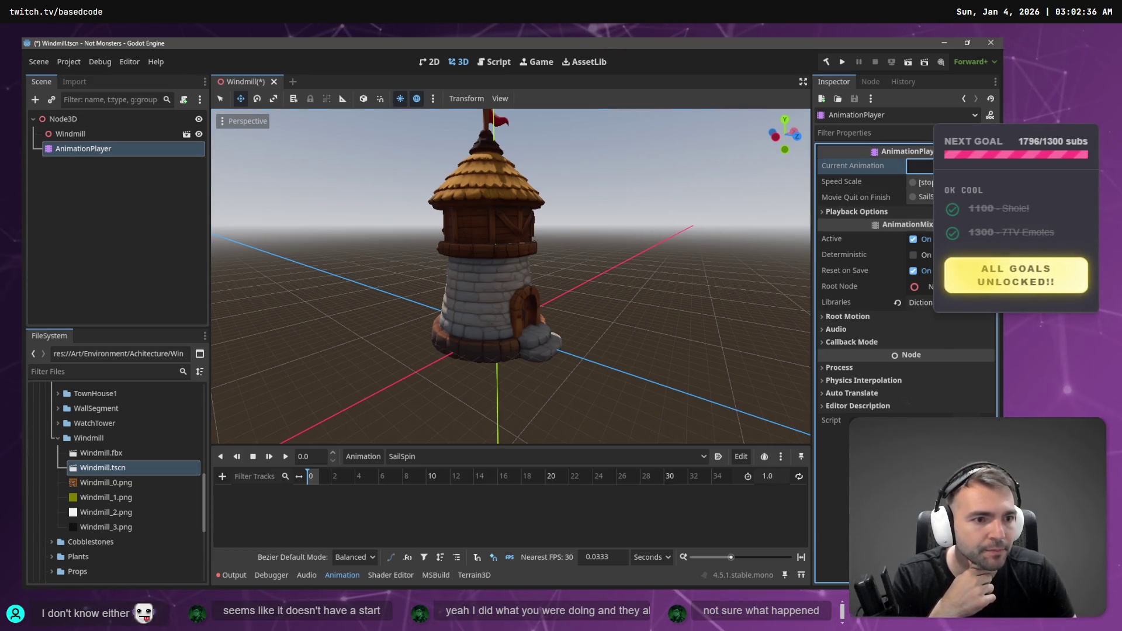
left_click(925, 197)
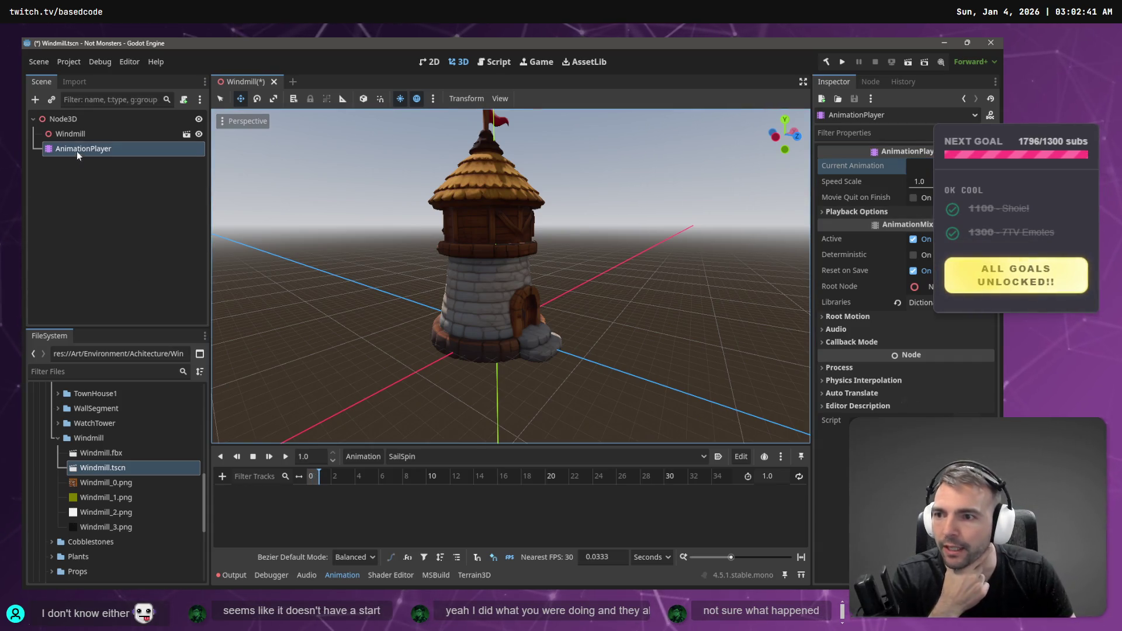
Add a Node3D child under the AnimationPlayer and raise it along Y to roof height.
right_click(85, 120)
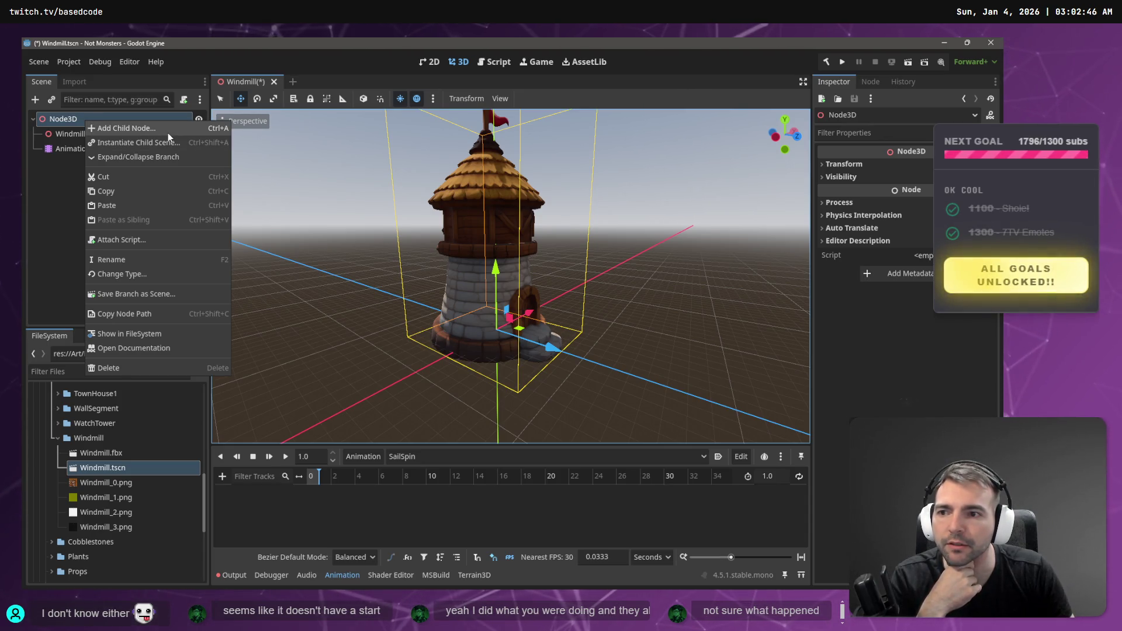
left_click(76, 146)
right_click(76, 146)
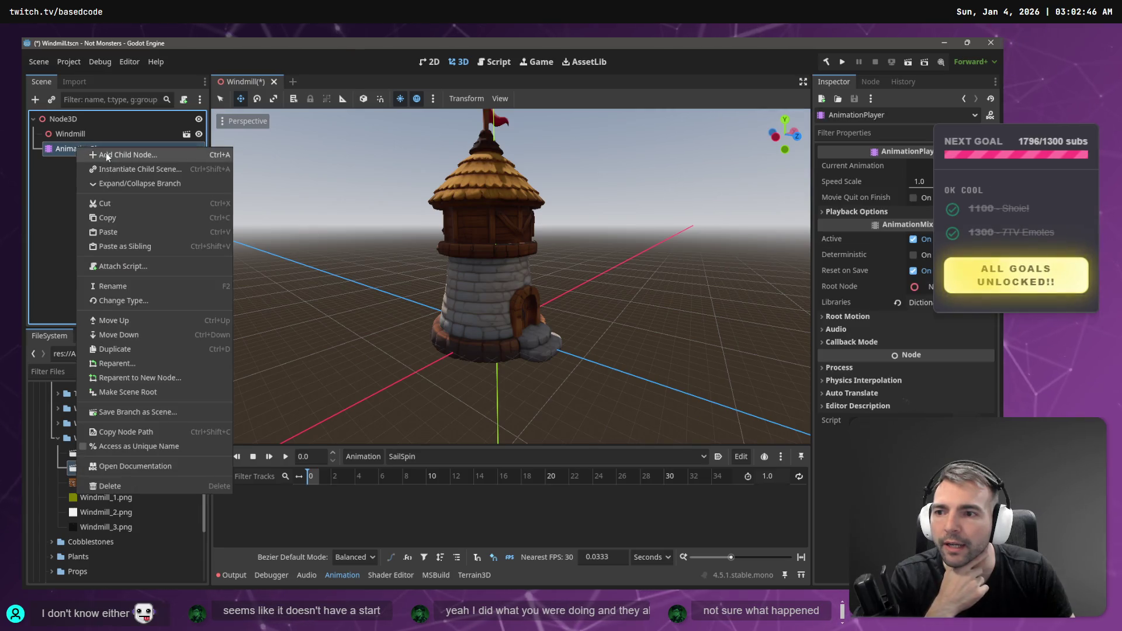
left_click(107, 152)
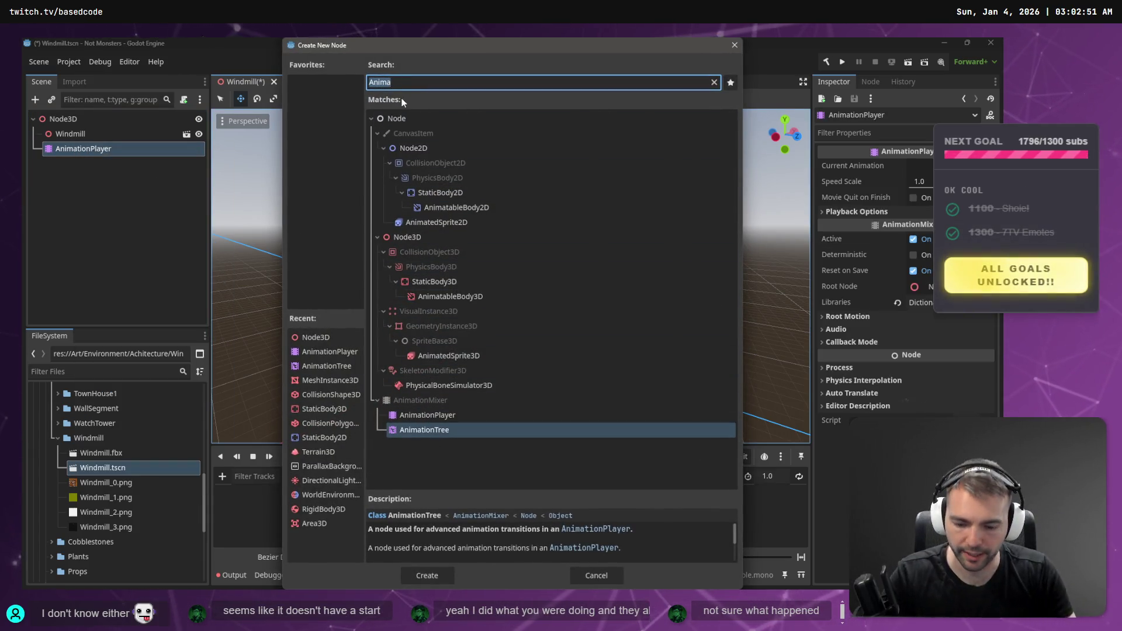
type("mesh")
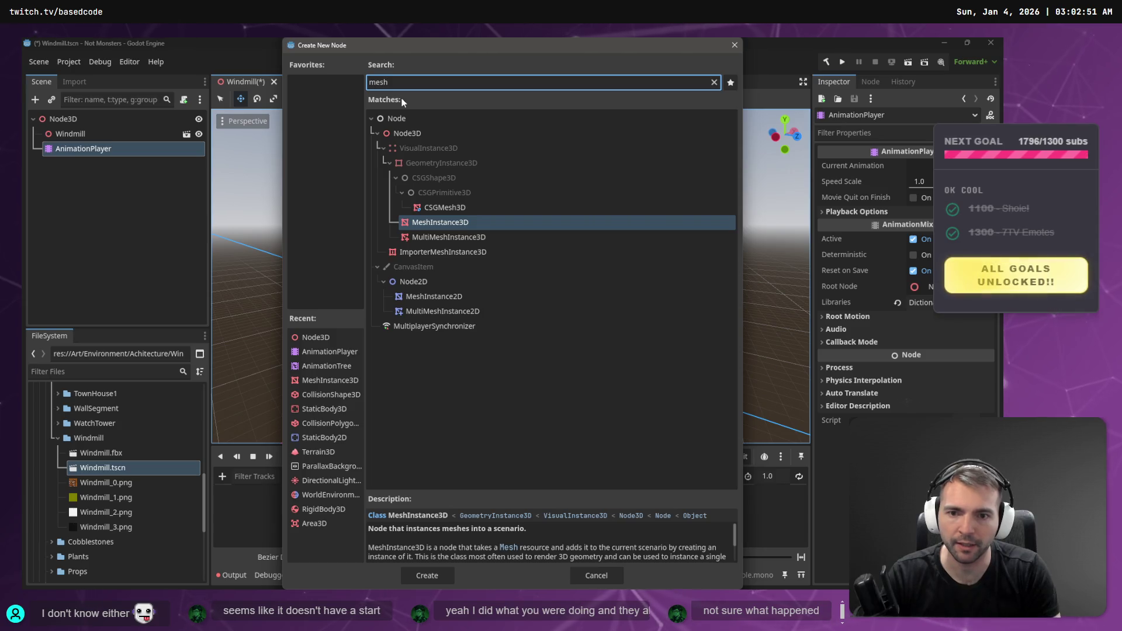
key("Escape")
right_click(85, 150)
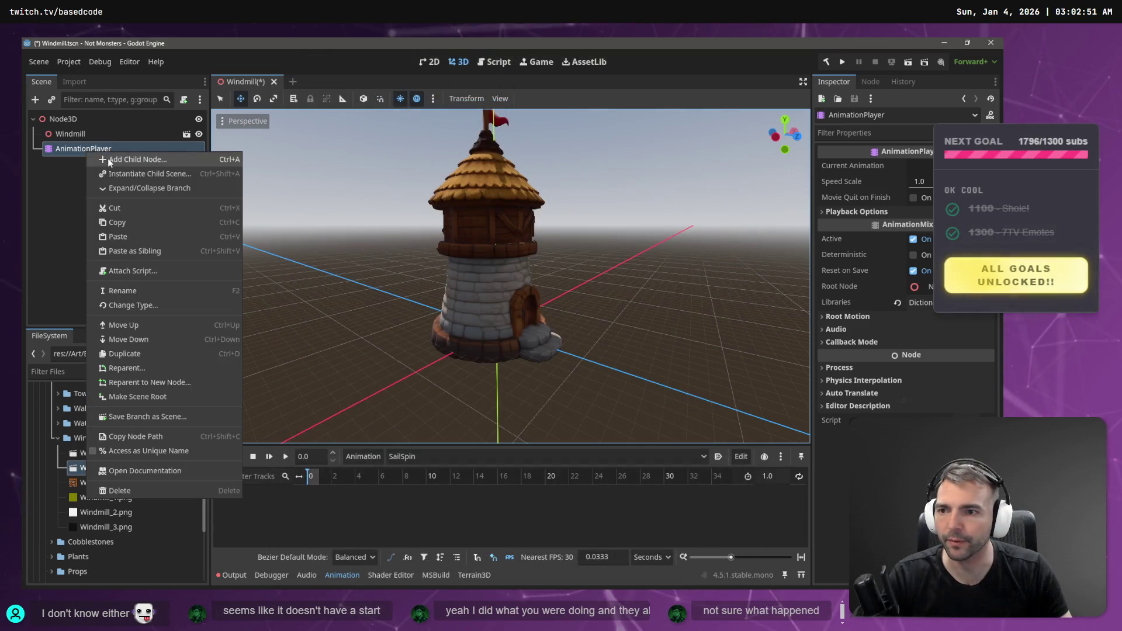
left_click(112, 159)
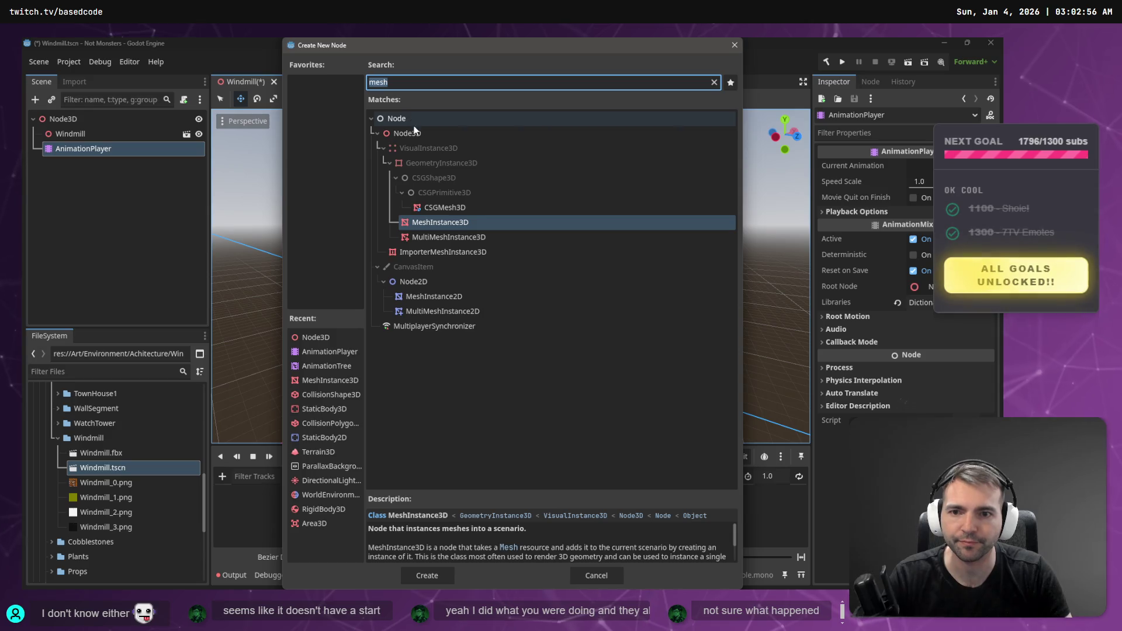
double_click(411, 133)
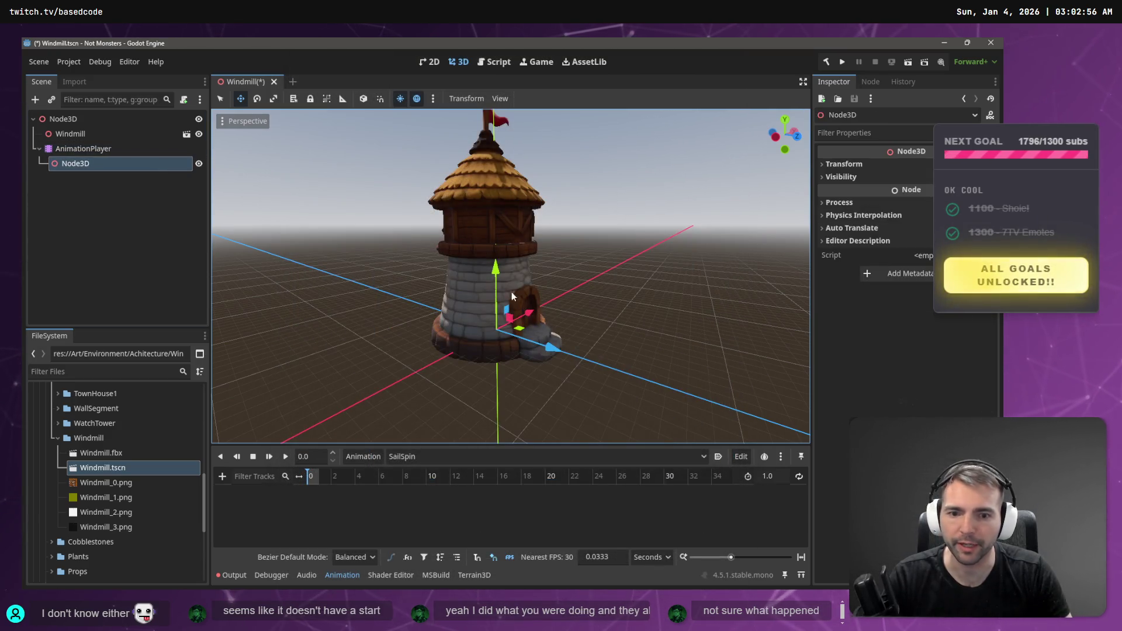
left_click_drag(508, 273, 506, 175)
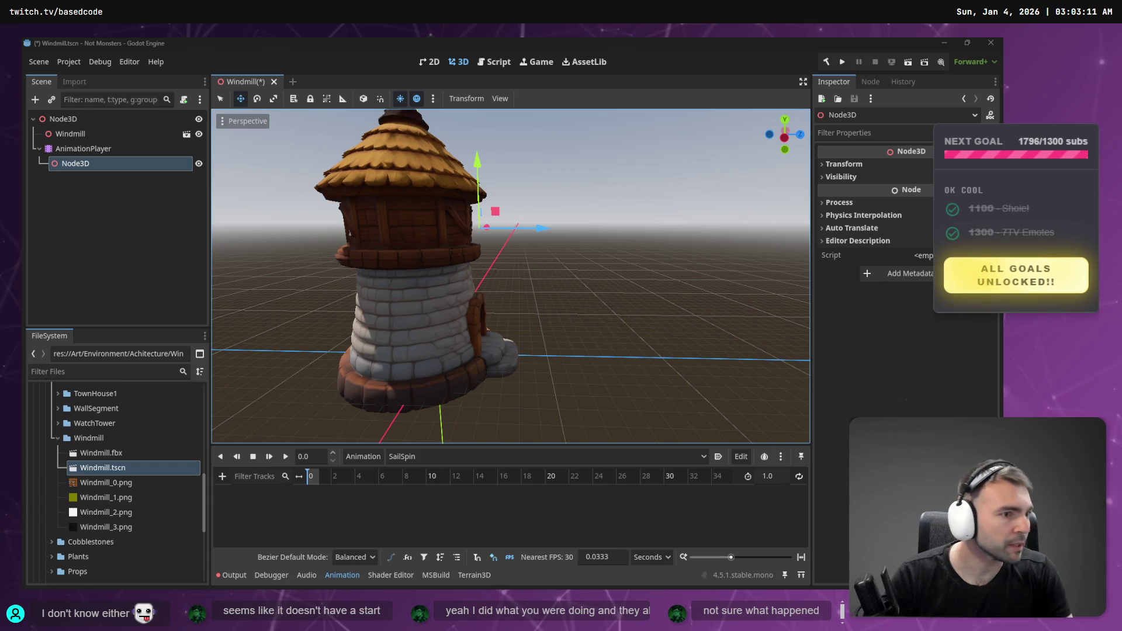
key("alt+Tab")
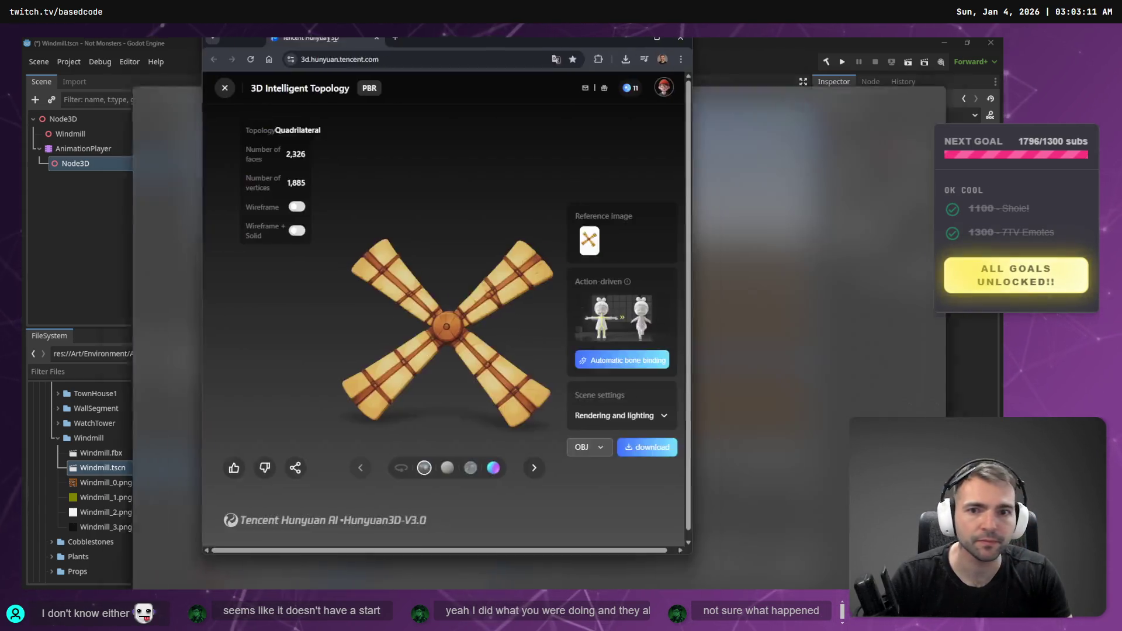
Auto-rotate the Hunyuan3D windmill sails model to inspect it, then return to Godot.
left_click(461, 500)
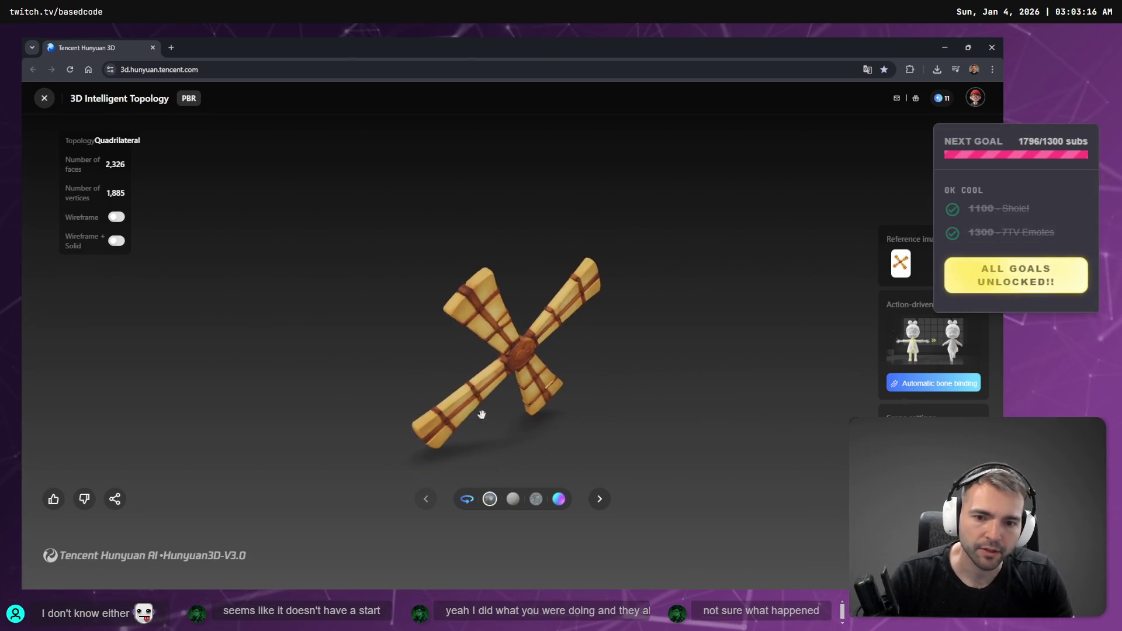
key("alt+Tab")
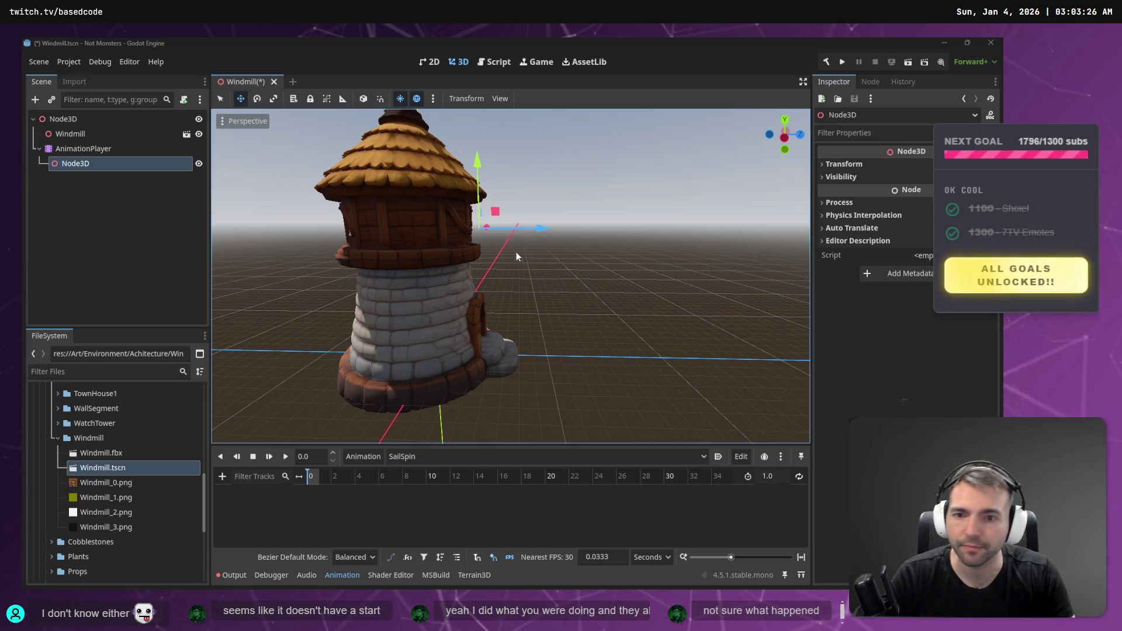
Add a MeshInstance3D with a new QuadMesh under the pivot Node3D.
left_click(88, 199)
left_click(90, 151)
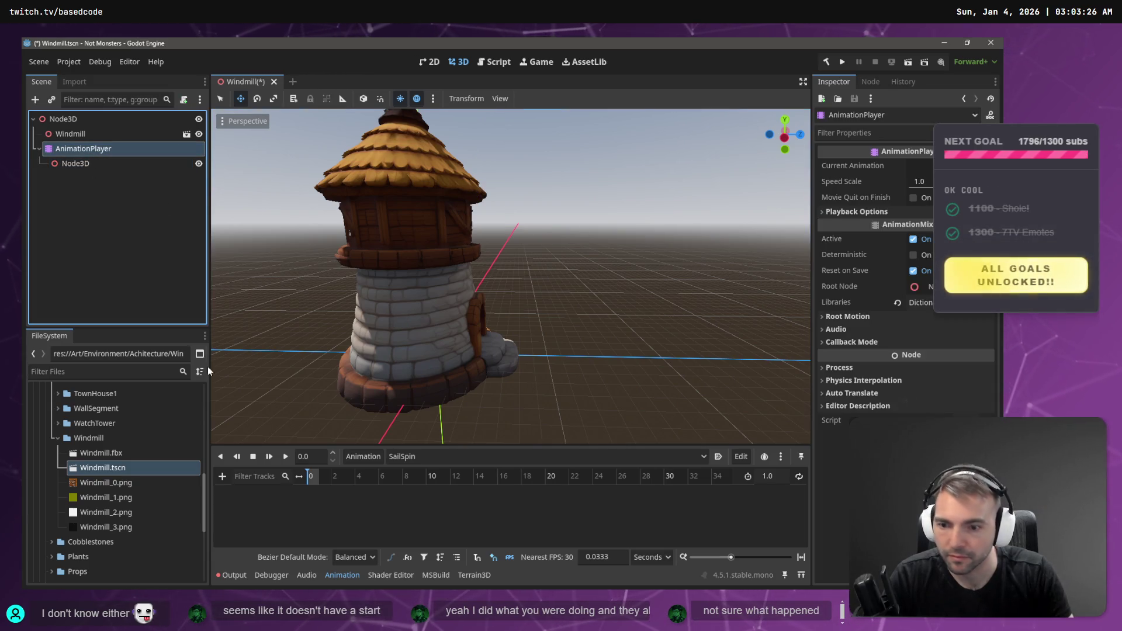
left_click(100, 164)
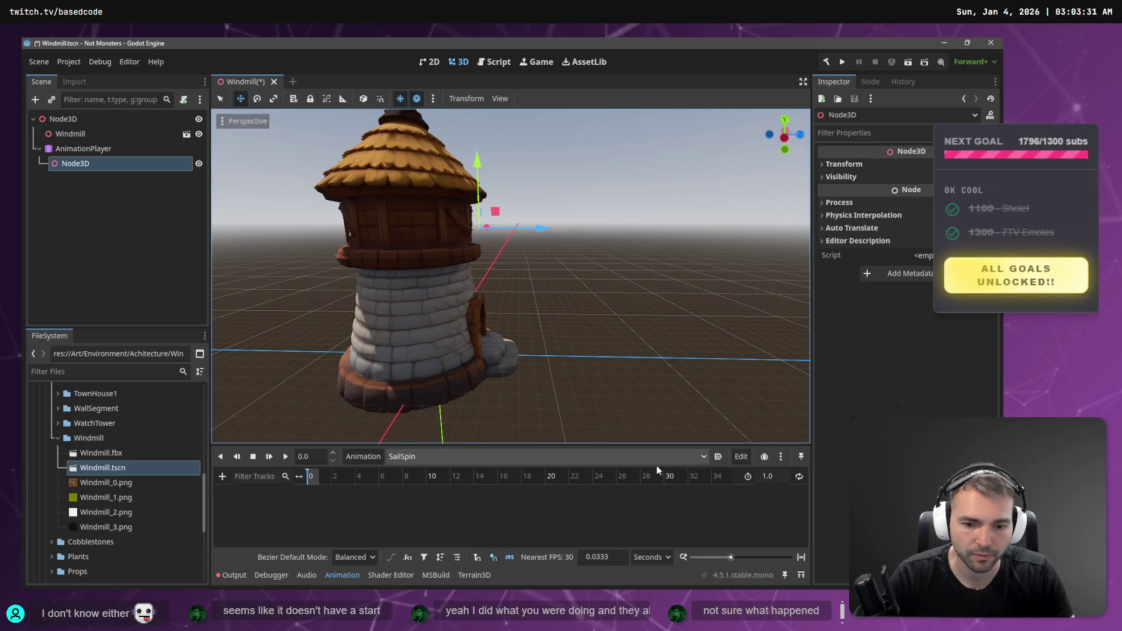
left_click(828, 169)
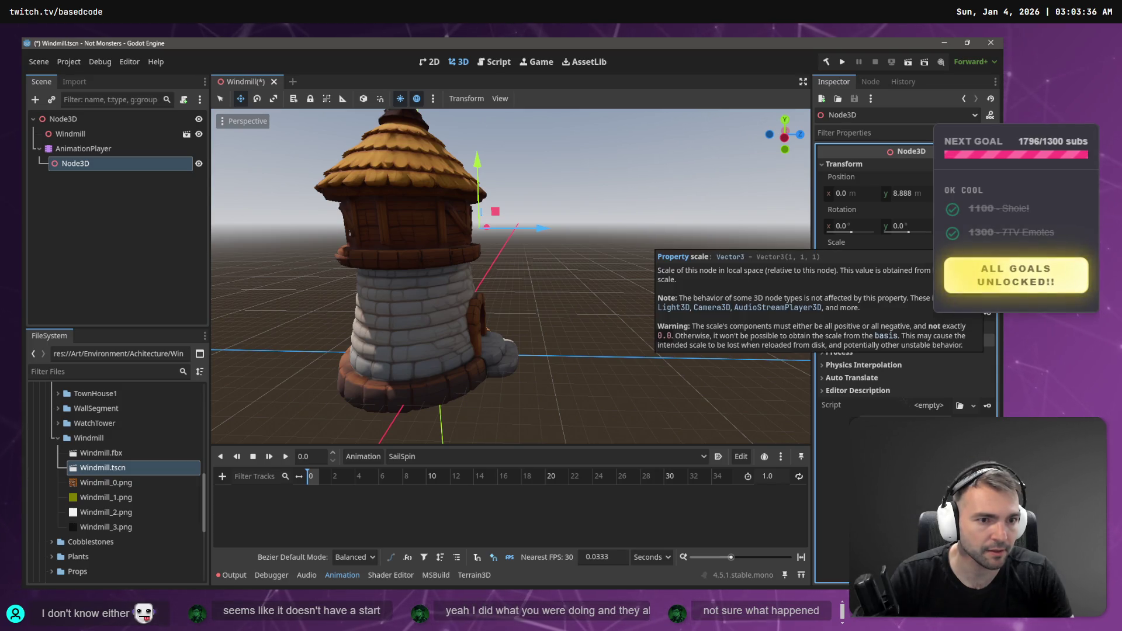
mouse_move(842, 209)
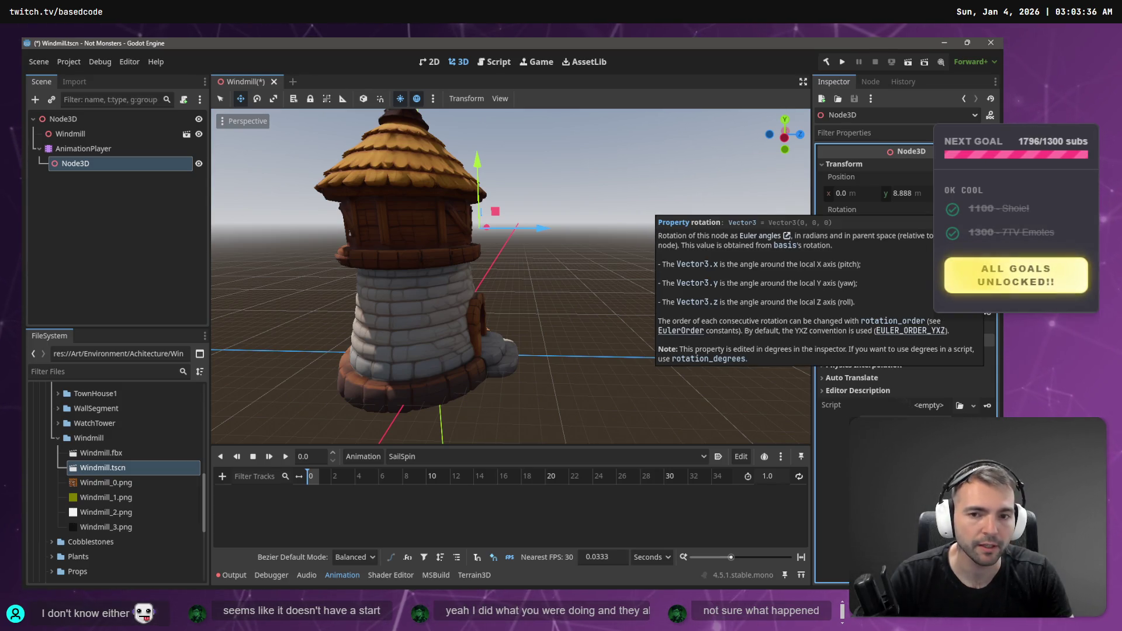
right_click(64, 164)
left_click(109, 174)
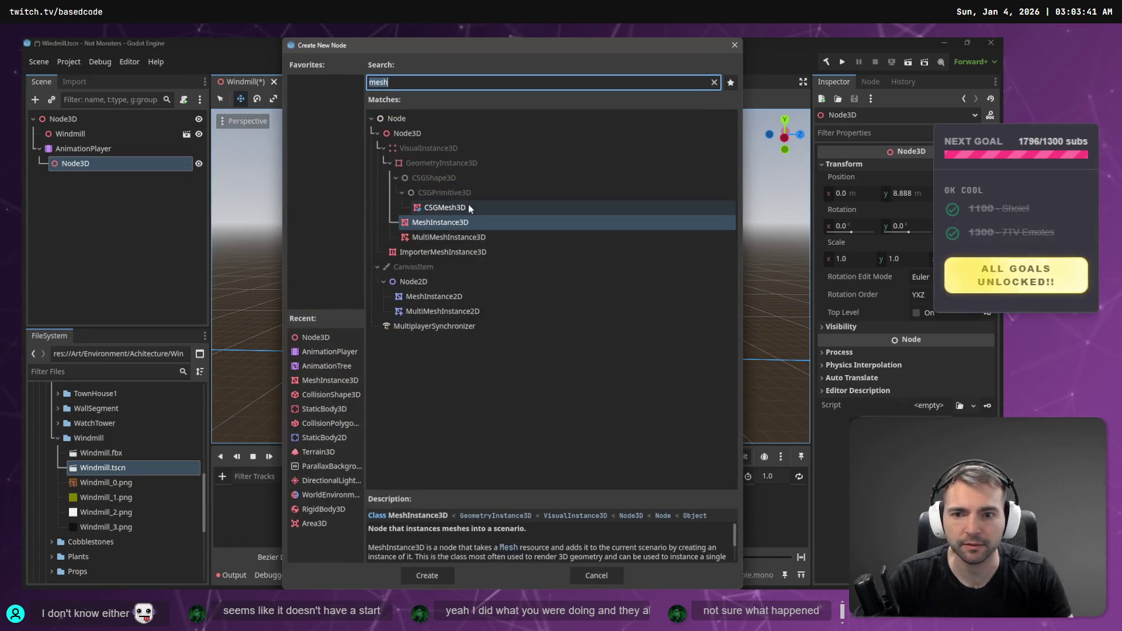
double_click(457, 222)
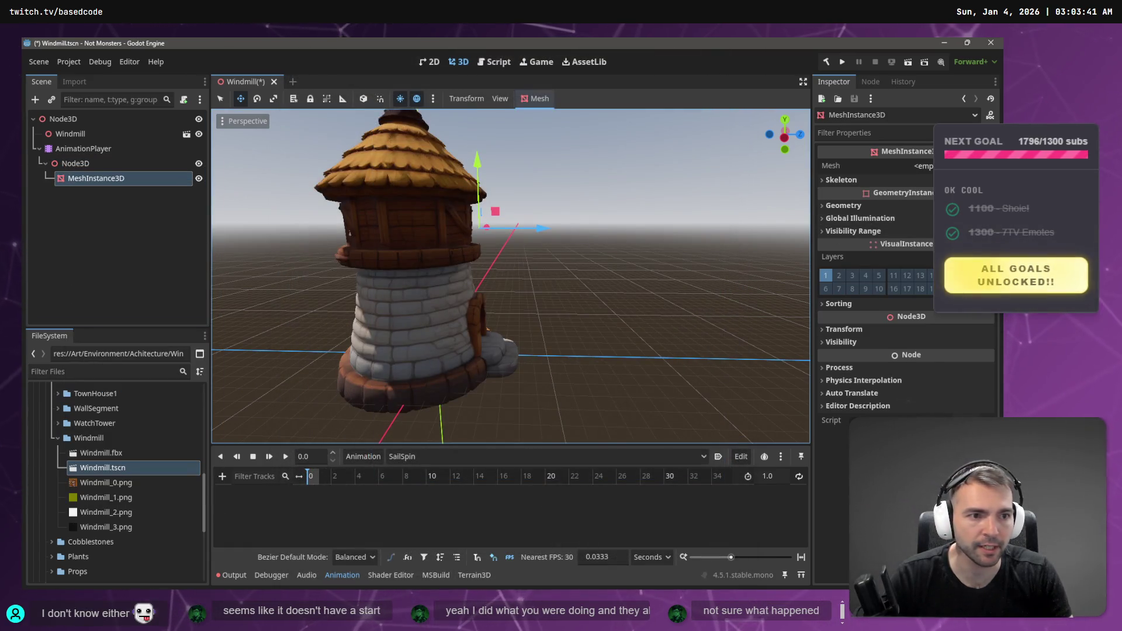
left_click(923, 166)
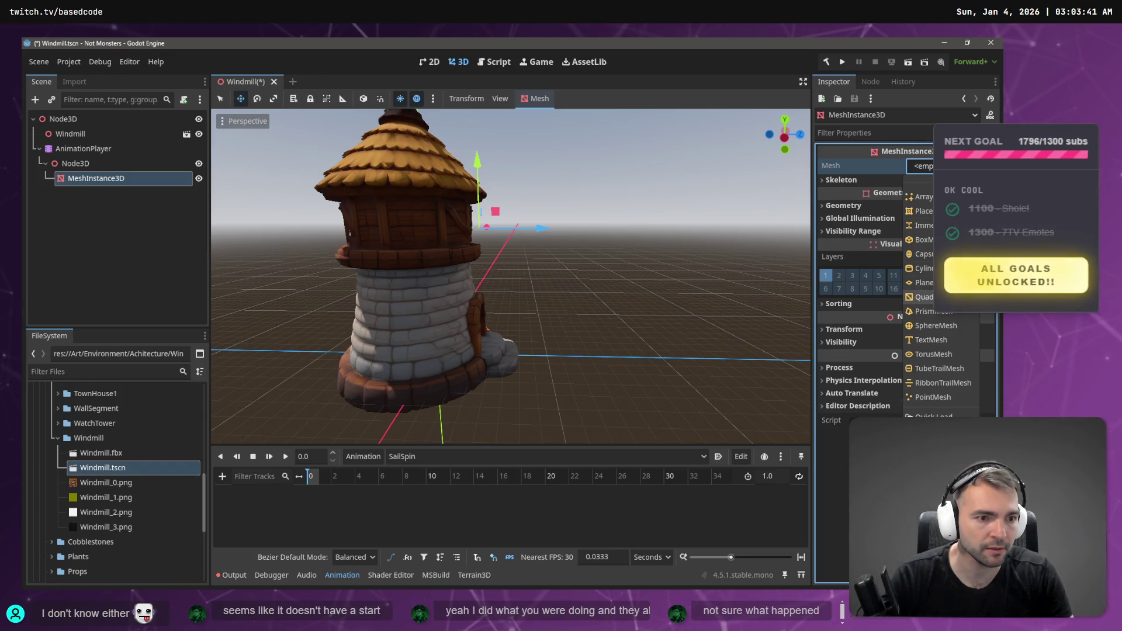
left_click(941, 297)
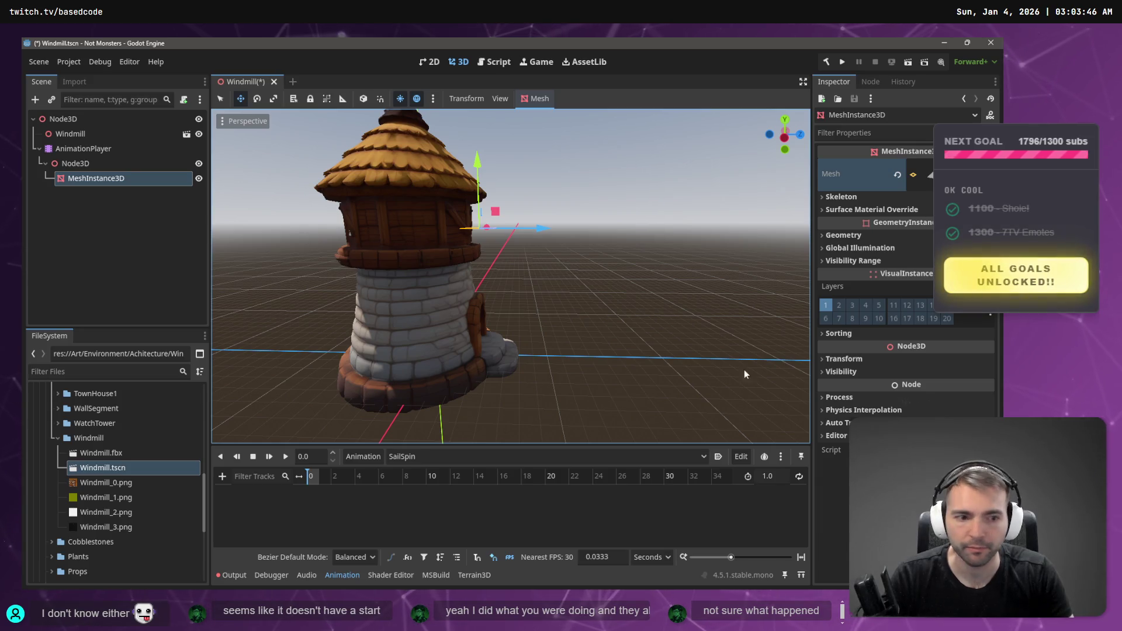
Scale the quad to 5 on X, rotate it 90° upright, then keyframe the pivot's rotation.
left_click(843, 359)
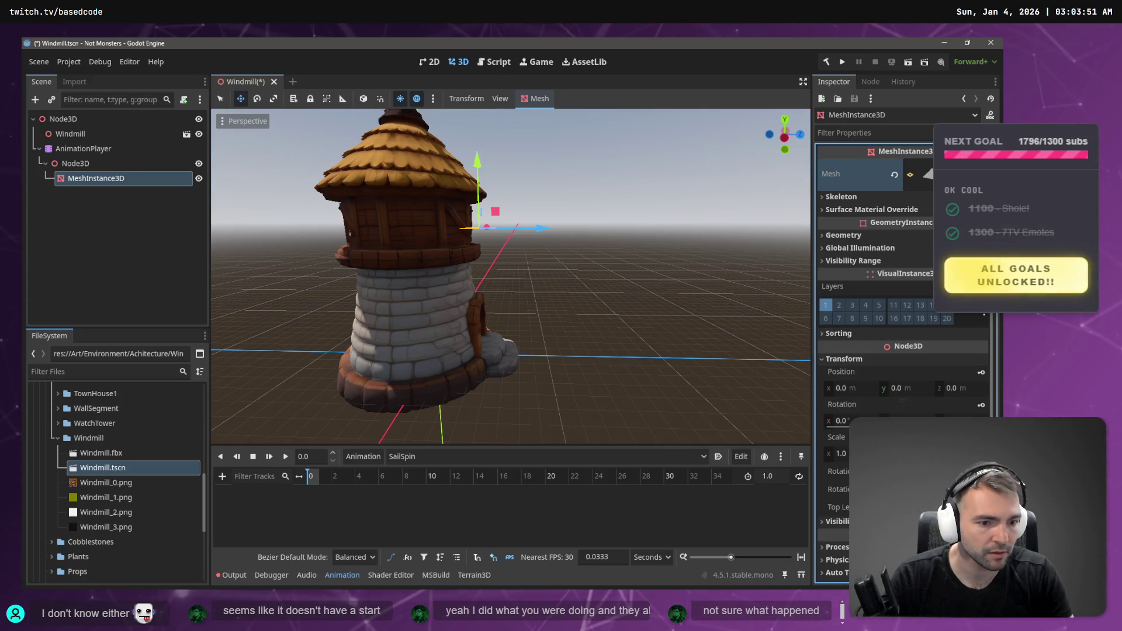
type("5")
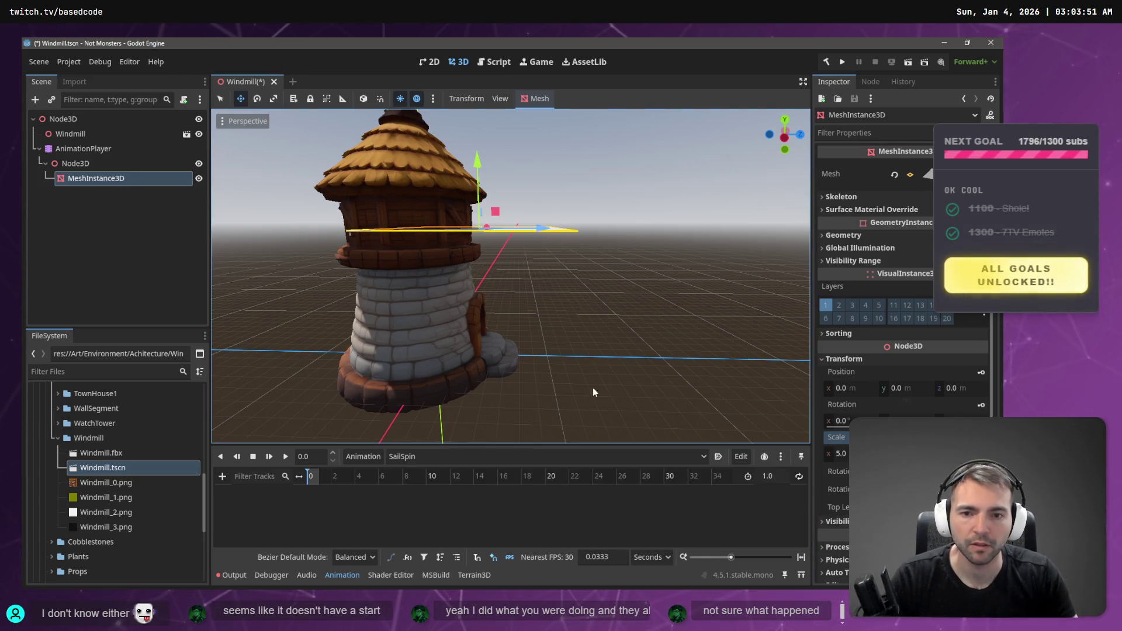
type("e")
left_click_drag(503, 193, 525, 257)
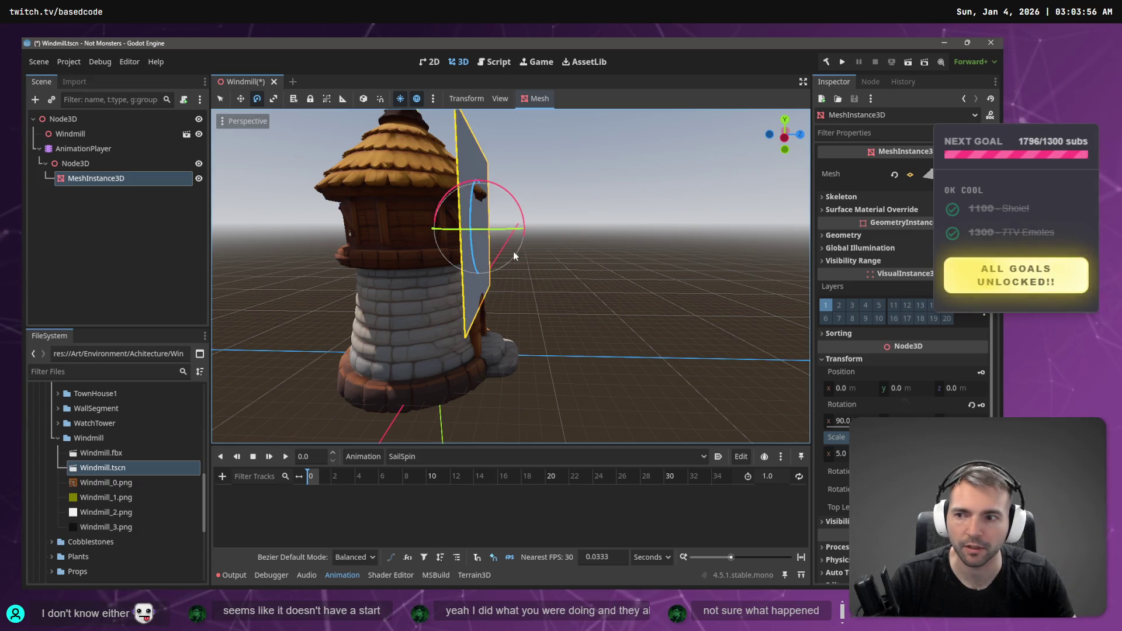
left_click(76, 163)
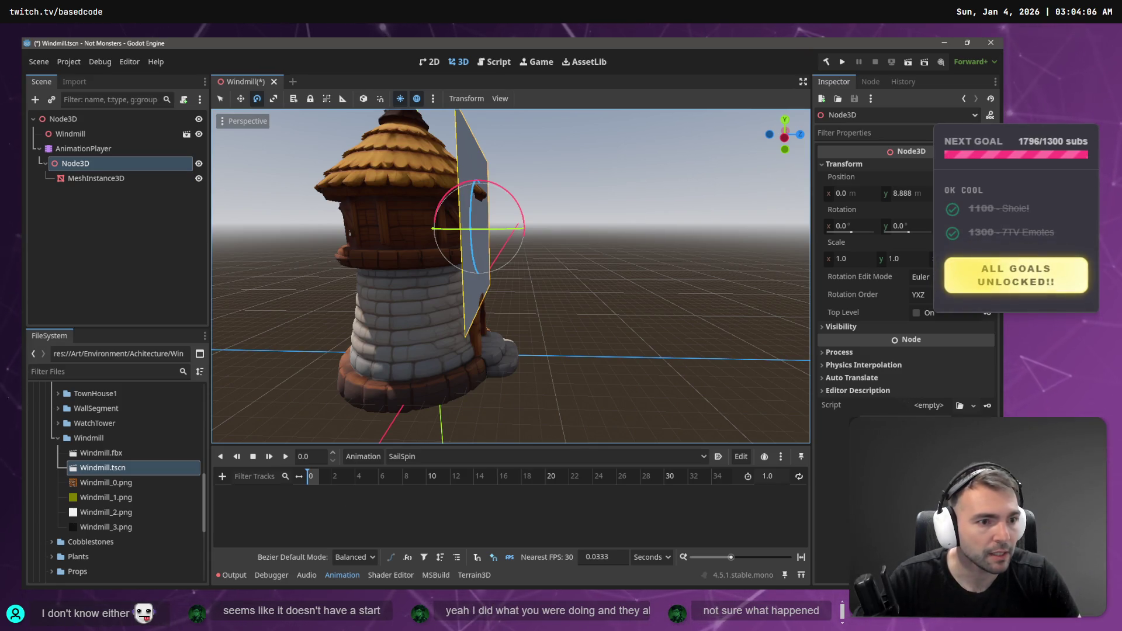
left_click(987, 209)
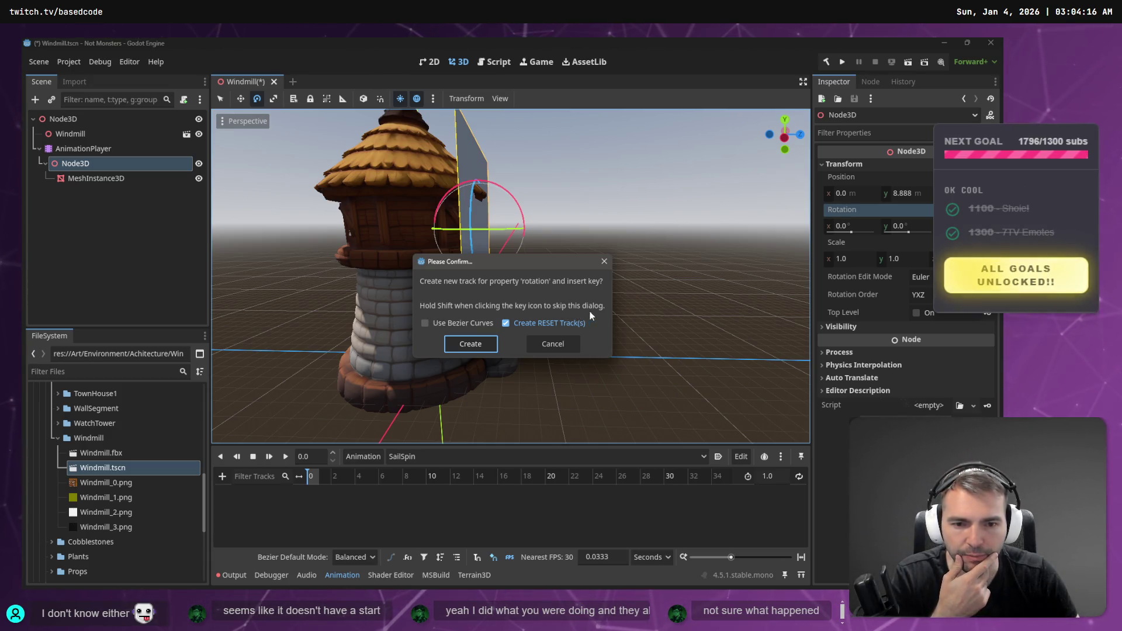
Create the SailSpin rotation track with a start key, then add a second key set to time 30.
left_click(471, 344)
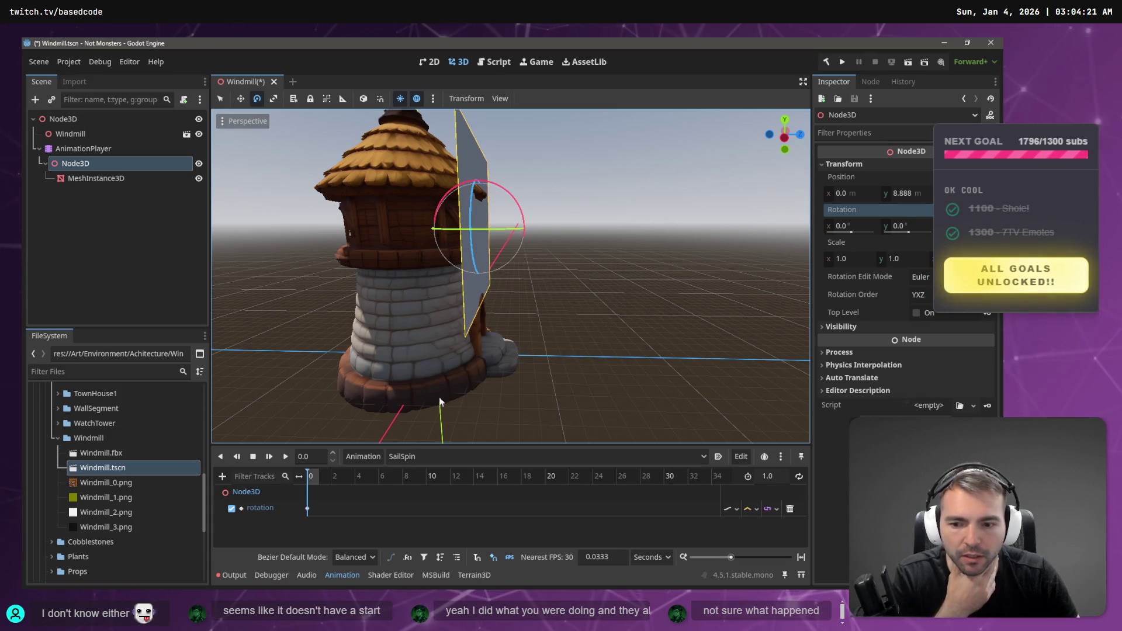
right_click(674, 508)
left_click(682, 514)
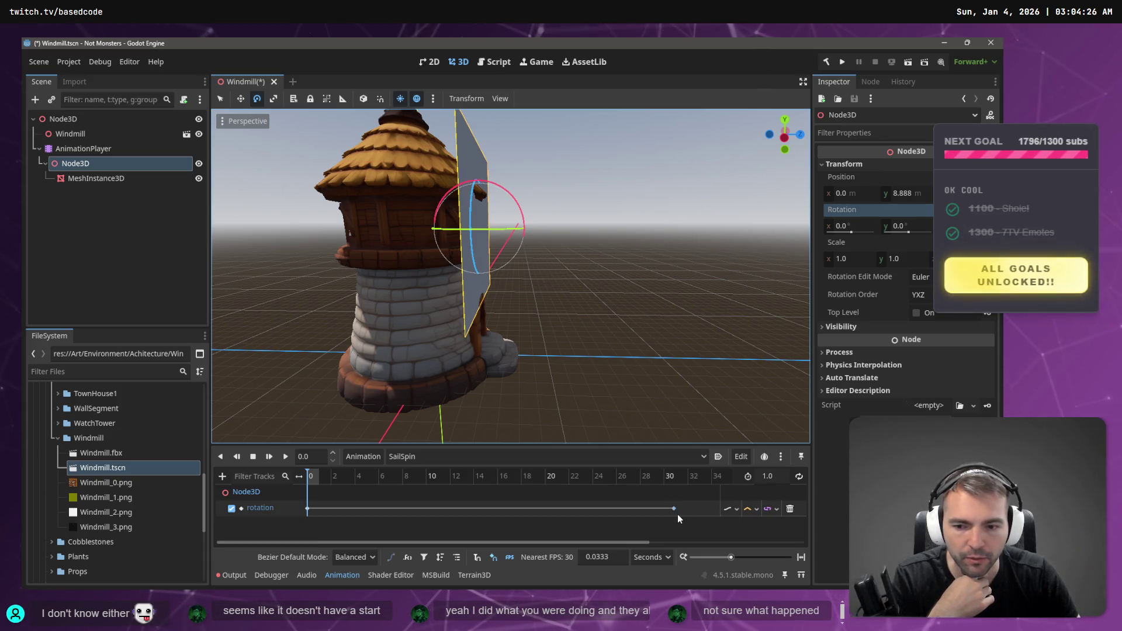
left_click(674, 508)
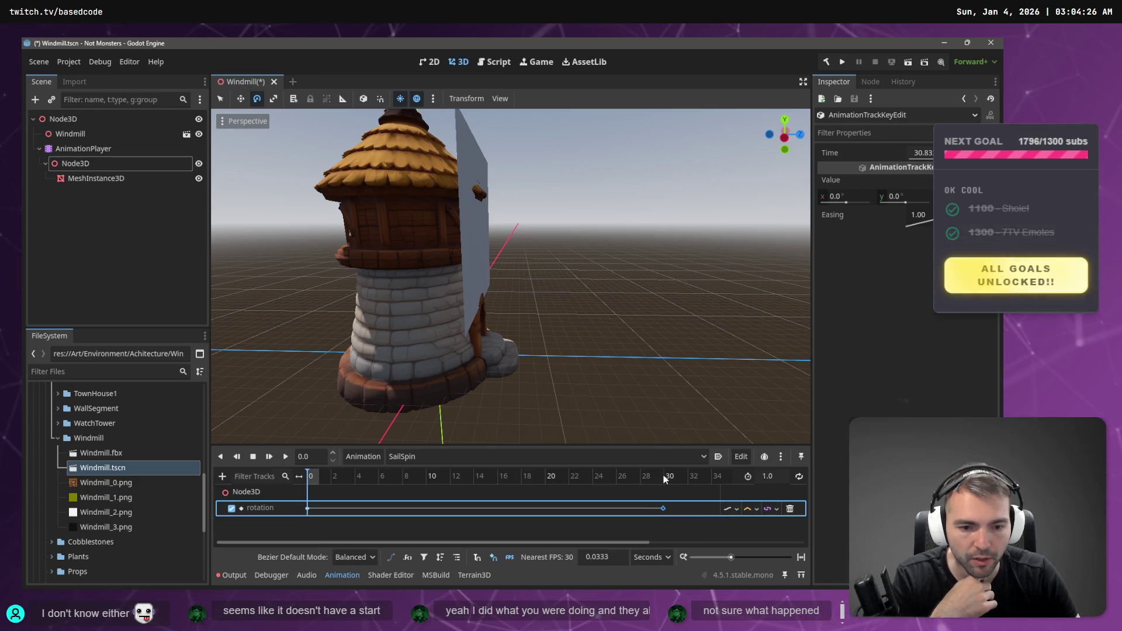
left_click(875, 326)
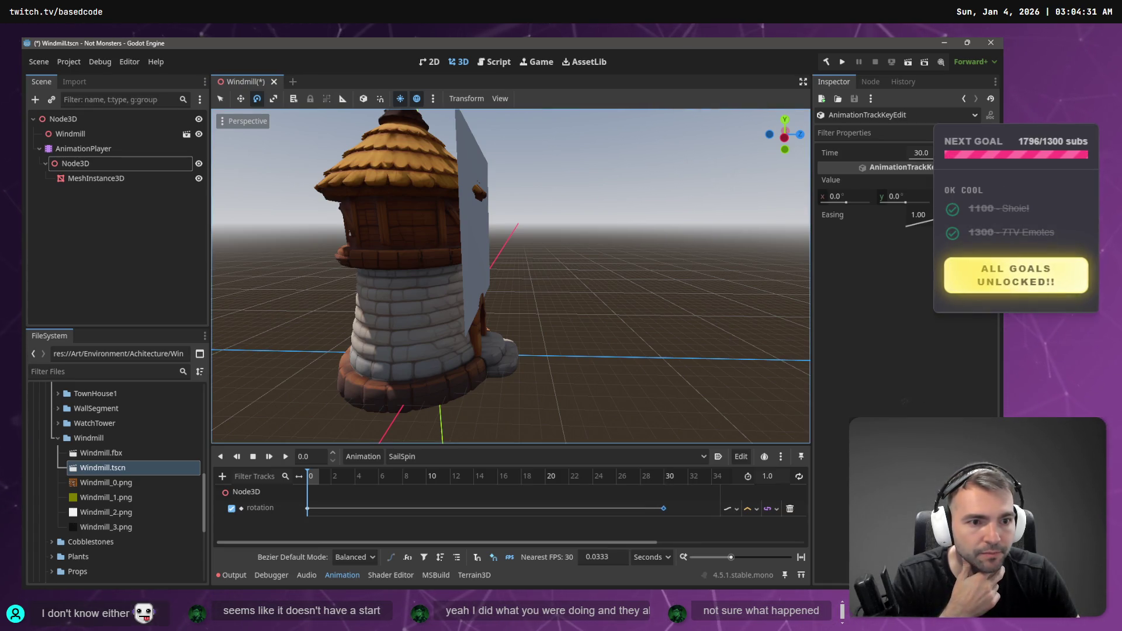
left_click(906, 401)
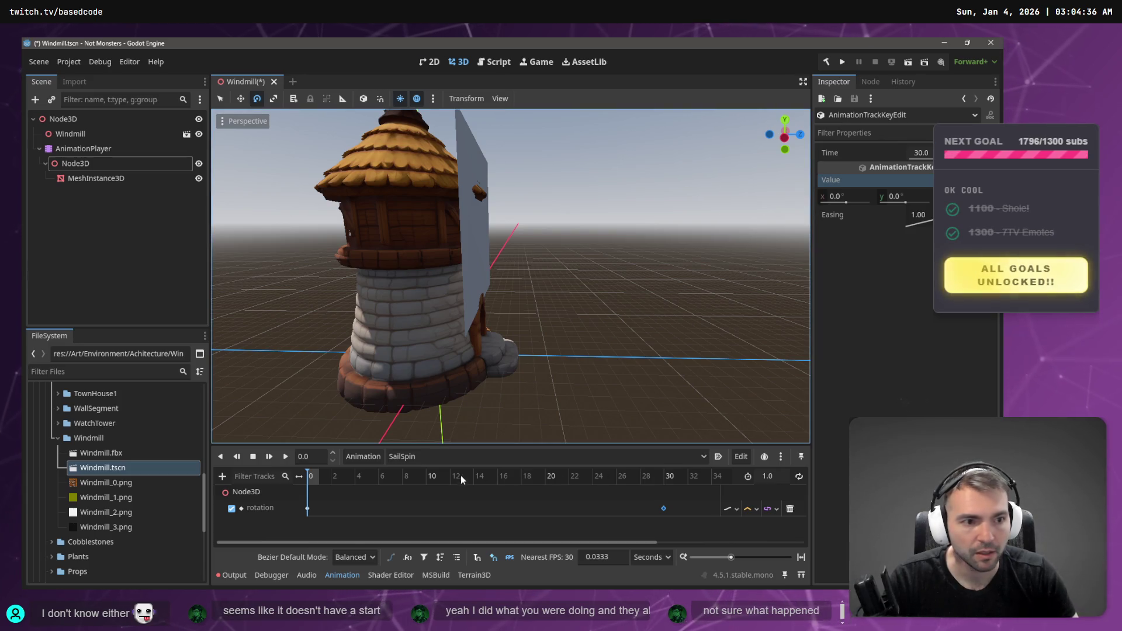
key("ctrl+Right")
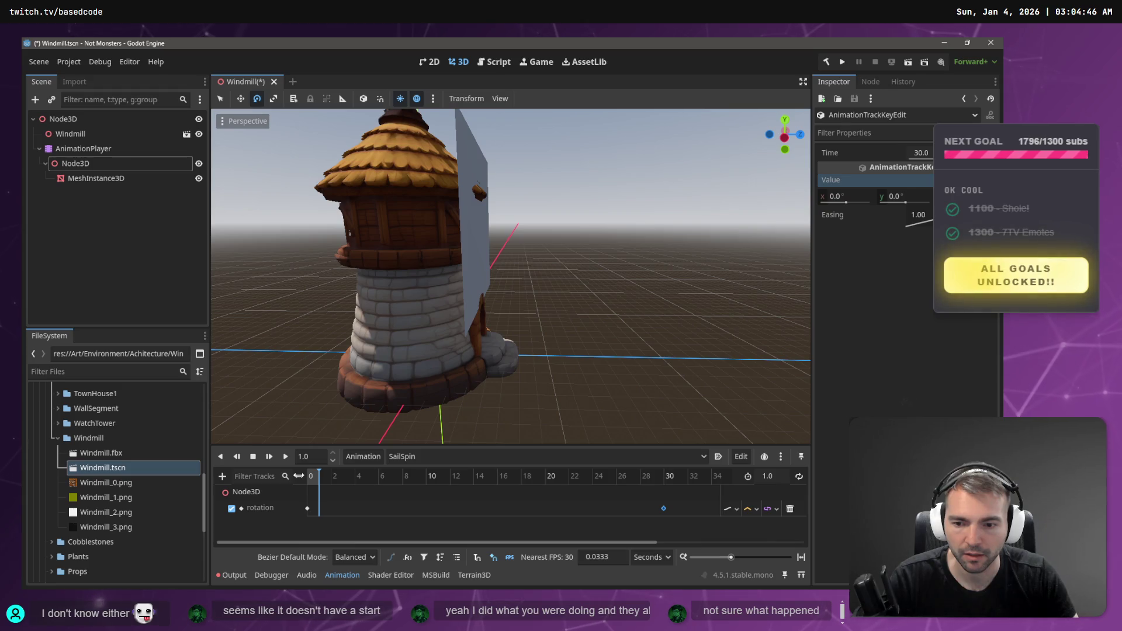
mouse_move(301, 476)
left_mouse_down()
mouse_move(389, 481)
mouse_move(298, 478)
left_mouse_up()
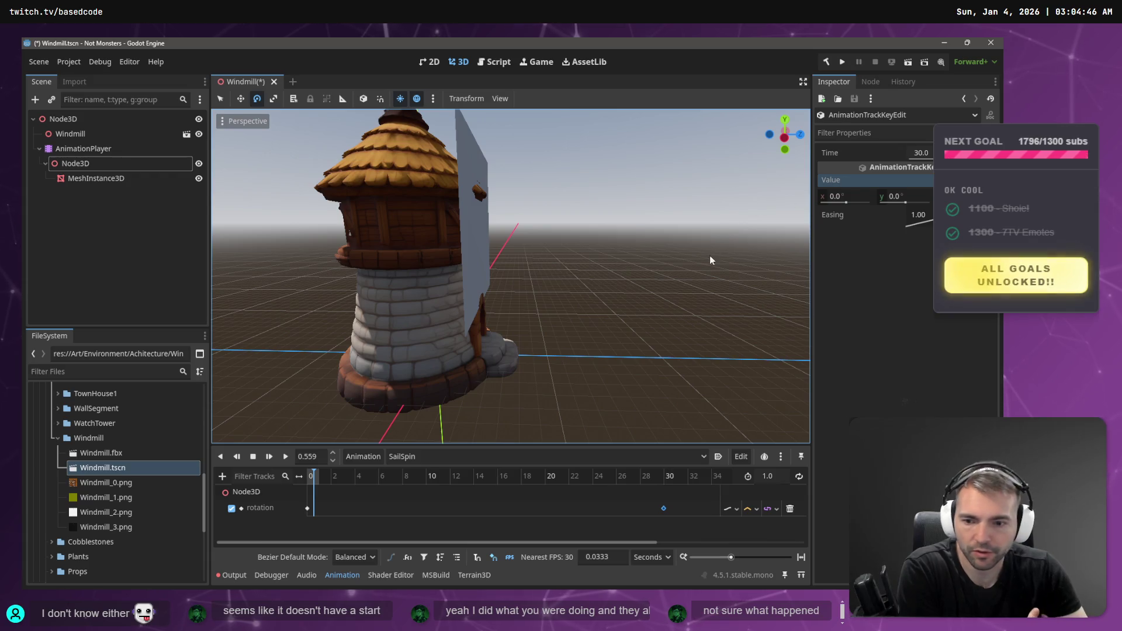
left_click(342, 509)
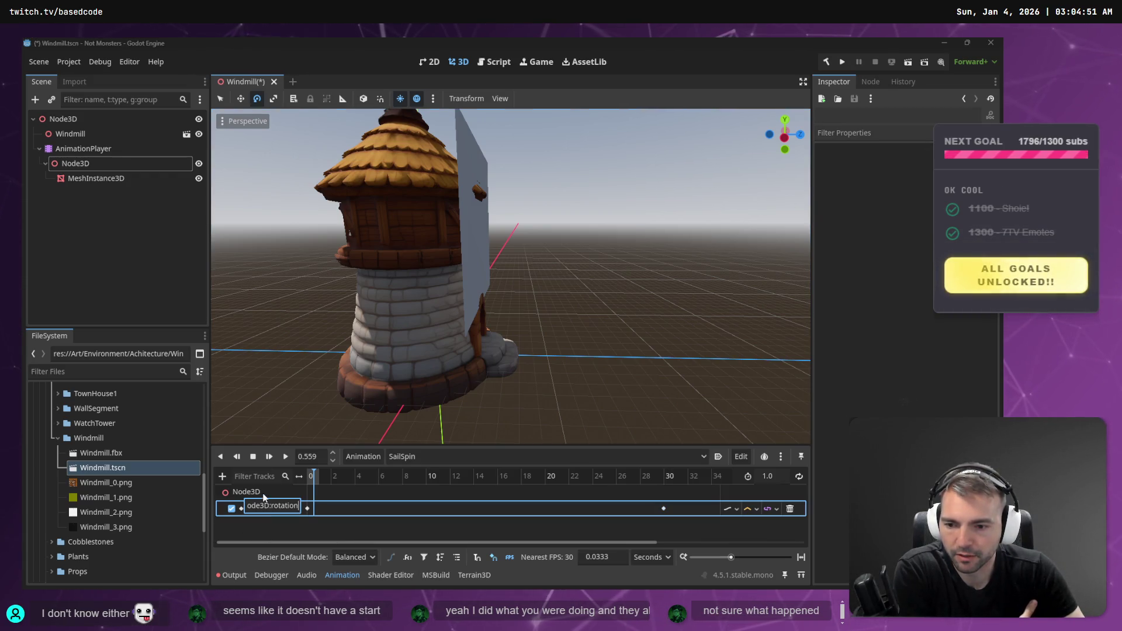
left_click(365, 456)
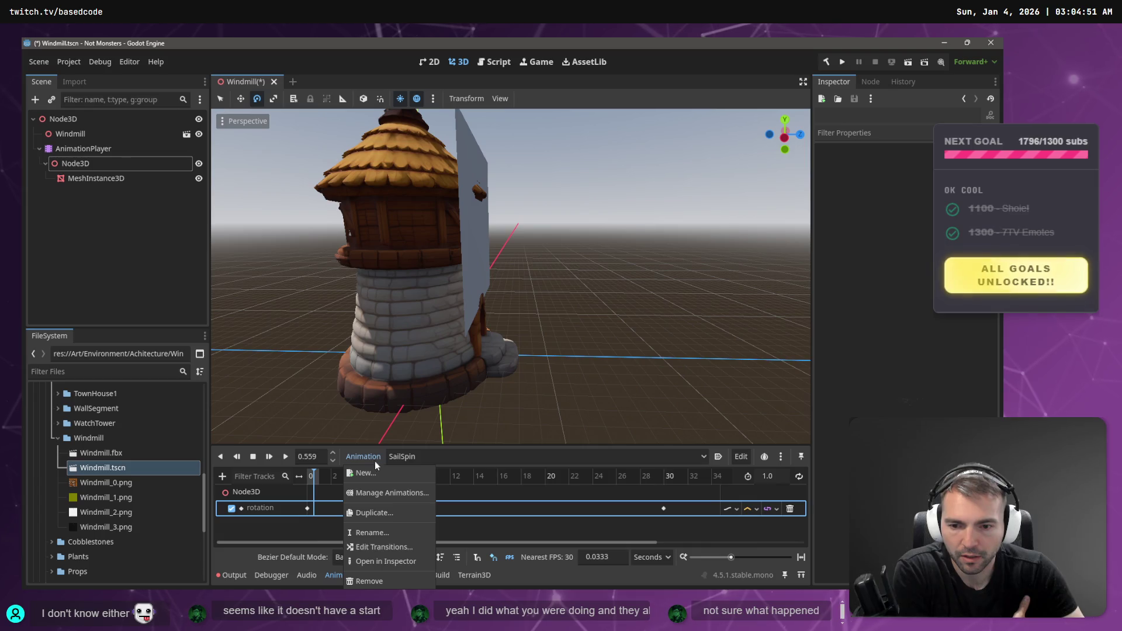
left_click(396, 493)
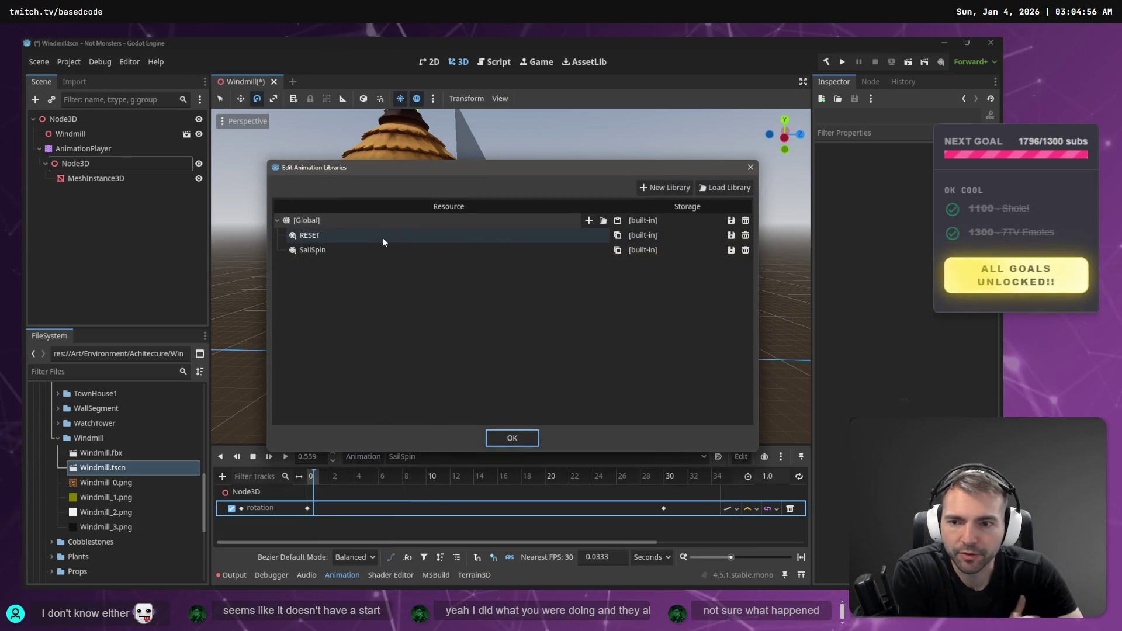
left_click(364, 250)
left_click(363, 250)
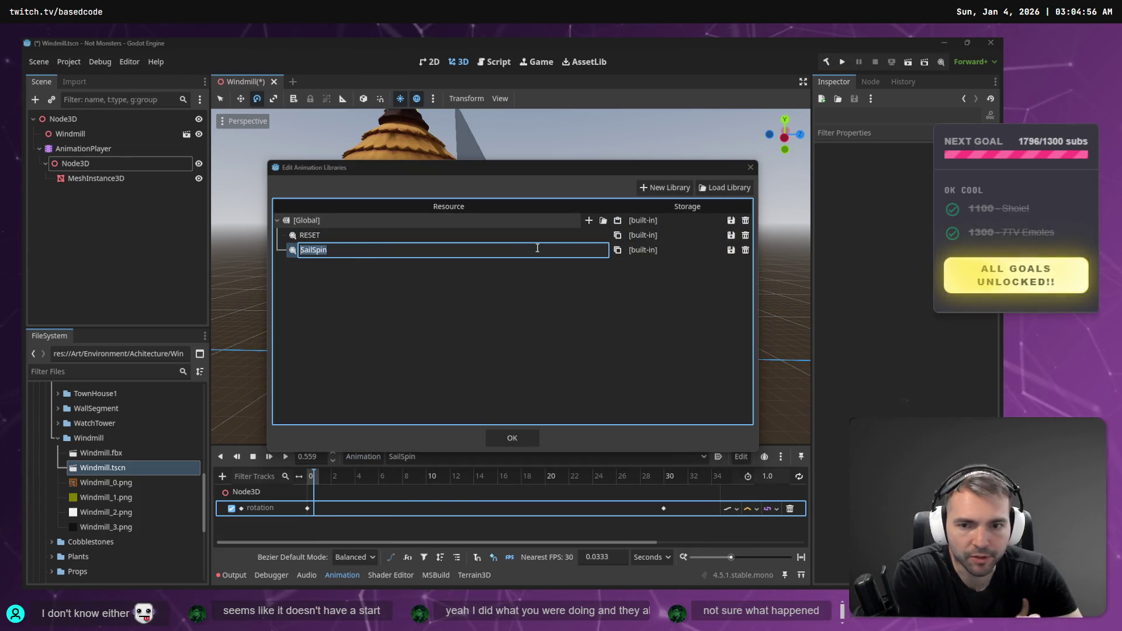
key("Escape")
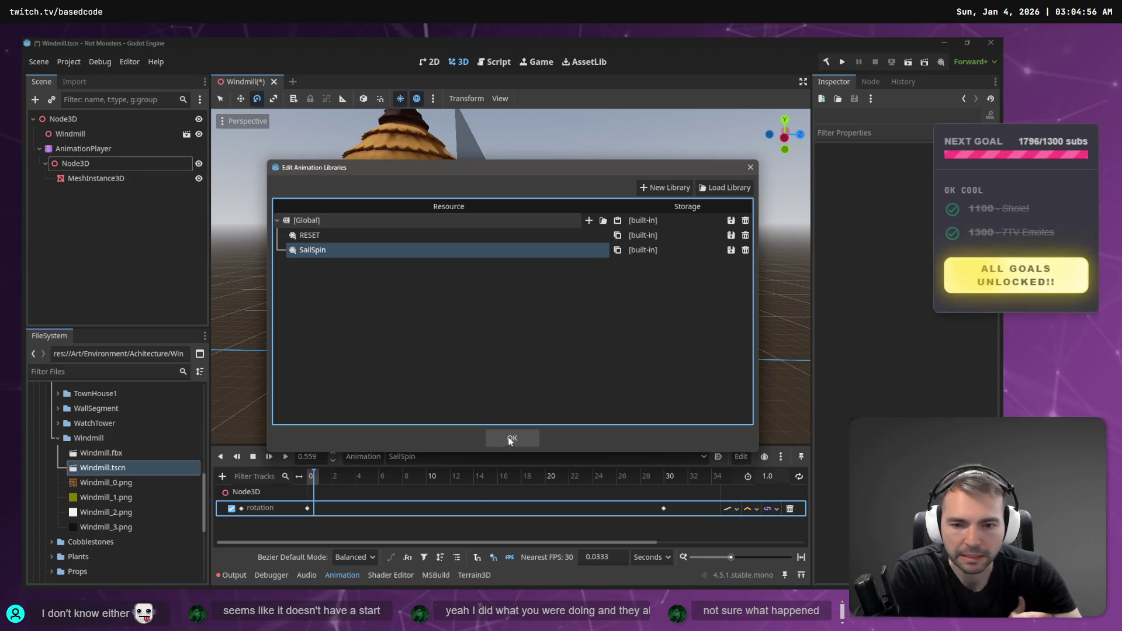
left_click(511, 437)
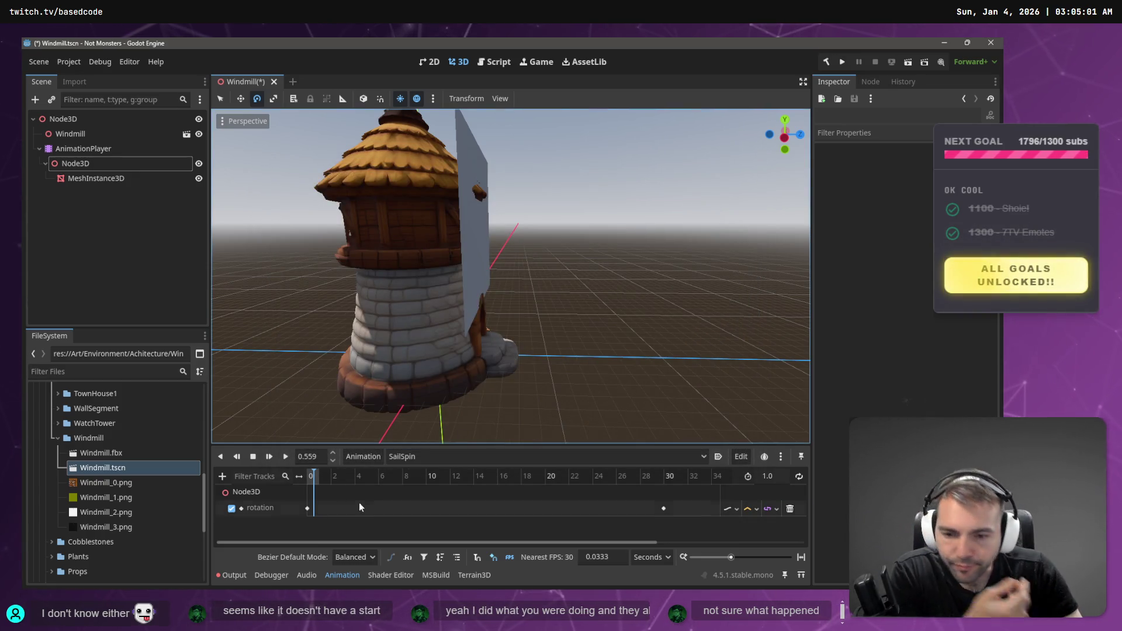
Drag the later rotation key near the start, set its time to 30, and play SailSpin.
right_click(311, 480)
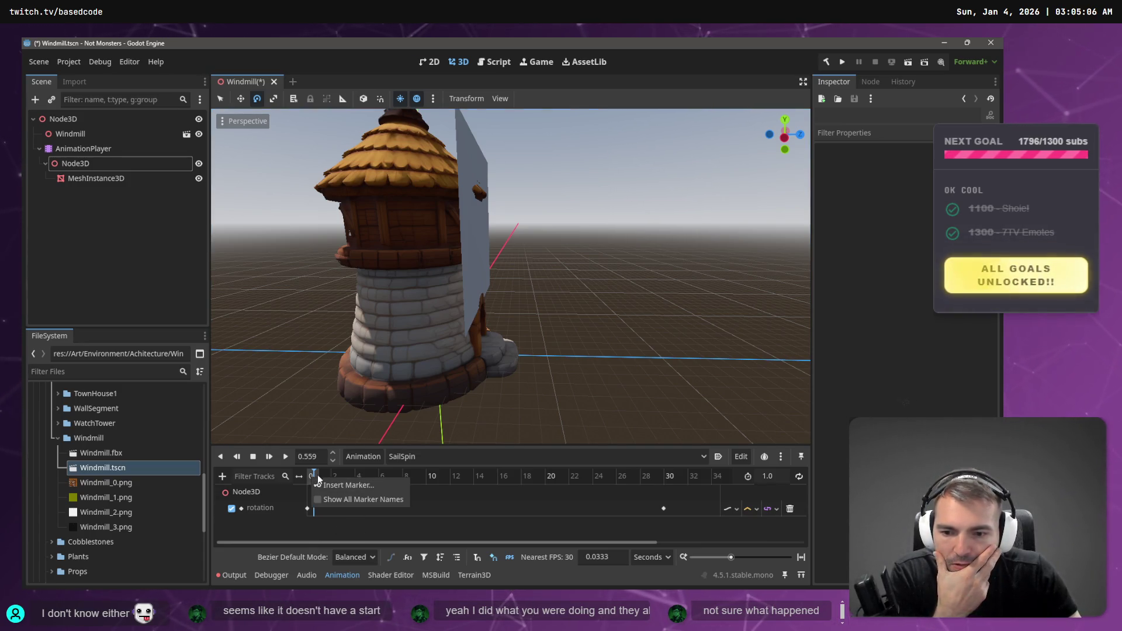
left_click(310, 527)
mouse_move(663, 508)
left_mouse_down()
mouse_move(640, 527)
mouse_move(320, 518)
left_mouse_up()
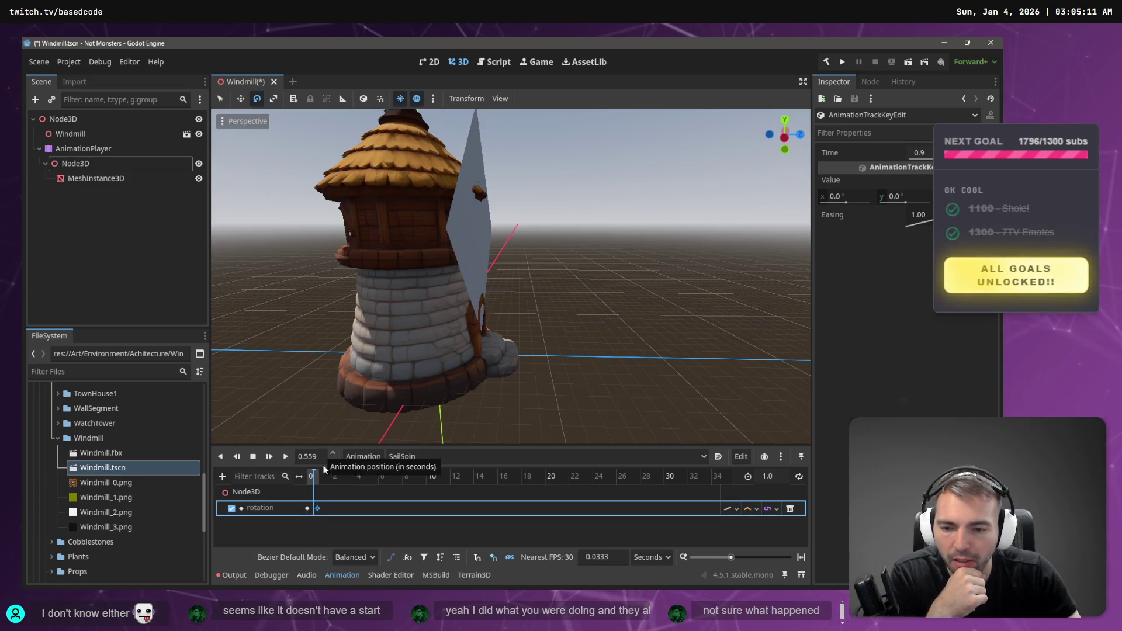
left_click(284, 457)
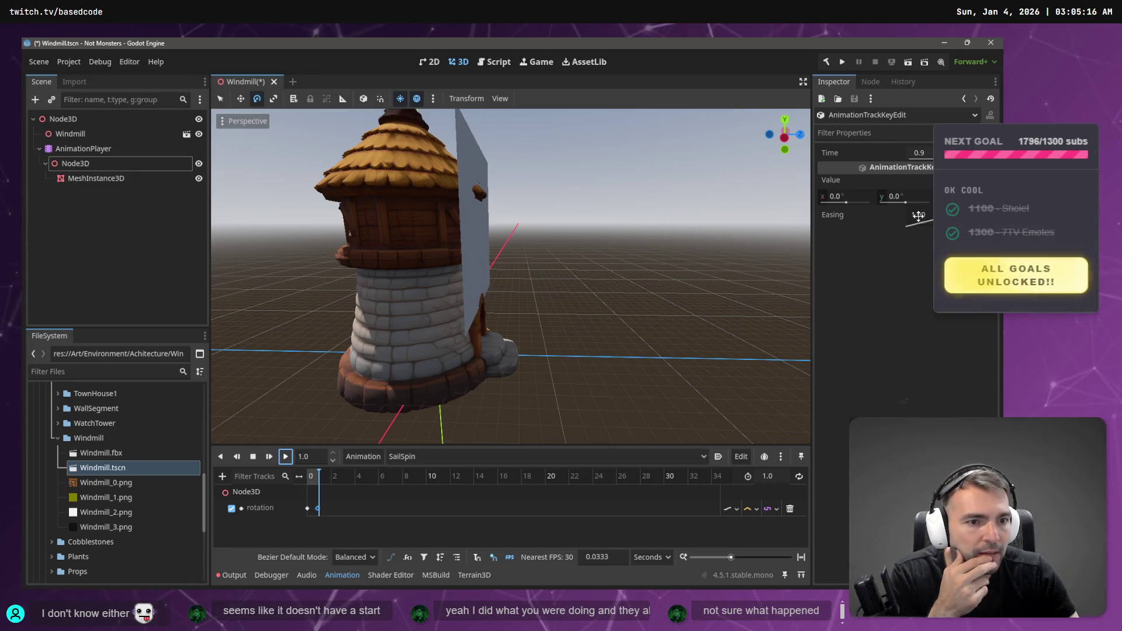
left_click(847, 213)
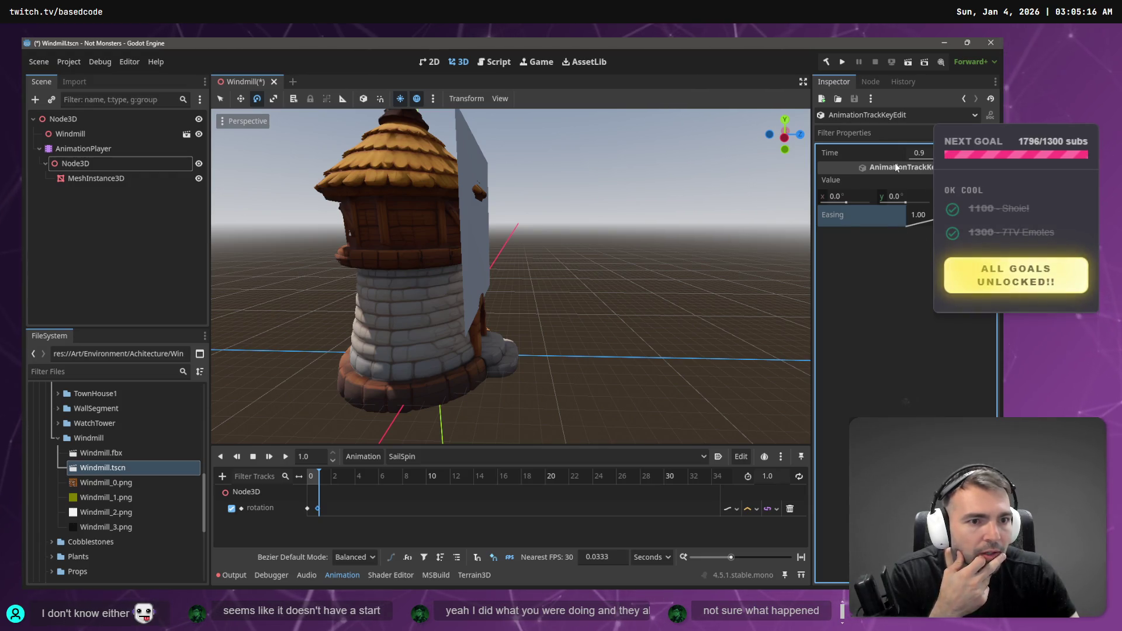
left_click(919, 153)
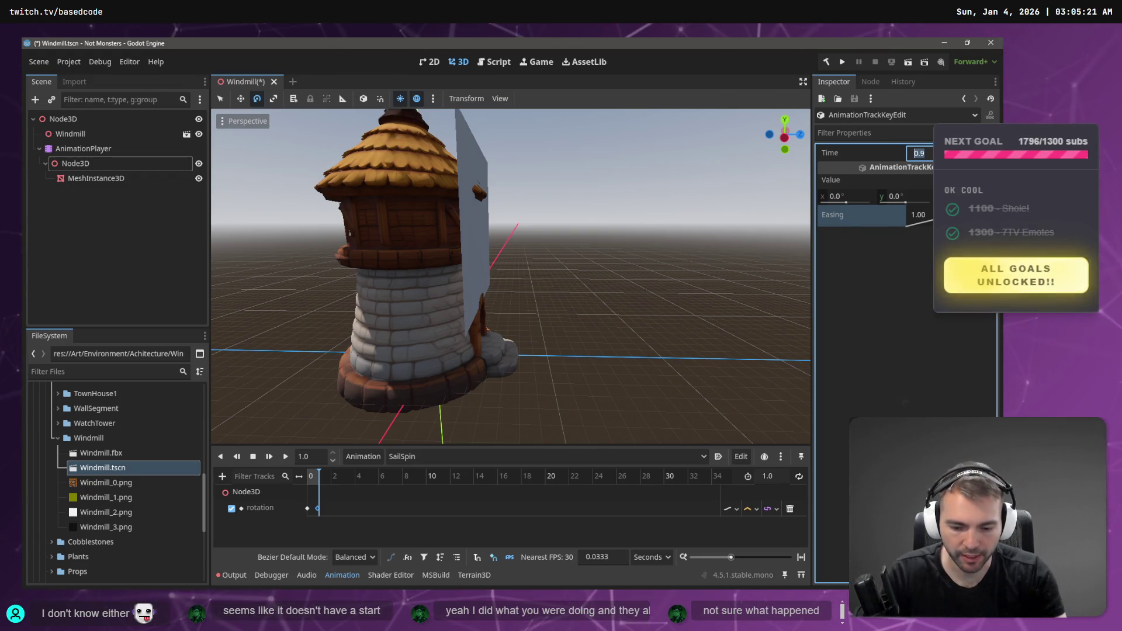
type("30")
key("Return")
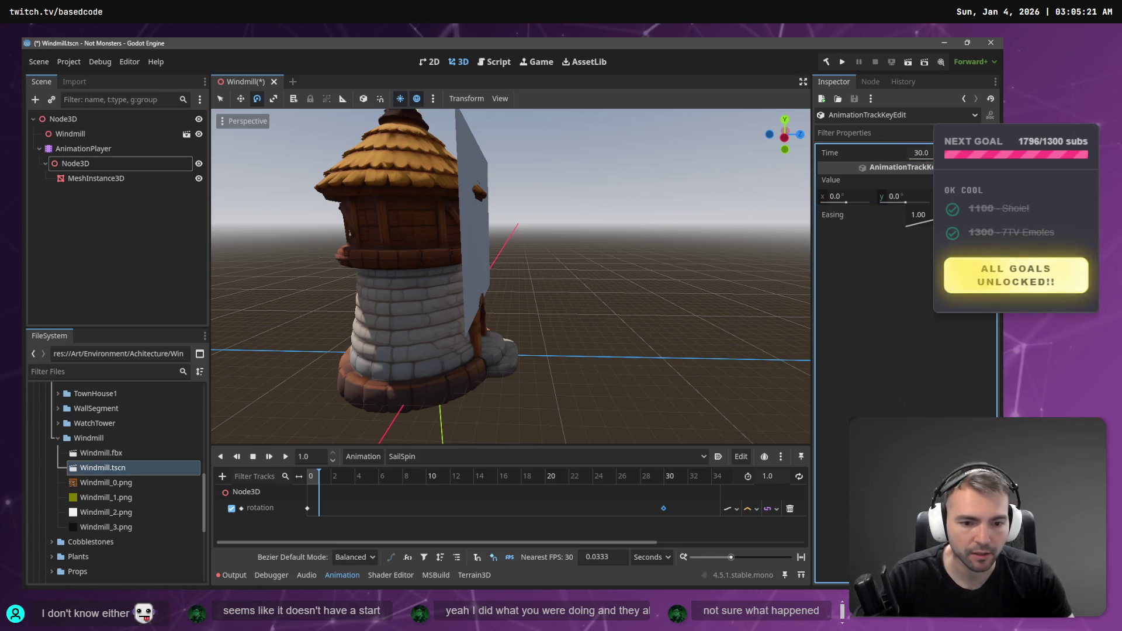
left_click(283, 457)
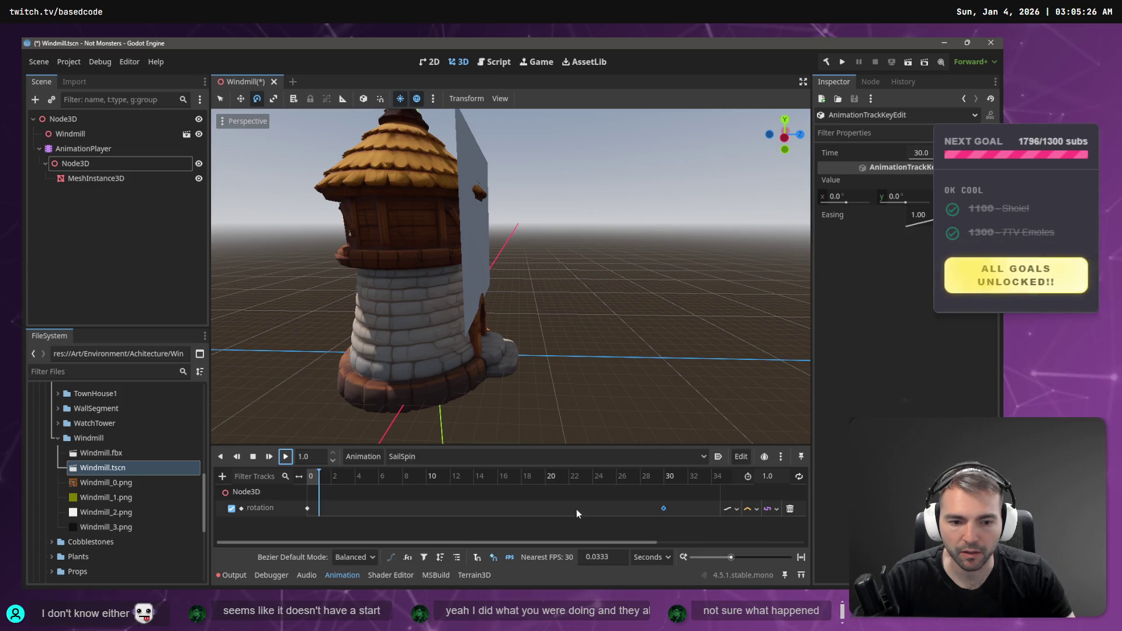
Move the key back near the start, save the scene, and scrub the playhead to preview the spin.
mouse_move(661, 510)
left_mouse_down()
mouse_move(395, 523)
mouse_move(318, 508)
mouse_move(309, 480)
left_mouse_up()
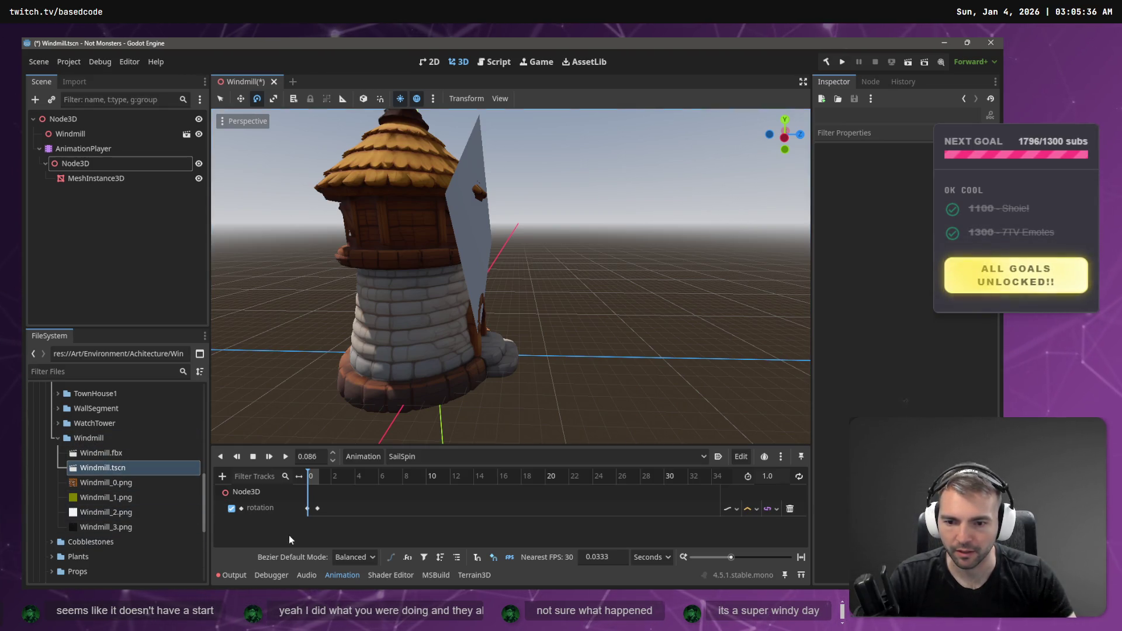
key("ctrl+s")
left_click(741, 456)
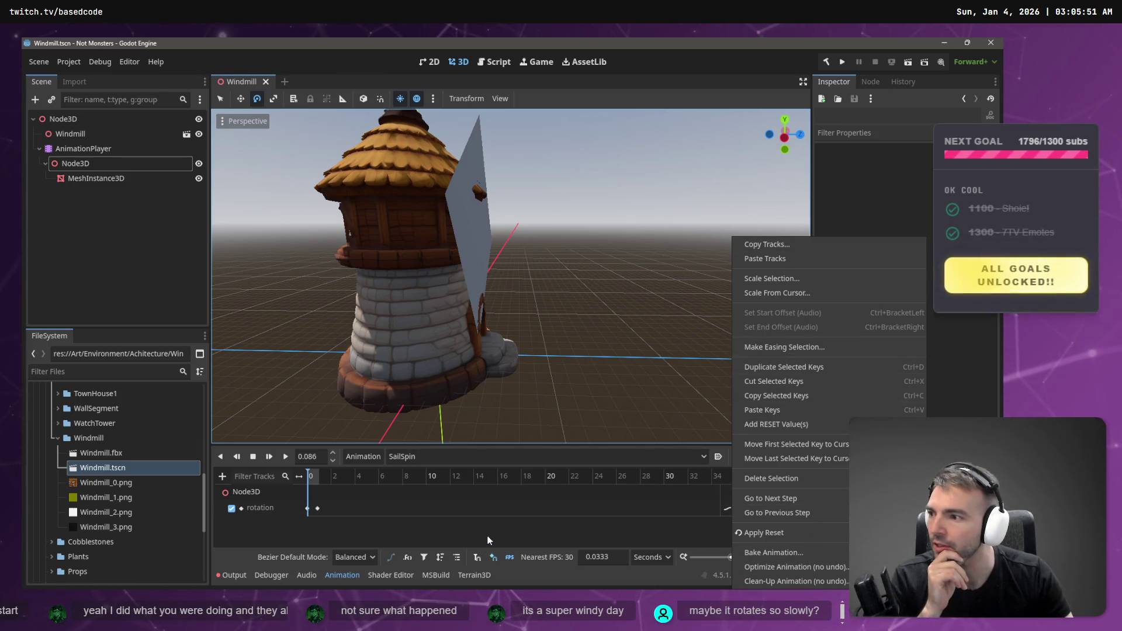
left_click(458, 540)
left_click(318, 476)
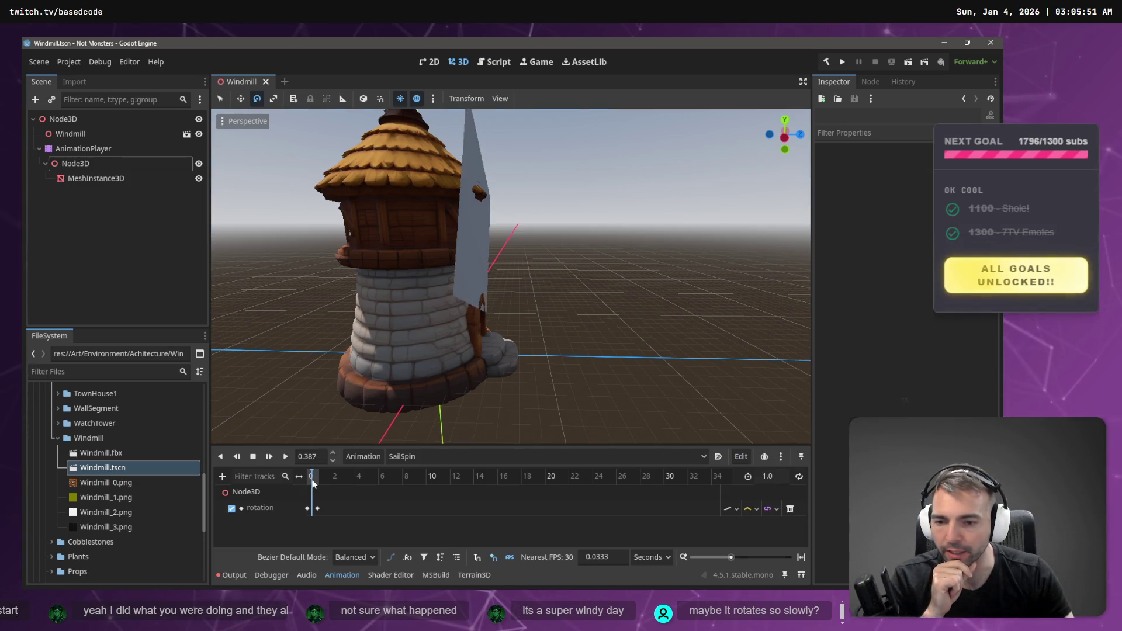
mouse_move(320, 482)
left_mouse_down()
mouse_move(299, 487)
mouse_move(353, 490)
left_mouse_up()
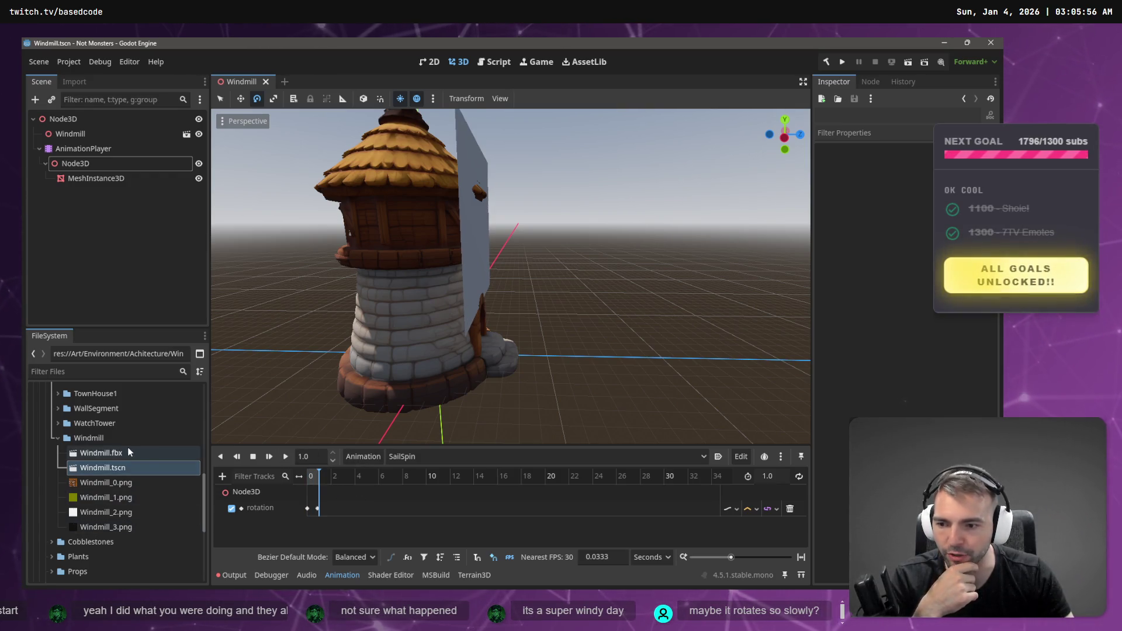
Make SailSpin the AnimationPlayer's current animation, set its length to 30, and play it.
left_click(96, 149)
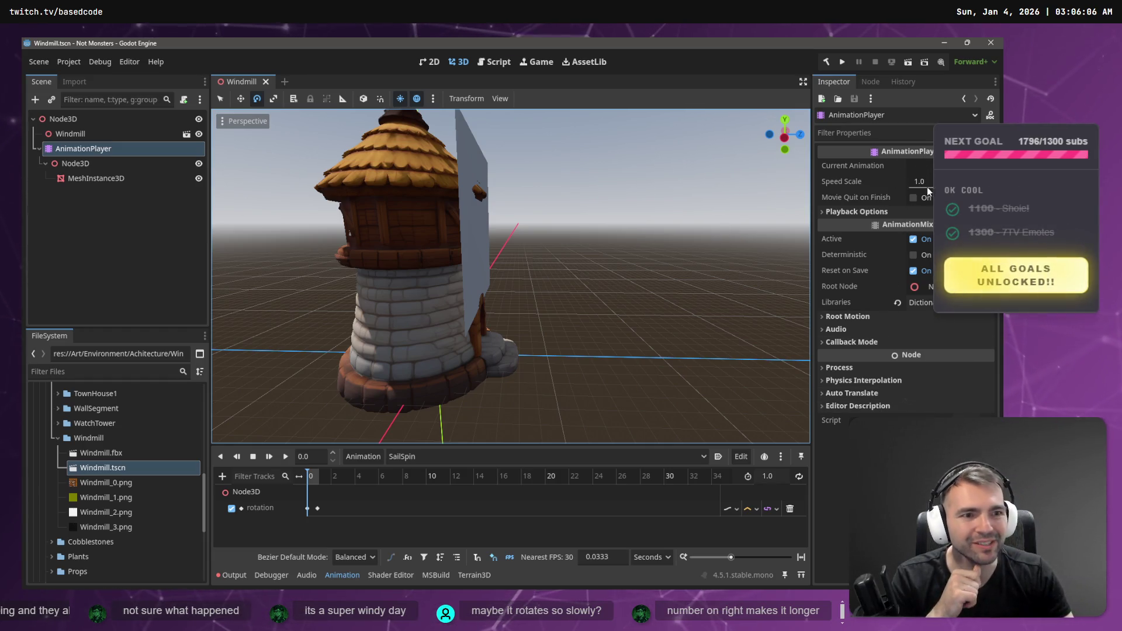
left_click(920, 165)
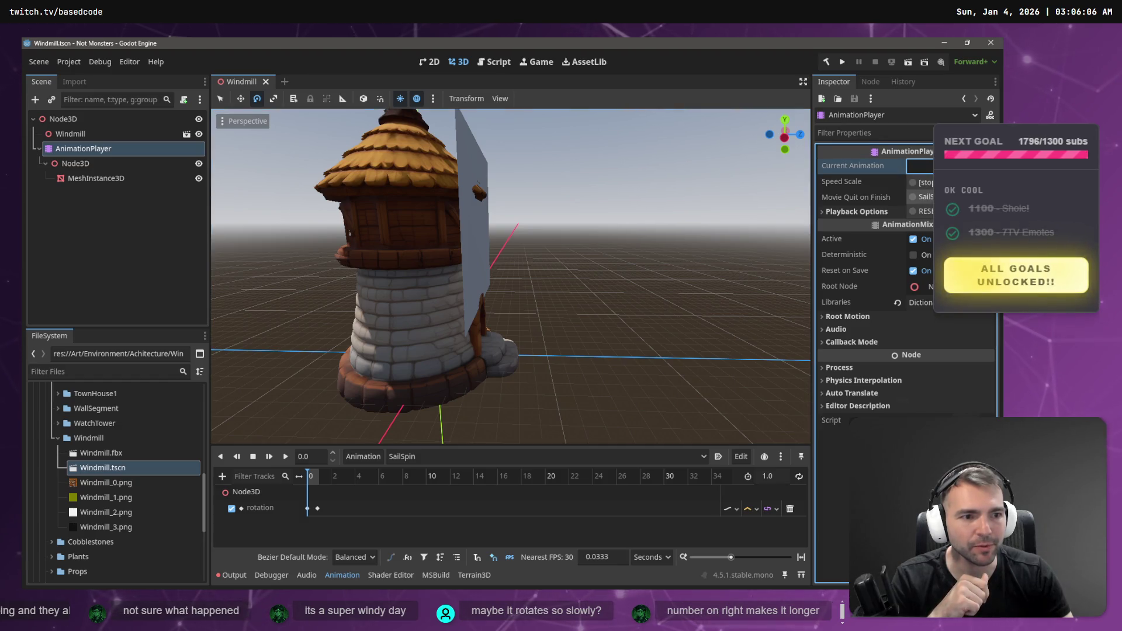
left_click(923, 196)
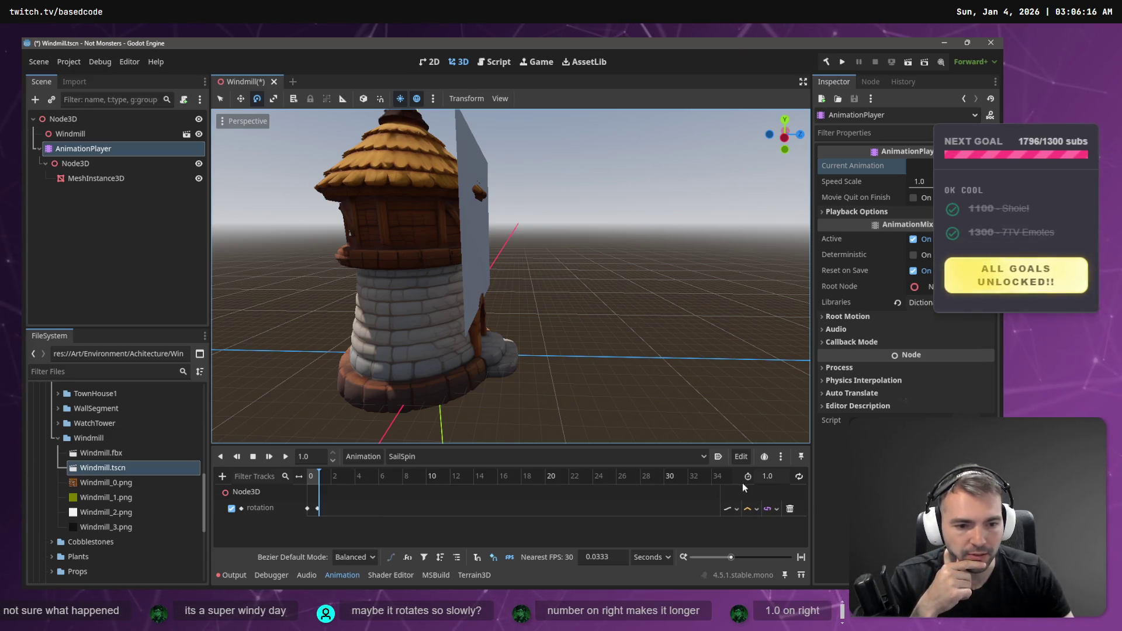
left_click(769, 477)
type("30")
key("Return")
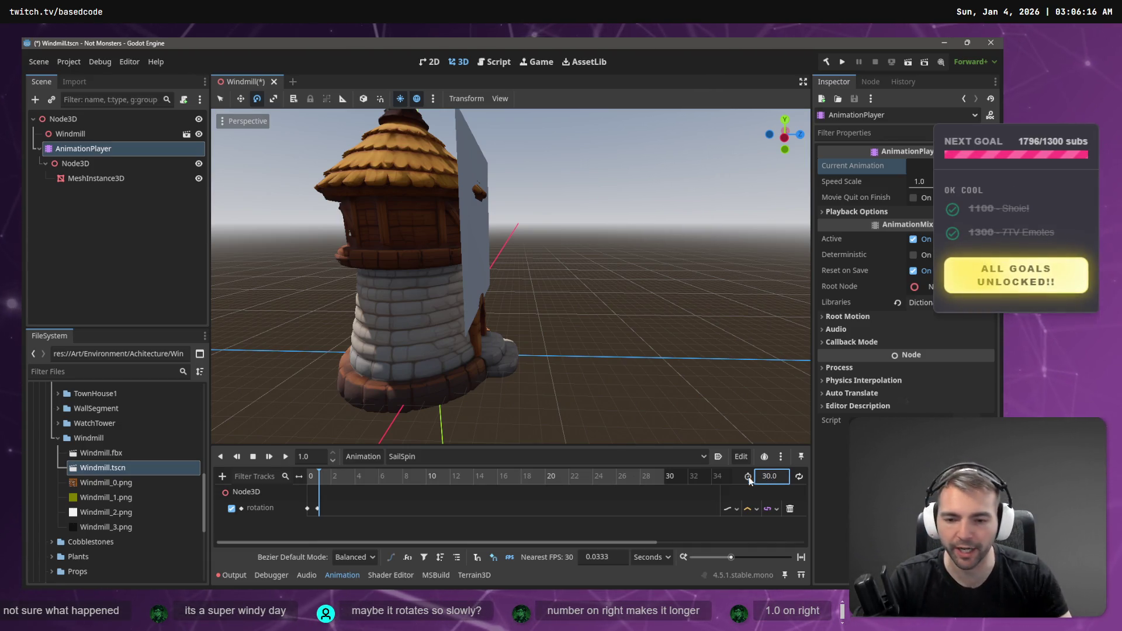
left_click(284, 457)
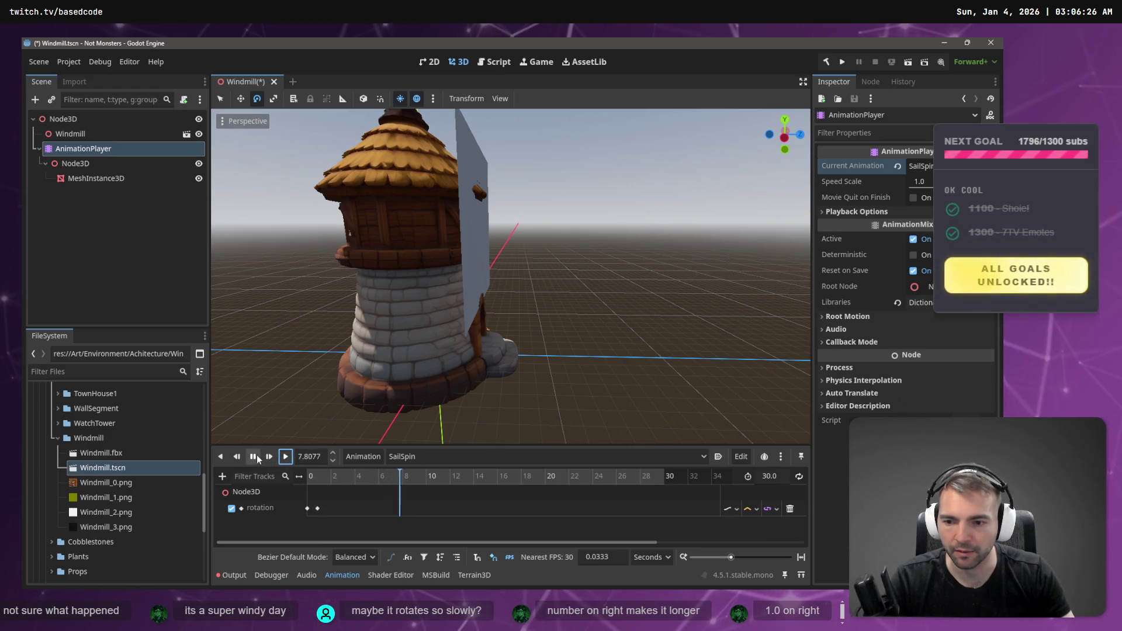
Add a new rotation key near the start and set its time to 30.
double_click(317, 508)
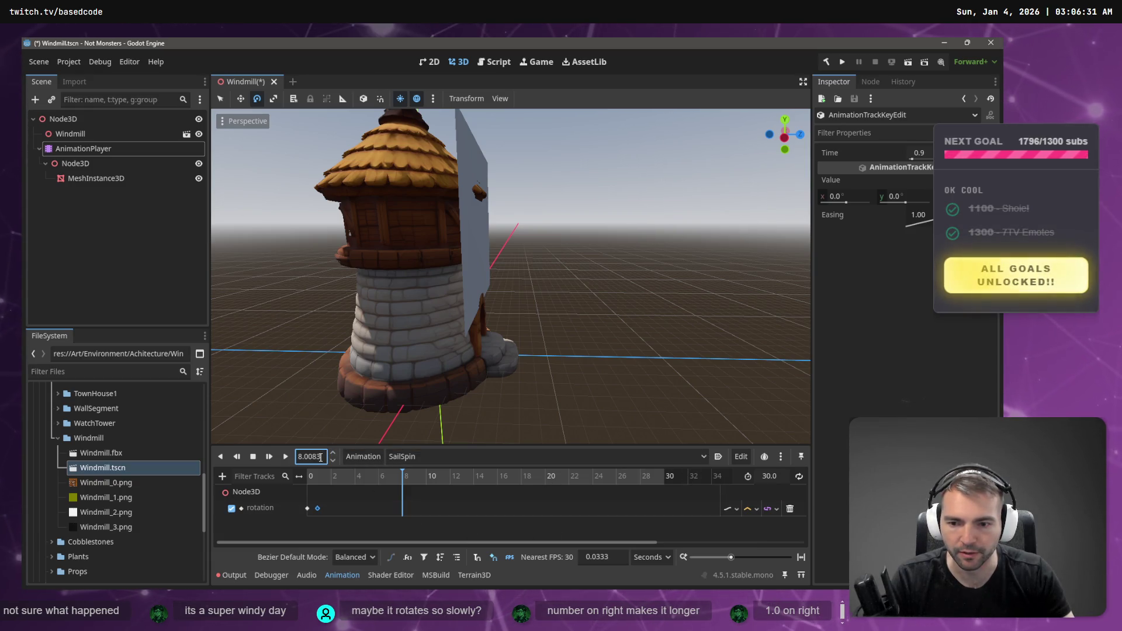
left_click(320, 506)
left_click(318, 508)
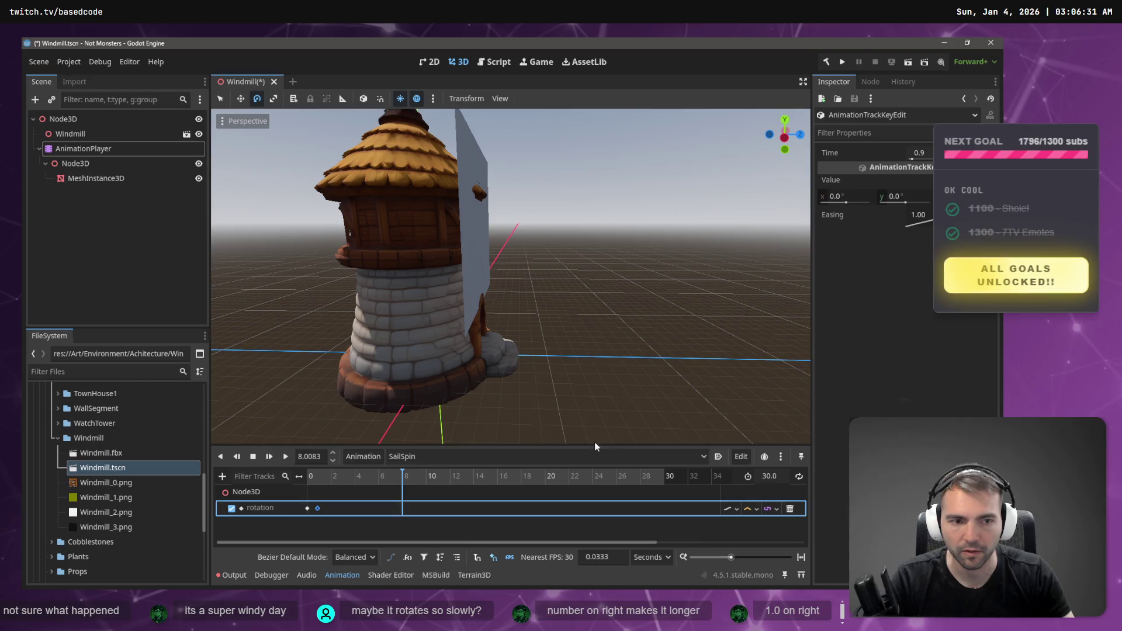
left_click(919, 153)
type("30")
key("Return")
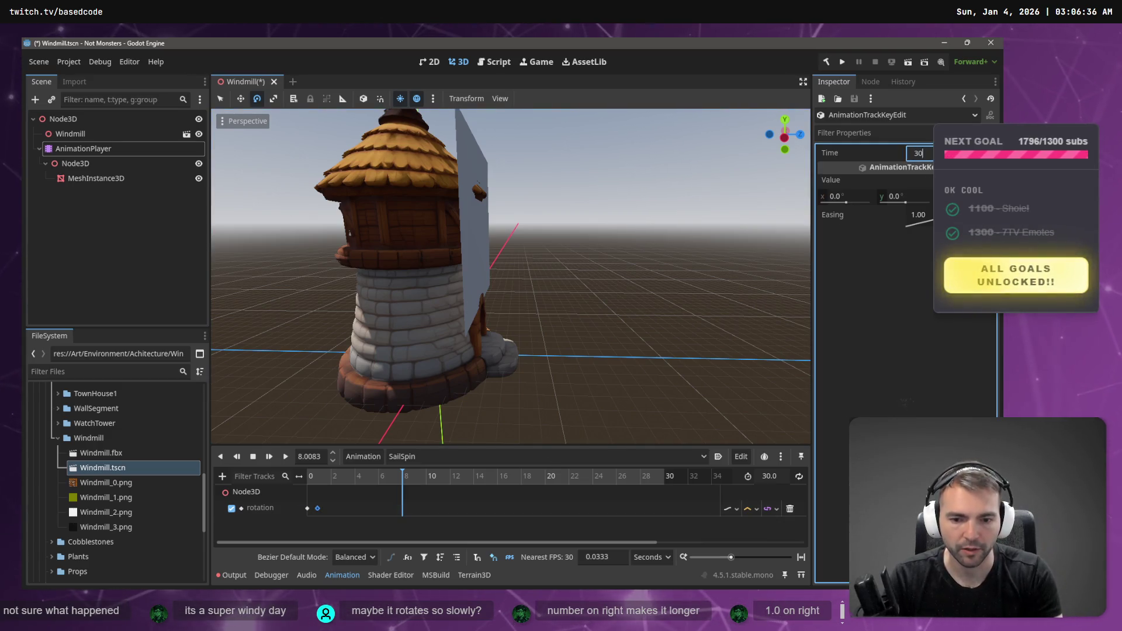
Replay SailSpin from the beginning and open File Explorer on Downloads.
left_click(310, 475)
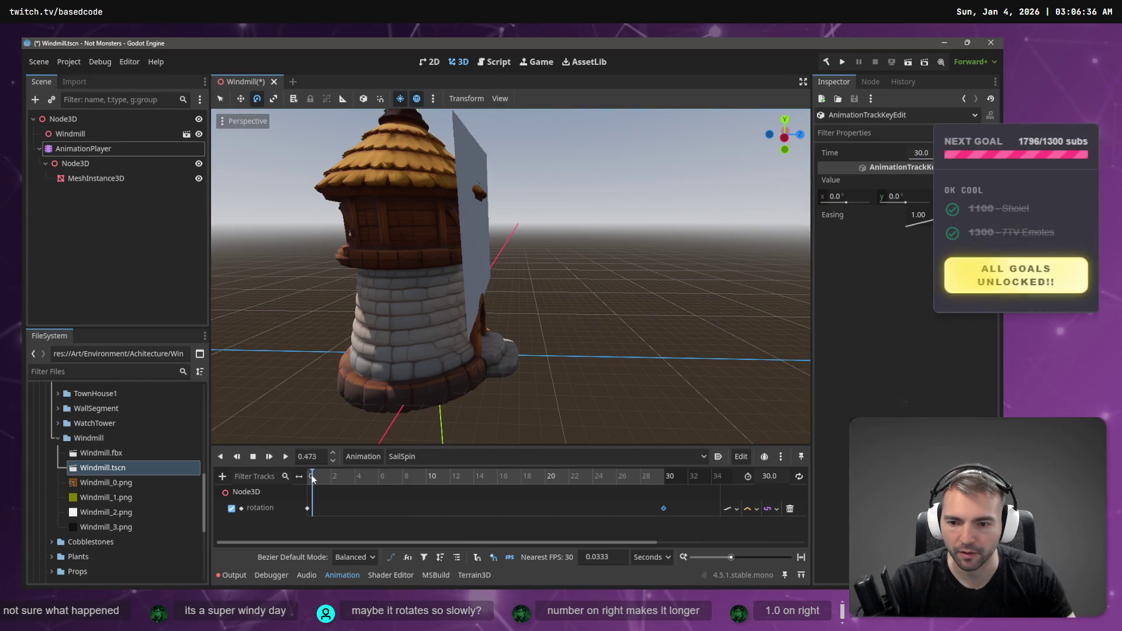
left_click(269, 456)
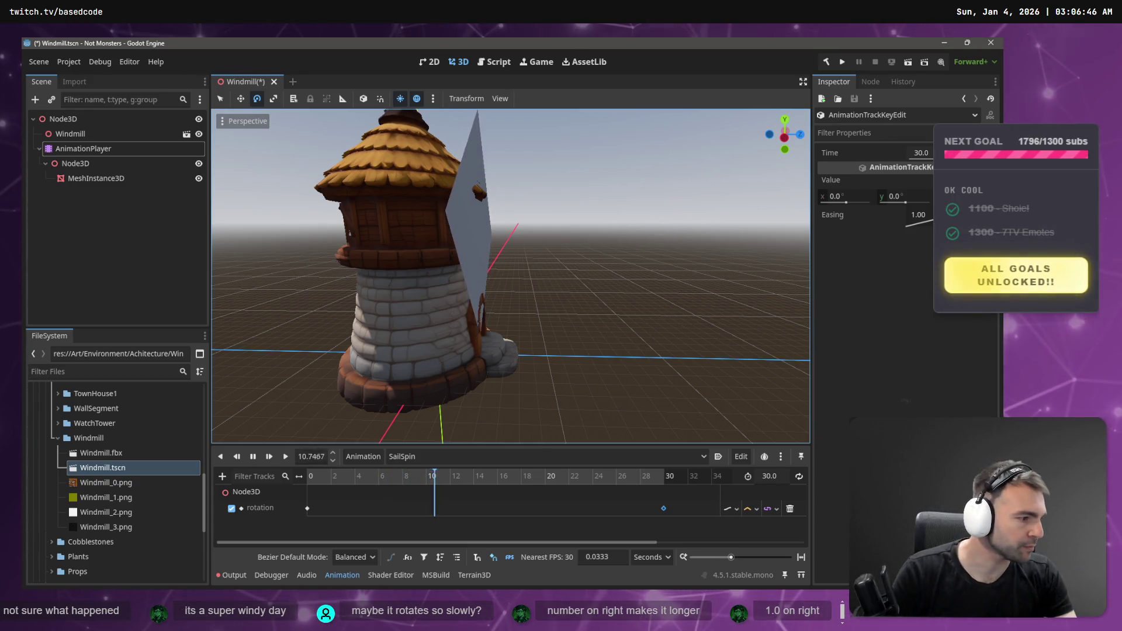
key("super+e")
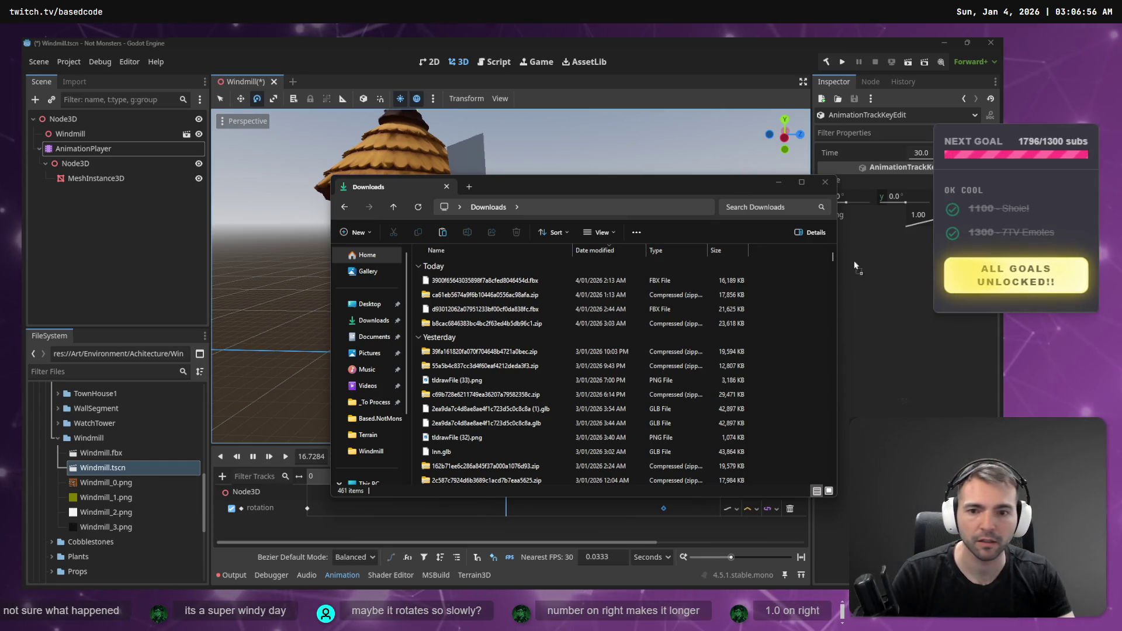
Move the downloaded sails zip into the _To Process > Windmill folder.
mouse_move(485, 323)
left_mouse_down()
mouse_move(409, 421)
mouse_move(391, 416)
mouse_move(444, 388)
mouse_move(753, 359)
mouse_move(794, 310)
left_mouse_up()
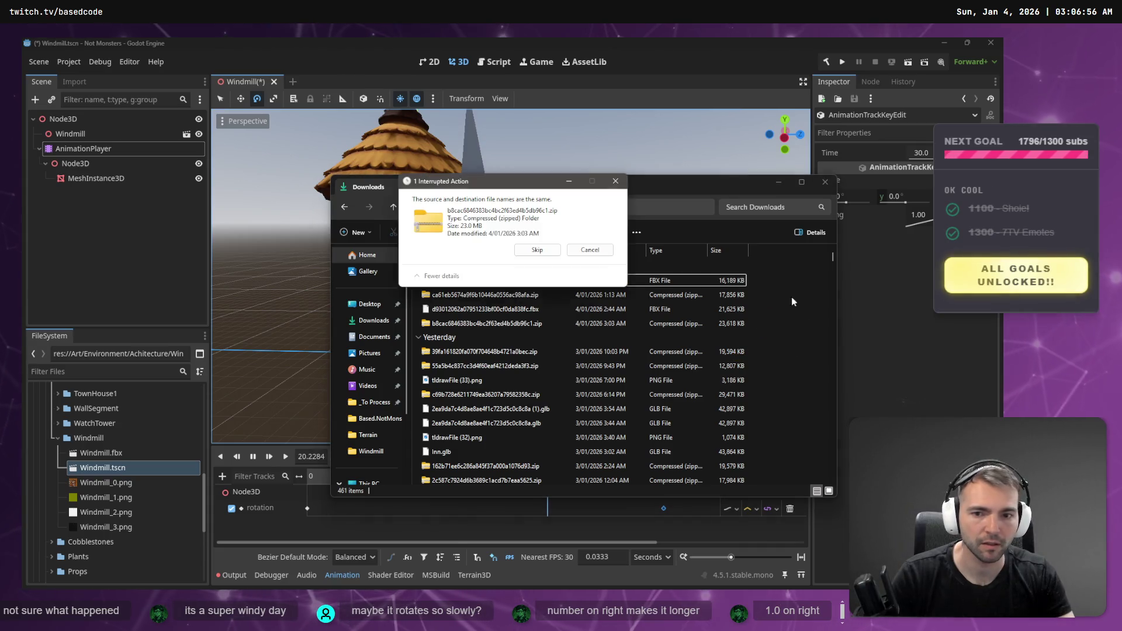
left_click(537, 249)
left_click(374, 402)
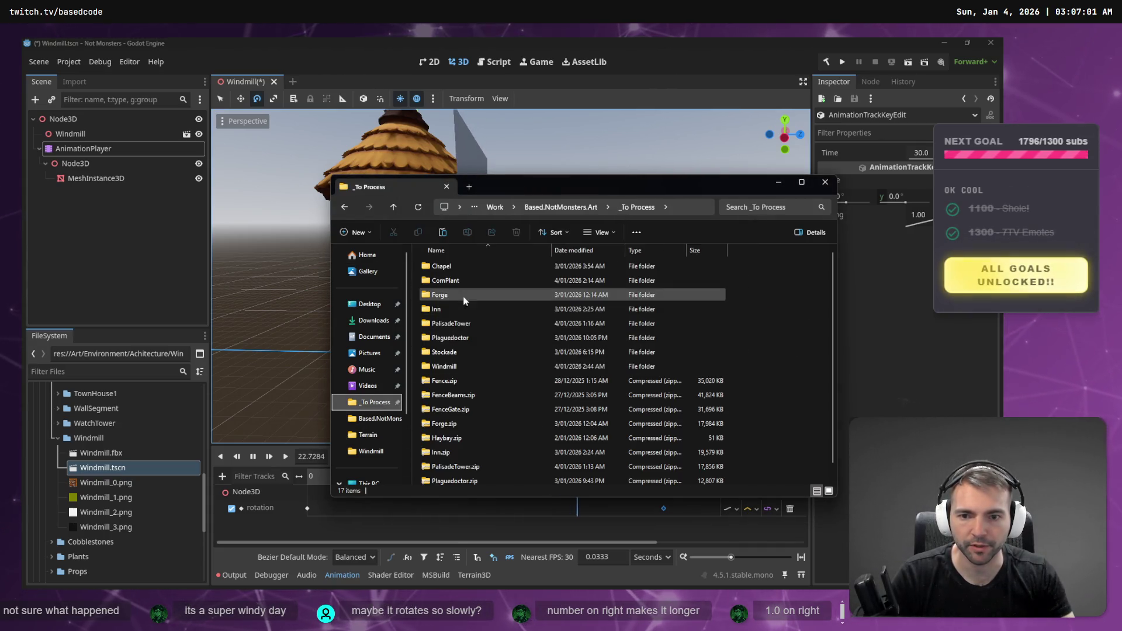
double_click(478, 367)
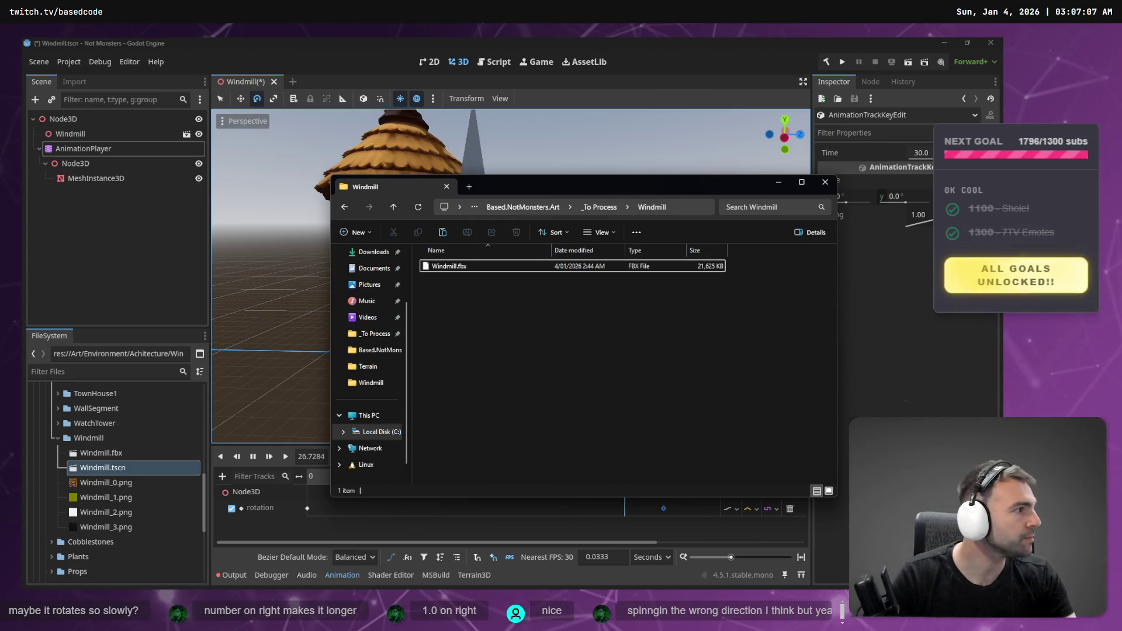
left_click_drag(419, 259, 447, 327)
Rename the zip to WindmillSails.zip and extract all of its contents.
key("F2")
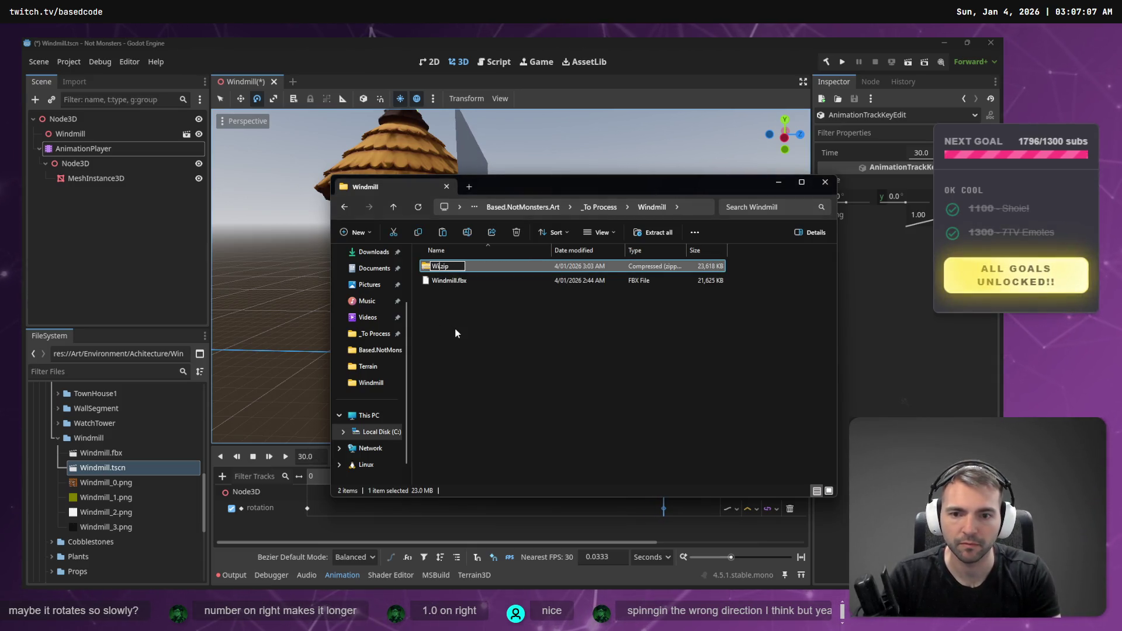
type("ils")
key("Return")
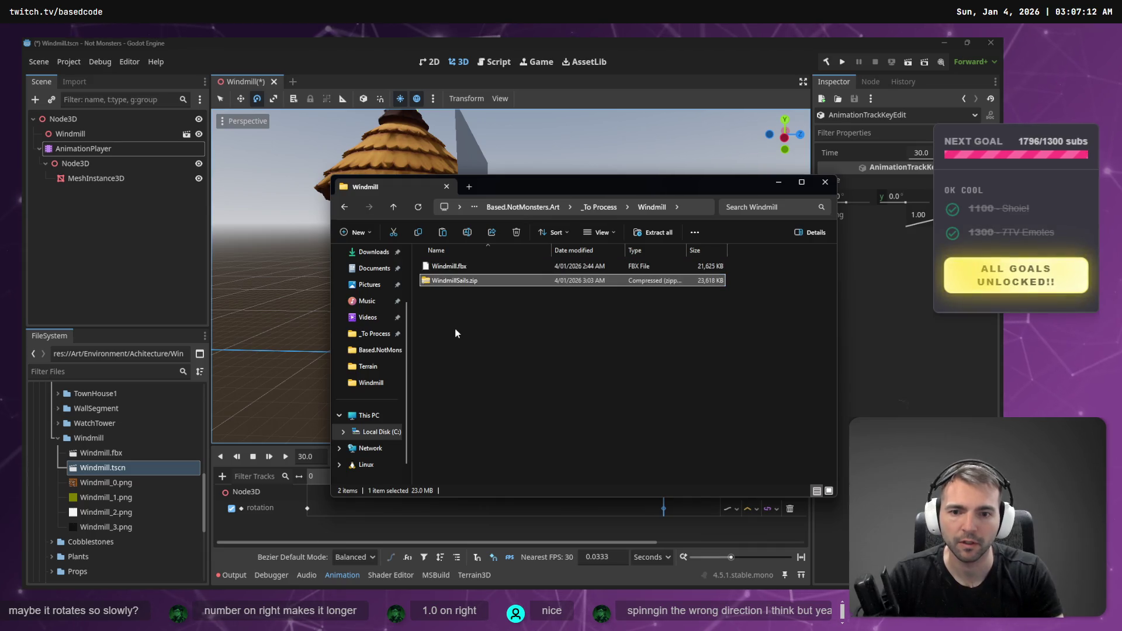
right_click(456, 283)
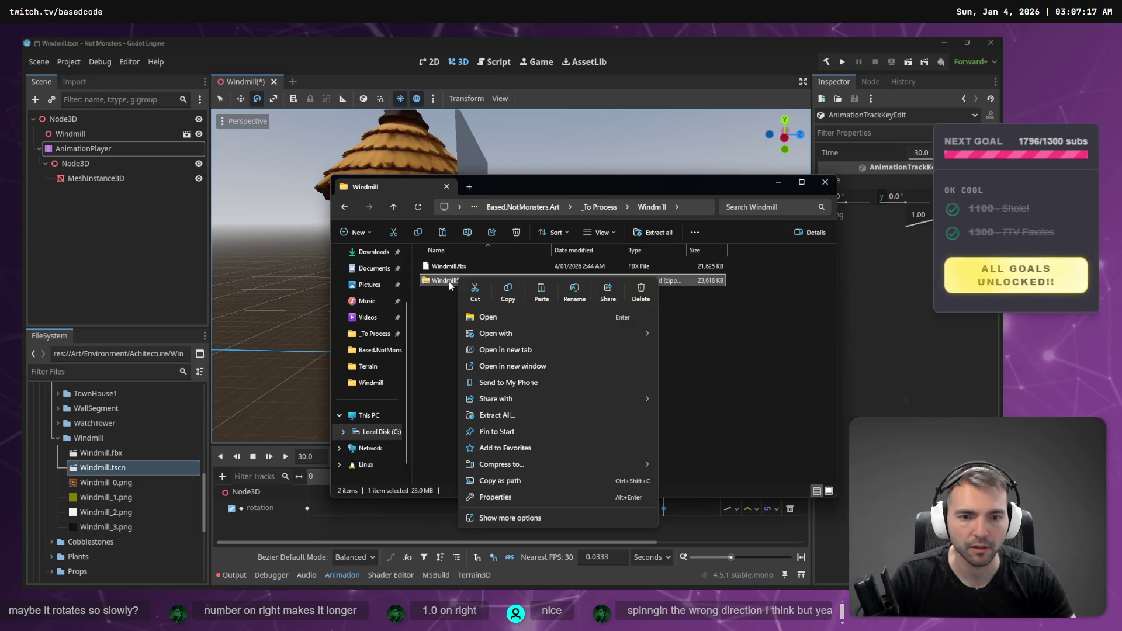
key("Escape")
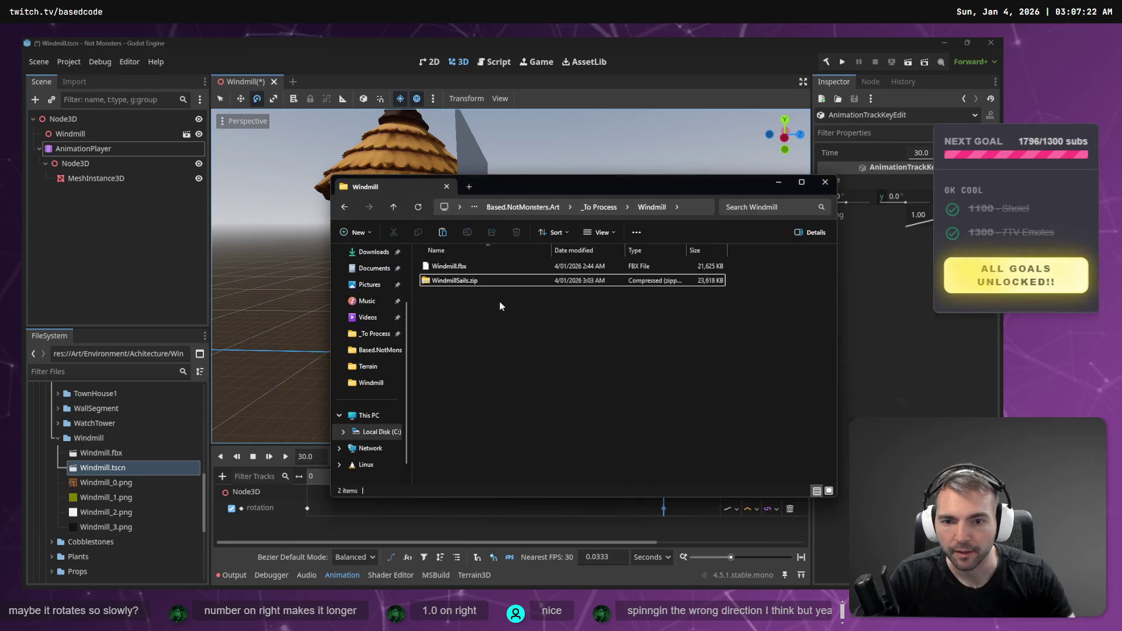
right_click(474, 281)
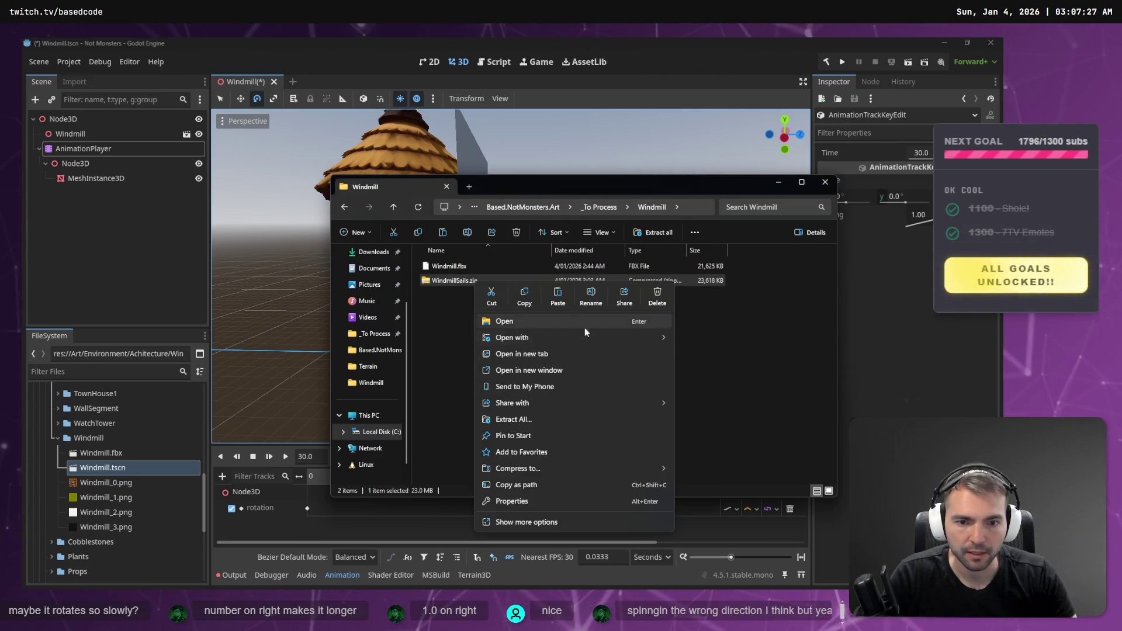
left_click(560, 419)
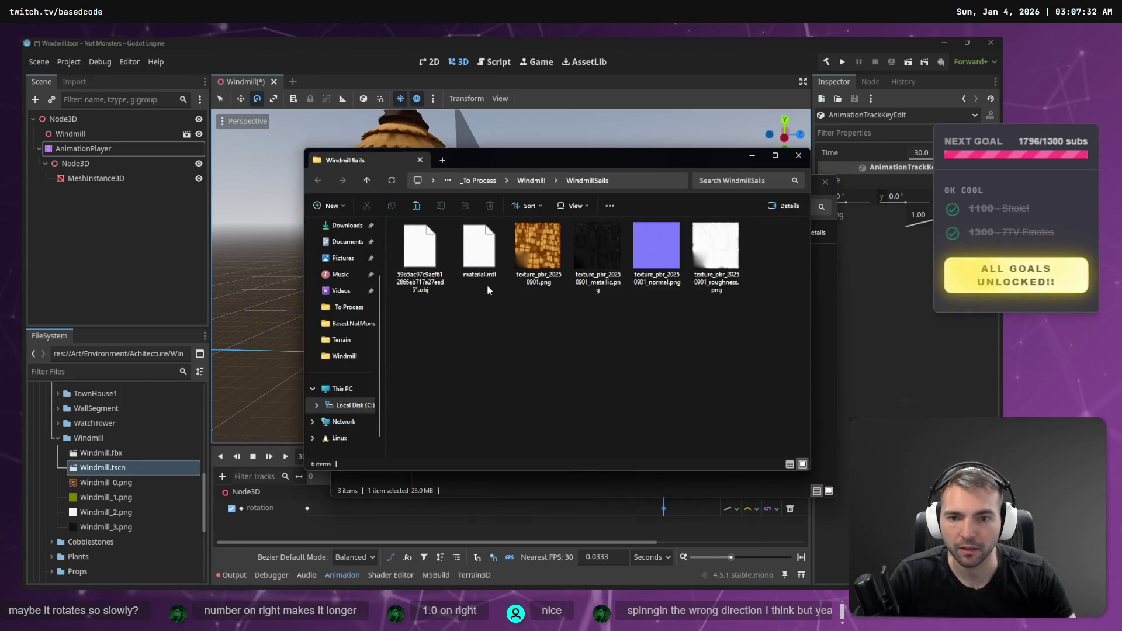
Rename the extracted model file to WindmillSails.obj.
left_click(440, 265)
left_click(440, 265)
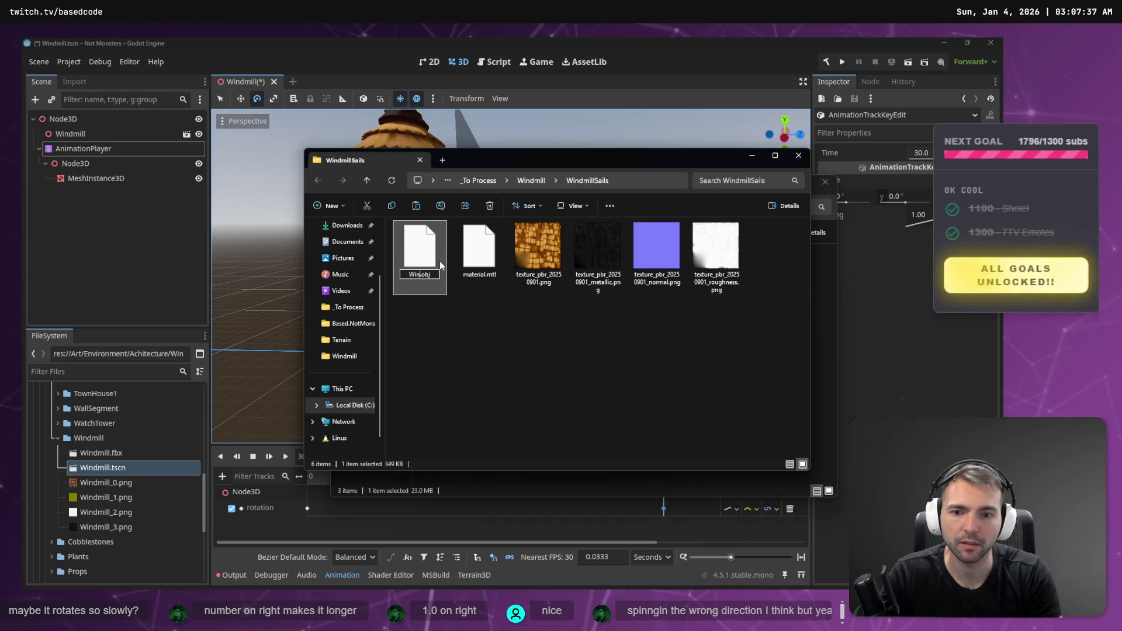
key("Return")
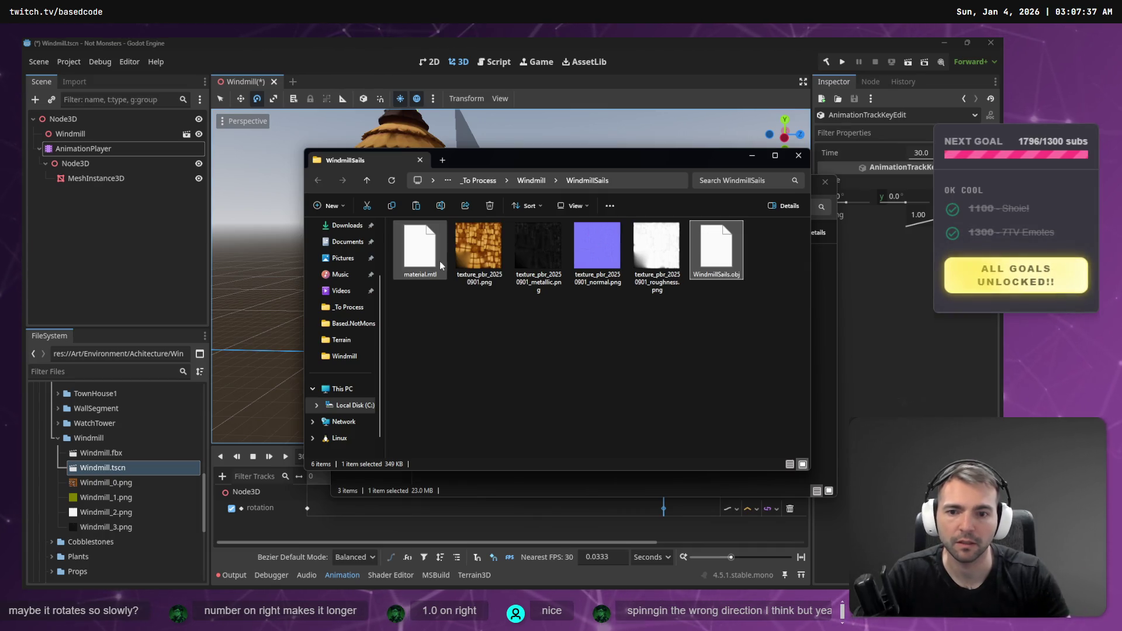
Copy all six sail files into Godot's Windmill folder and select WindmillSails.obj there.
left_click_drag(781, 217, 393, 351)
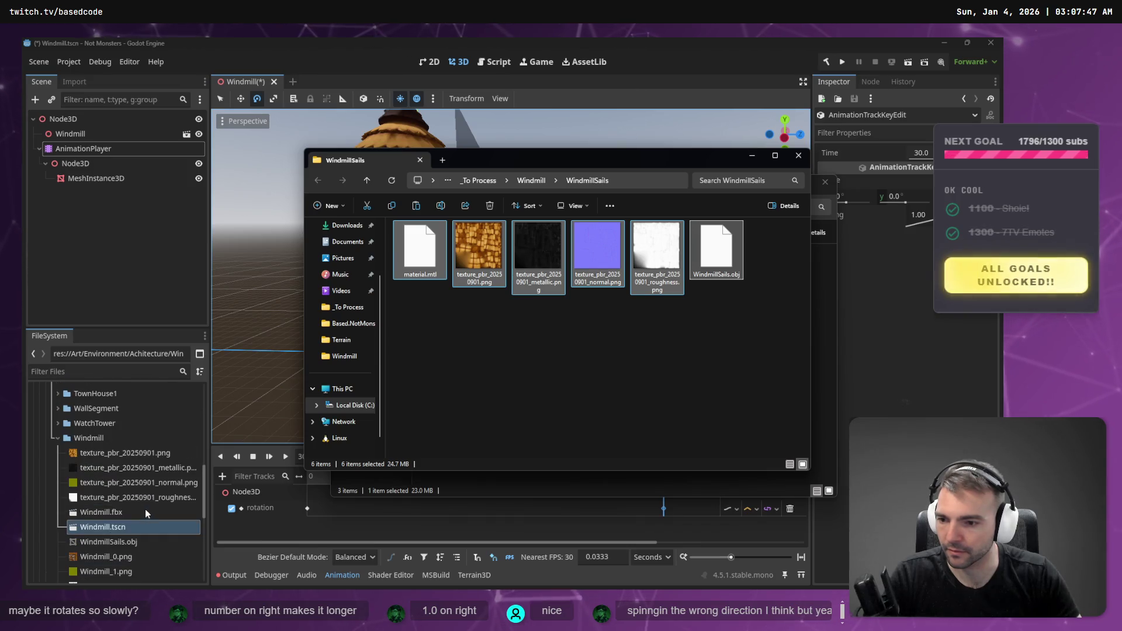
scroll(144, 489, "down", 5)
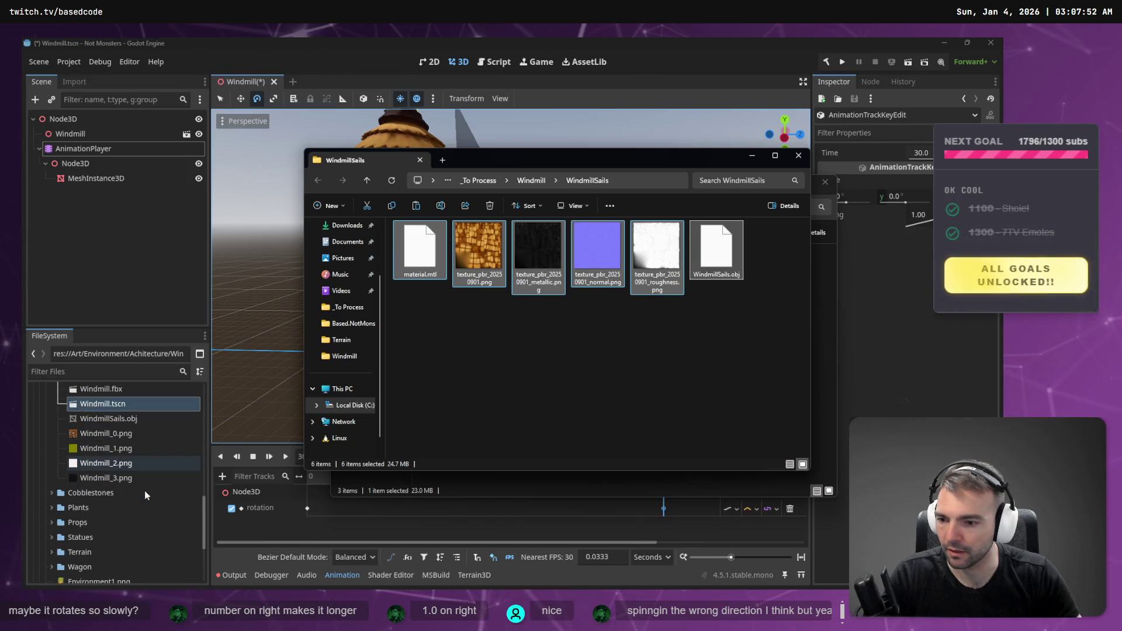
scroll(146, 477, "up", 4)
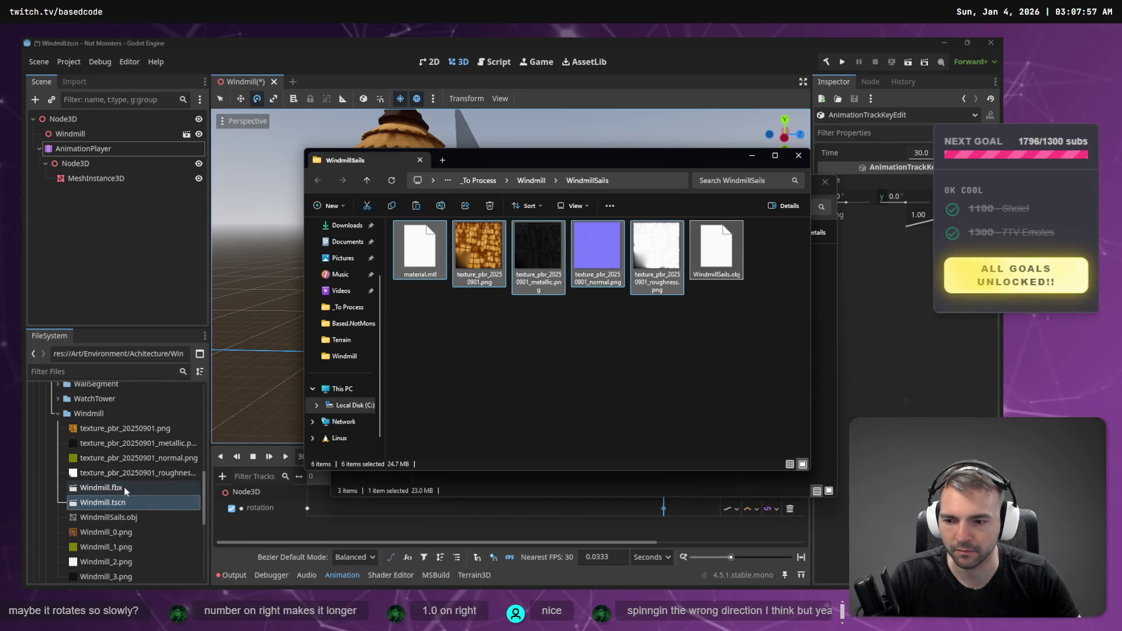
mouse_move(124, 486)
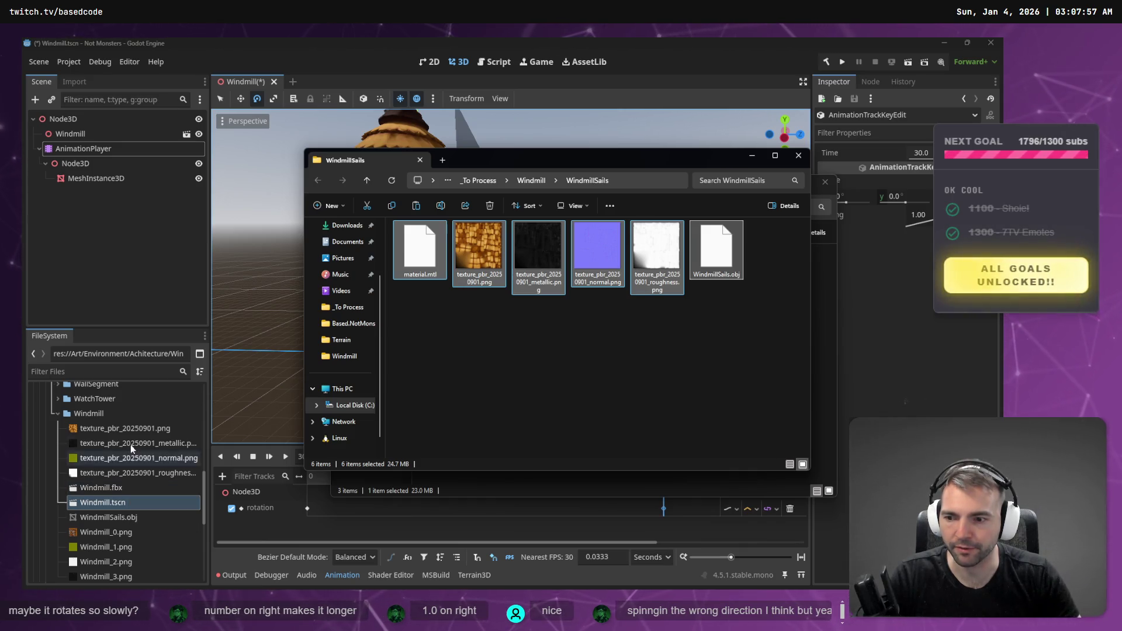
left_click(113, 517)
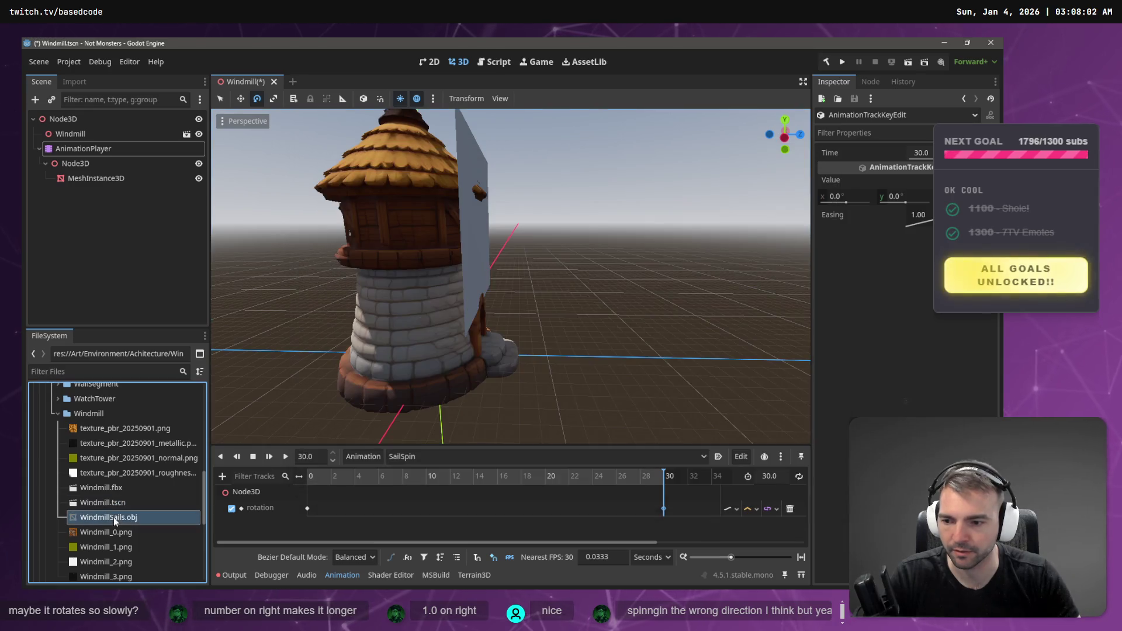
Place WindmillSails.obj in the scene and reimport it with a mesh scale of 10.
scroll(121, 496, "down", 1)
mouse_move(118, 493)
left_mouse_down()
mouse_move(621, 383)
mouse_move(606, 385)
left_mouse_up()
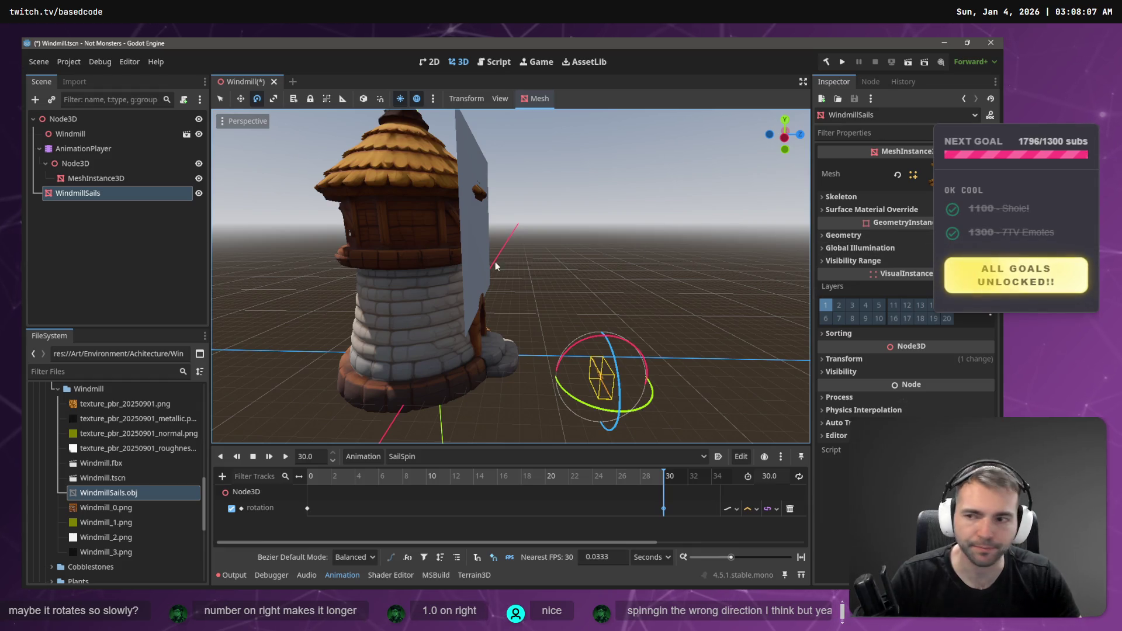
left_click(78, 83)
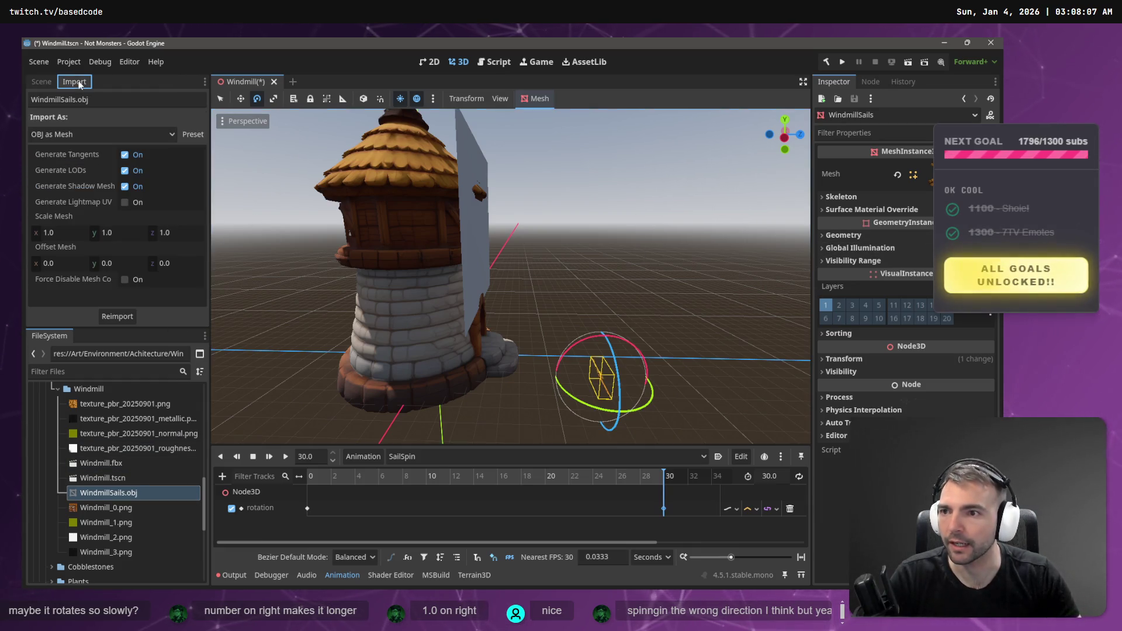
left_click(74, 233)
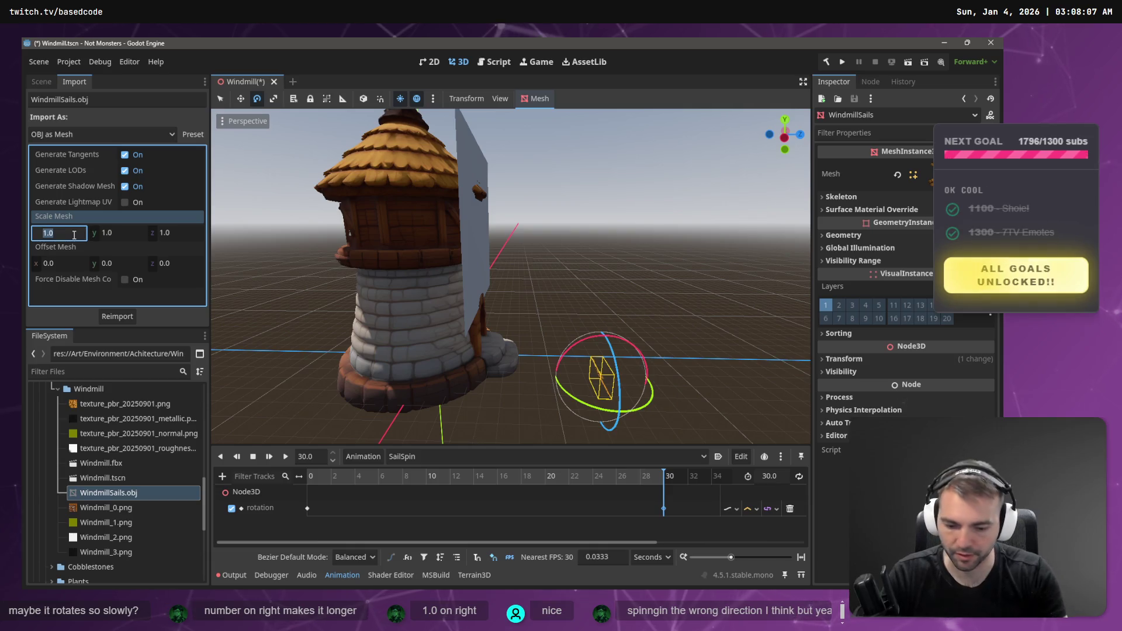
type("3")
key("BackSpace")
type("10")
key("Tab")
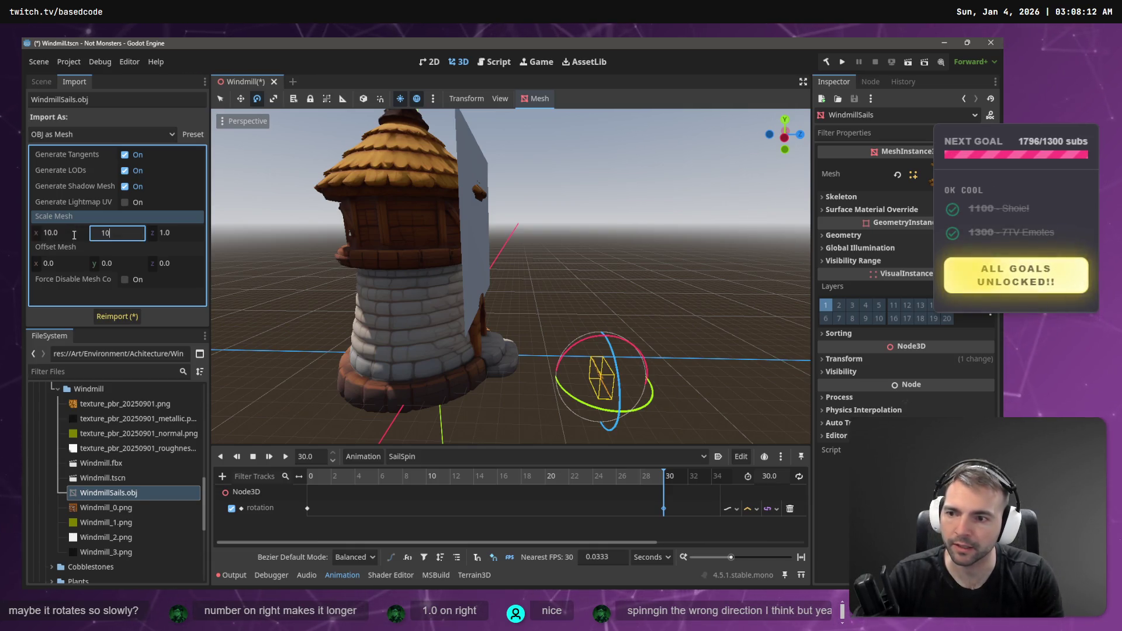
key("Tab")
type("1")
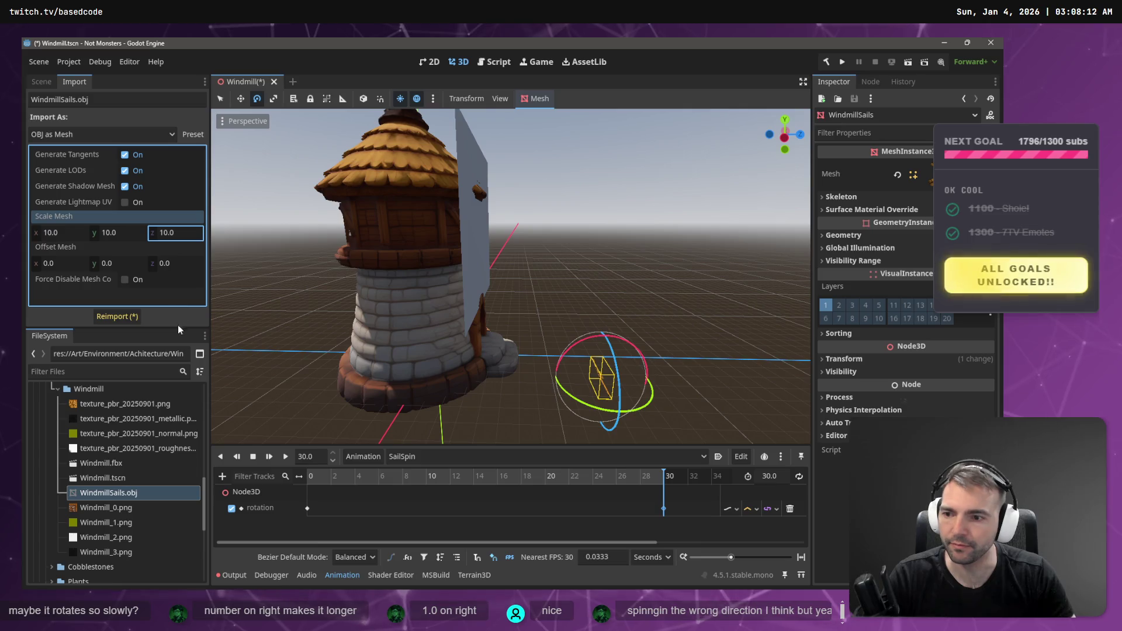
left_click(117, 316)
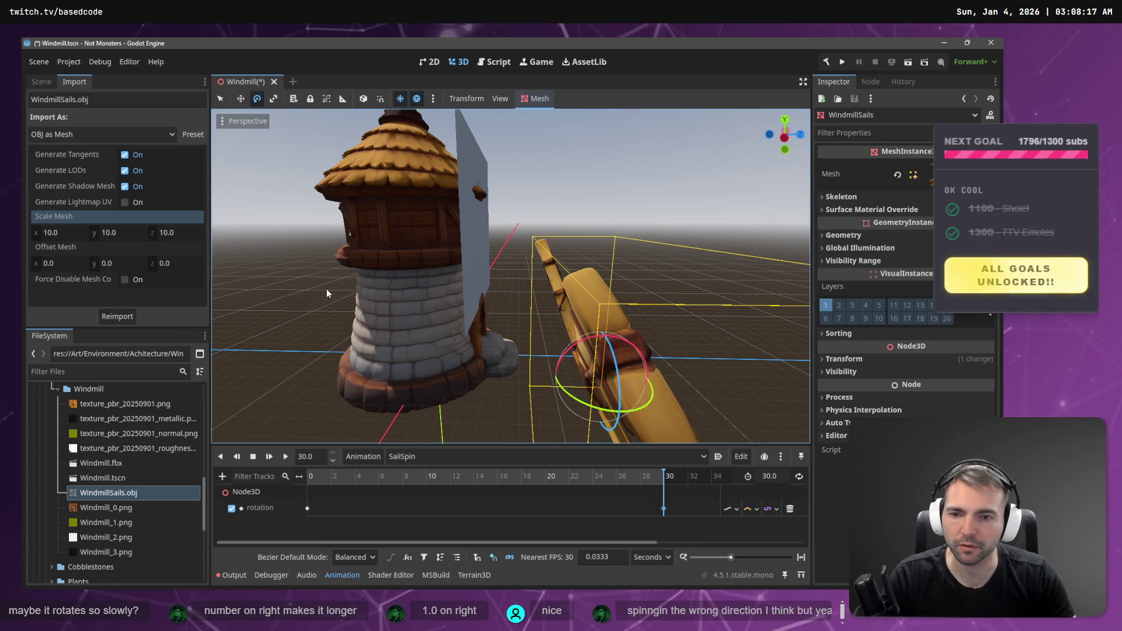
Change the OBJ import mesh scale to 5 and reimport the sails.
left_click(72, 233)
key("Tab")
type("5")
key("Tab")
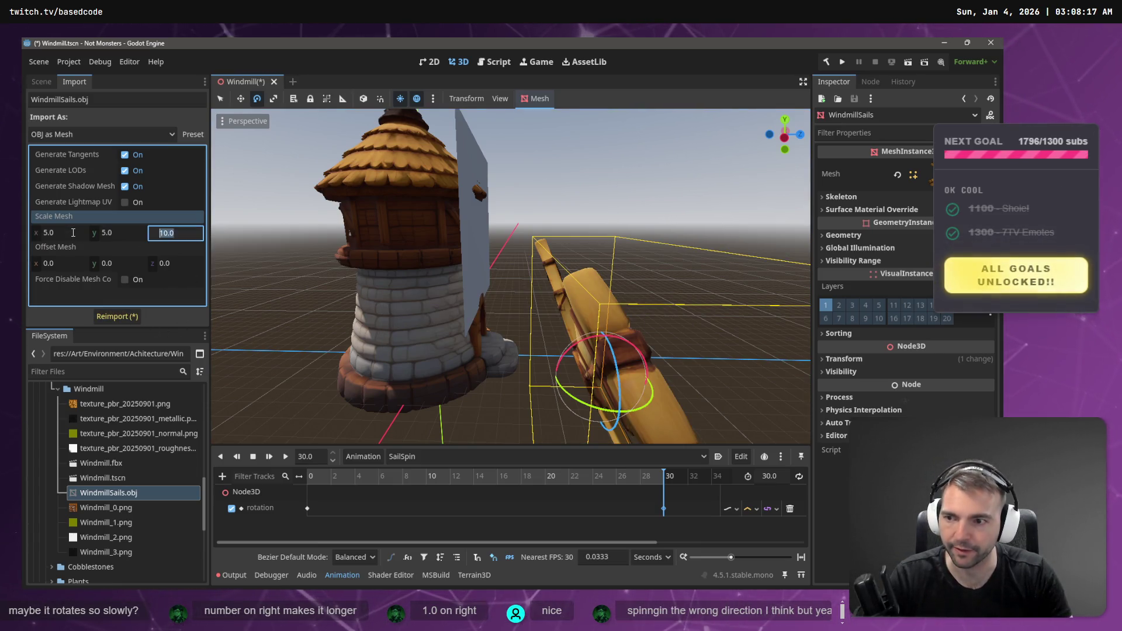
left_click(117, 316)
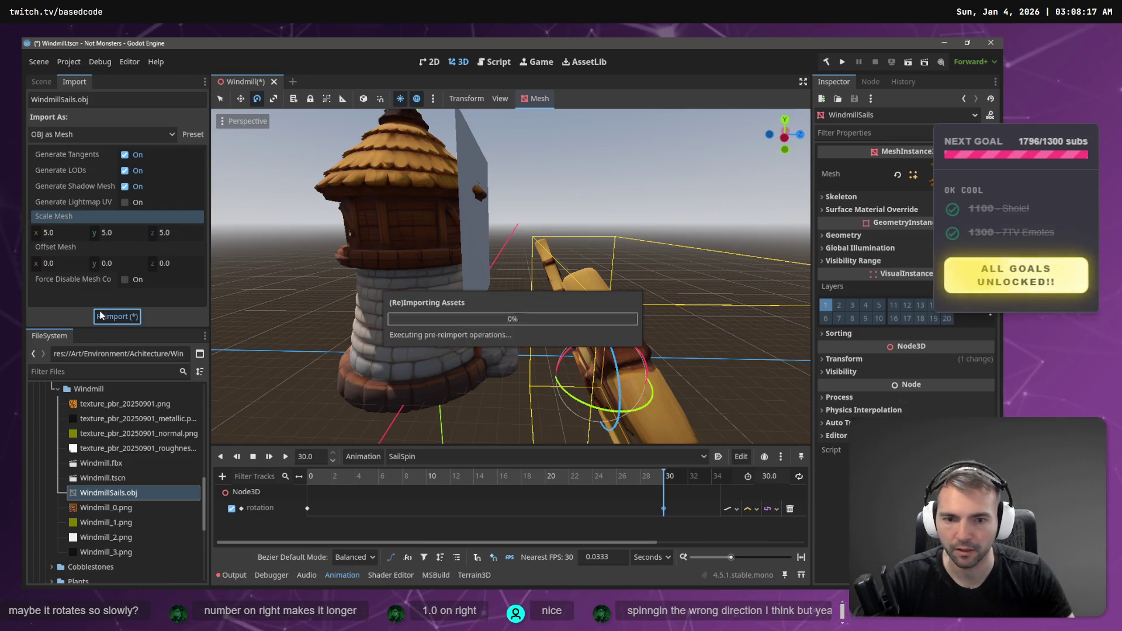
Rotate the WindmillSails mesh upright and move it over the placeholder sail atop the tower.
mouse_move(512, 275)
left_mouse_down()
mouse_move(398, 295)
mouse_move(558, 362)
left_mouse_up()
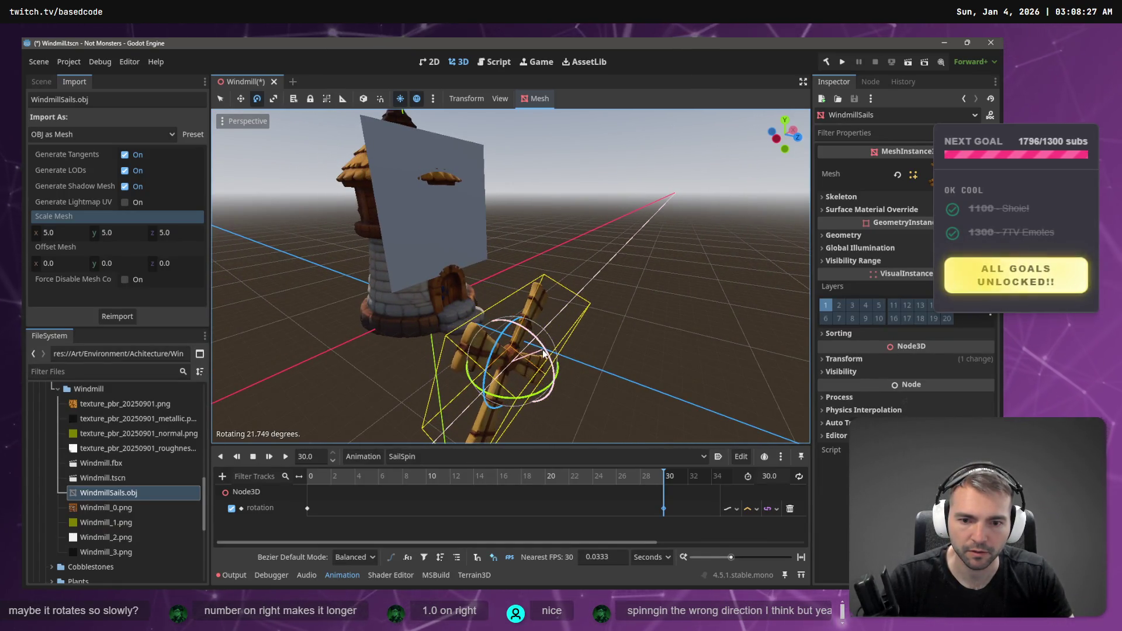
mouse_move(536, 344)
left_mouse_down()
mouse_move(452, 334)
mouse_move(490, 155)
mouse_move(398, 157)
left_mouse_up()
key("w")
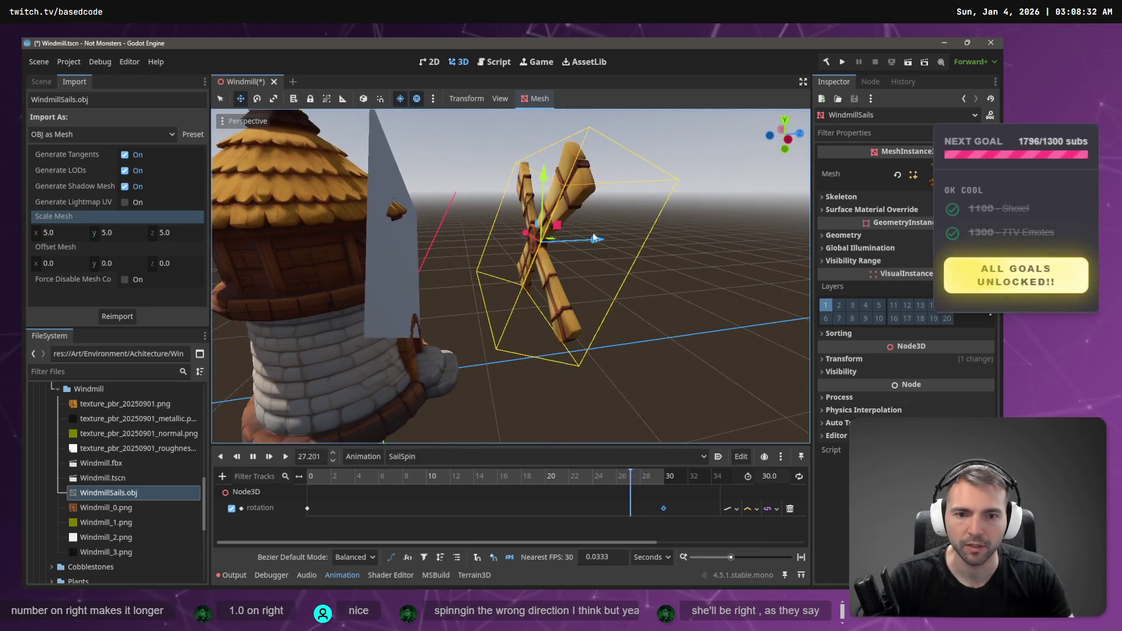
left_click_drag(555, 231, 471, 232)
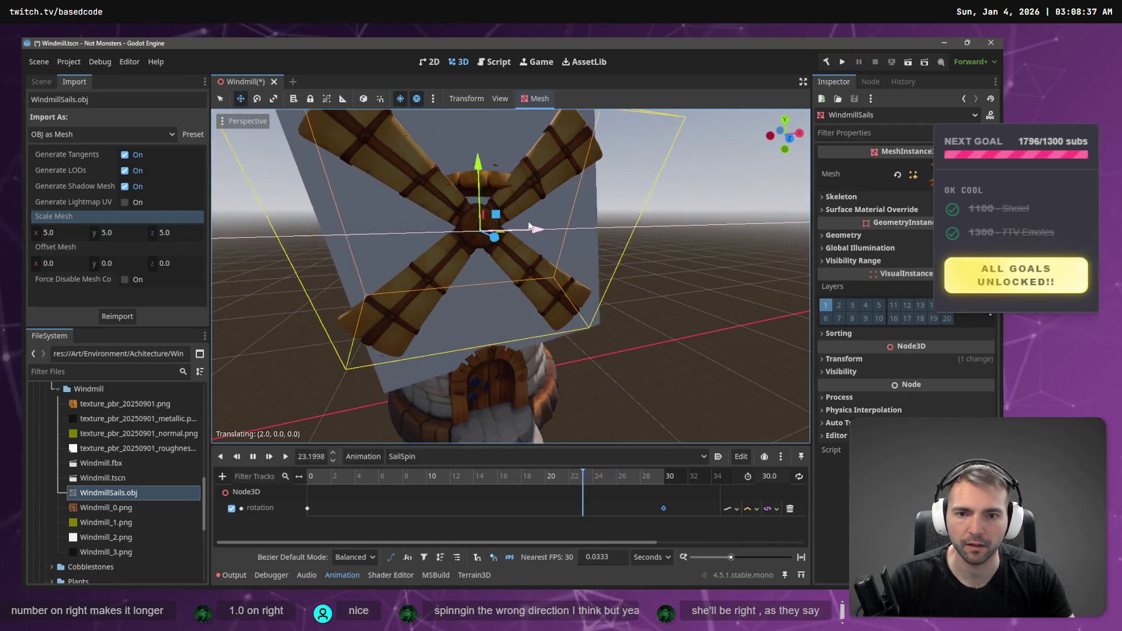
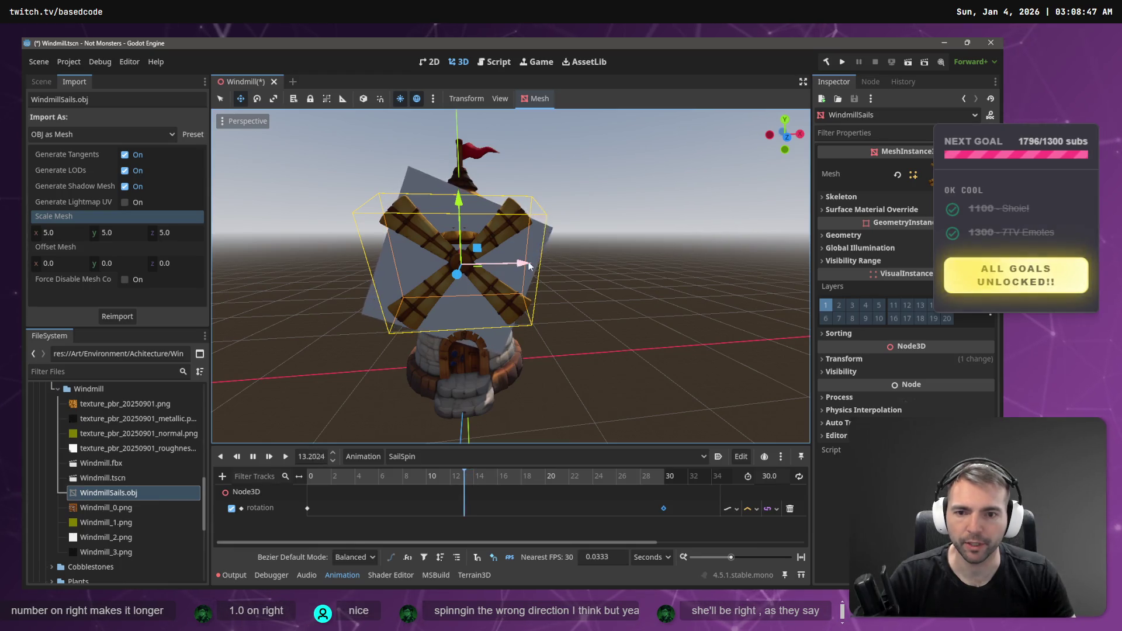
Save the Windmill scene and copy WindmillSails' position value from its transform.
left_click(41, 82)
key("ctrl+s")
left_click(93, 179)
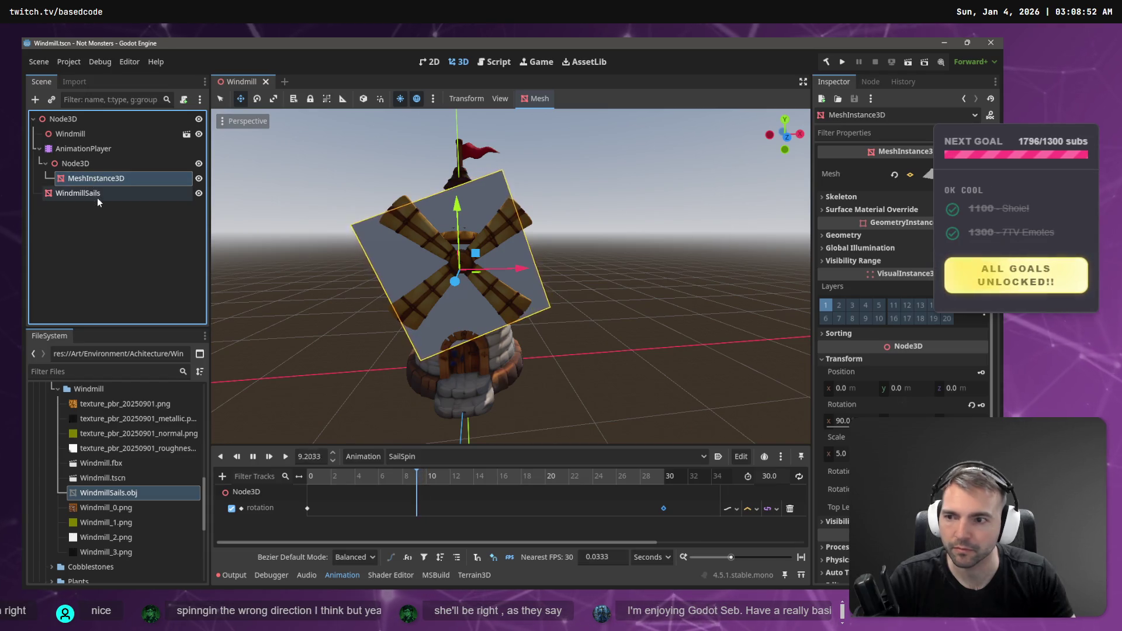
left_click(97, 196)
left_click(844, 359)
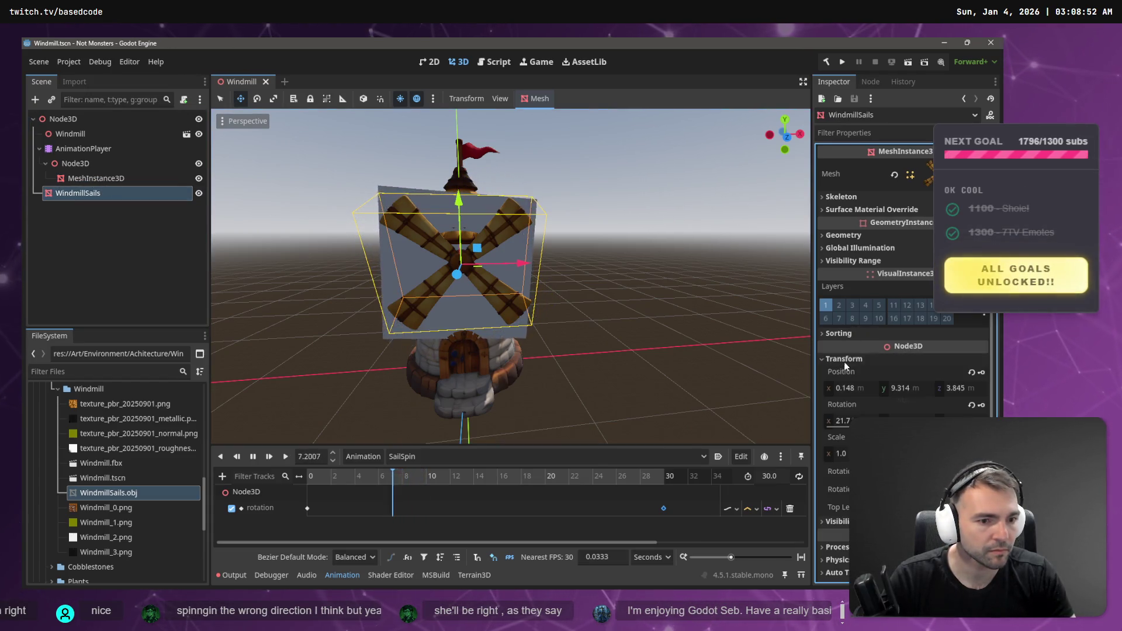
right_click(851, 372)
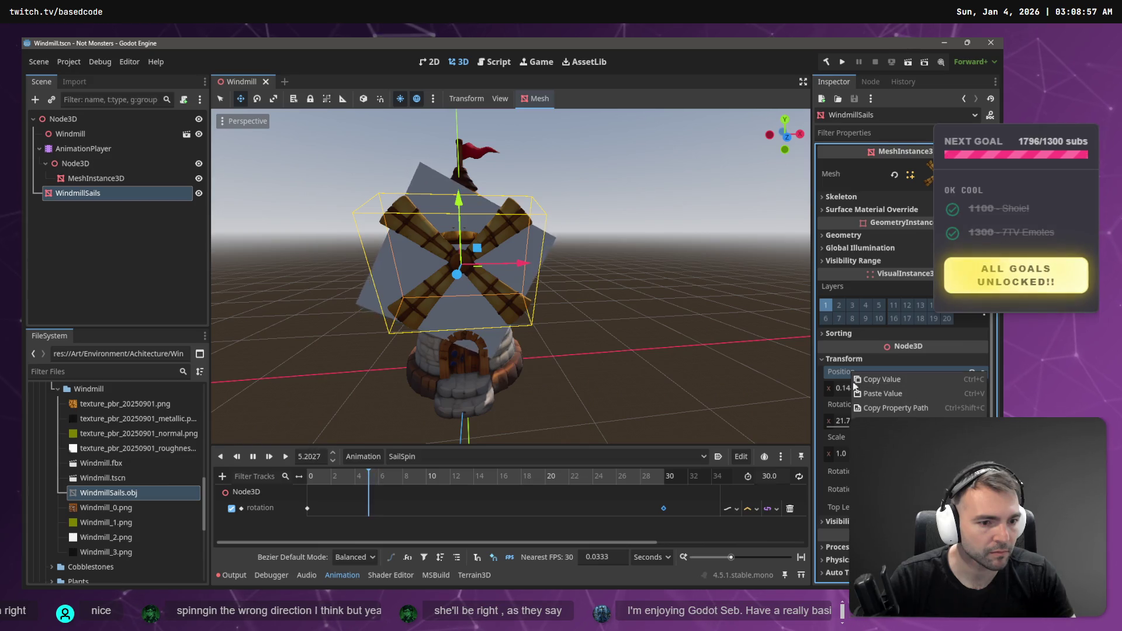
left_click(890, 380)
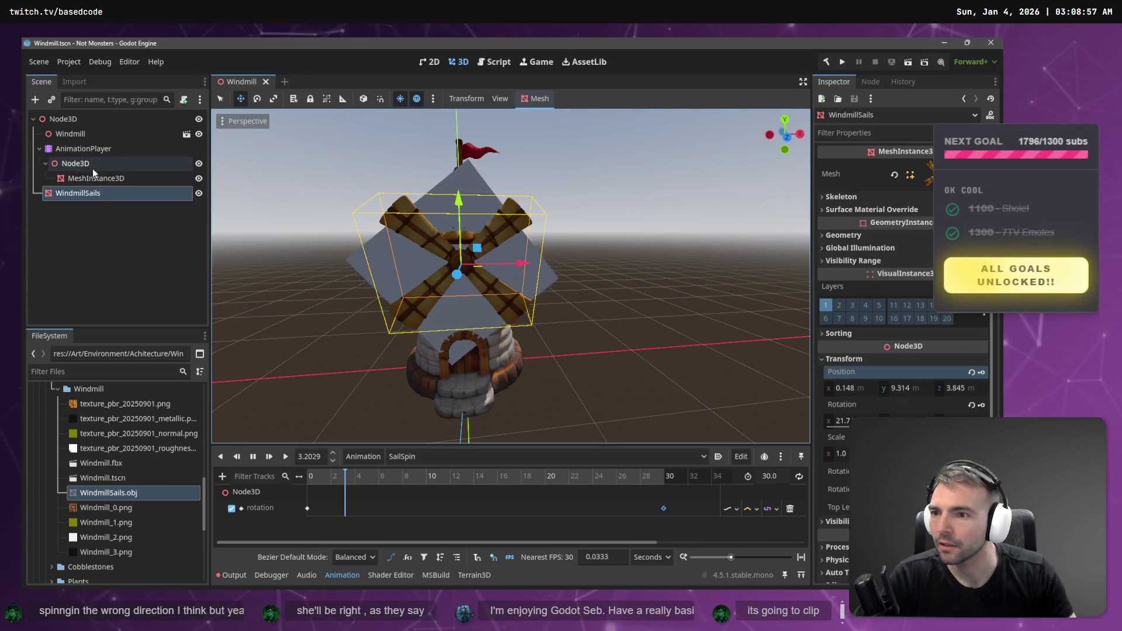
Reparent WindmillSails under the animated Node3D beside the MeshInstance3D sails.
left_click(91, 190)
left_click(76, 163)
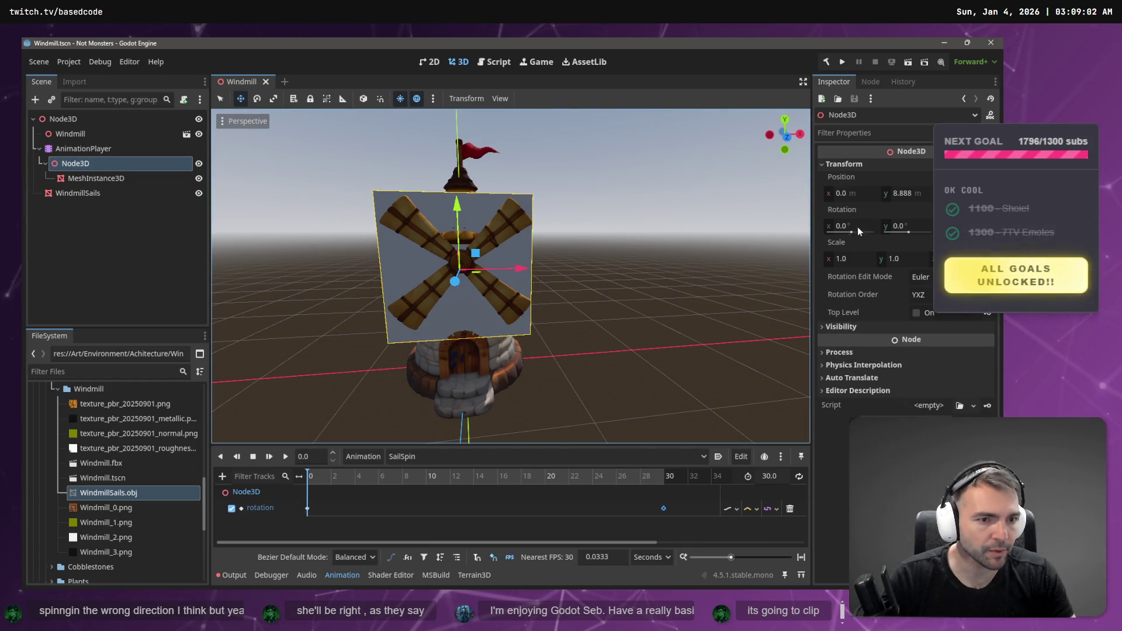
right_click(847, 176)
left_click(860, 183)
left_click(97, 196)
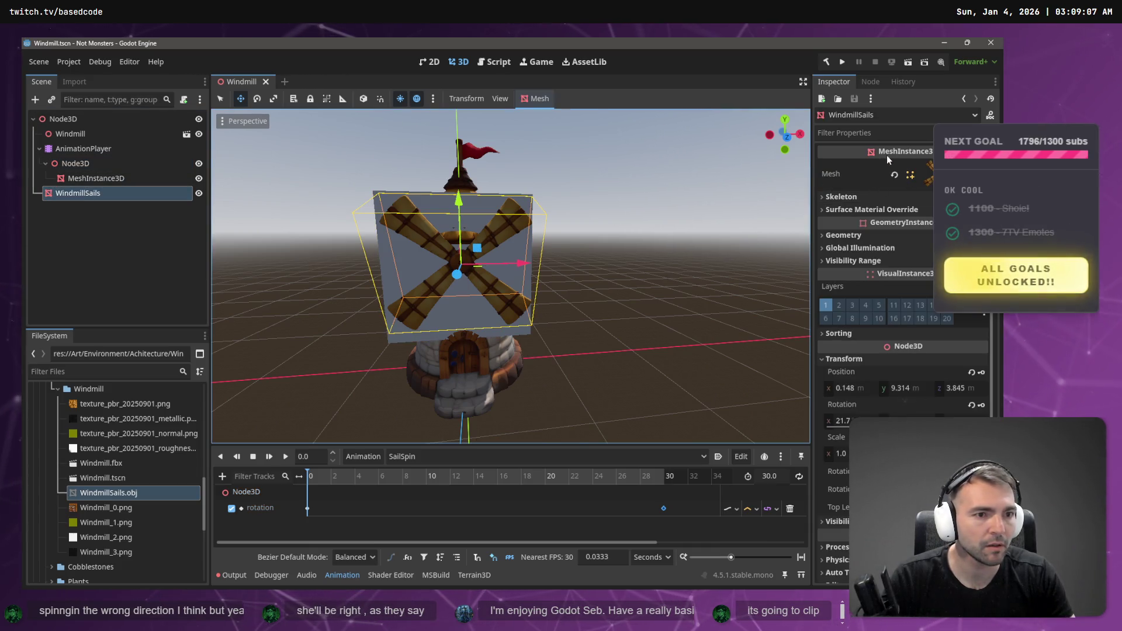
right_click(851, 370)
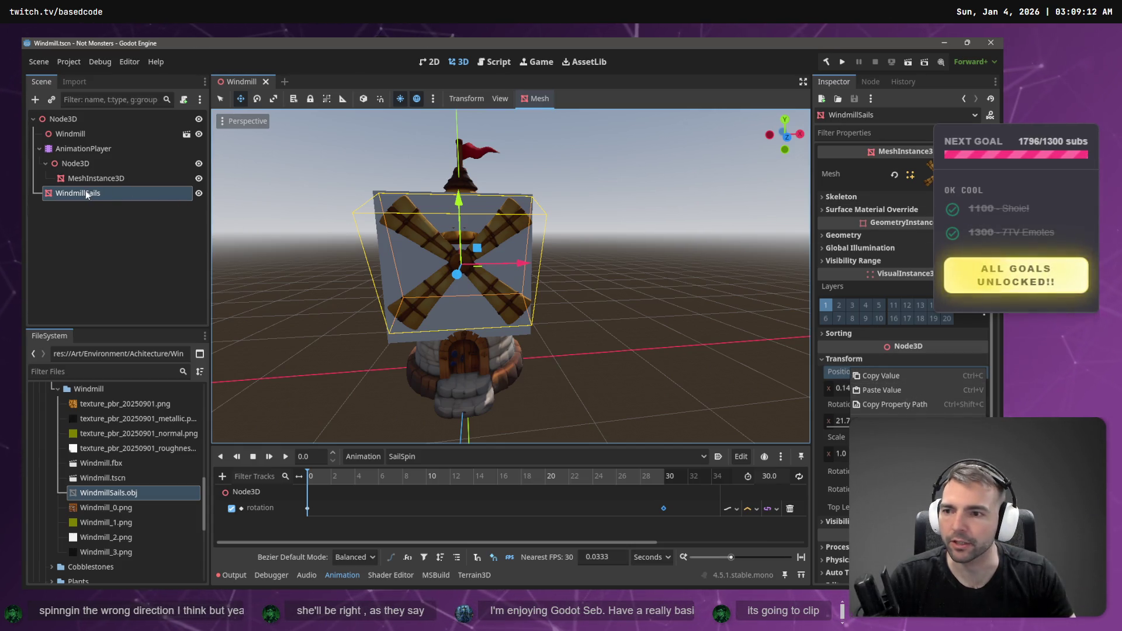
mouse_move(85, 192)
left_mouse_down()
mouse_move(100, 173)
mouse_move(90, 180)
left_mouse_up()
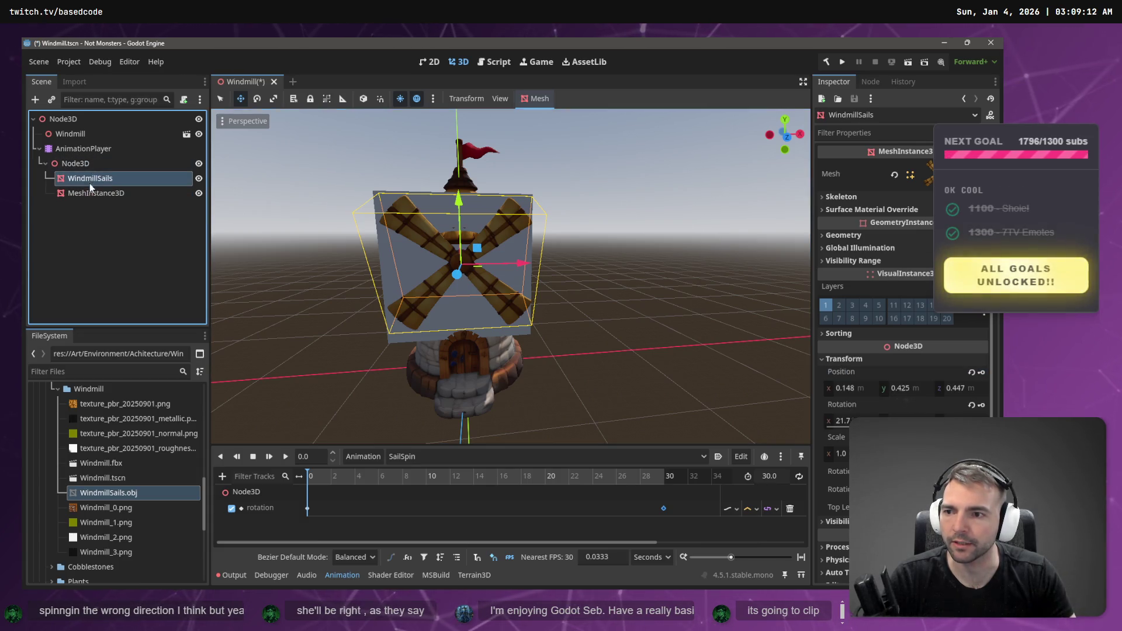
Set WindmillSails position to 0, 0, 0, then slide it 0.75 forward along z.
left_click(860, 387)
type("0")
key("Tab")
type("0")
key("Tab")
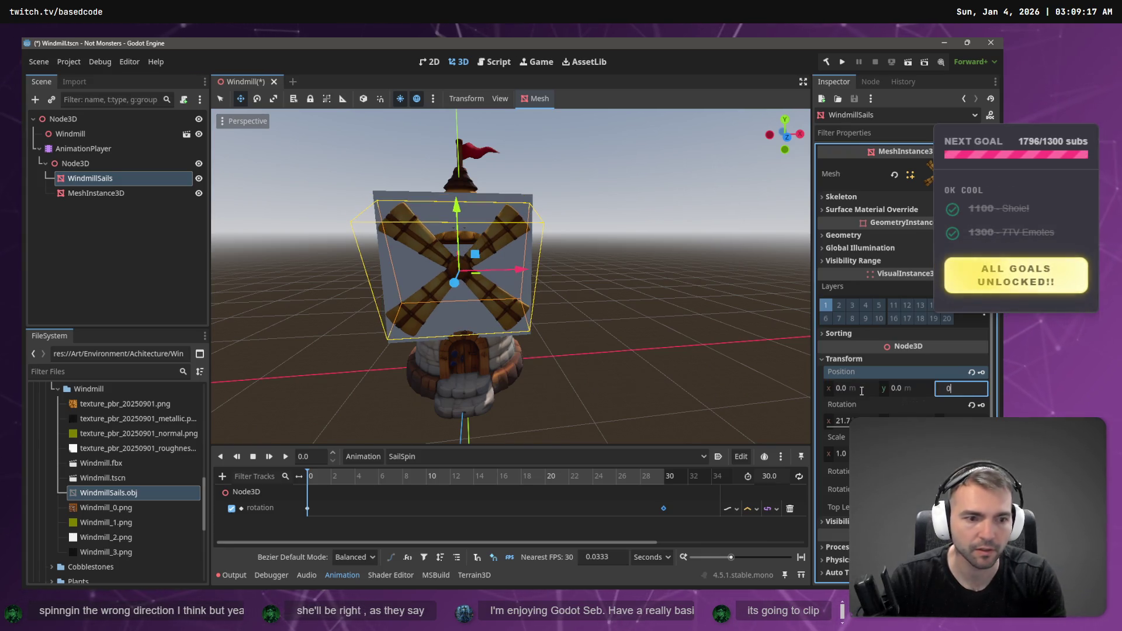
type("0")
key("Return")
left_click_drag(601, 237, 485, 263)
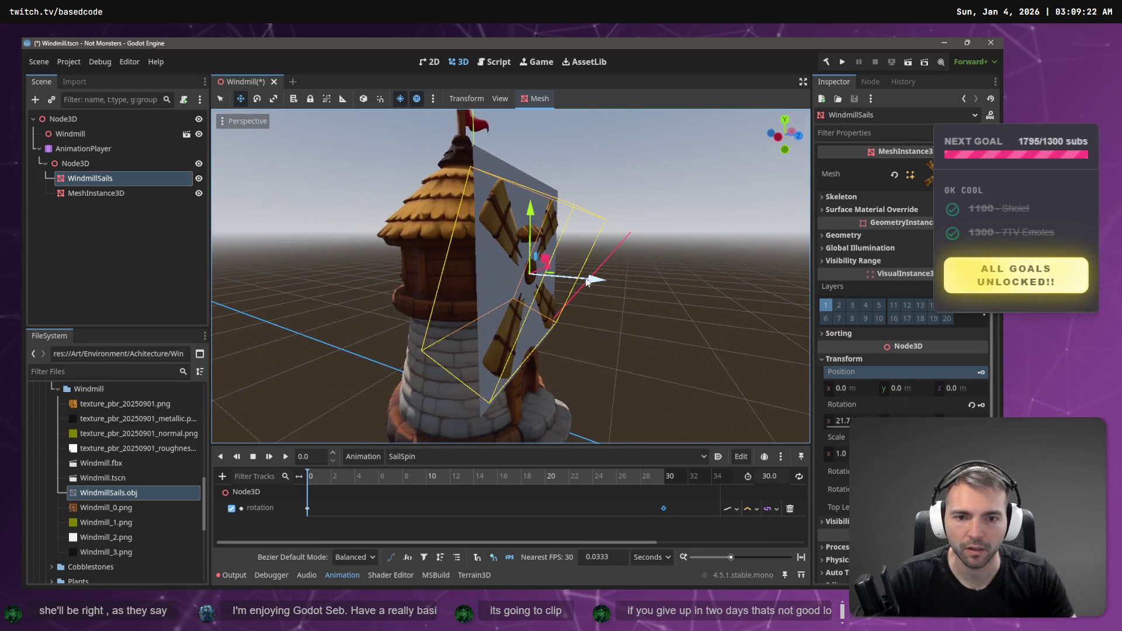
left_click_drag(589, 278, 606, 282)
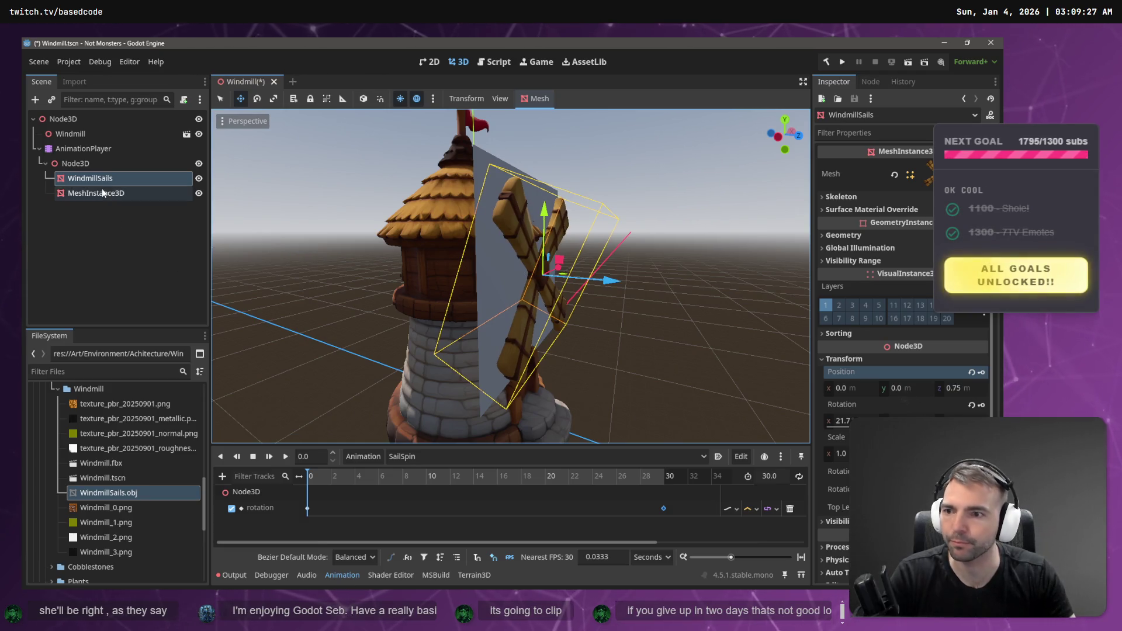
Delete the old MeshInstance3D sails node.
left_click(101, 192)
key("Delete")
left_click(494, 321)
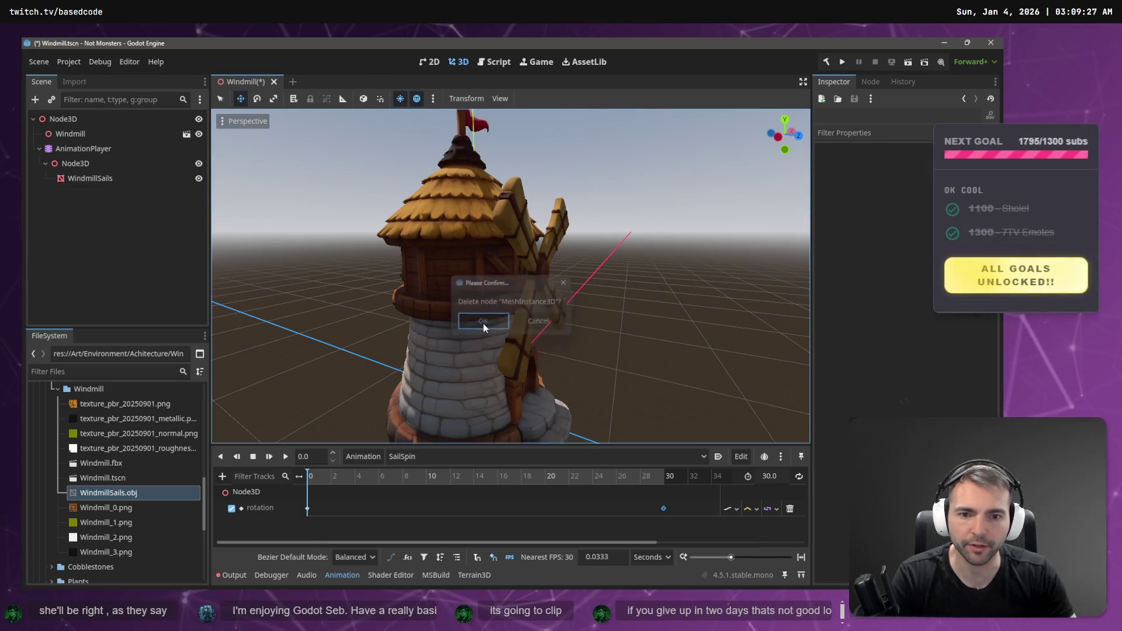
scroll(629, 223, "down", 5)
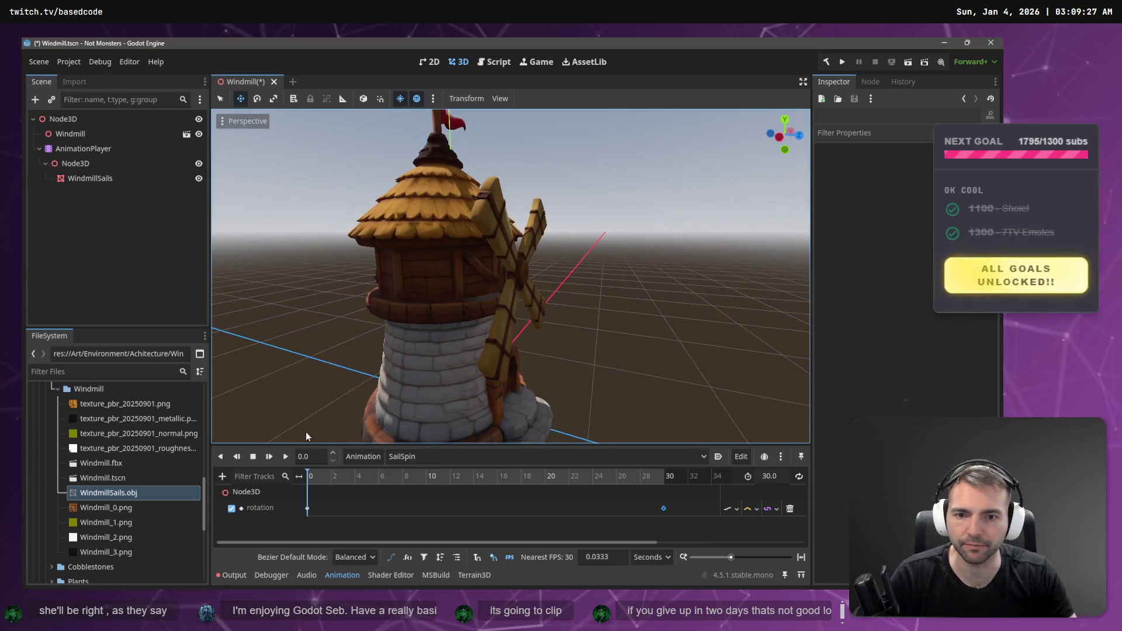
scroll(511, 276, "down", 5)
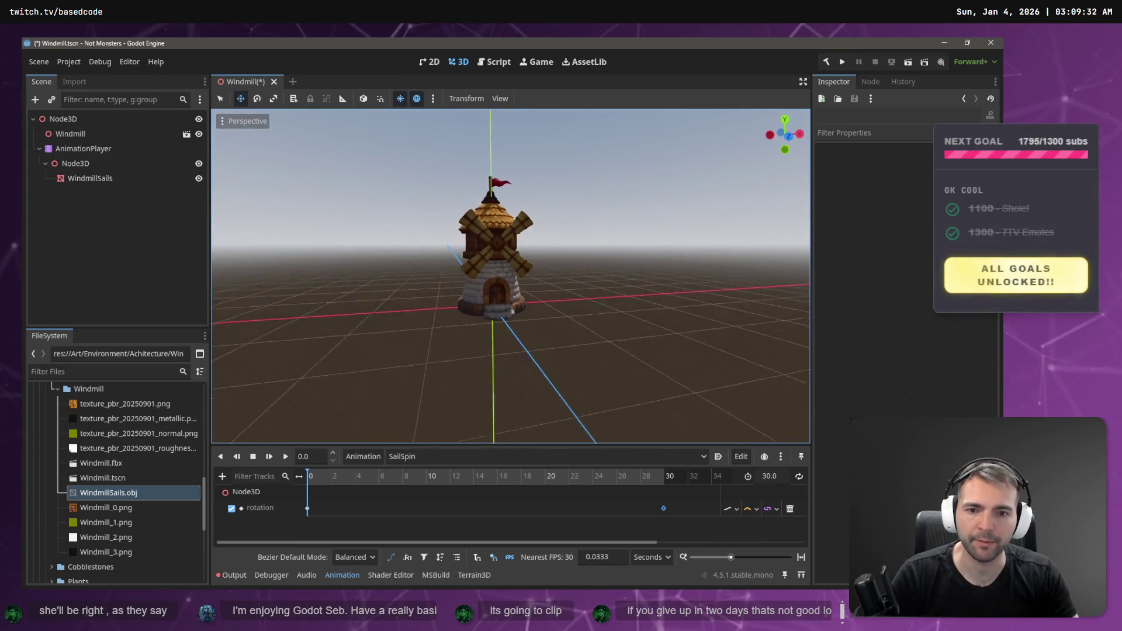
scroll(587, 333, "down", 1)
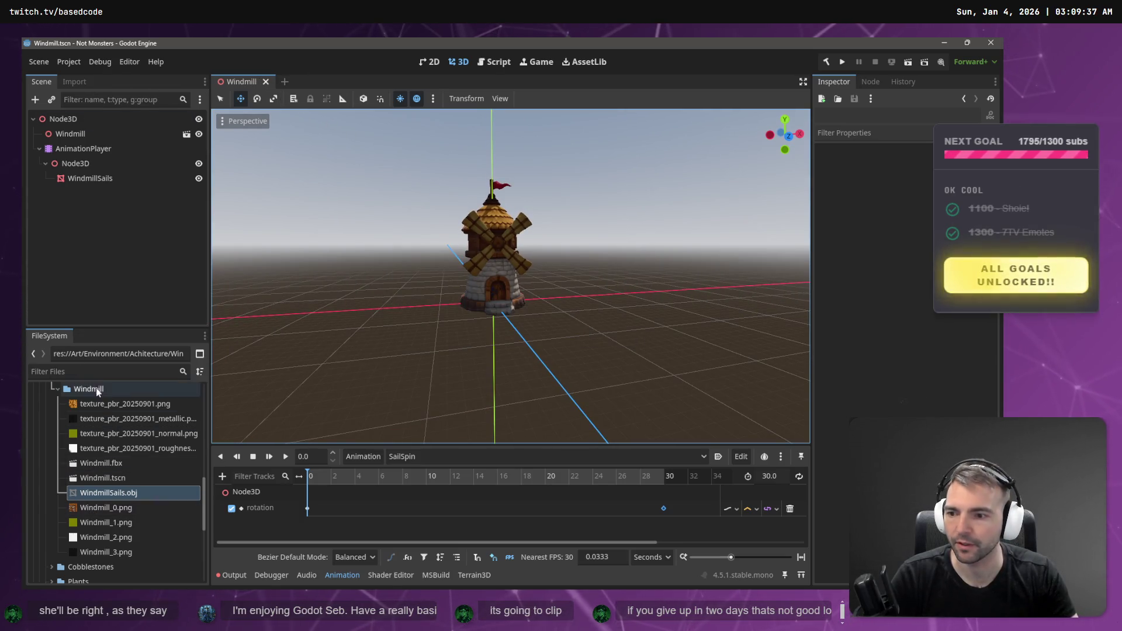
scroll(72, 457, "down", 3)
Filter files for 'Envir' and rename Environment3.tscn to Town.tscn.
scroll(118, 431, "up", 4)
left_click(108, 354)
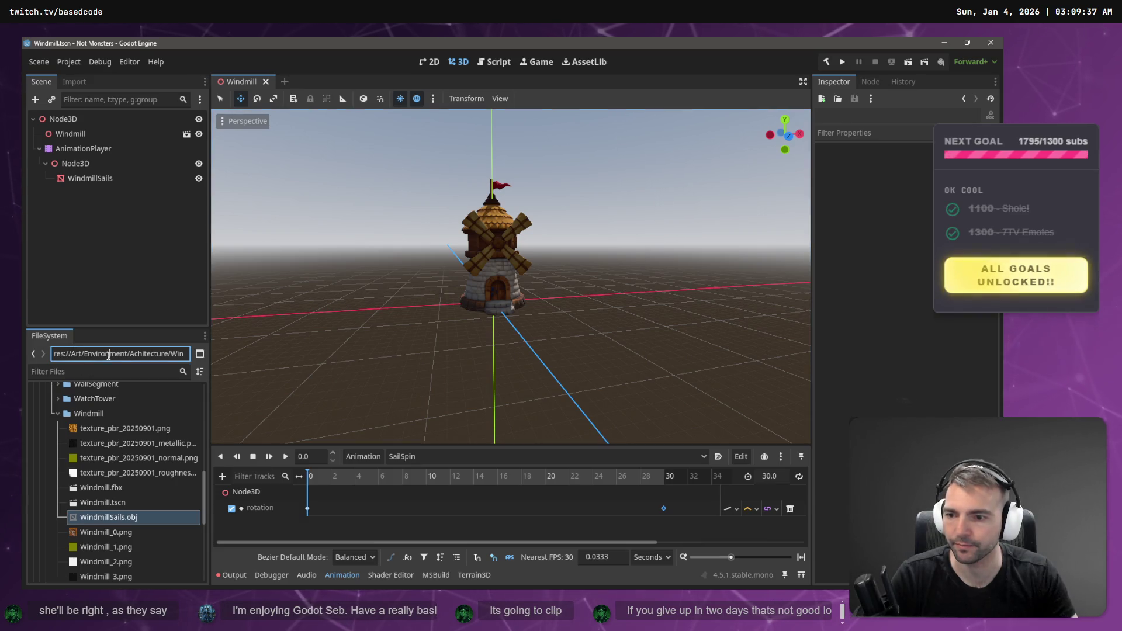
key("ctrl+a")
type("Envir")
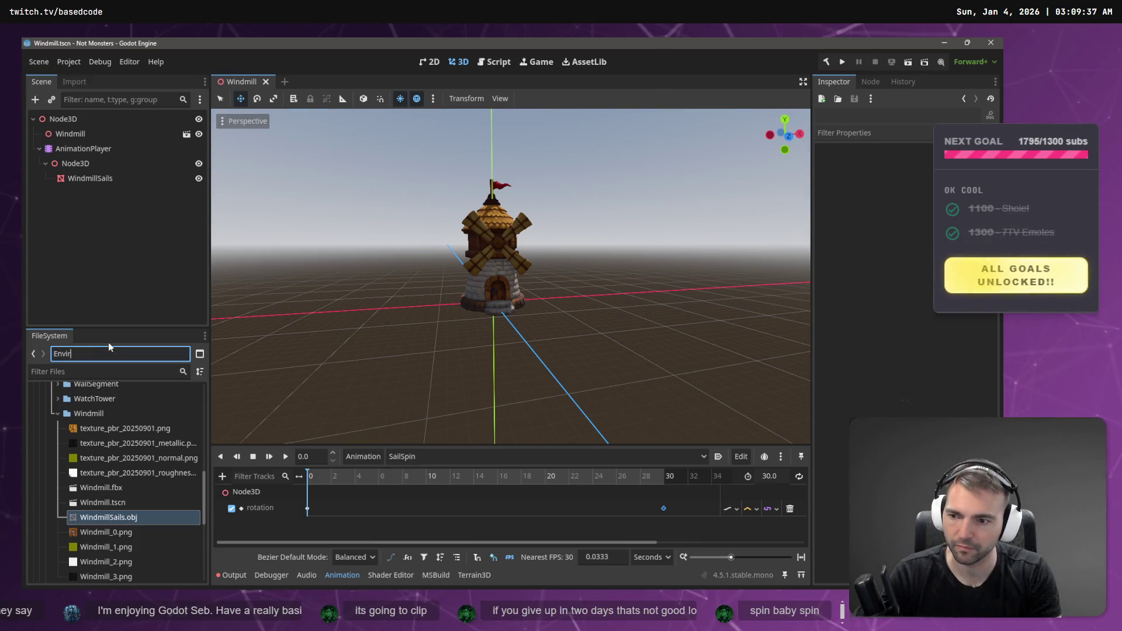
key("BackSpace")
key("BackSpace")
key("BackSpace")
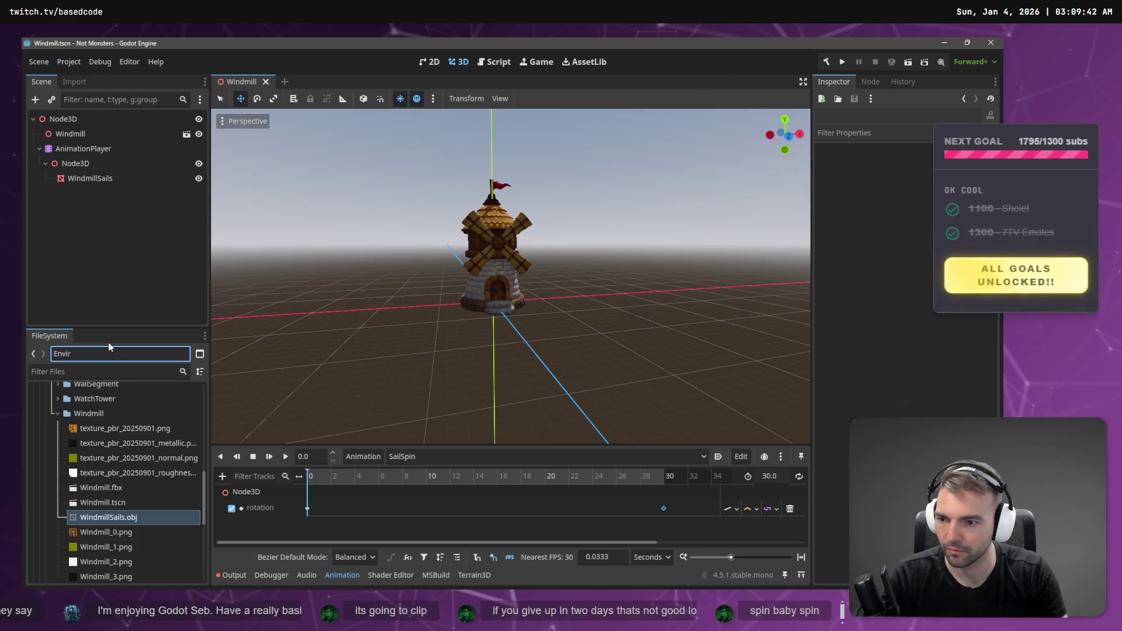
key("Tab")
type("Envir")
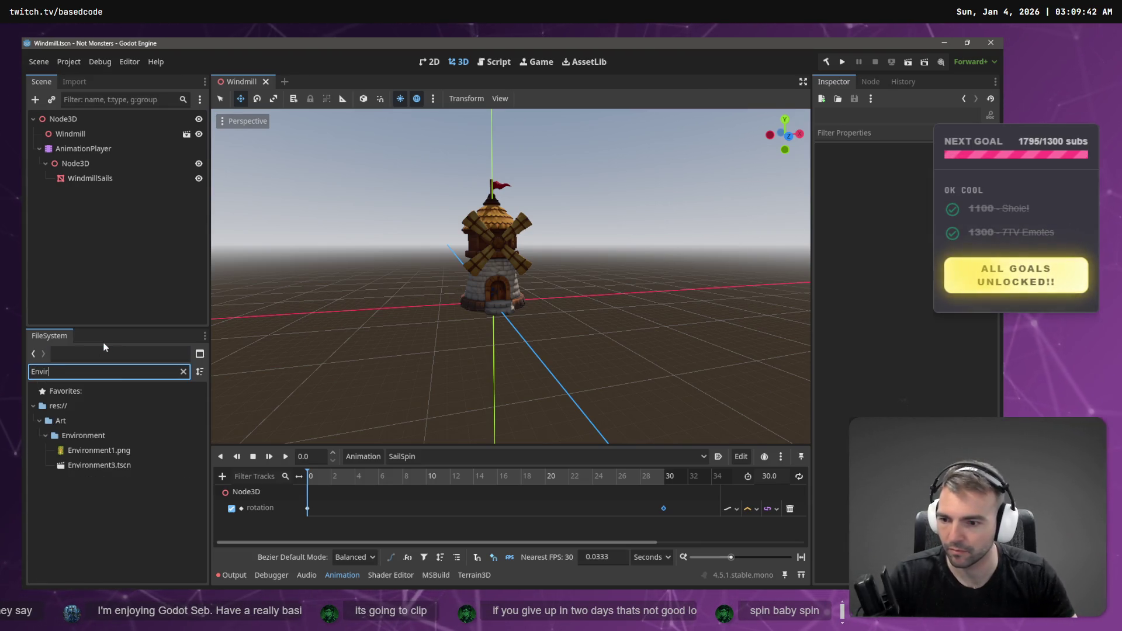
left_click(105, 466)
key("F2")
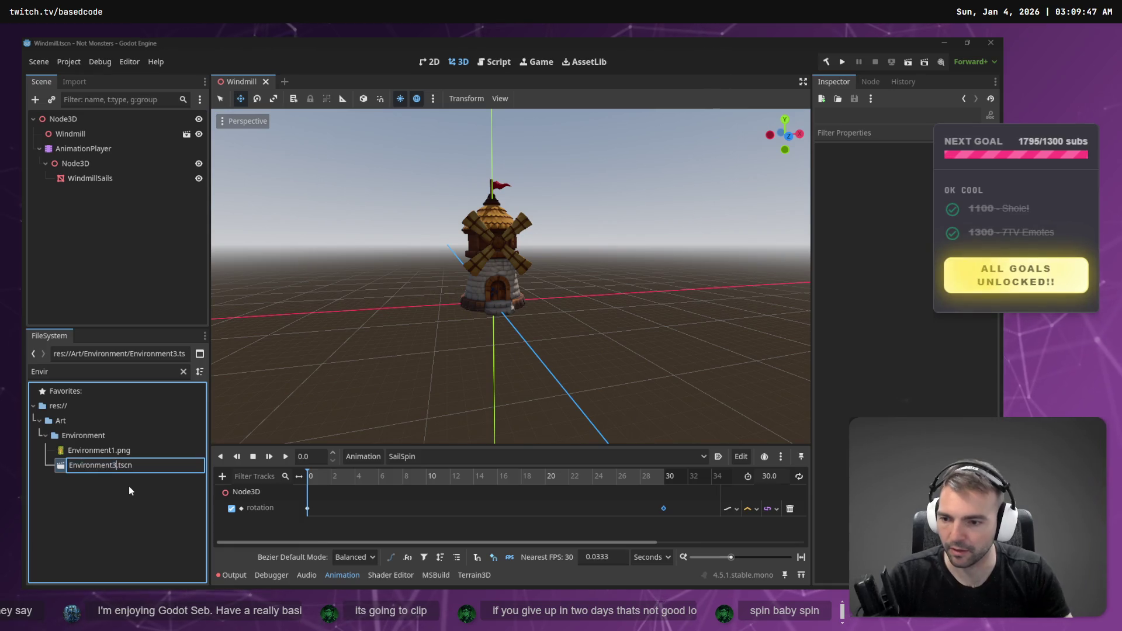
key("shift+Home")
type("Town")
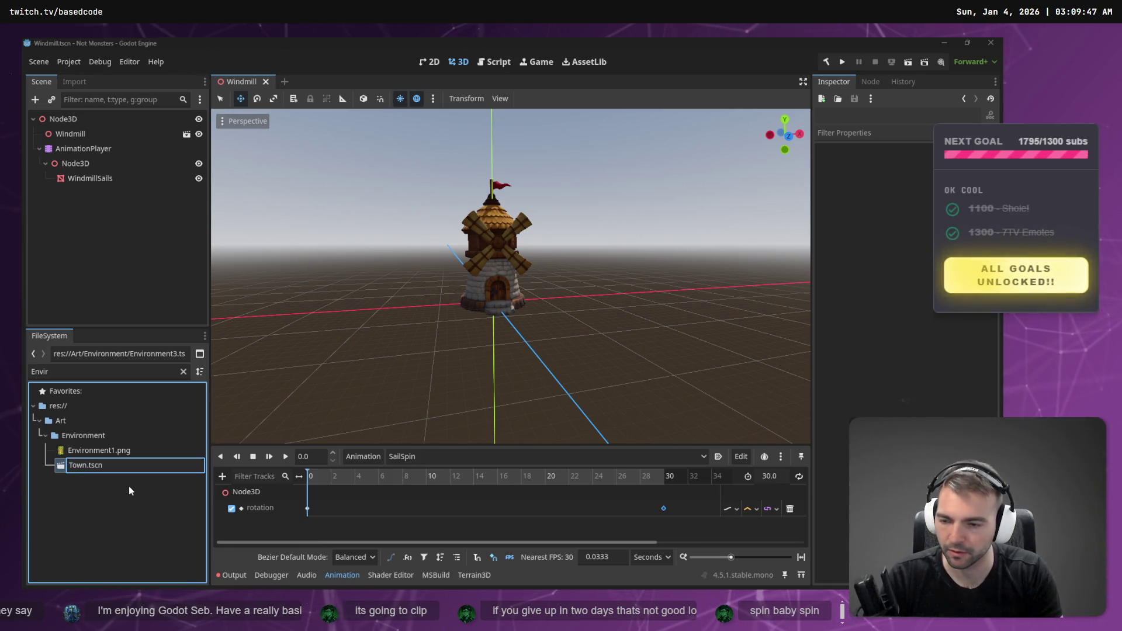
key("Return")
Clear the filter, rename Town.tscn to Environment.tscn, and select Environment1.png.
left_click(84, 436)
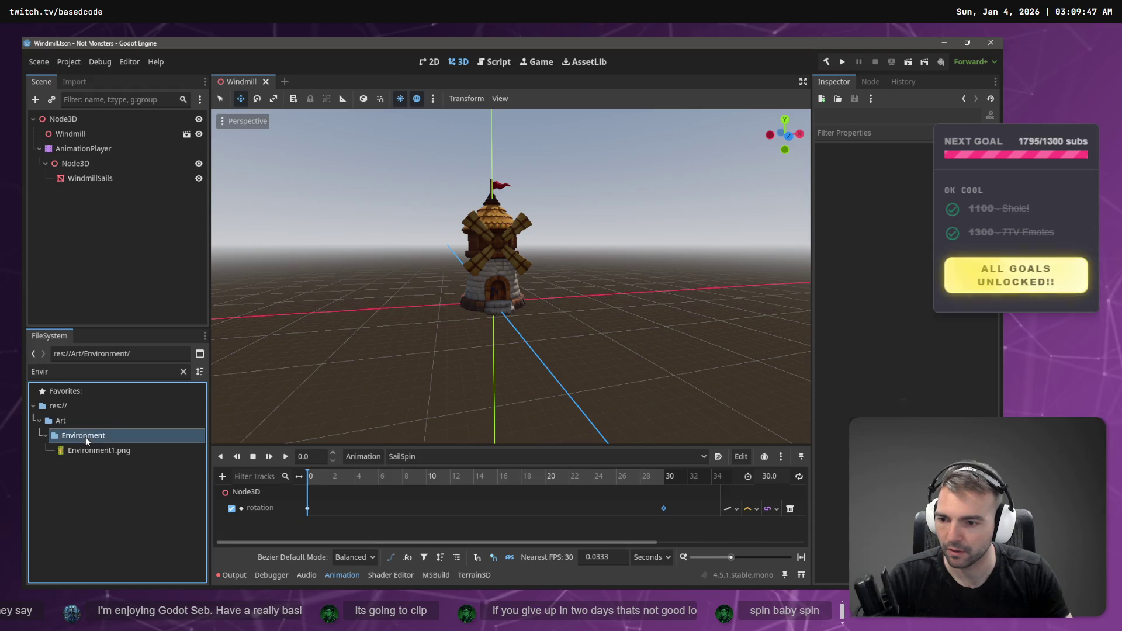
left_click(183, 373)
scroll(88, 497, "down", 10)
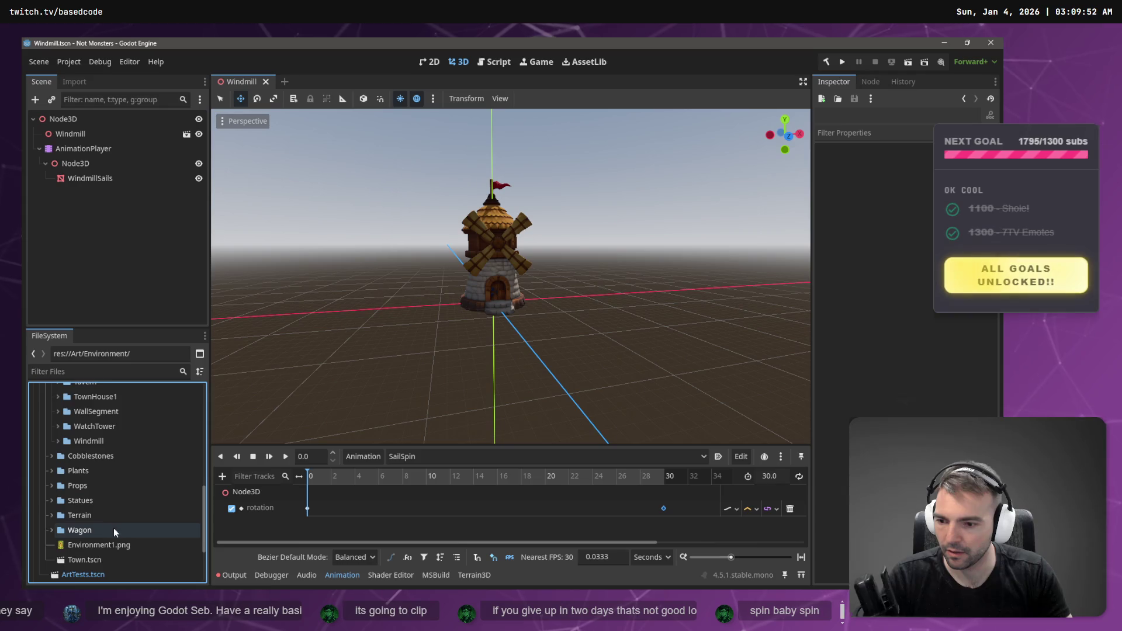
scroll(114, 524, "down", 1)
left_click(96, 534)
left_click(96, 534)
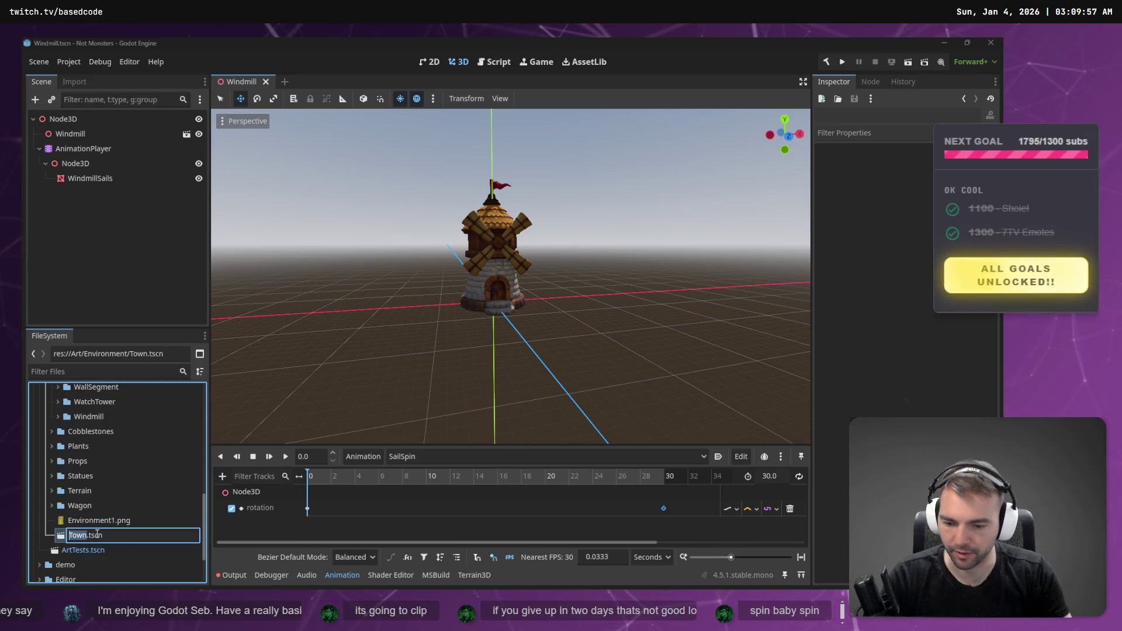
type("ent")
key("Return")
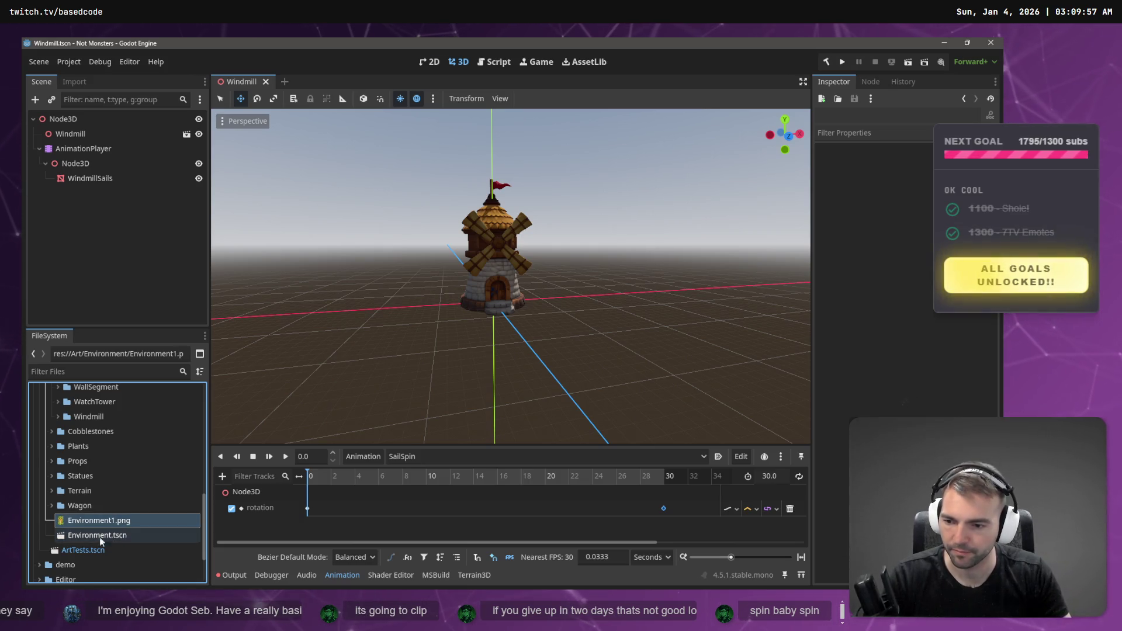
left_click(114, 523)
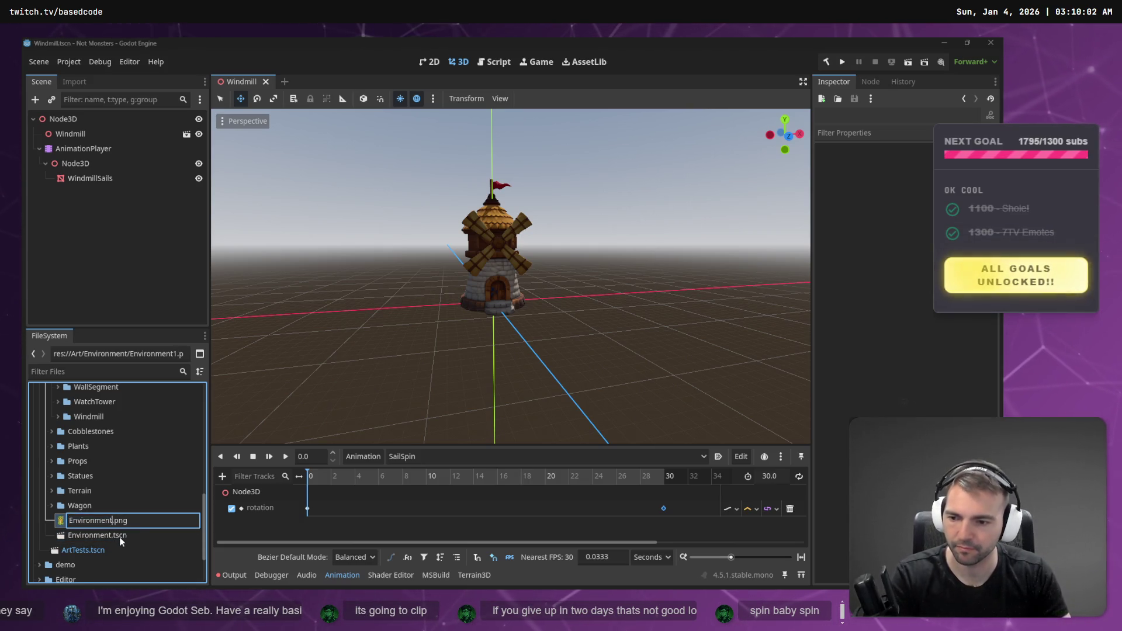
left_click(117, 535)
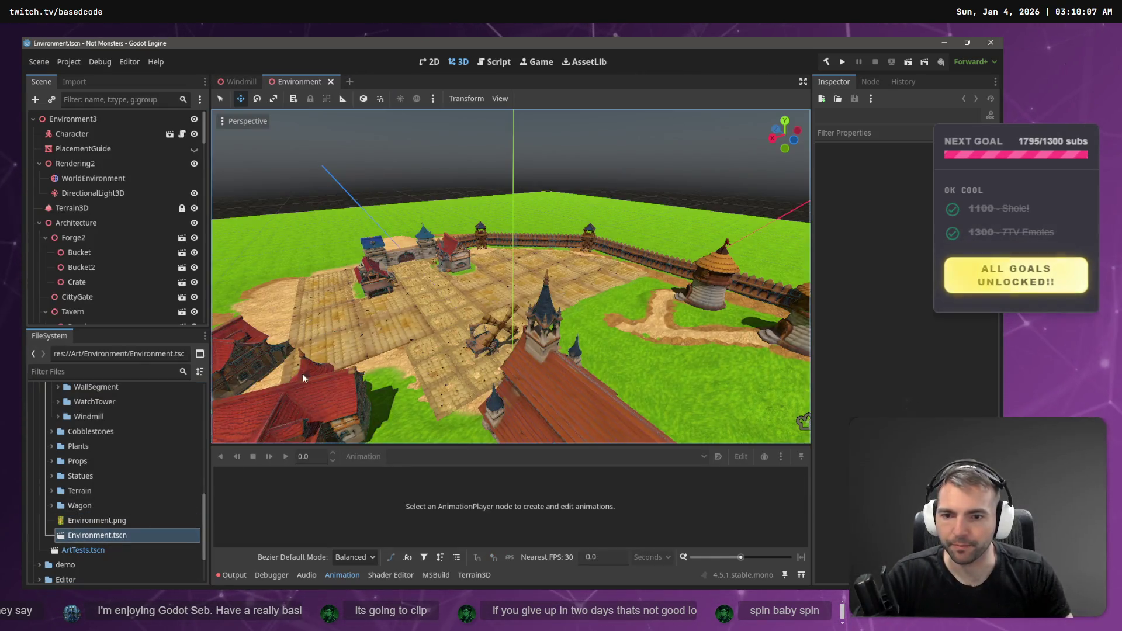
Visit the Windmill scene, clear its selection, and return to the Environment village scene.
key("w")
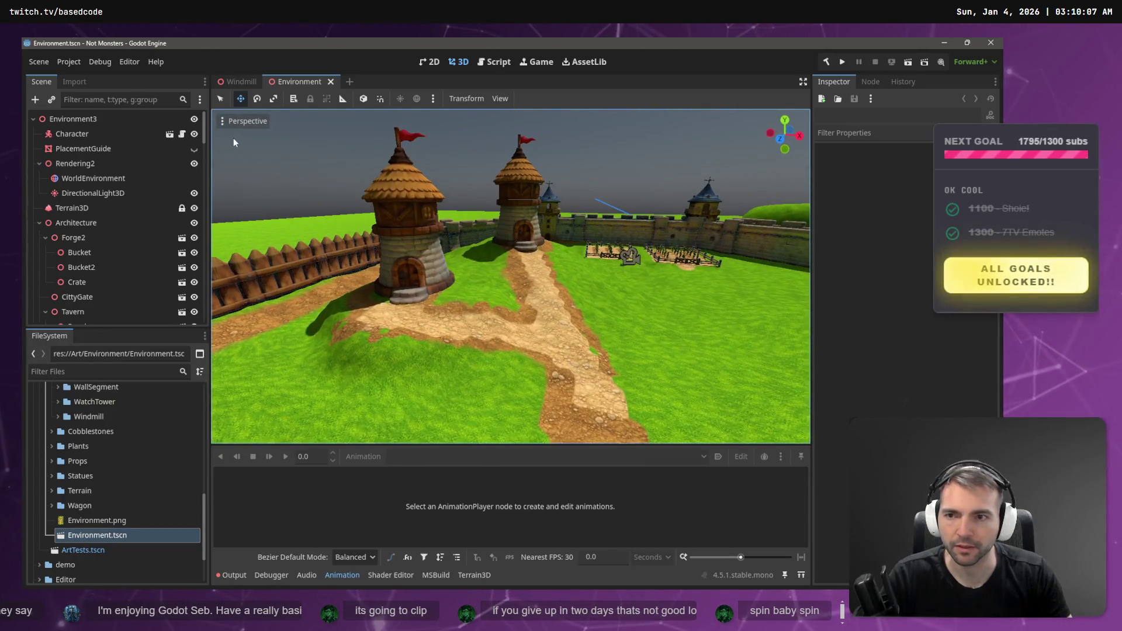
left_click(236, 83)
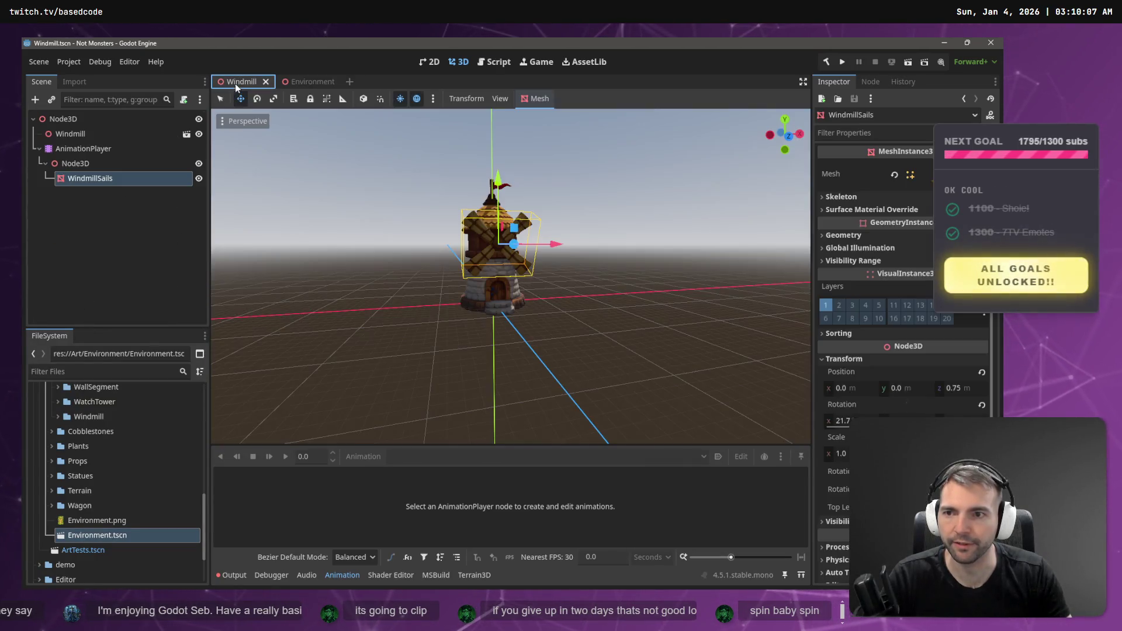
left_click(41, 193)
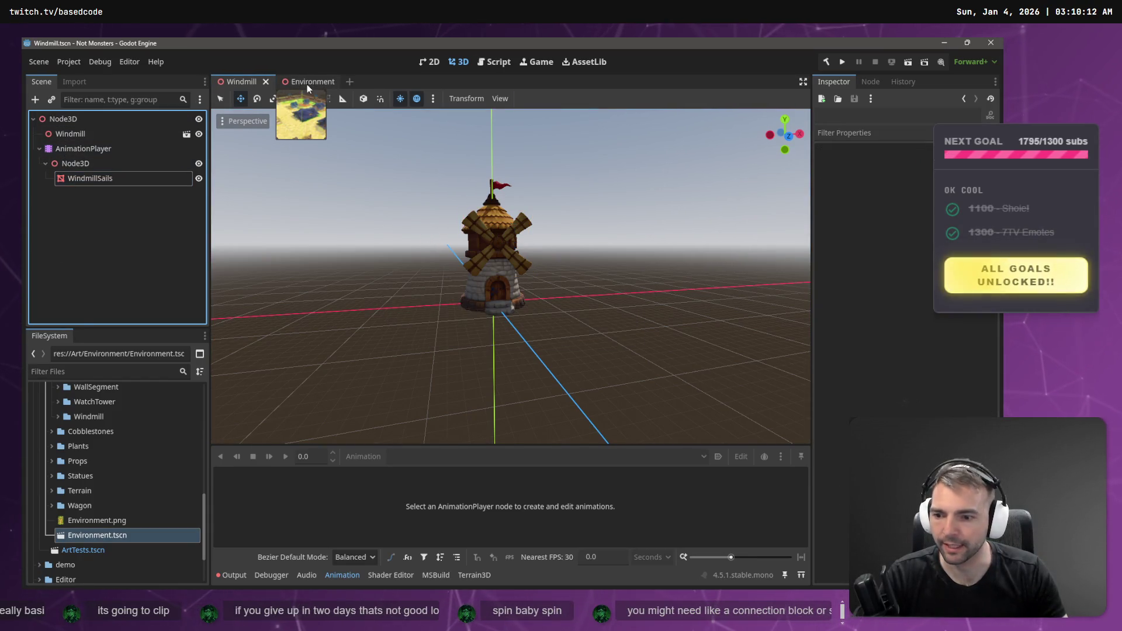
left_click(306, 85)
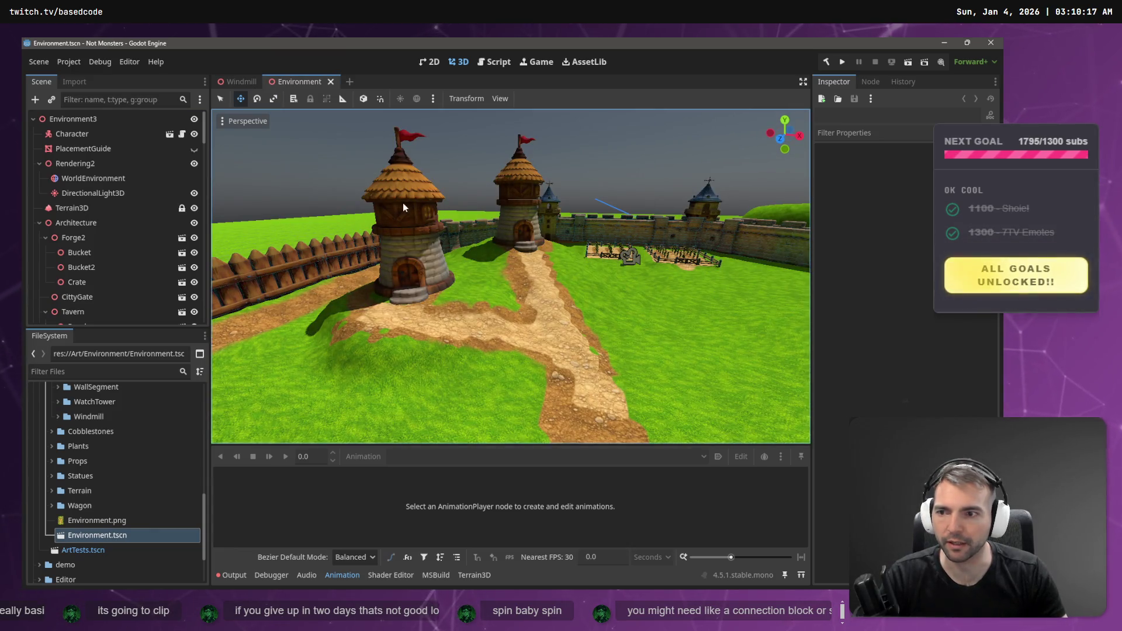
Select the Windmill3 tower in the Scene dock and press Delete on it.
left_click(426, 195)
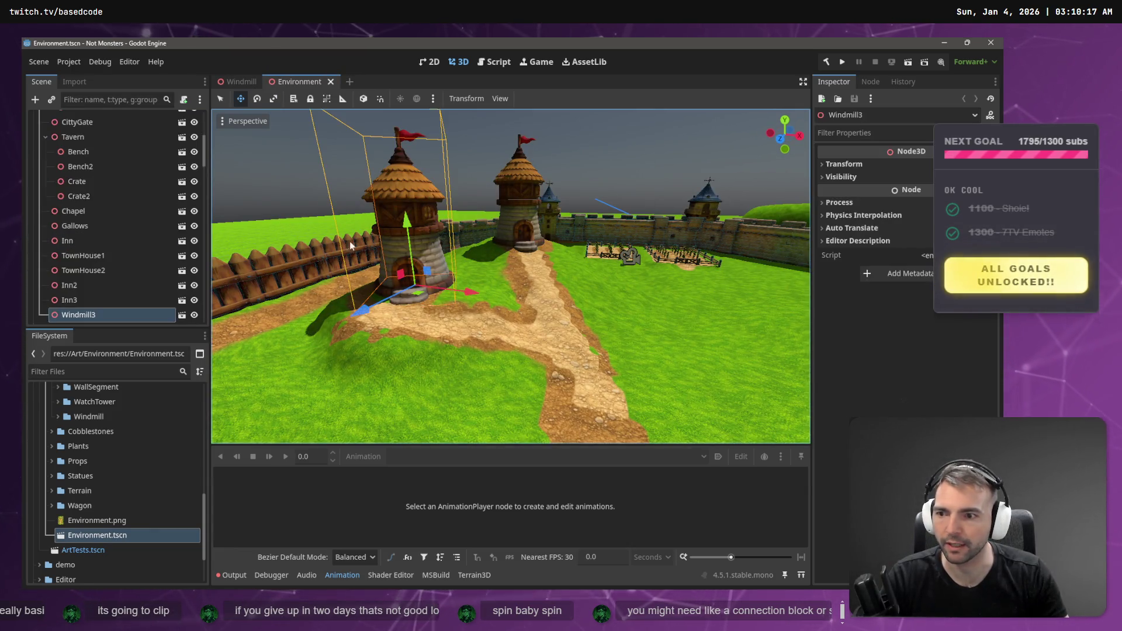
left_click(89, 313)
scroll(133, 312, "down", 1)
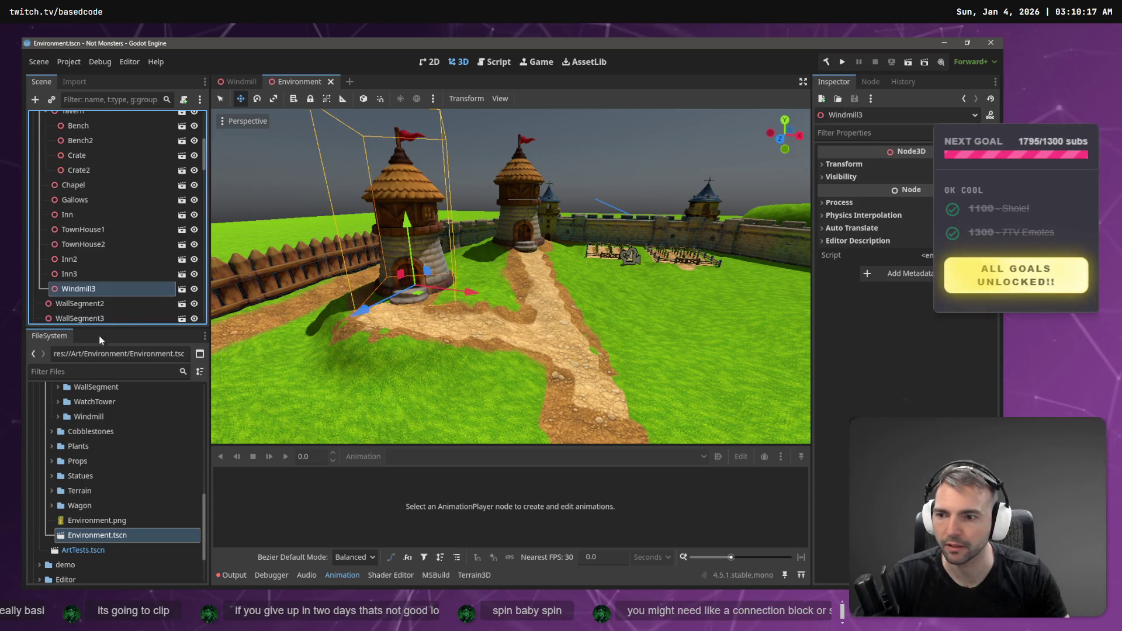
right_click(96, 289)
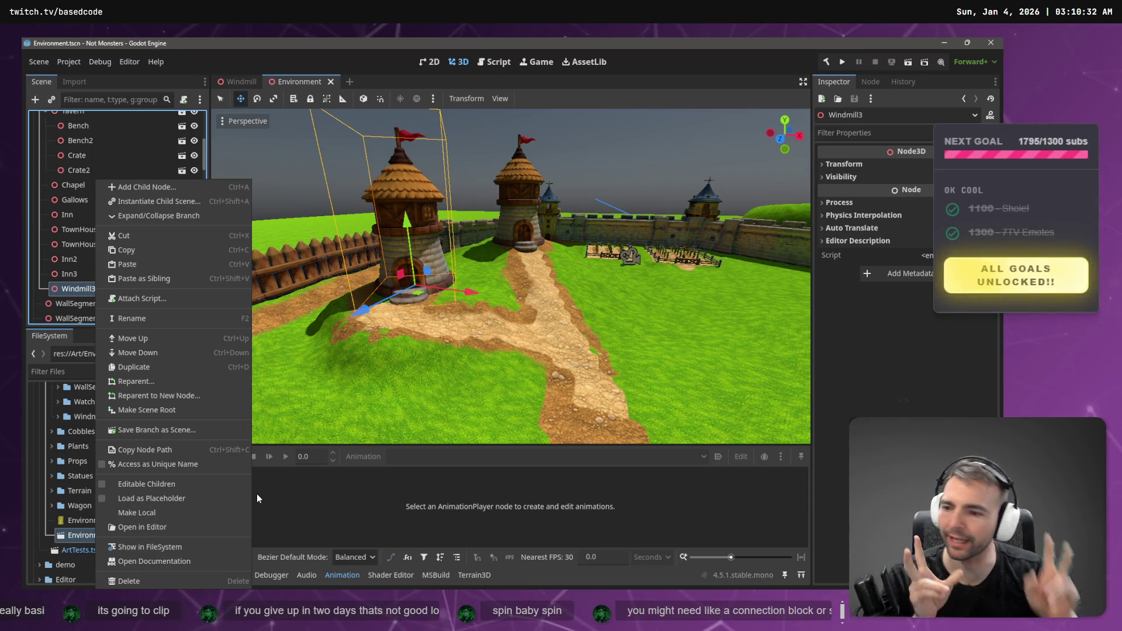
left_click(76, 288)
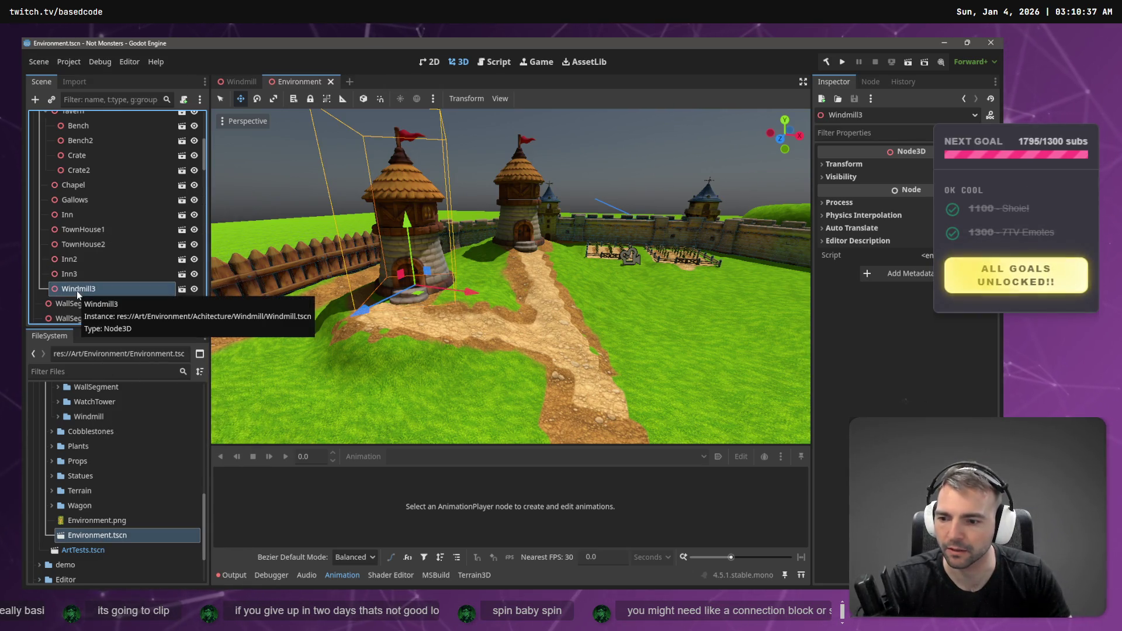
scroll(104, 467, "up", 3)
key("Delete")
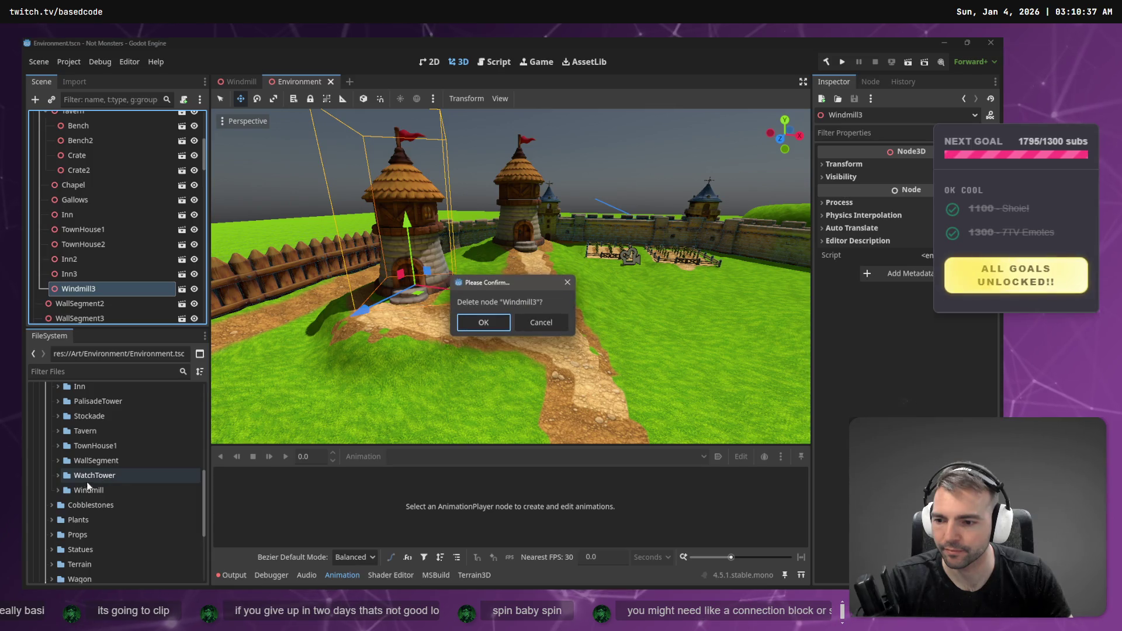
Confirm deleting Windmill3 and drop a new Windmill.tscn instance beside the village path.
left_click(490, 327)
left_click(59, 490)
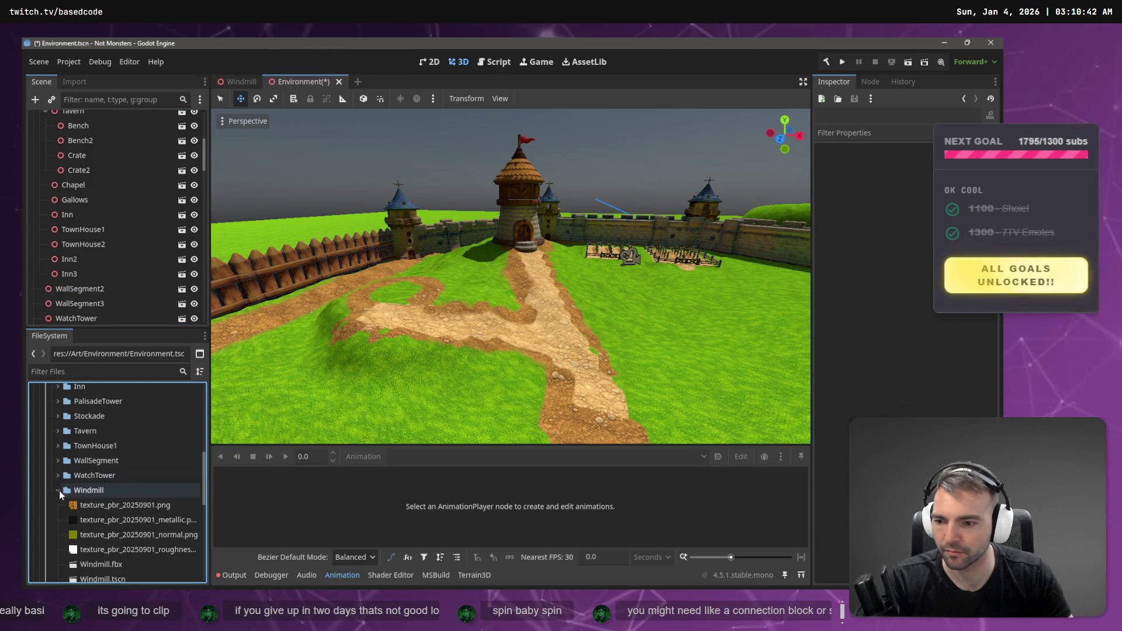
scroll(117, 514, "down", 2)
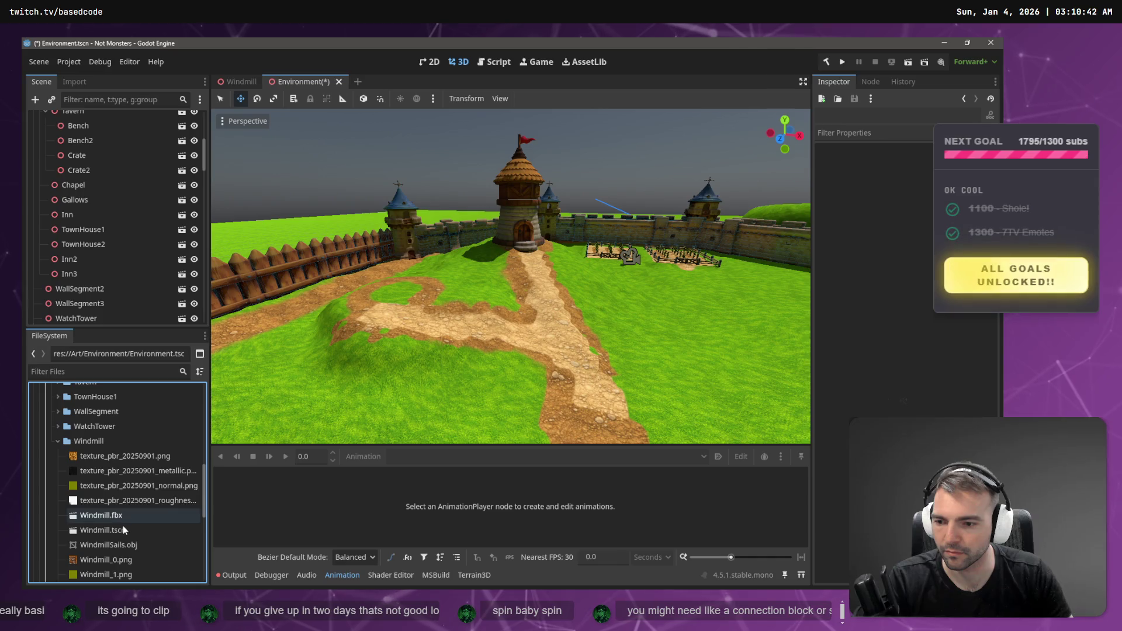
mouse_move(122, 525)
left_mouse_down()
mouse_move(255, 441)
mouse_move(412, 288)
mouse_move(401, 321)
left_mouse_up()
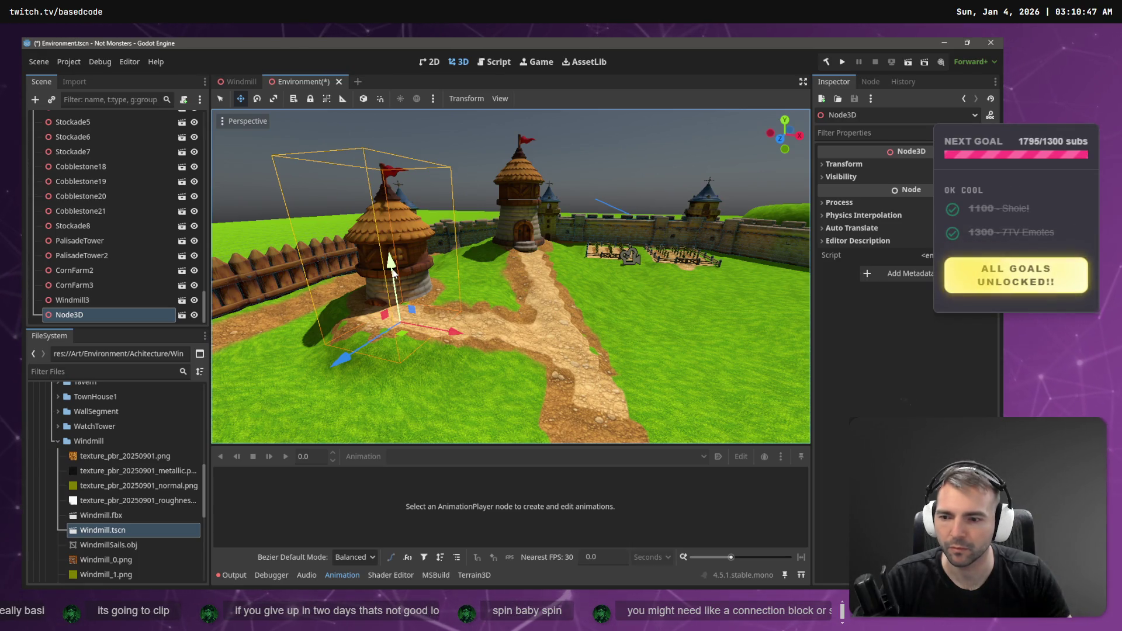
Rename the Windmill scene's root node to Windmill and its child to Mesh, then save.
left_click(239, 82)
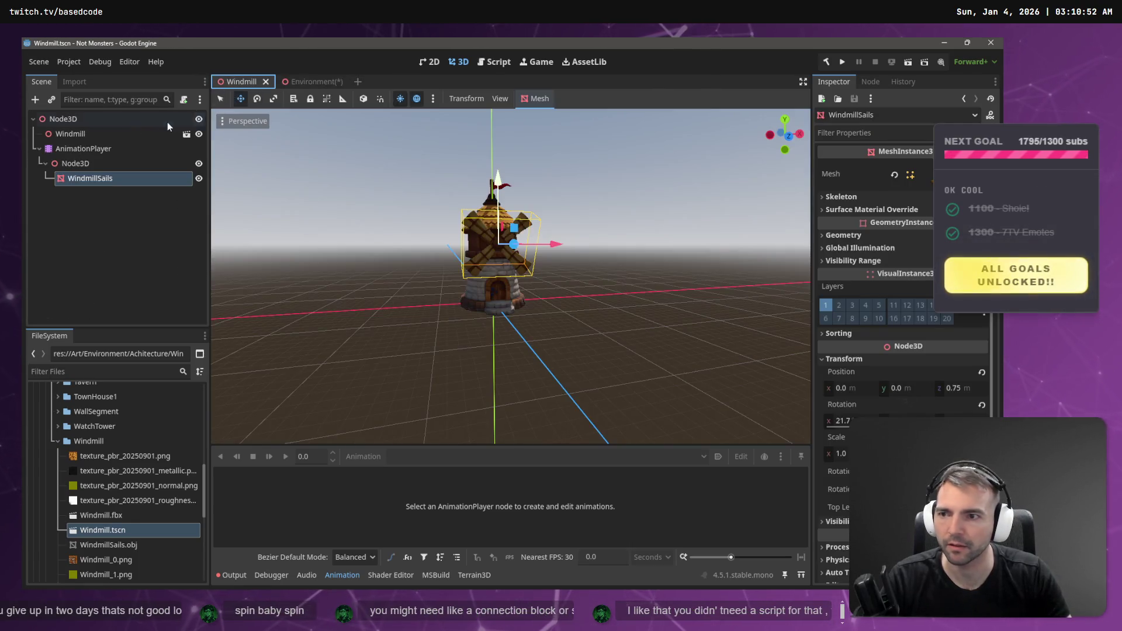
left_click(90, 121)
double_click(90, 122)
type("Windmill")
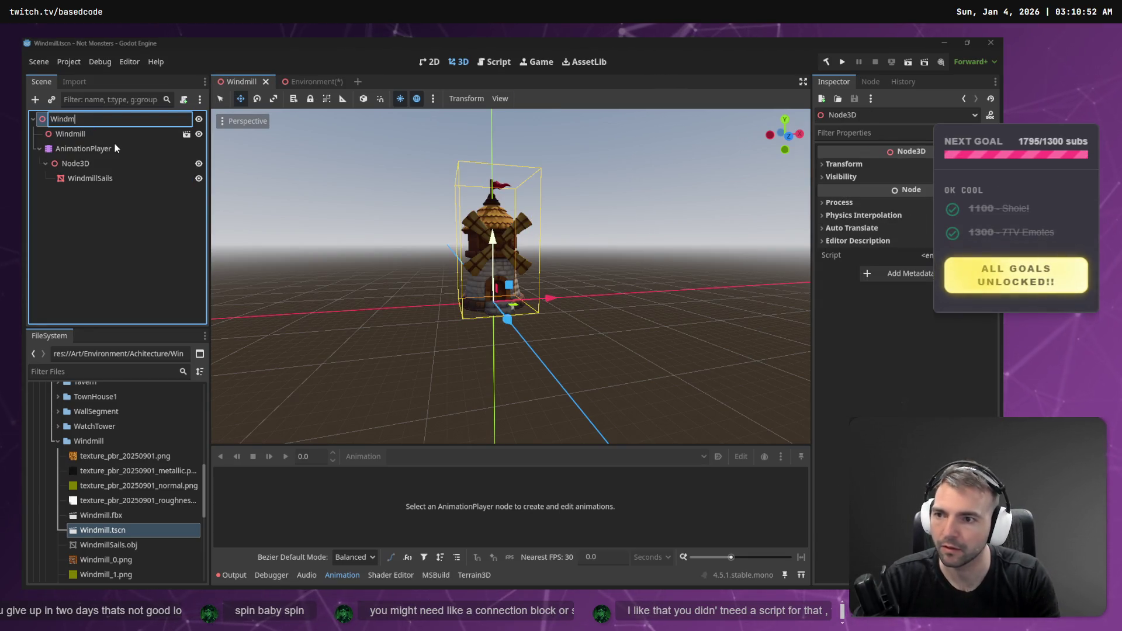
key("Return")
key("Down")
key("F2")
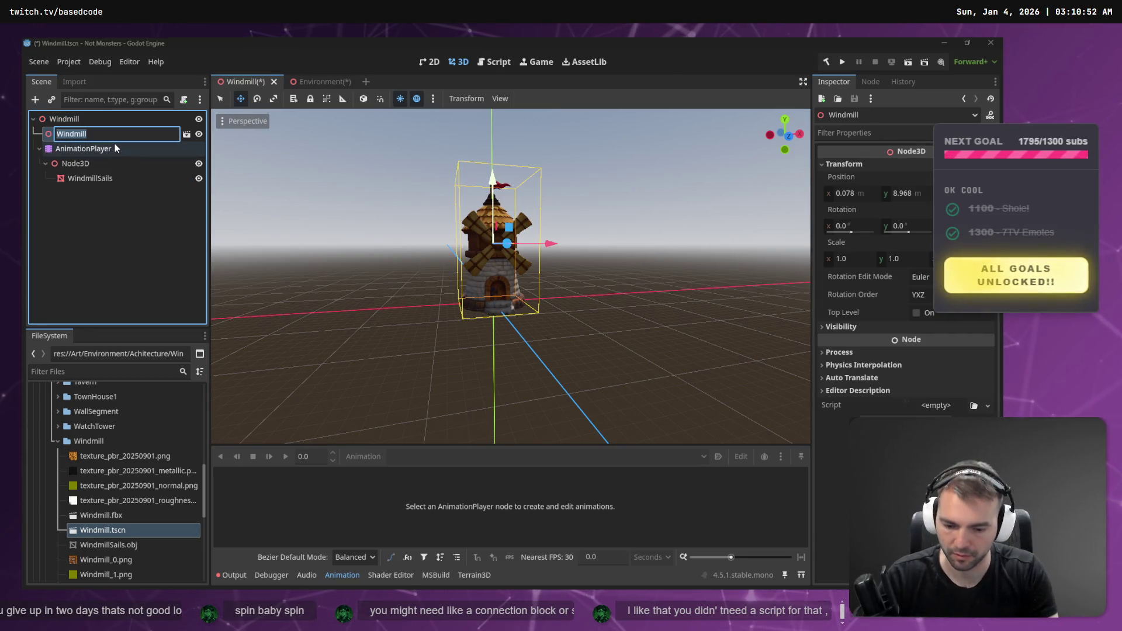
type("Mesh")
key("Return")
key("ctrl+s")
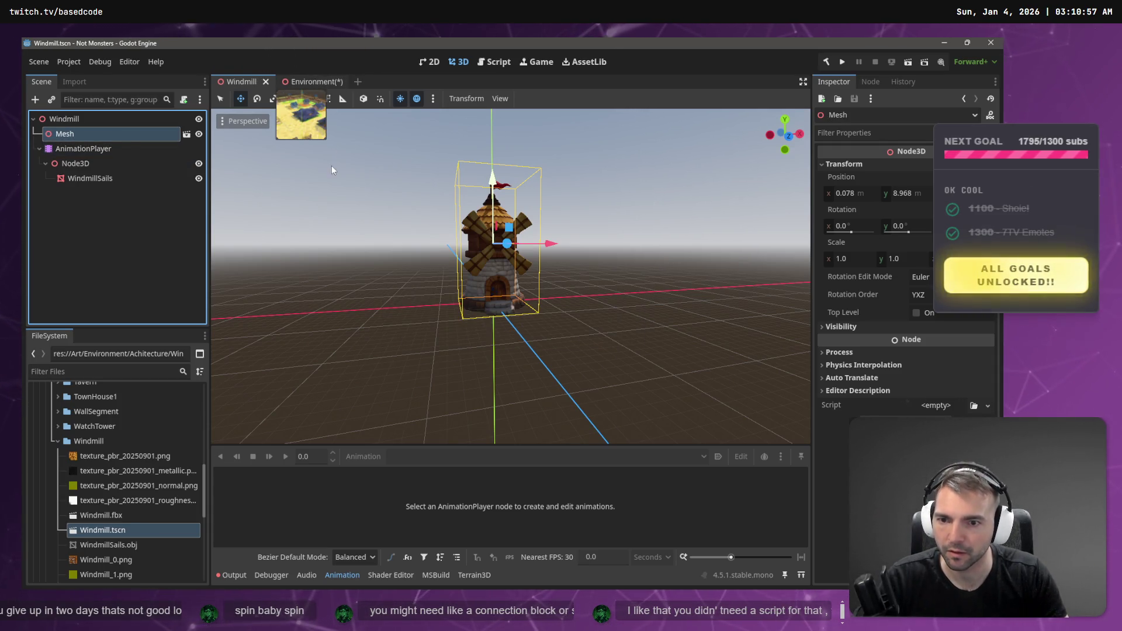
Place another Windmill instance in the village, rotate it about 36 degrees, and close both scenes.
left_click(318, 82)
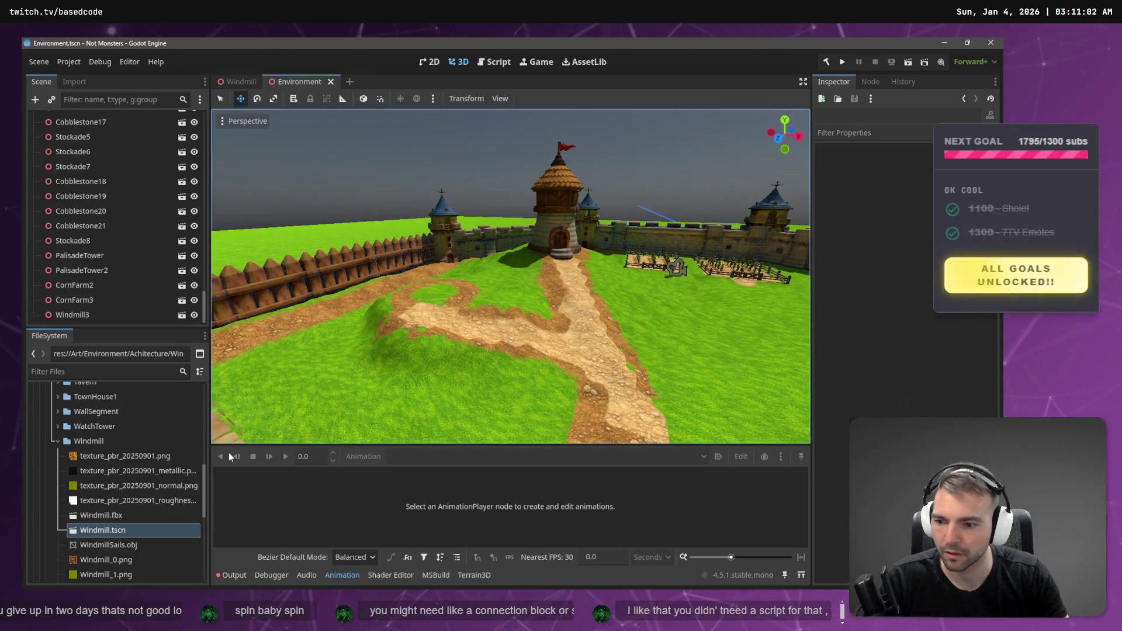
mouse_move(110, 525)
left_mouse_down()
mouse_move(432, 320)
mouse_move(474, 320)
mouse_move(444, 332)
left_mouse_up()
left_click_drag(442, 279, 439, 237)
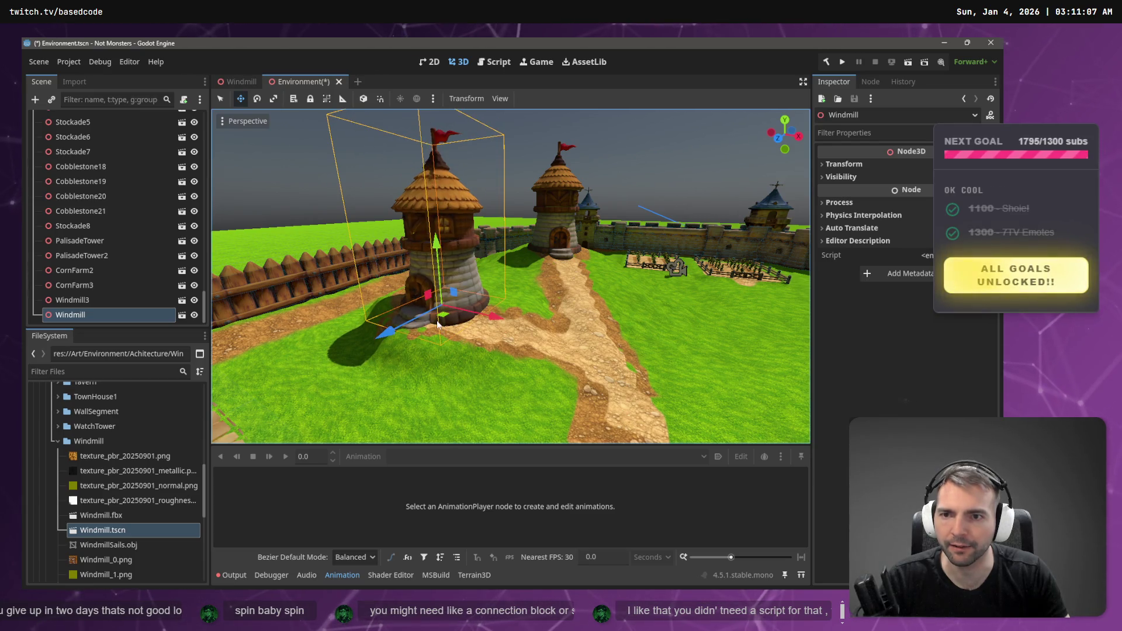
key("e")
left_click_drag(455, 330, 528, 306)
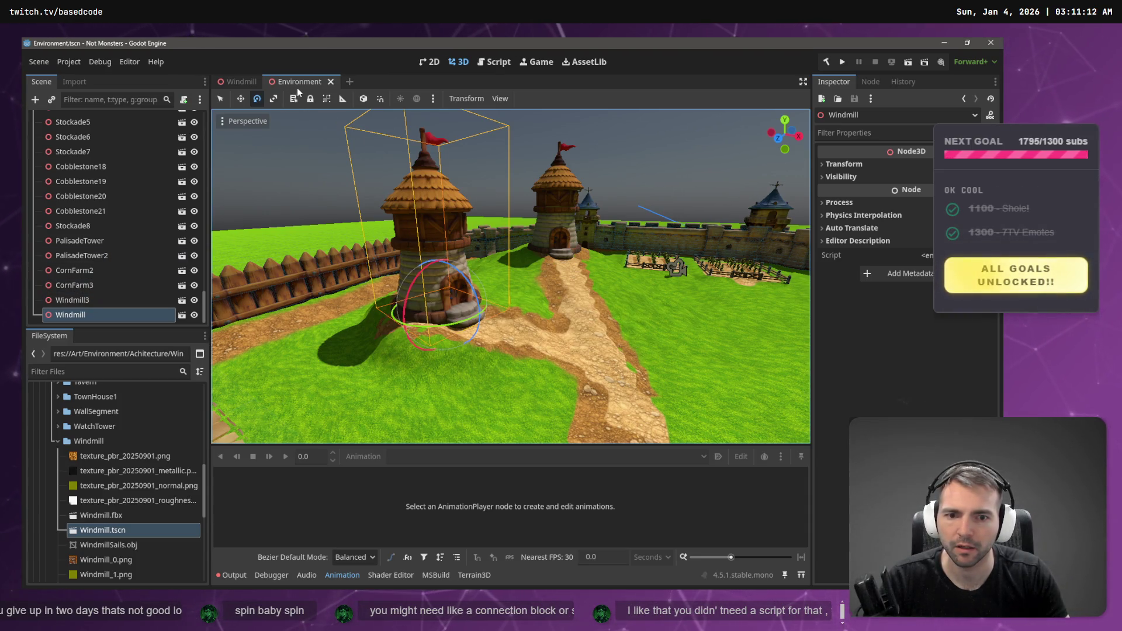
mouse_move(447, 330)
left_mouse_down()
mouse_move(431, 332)
mouse_move(438, 325)
left_mouse_up()
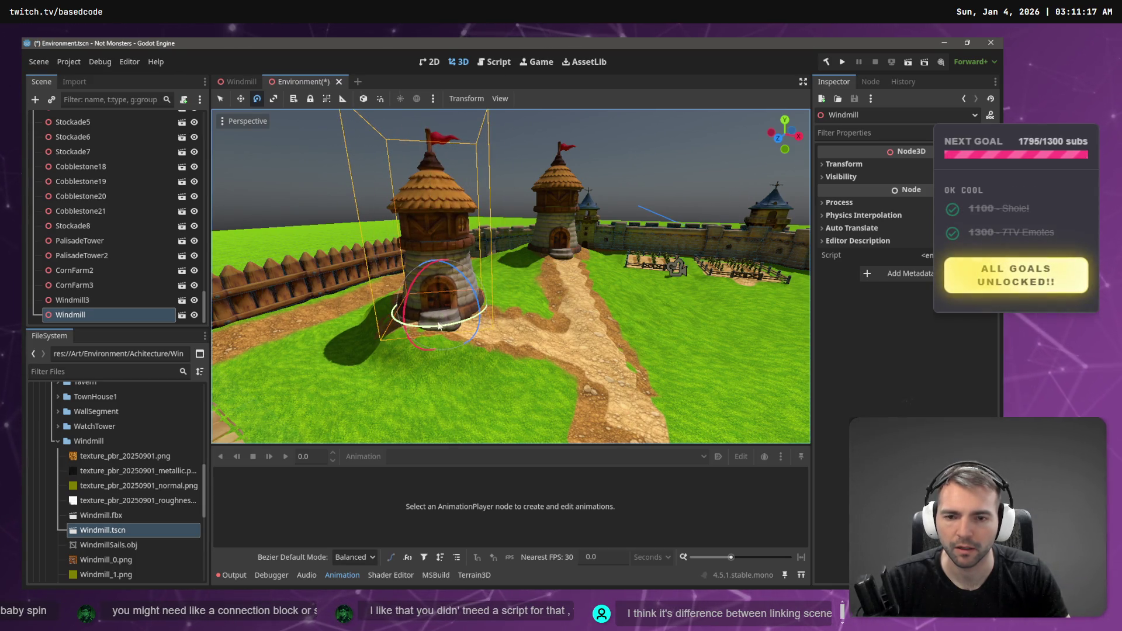
middle_click(294, 84)
middle_click(230, 83)
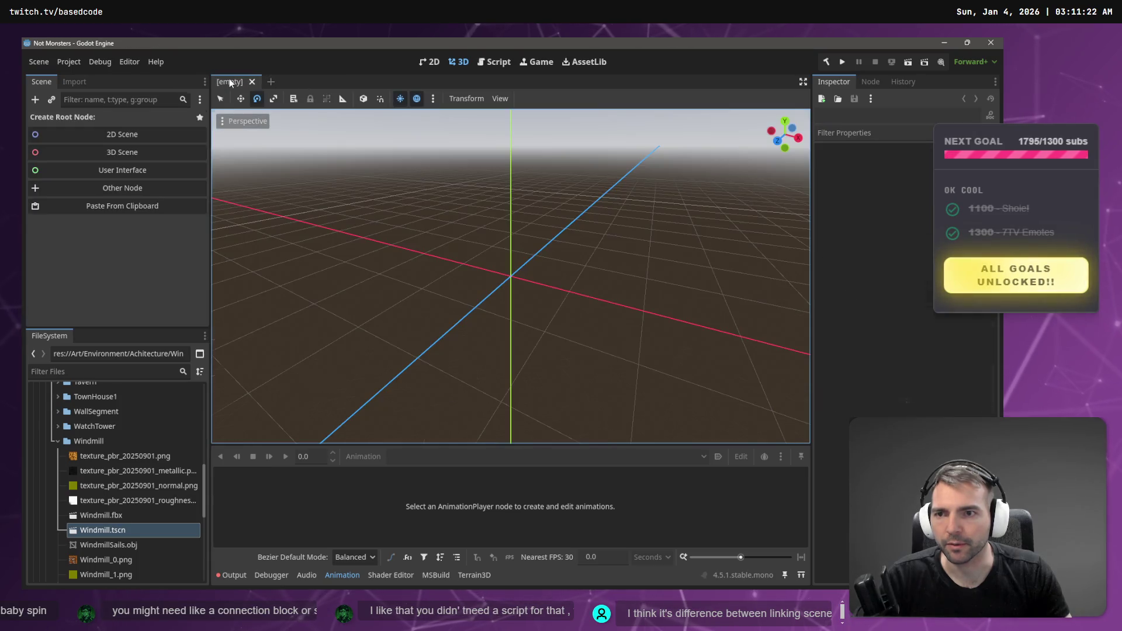
Filter for 'Envir', open Environment.tscn, and open the windmill instance's own scene.
left_click(115, 374)
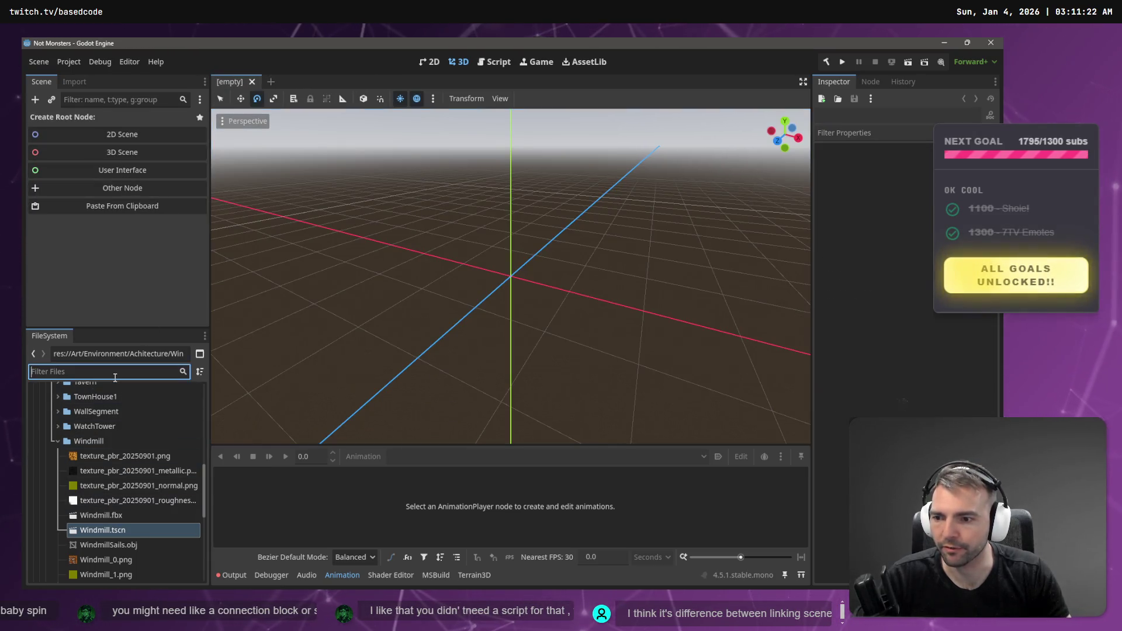
type("Envir")
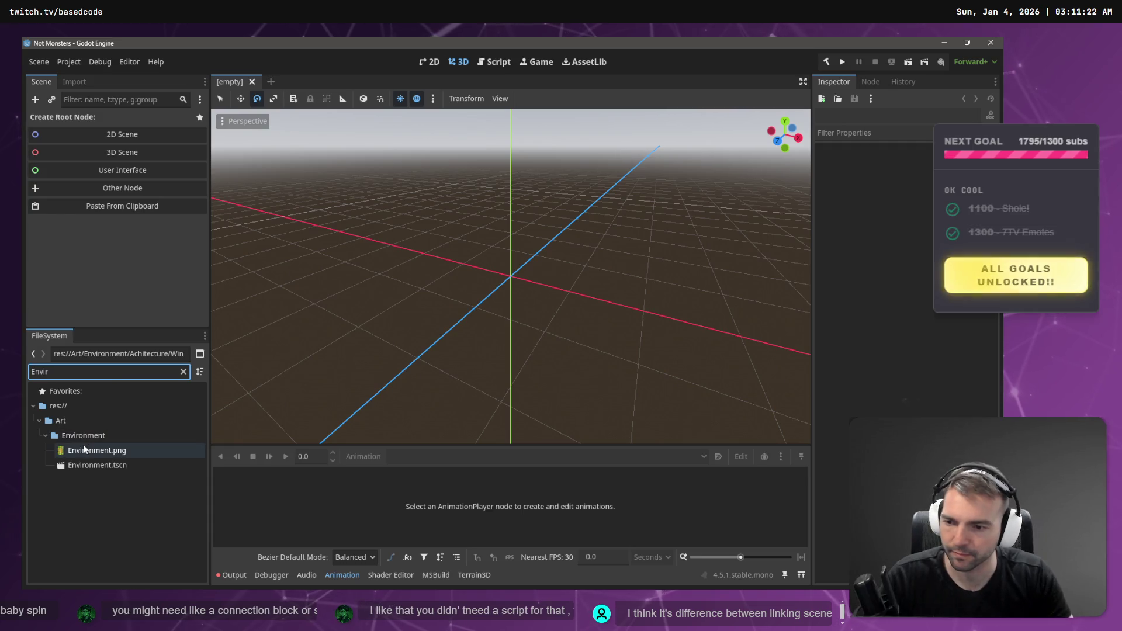
left_click(87, 464)
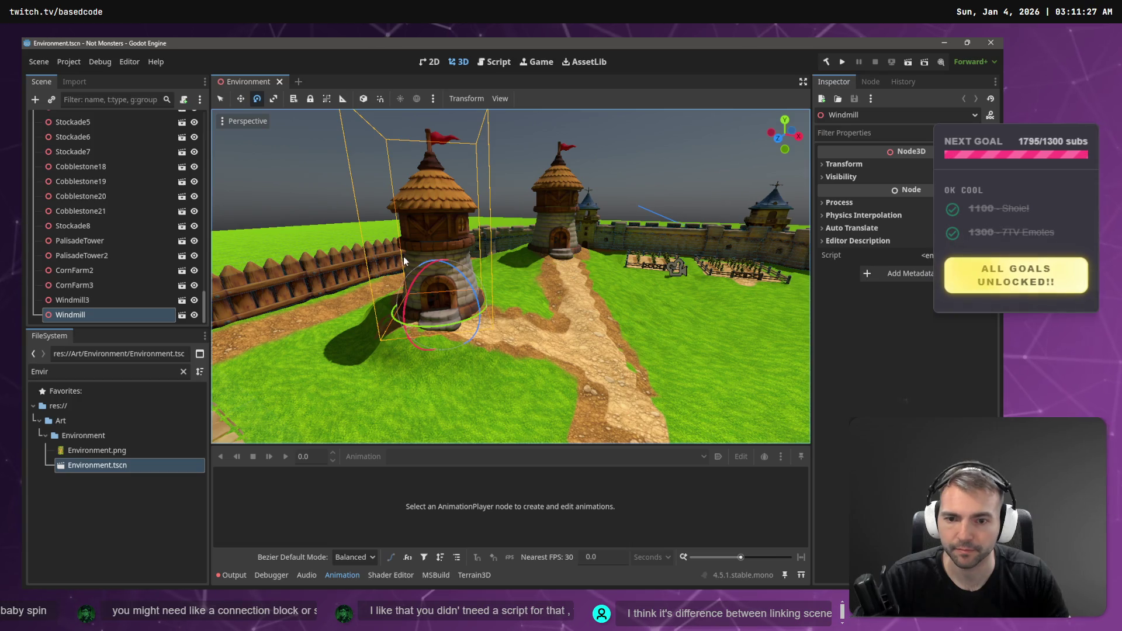
left_click_drag(403, 261, 333, 267)
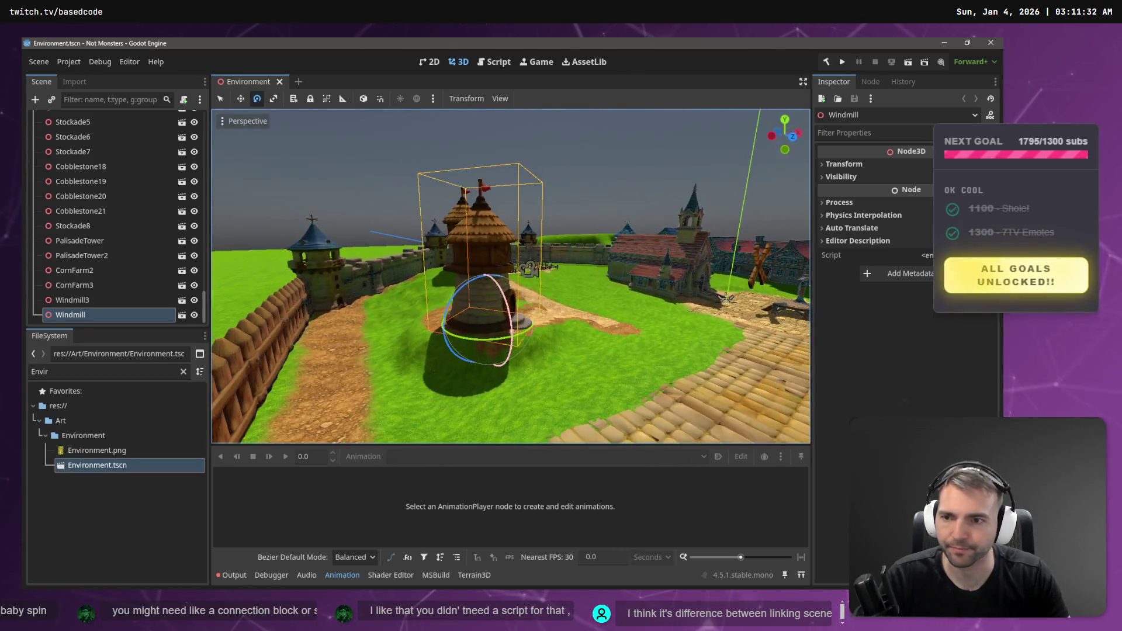
left_click(182, 317)
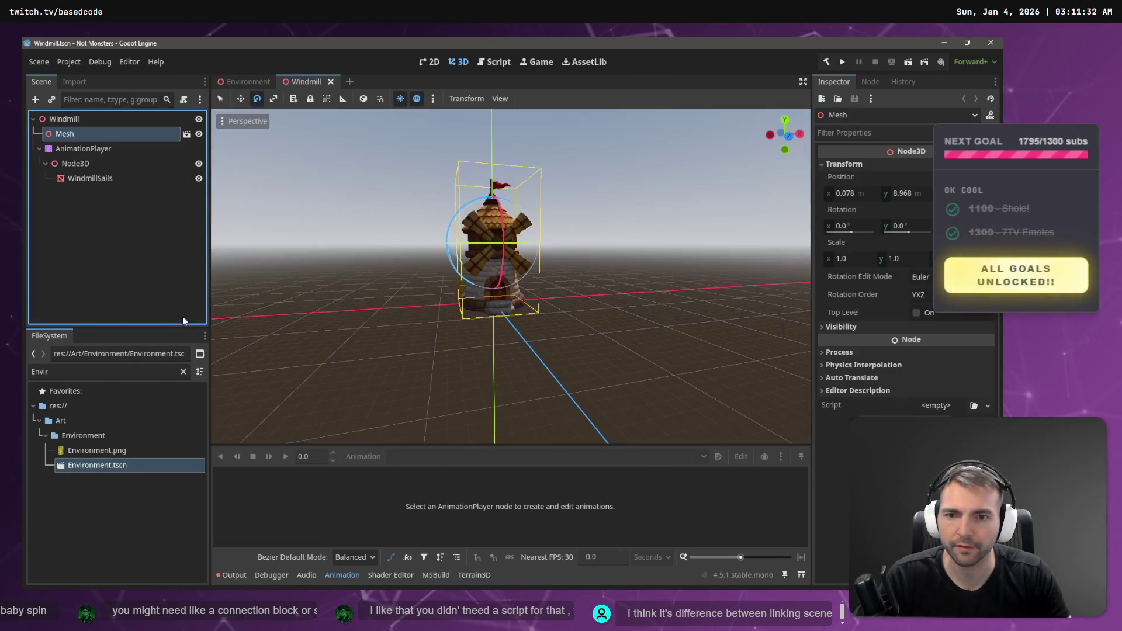
left_click(612, 273)
left_click_drag(612, 273, 607, 220)
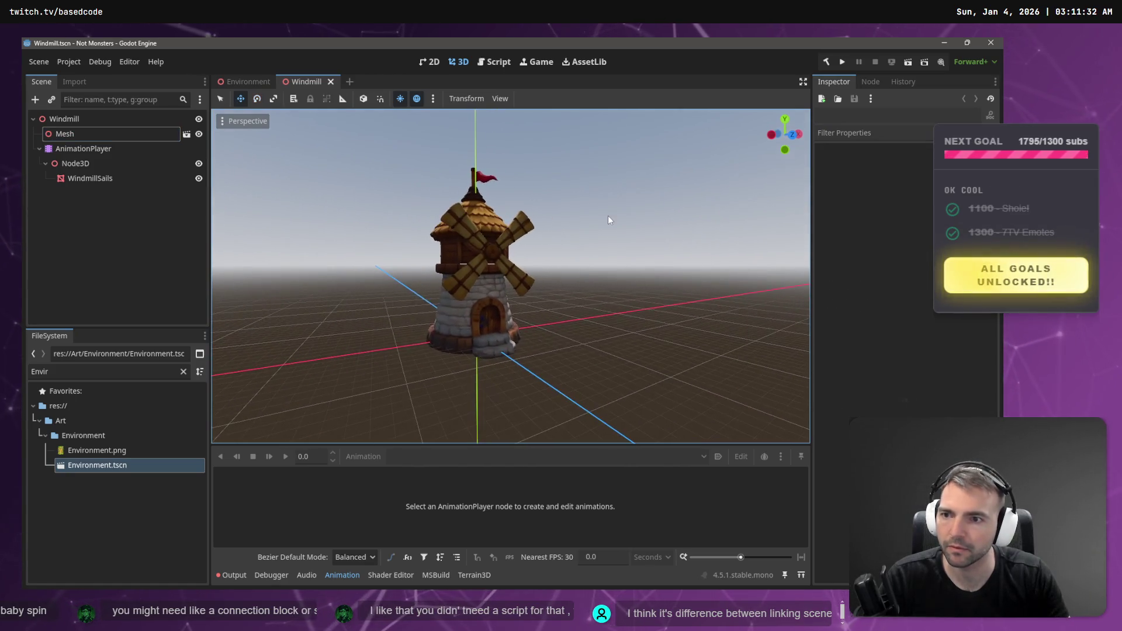
Select the new Windmill in the village, then Node3D and AnimationPlayer in the Windmill scene.
left_click(248, 81)
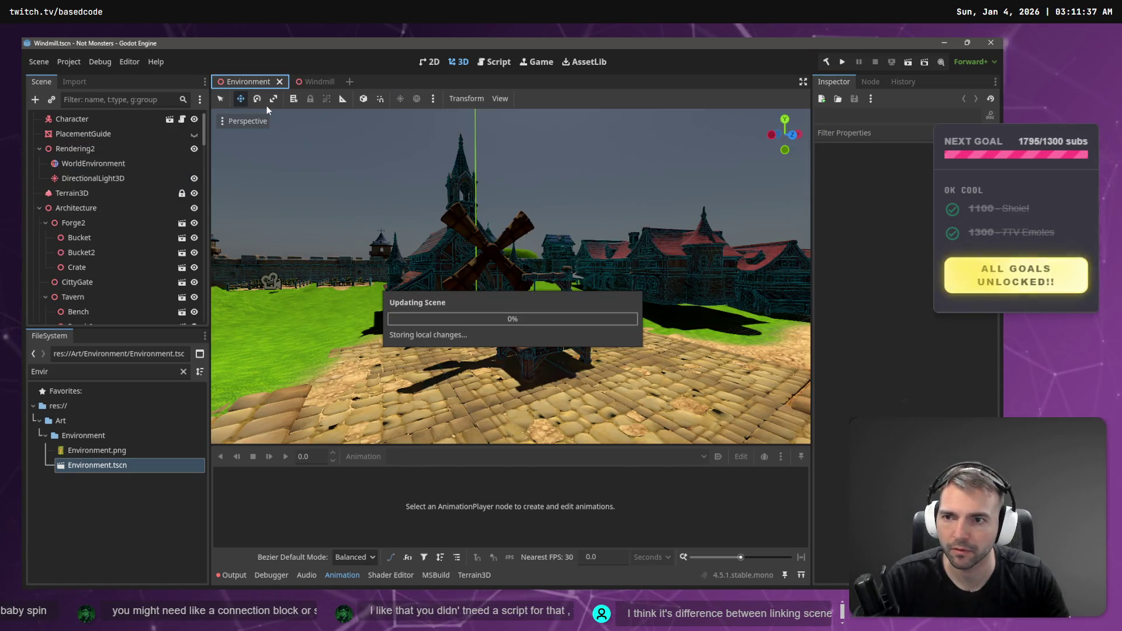
right_click(398, 248)
key("w")
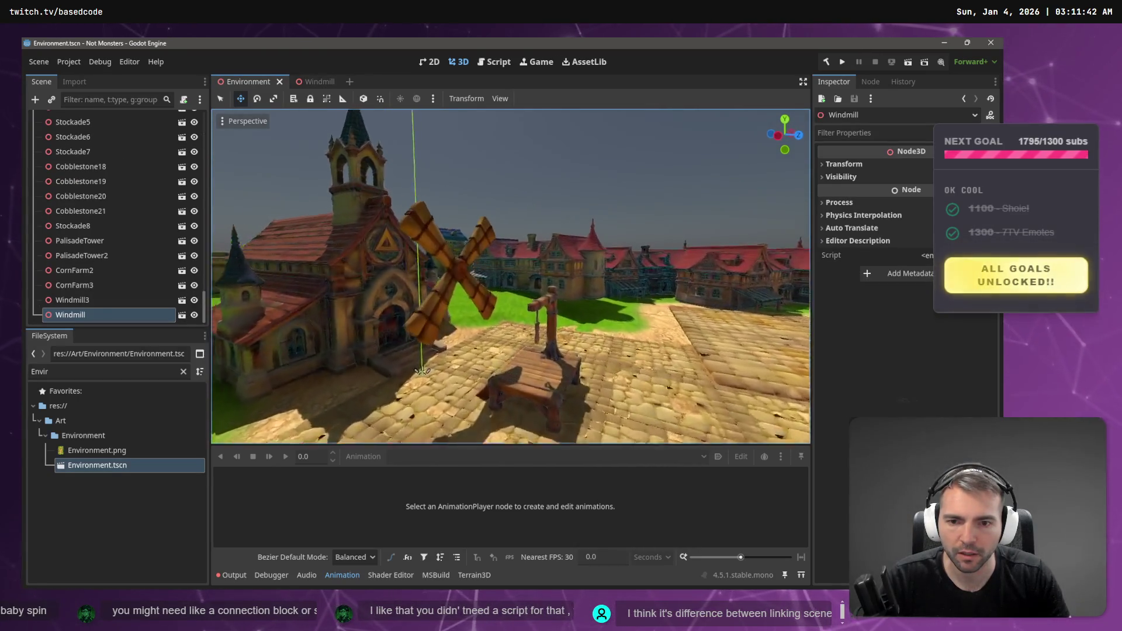
left_click(460, 266)
left_click(71, 315)
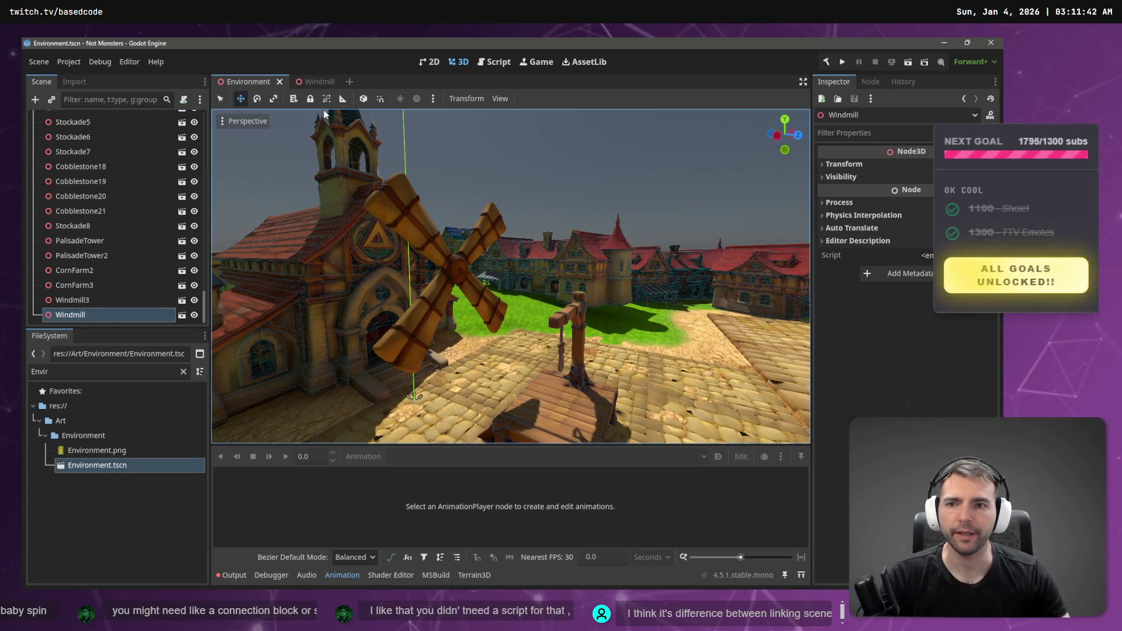
left_click(319, 82)
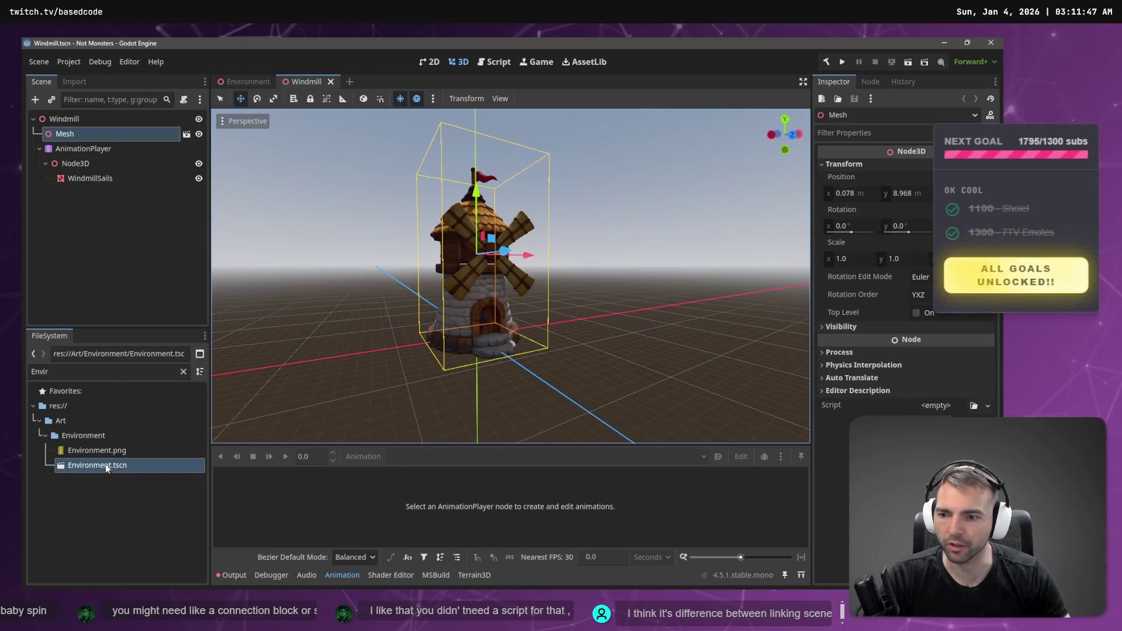
left_click(107, 158)
left_click(111, 149)
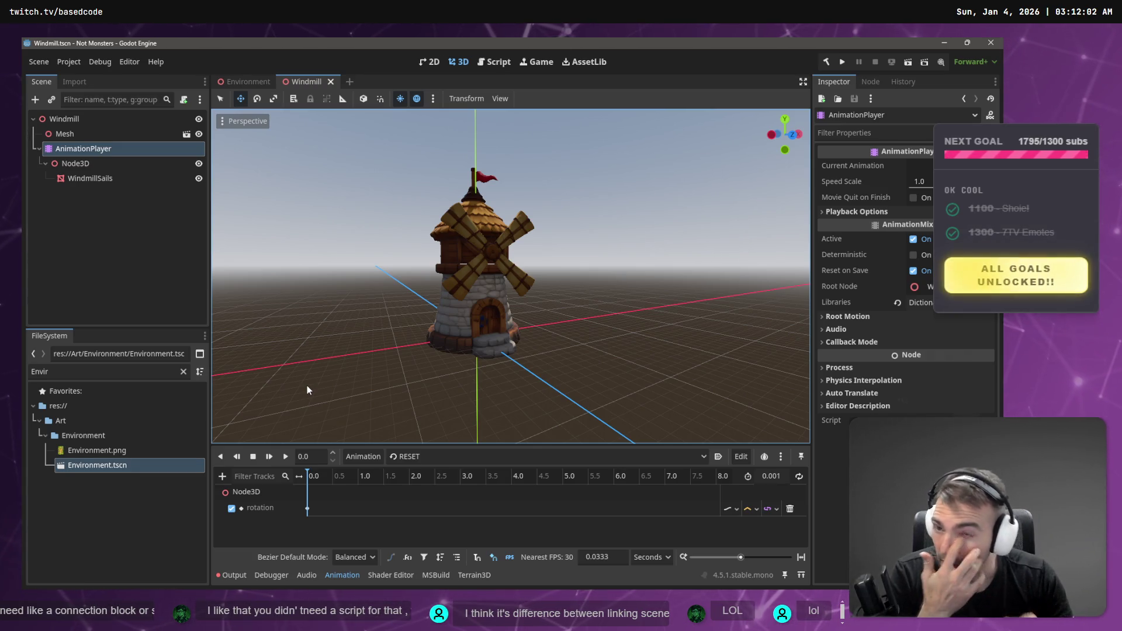
Close the Windmill scene, frame and select Windmill3, then reload the Not Monsters project.
left_click(331, 81)
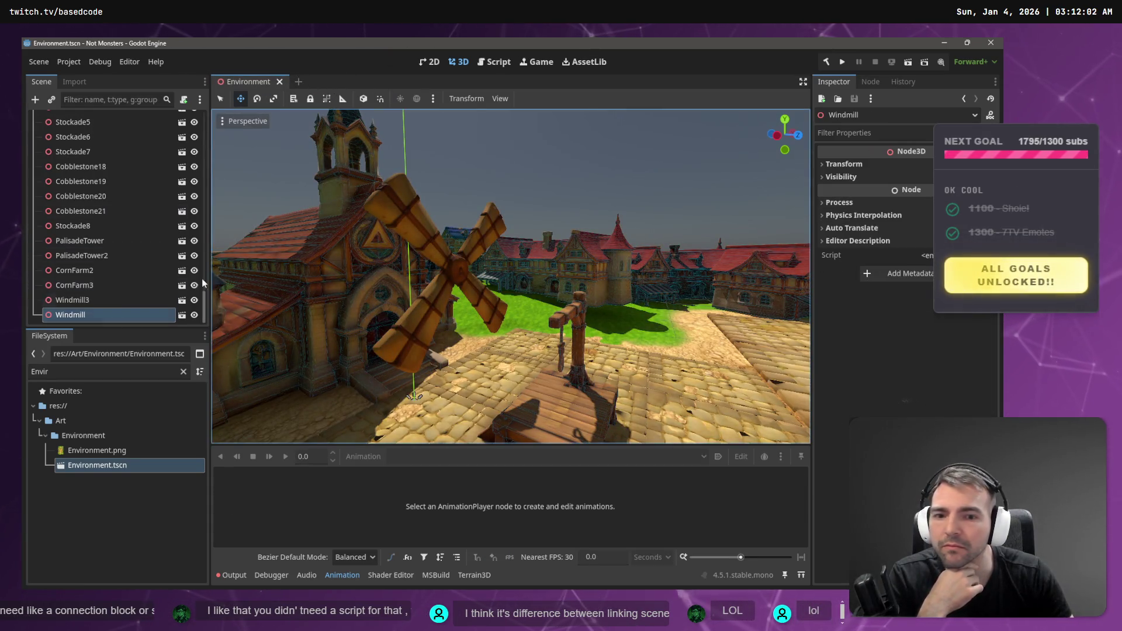
key("f")
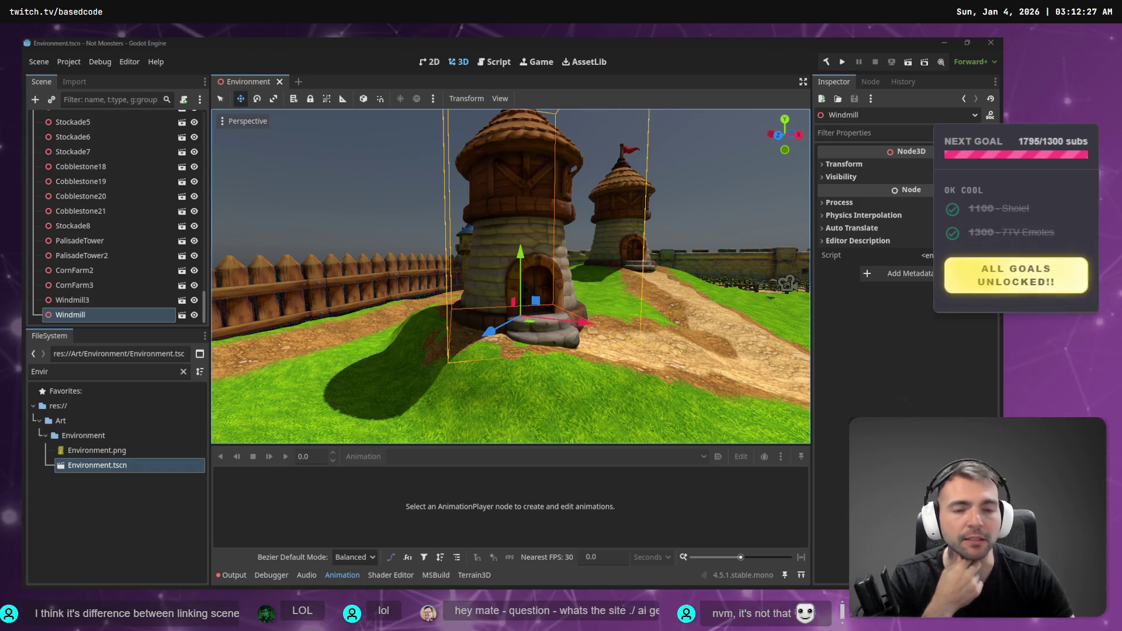
mouse_move(391, 304)
left_mouse_down()
mouse_move(512, 263)
mouse_move(503, 292)
mouse_move(449, 301)
mouse_move(481, 311)
mouse_move(457, 303)
left_mouse_up()
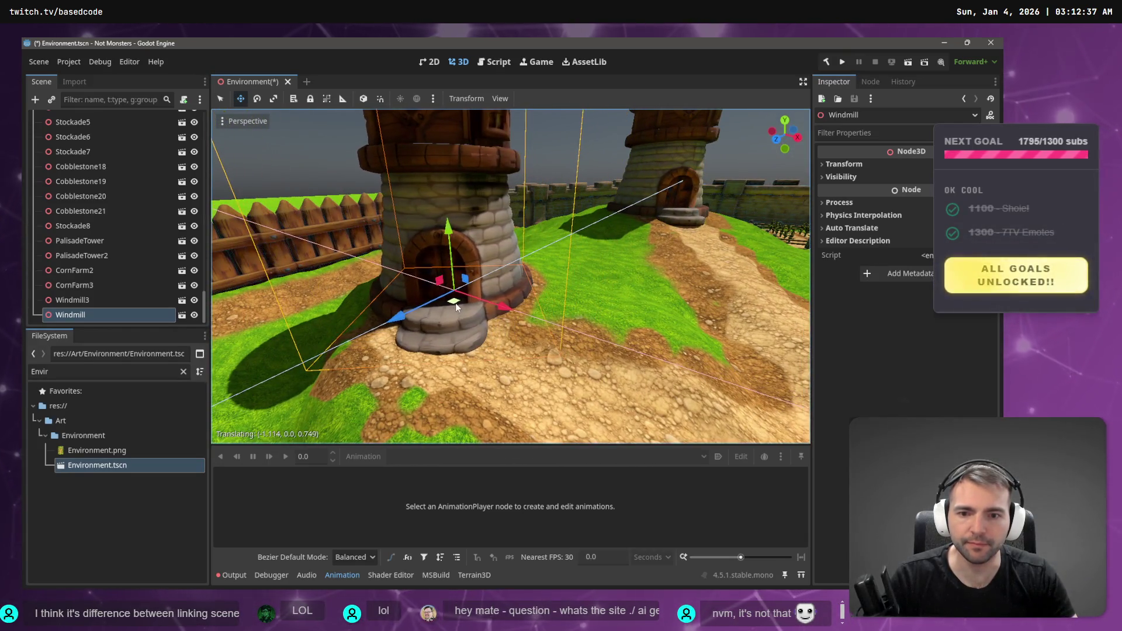
scroll(471, 296, "down", 5)
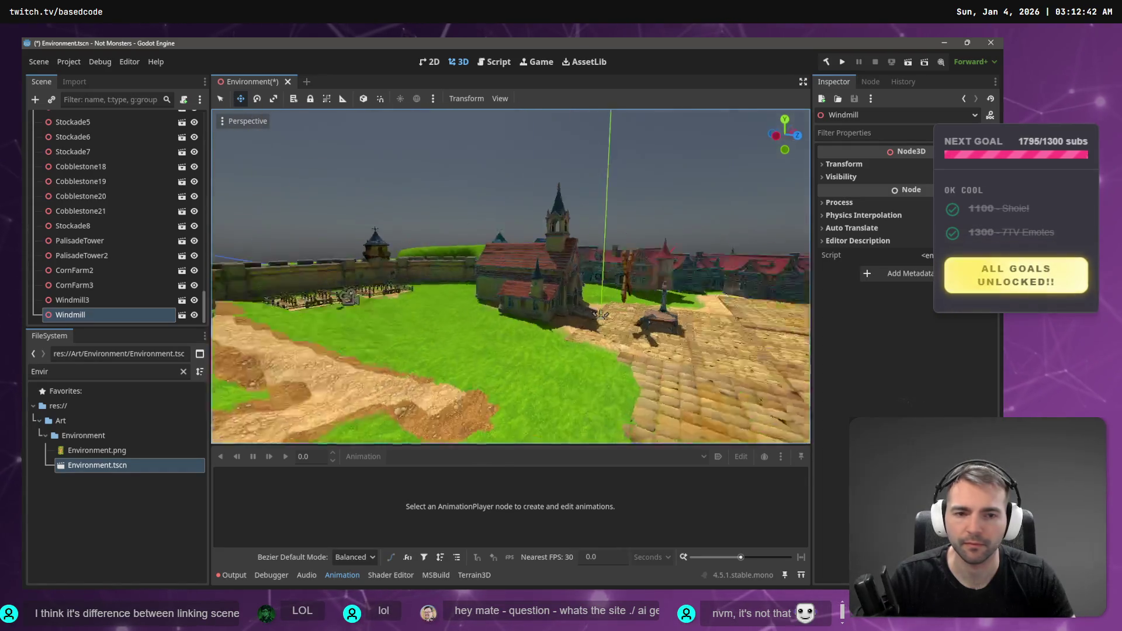
left_click(500, 273)
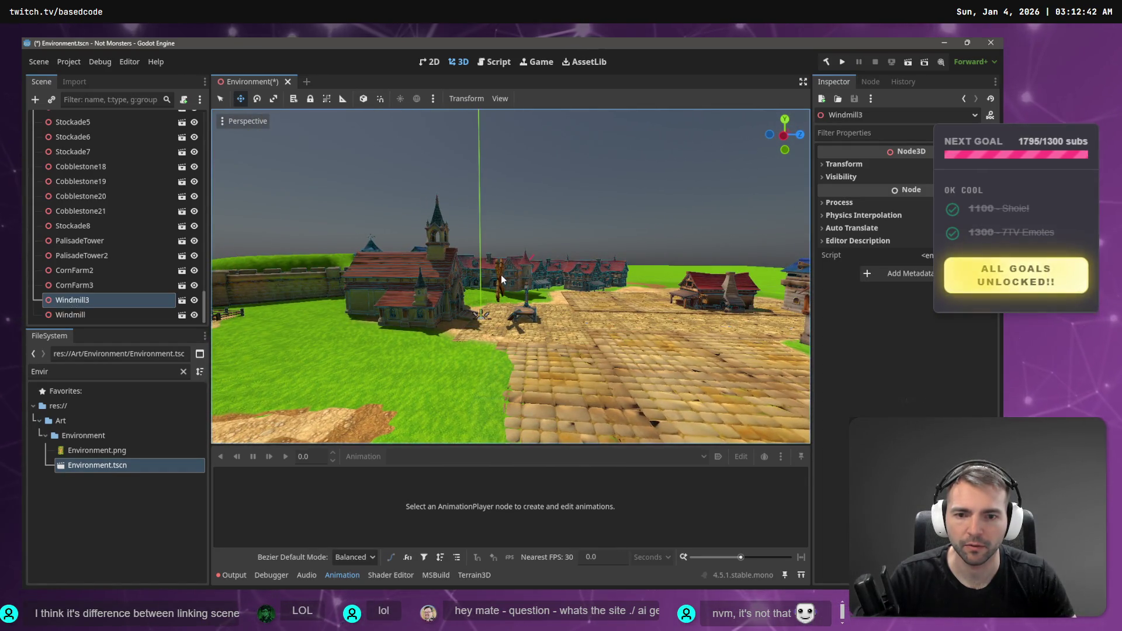
scroll(499, 278, "up", 3)
scroll(497, 277, "up", 3)
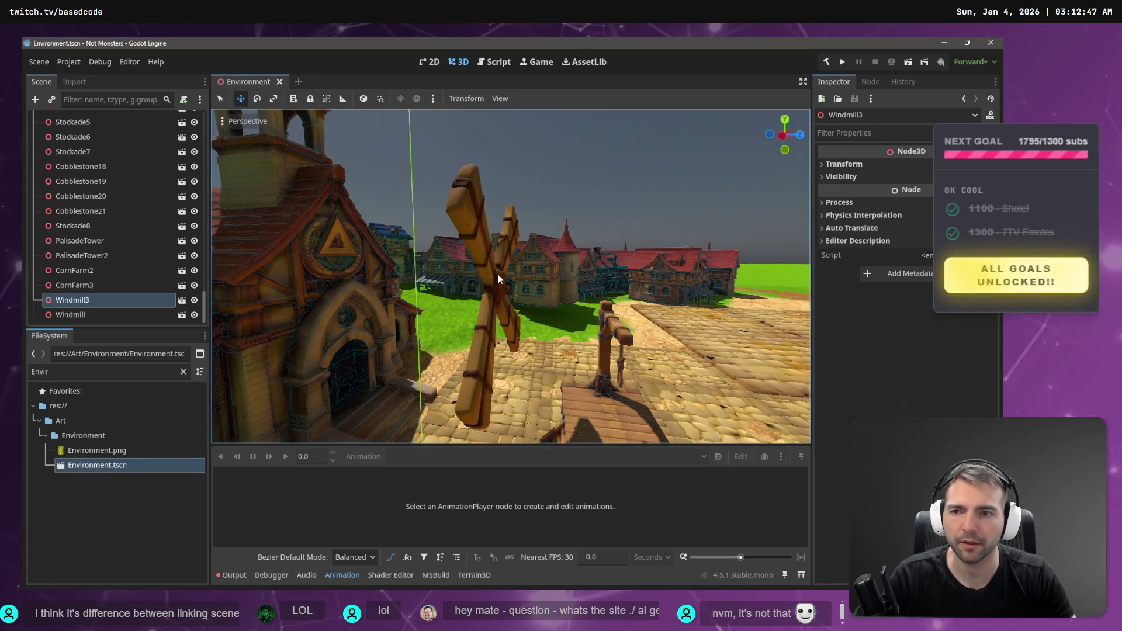
key("alt+Tab")
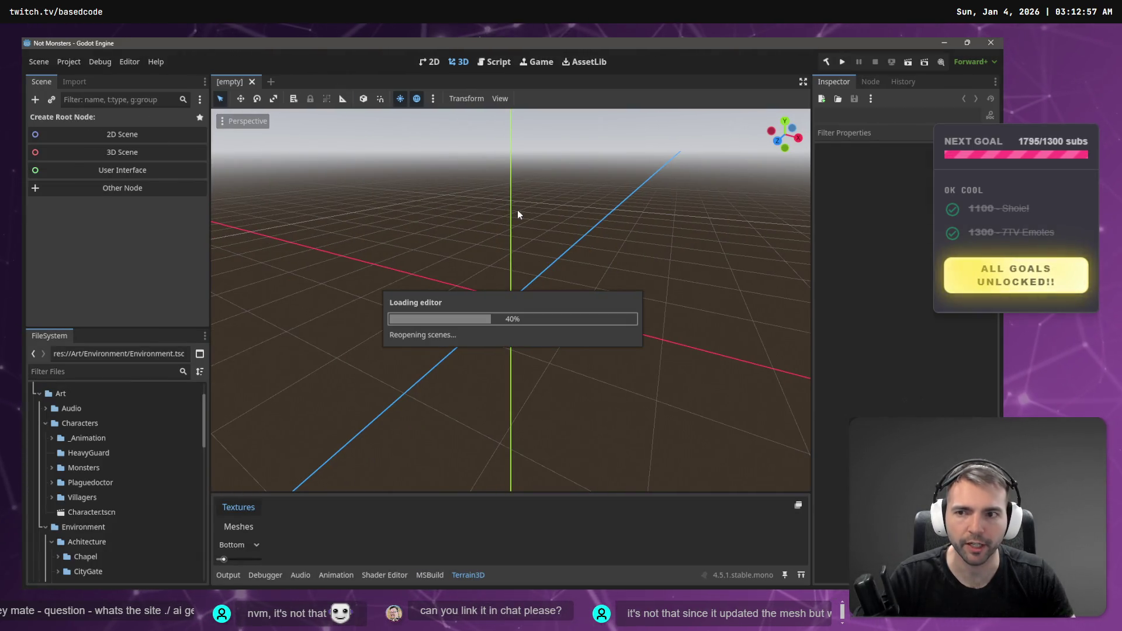
Focus Windmill3, select the Windmill node, and open its scene in its own tab.
key("f")
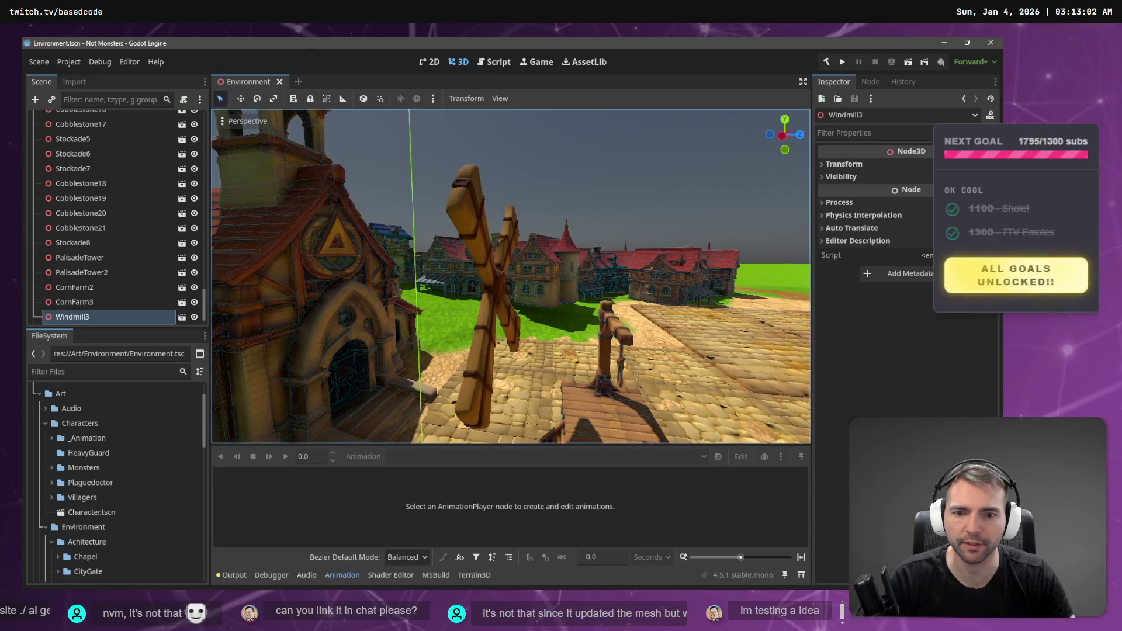
scroll(70, 292, "down", 1)
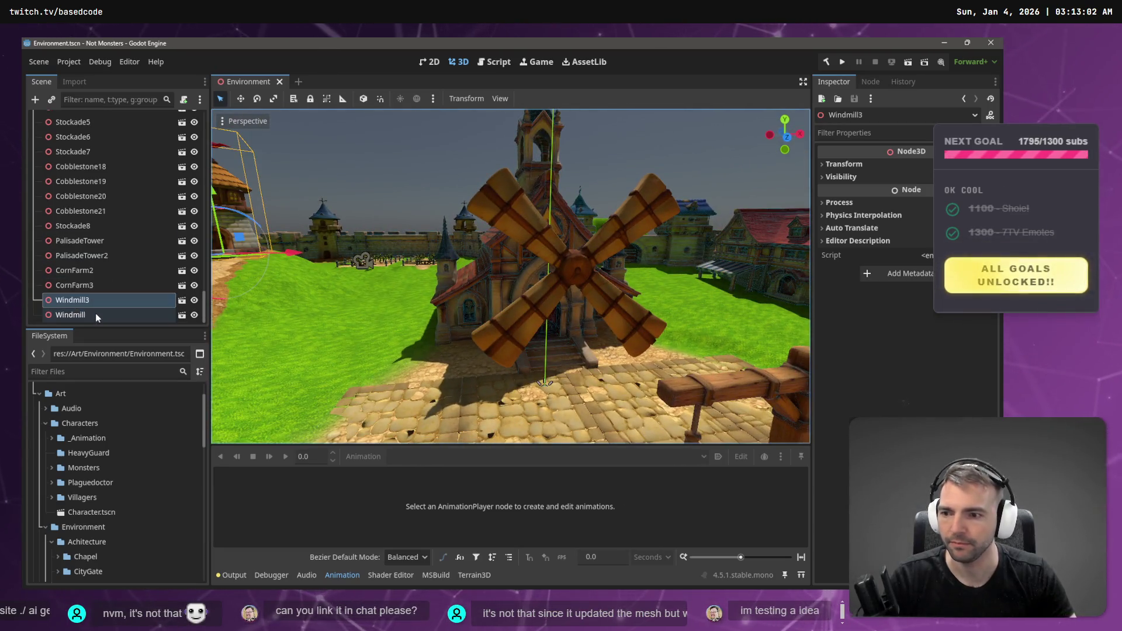
left_click(87, 315)
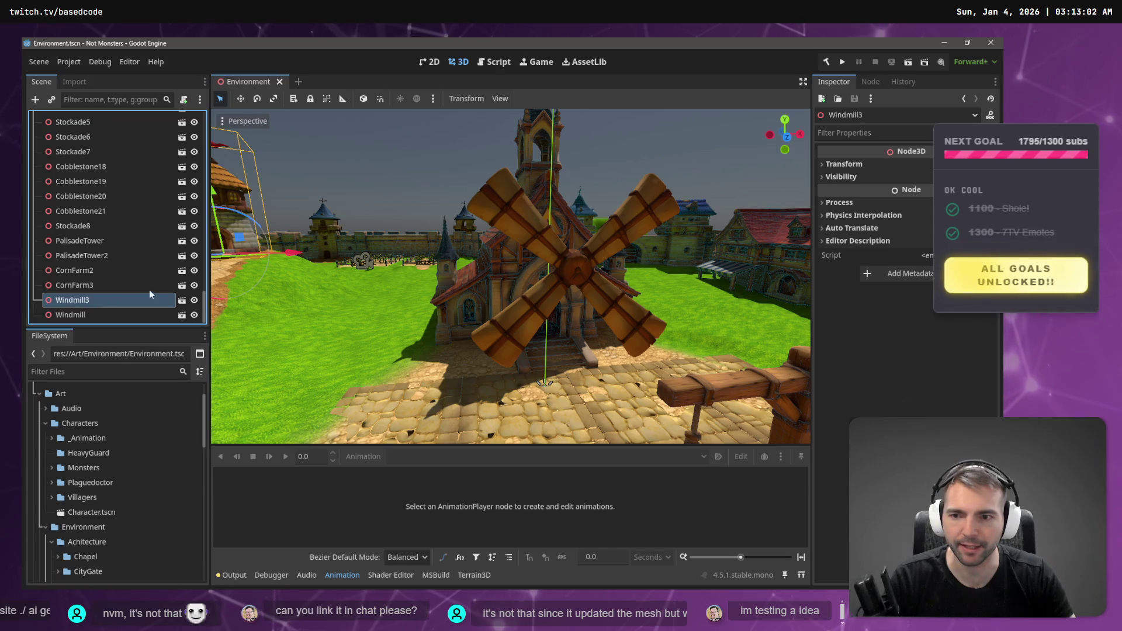
left_click_drag(335, 217, 335, 218)
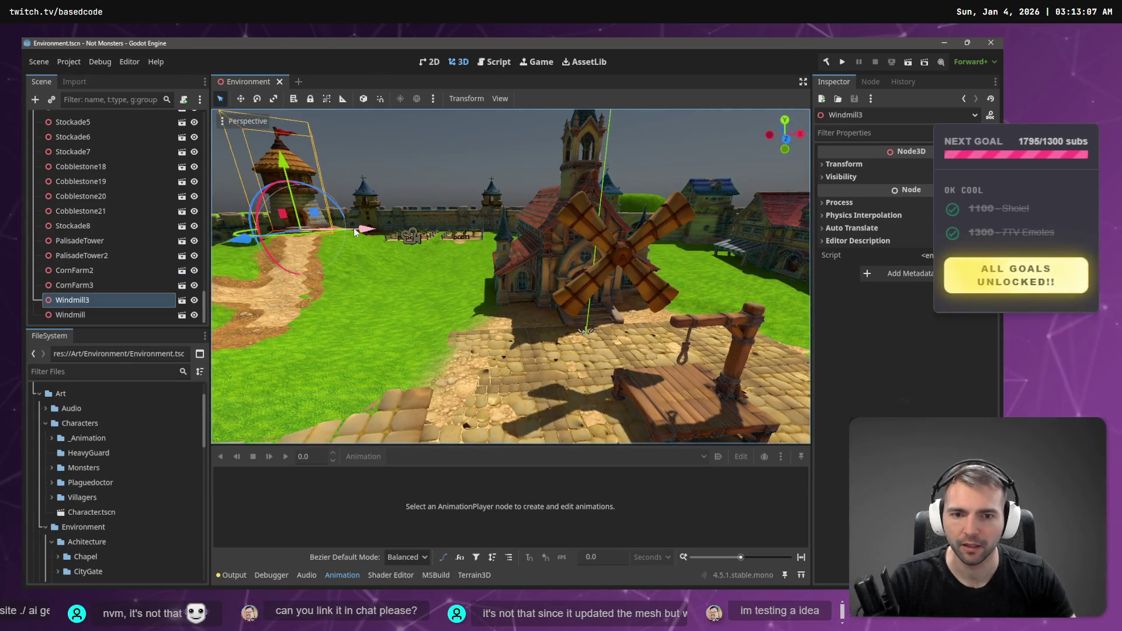
left_click(88, 316)
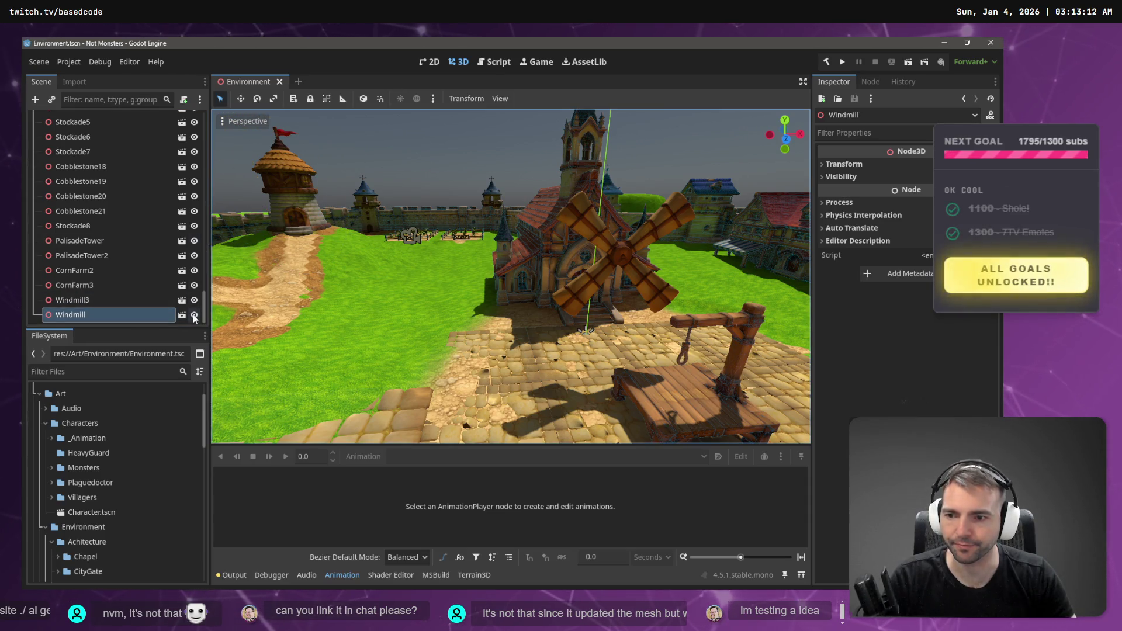
left_click(182, 315)
left_click(491, 246)
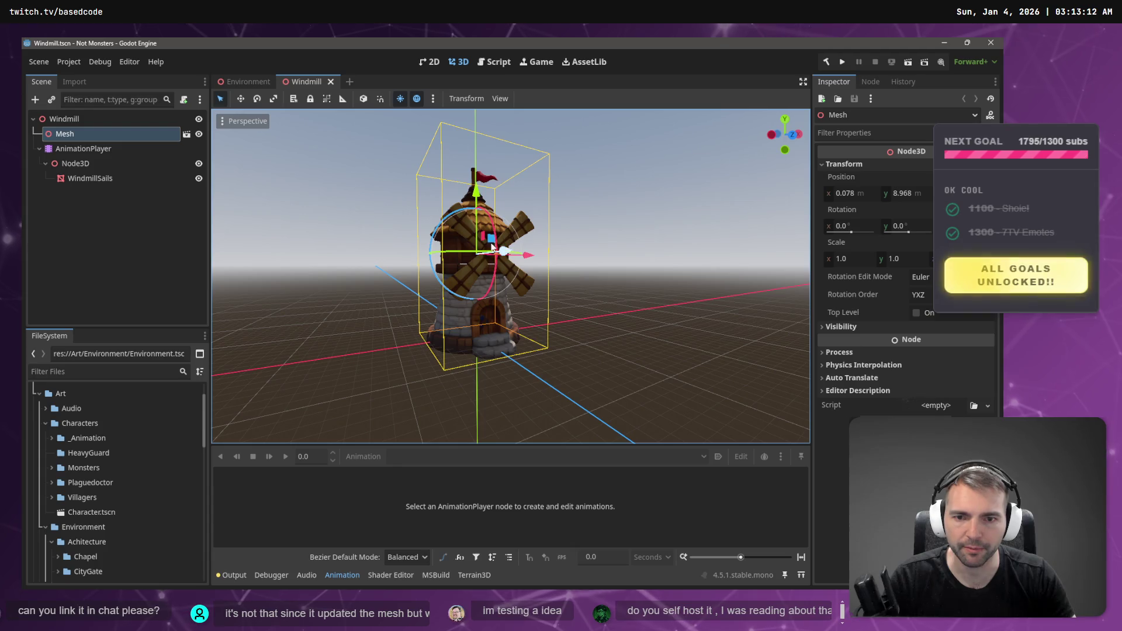
Set the AnimationPlayer's current animation to SailSpin and look over its Root Motion and Process settings.
left_click(88, 147)
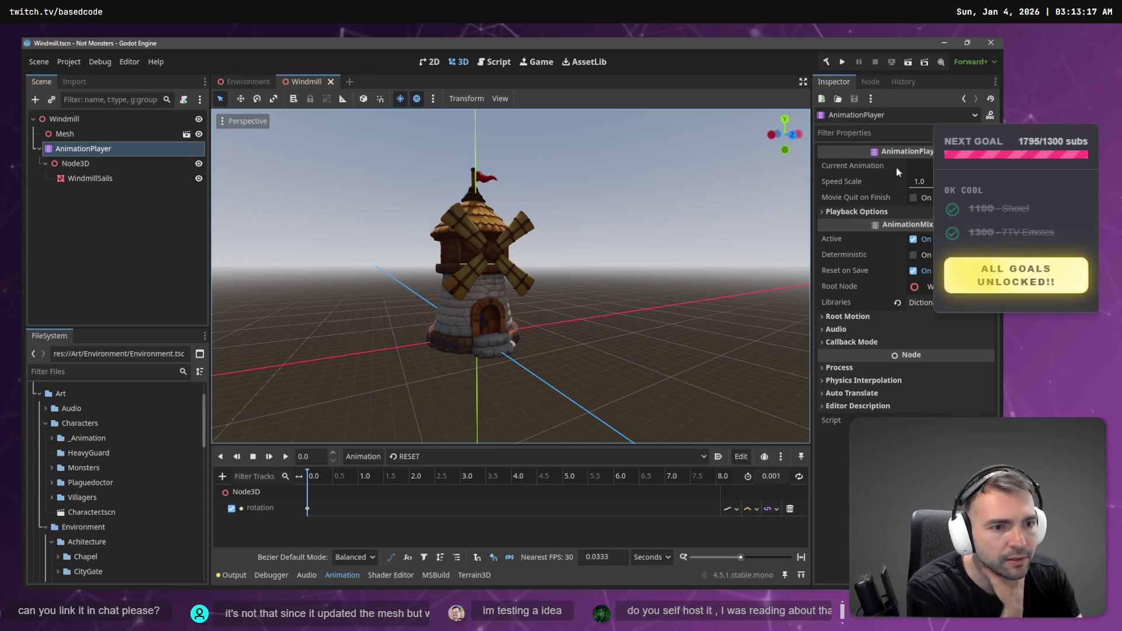
left_click(920, 166)
left_click(920, 193)
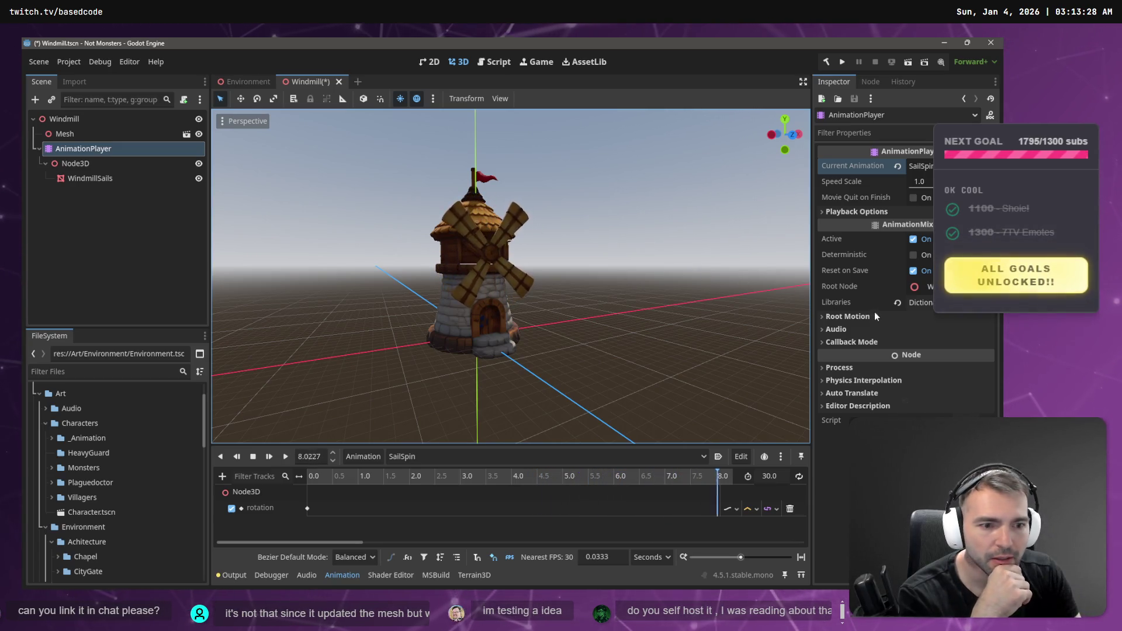
left_click(856, 317)
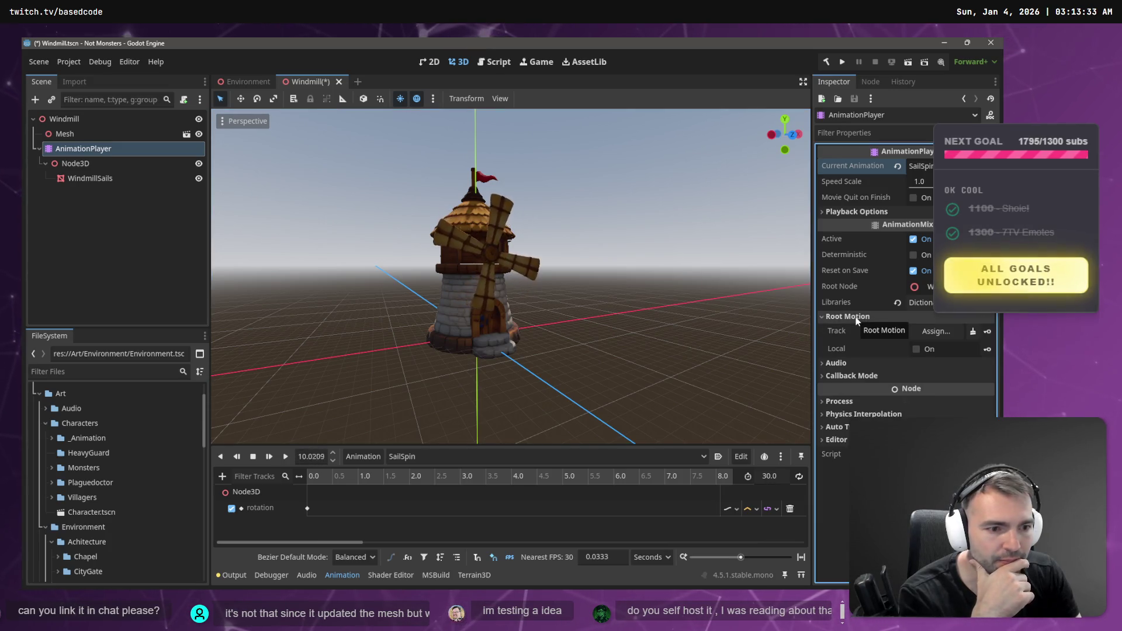
left_click(834, 317)
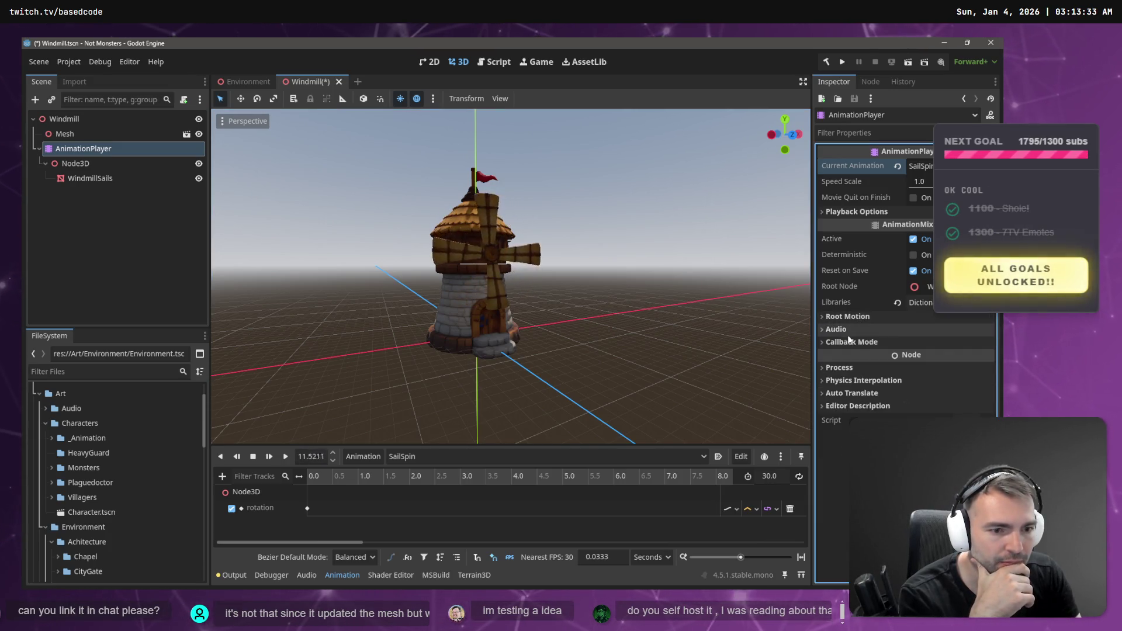
left_click(854, 368)
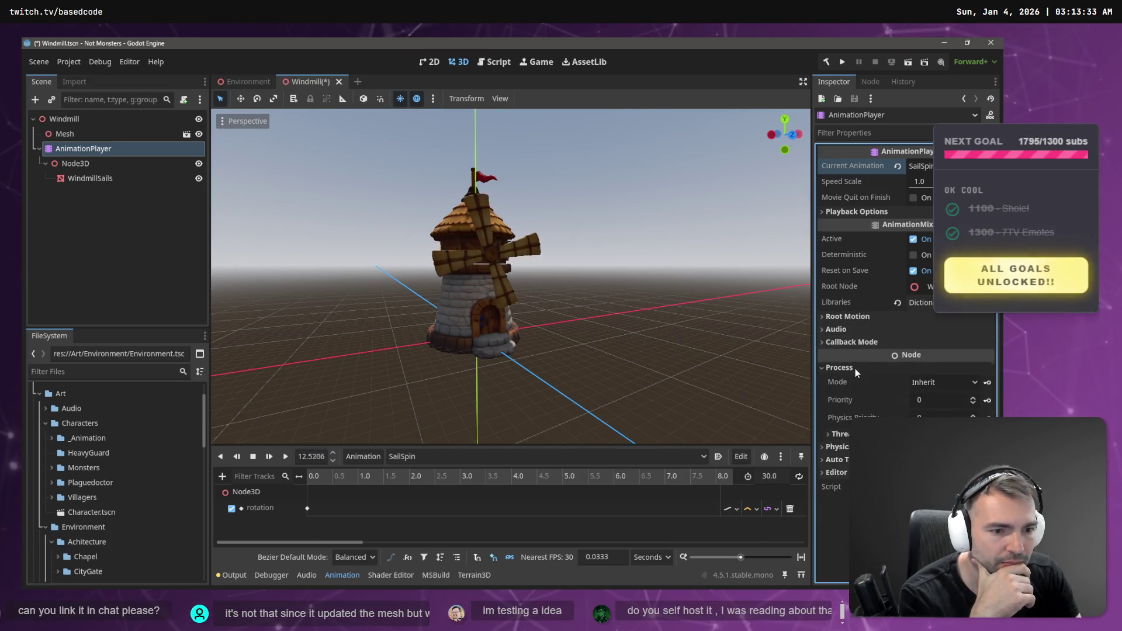
left_click(973, 384)
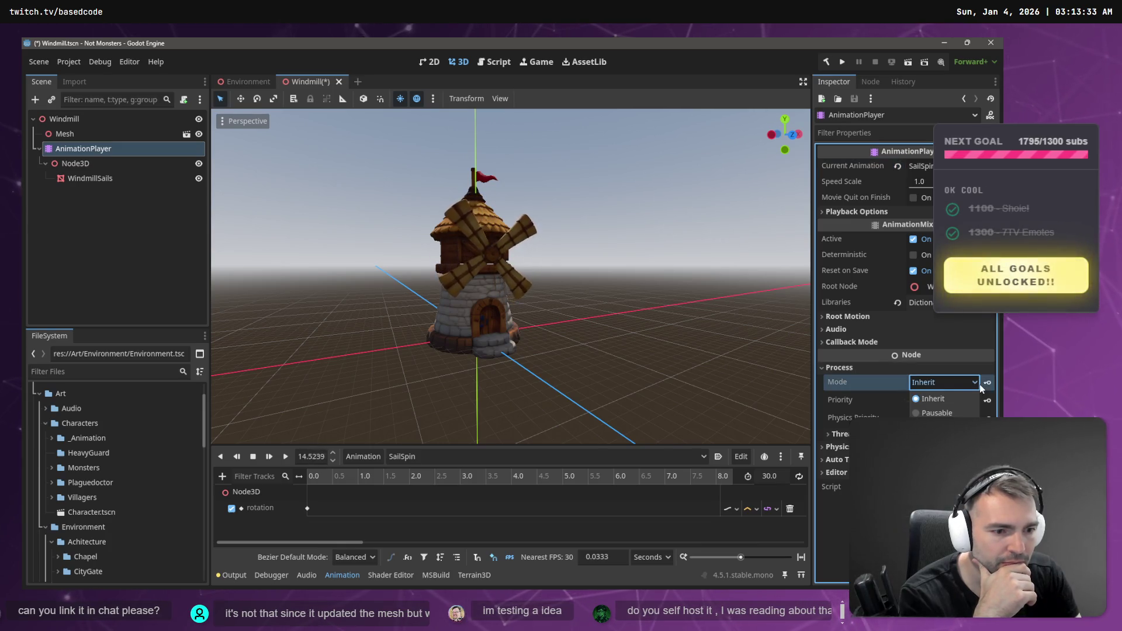
left_click(881, 376)
left_click(826, 368)
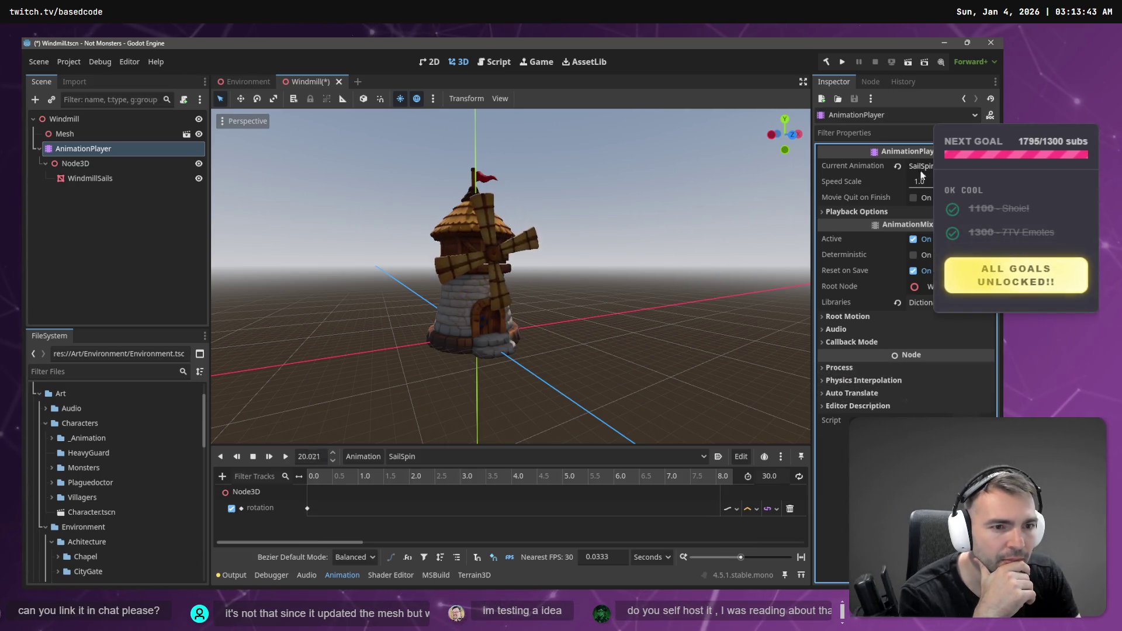
Reselect SailSpin as current animation so the sails spin, then return to the Environment scene.
mouse_move(852, 199)
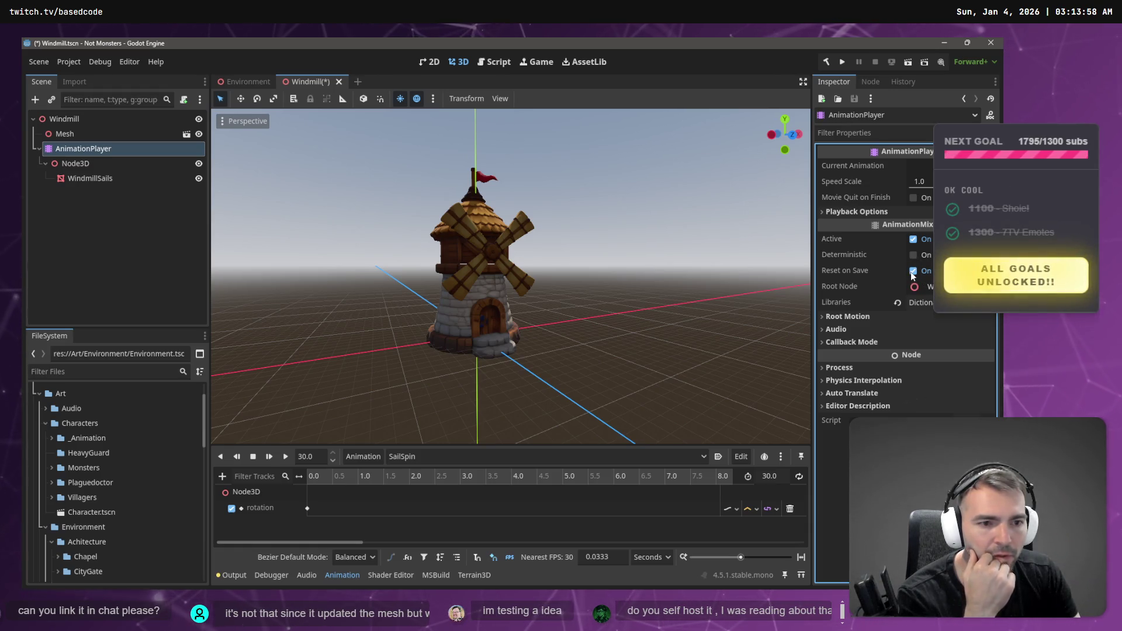
mouse_move(840, 261)
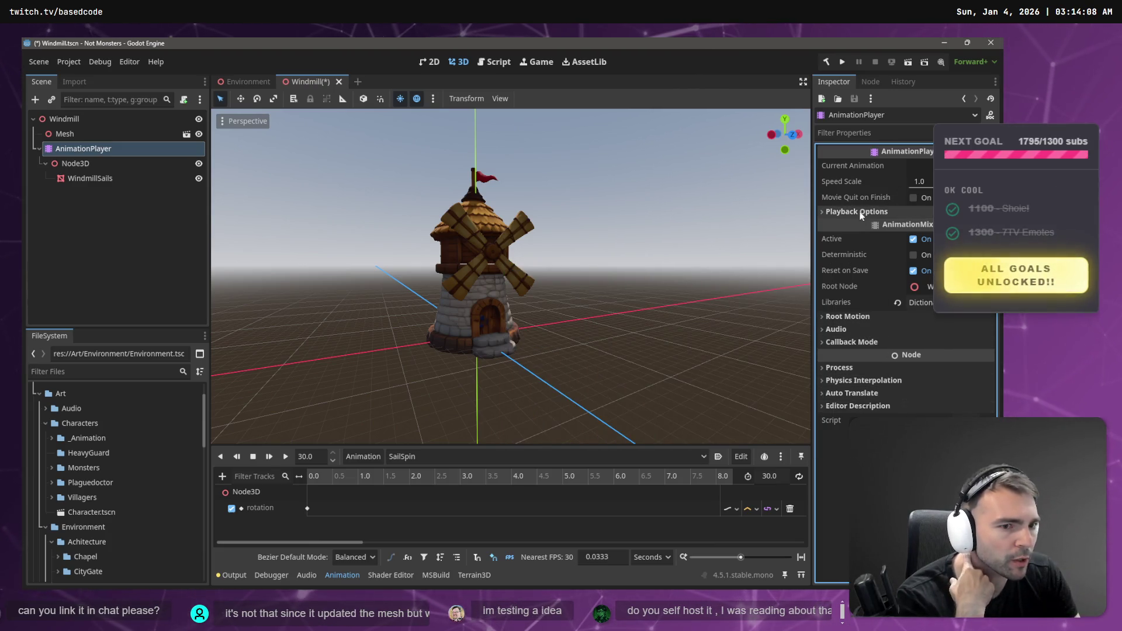
left_click(920, 165)
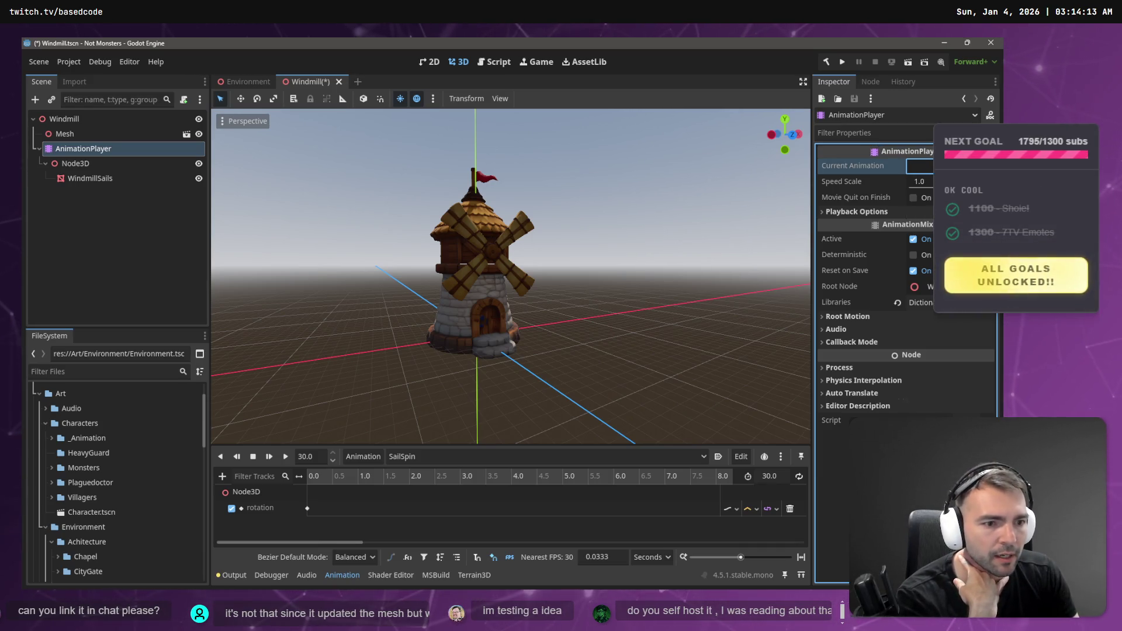
left_click(923, 211)
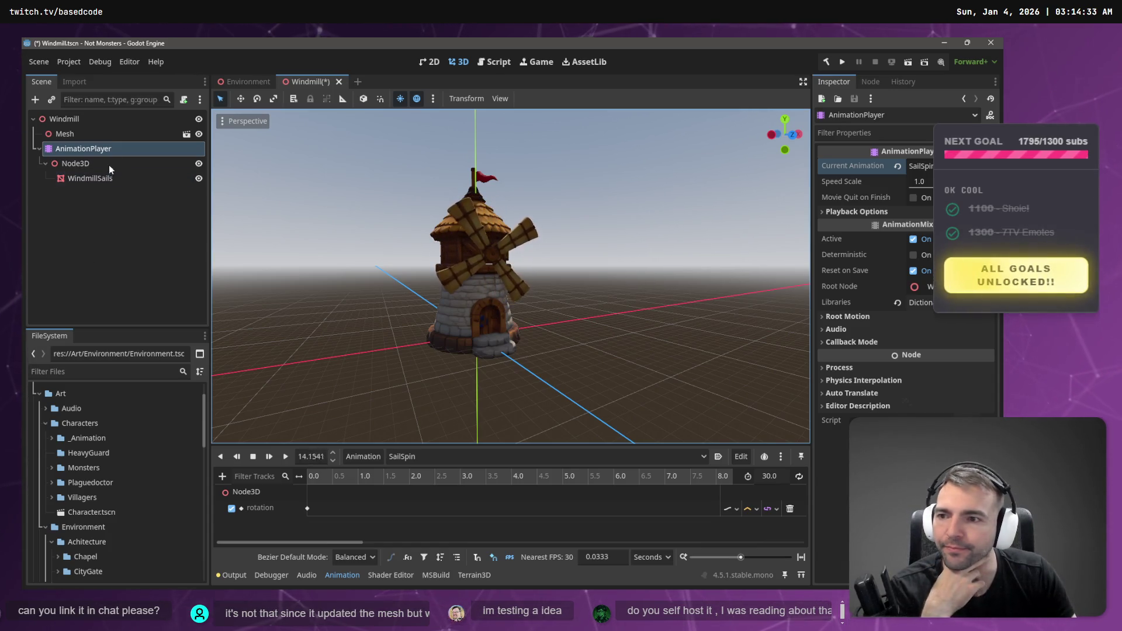
left_click(263, 85)
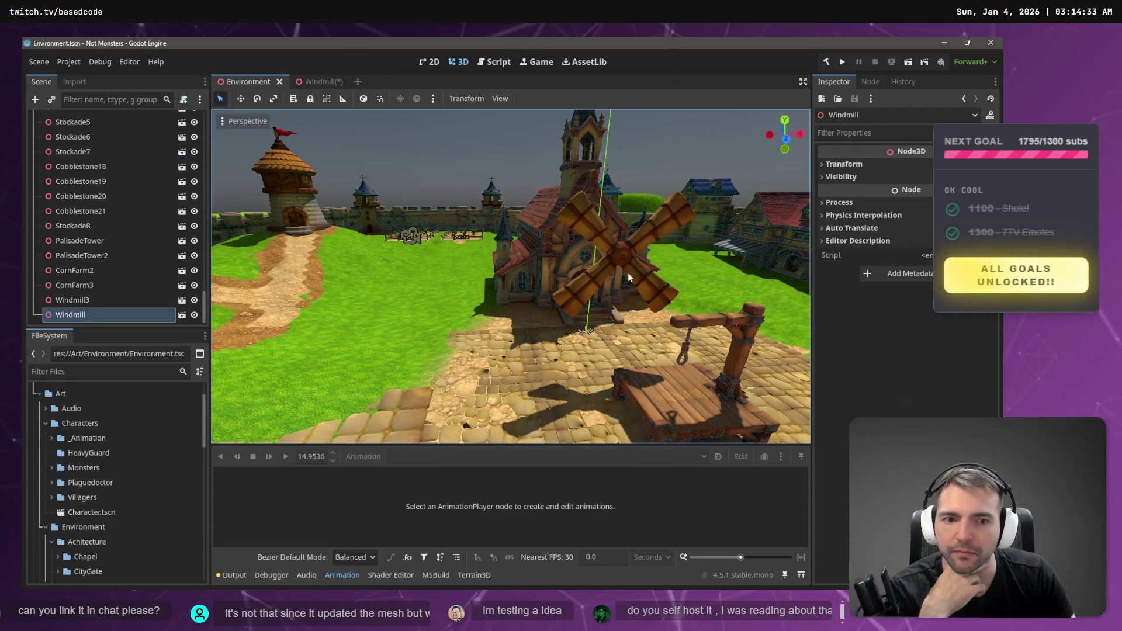
Refresh the Environment scene with the Windmill changes, choose the Move tool, and start a browser search.
mouse_move(629, 255)
left_mouse_down()
mouse_move(550, 260)
mouse_move(602, 257)
left_mouse_up()
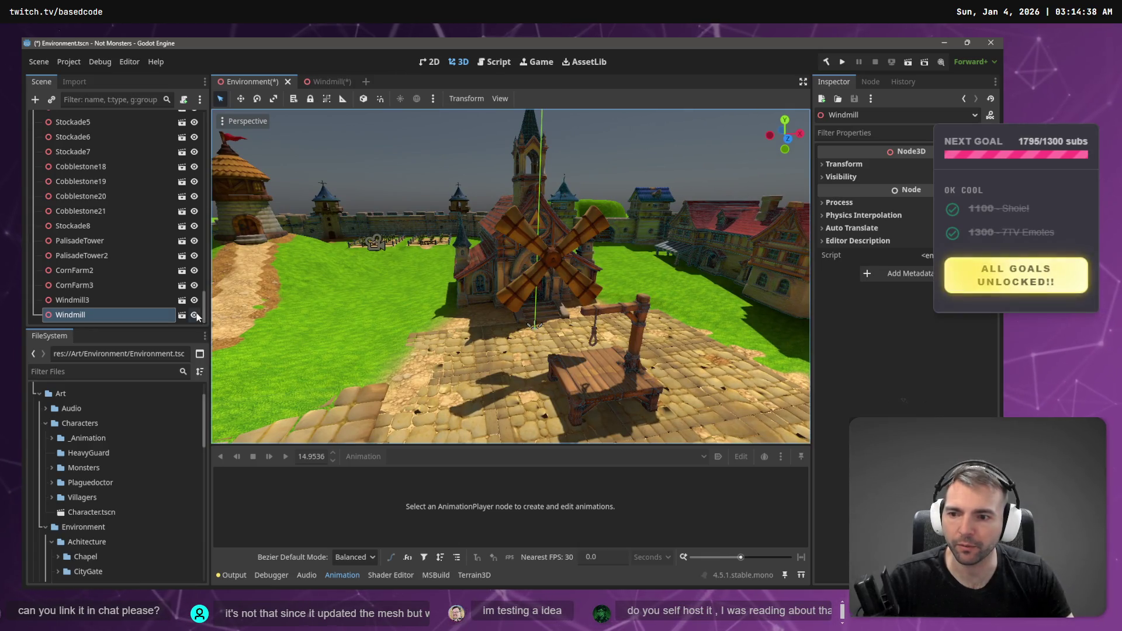
left_click(334, 86)
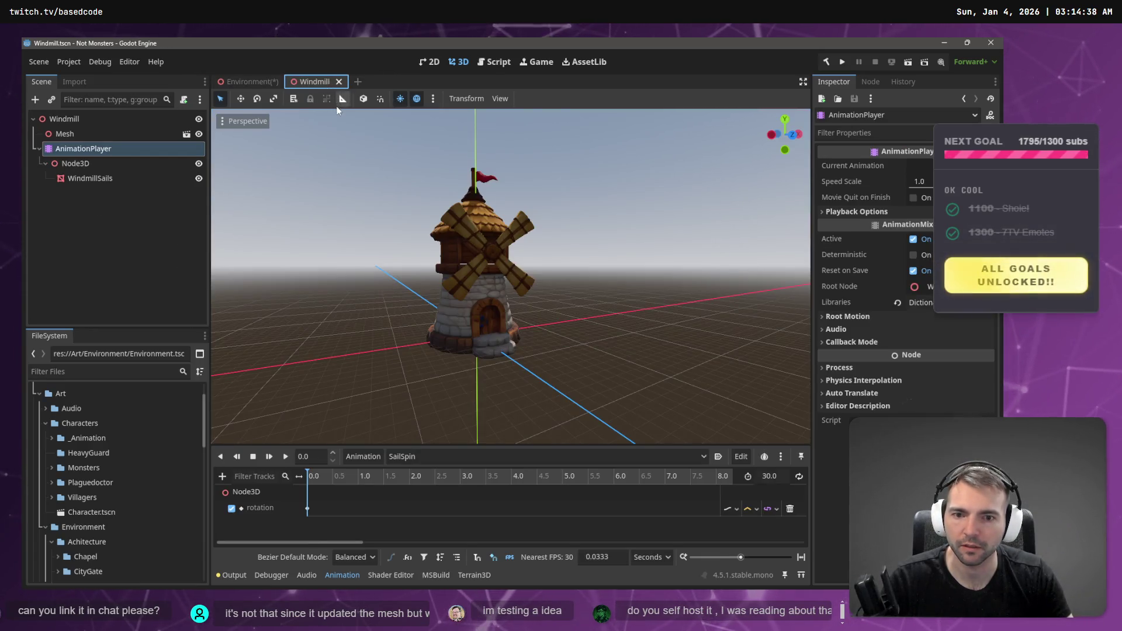
left_click(261, 82)
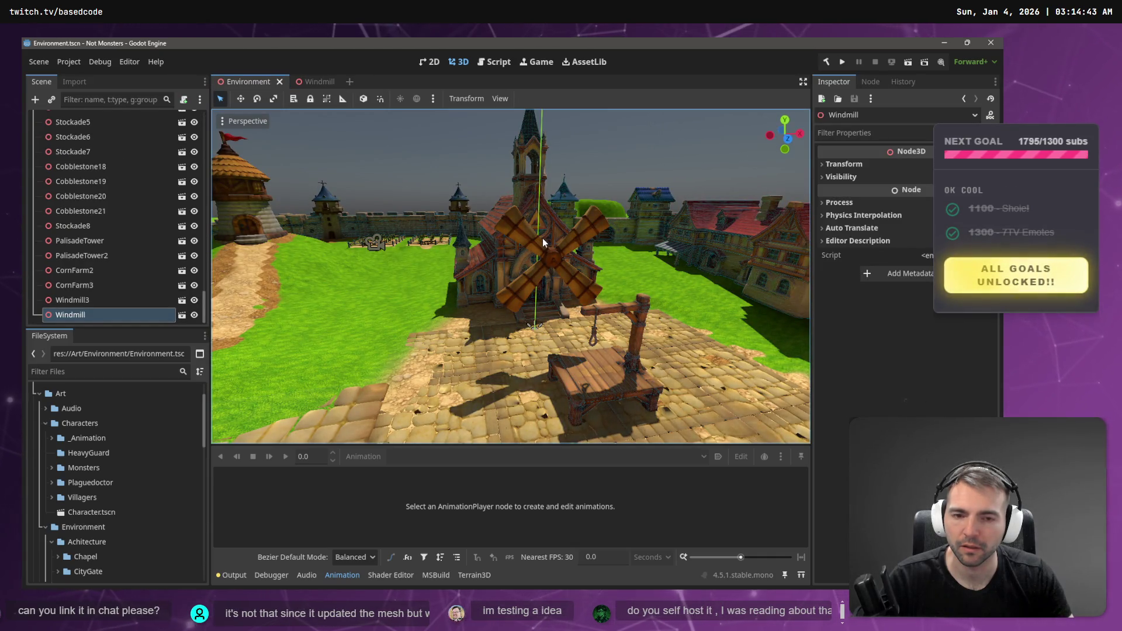
left_click_drag(542, 237, 365, 231)
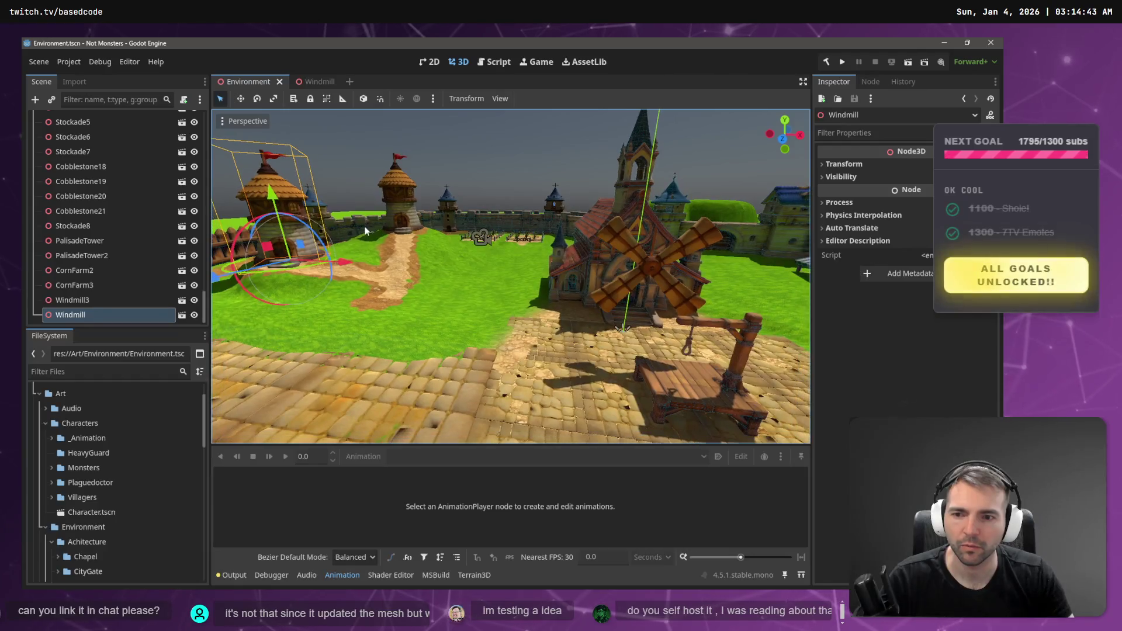
key("w")
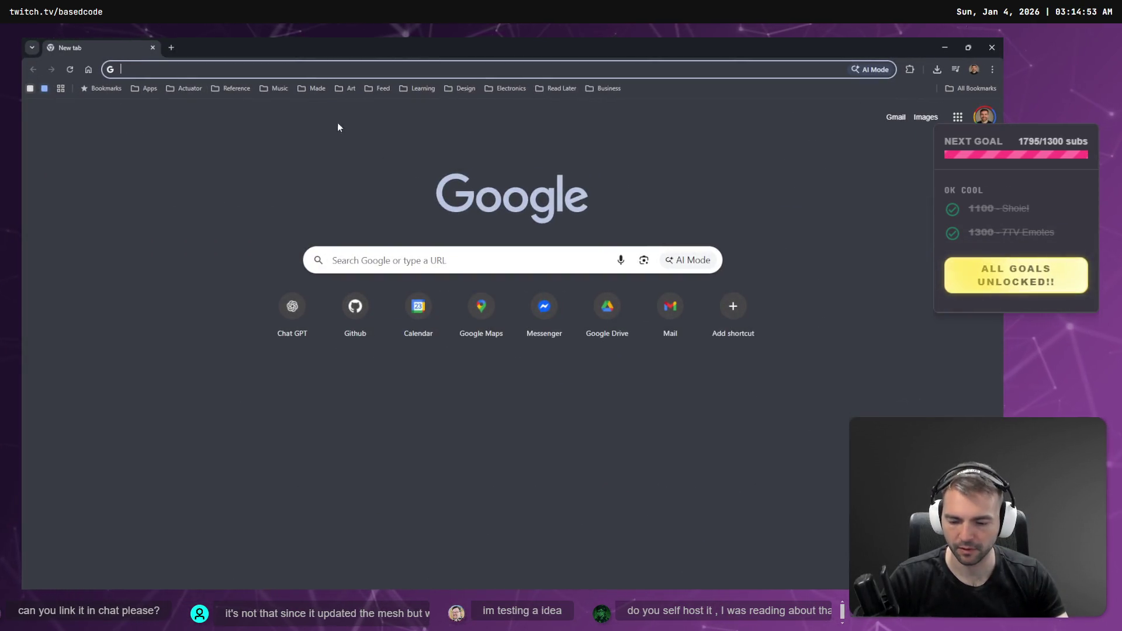
left_click(284, 69)
Dictate and run a Google search on why an animated object stays at world 0 in Godot.
key("super+h")
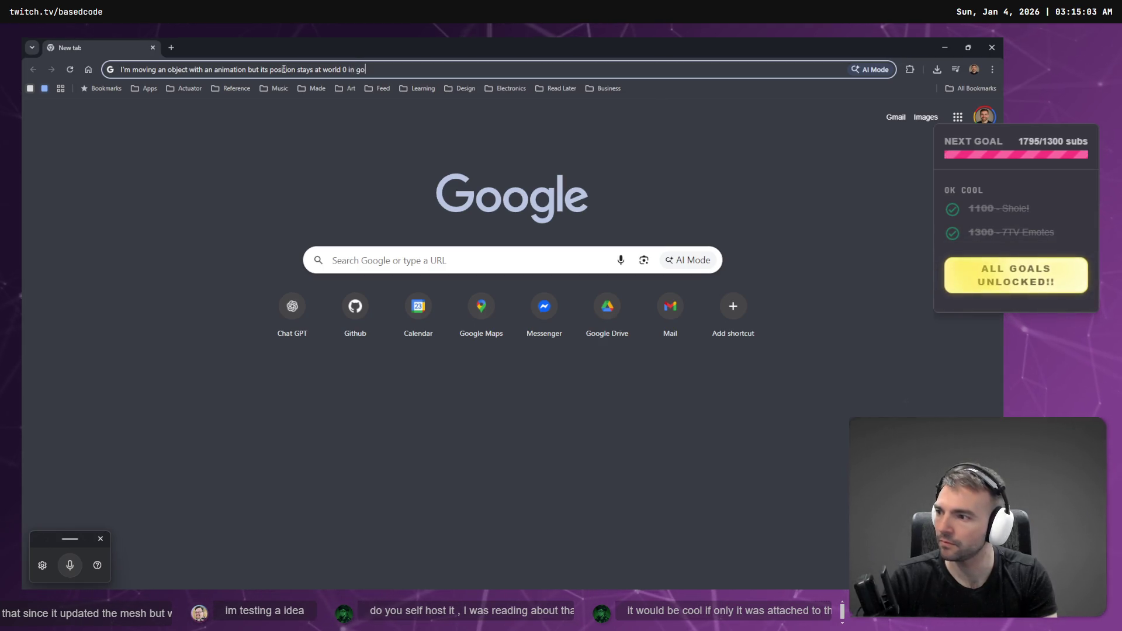
key("Return")
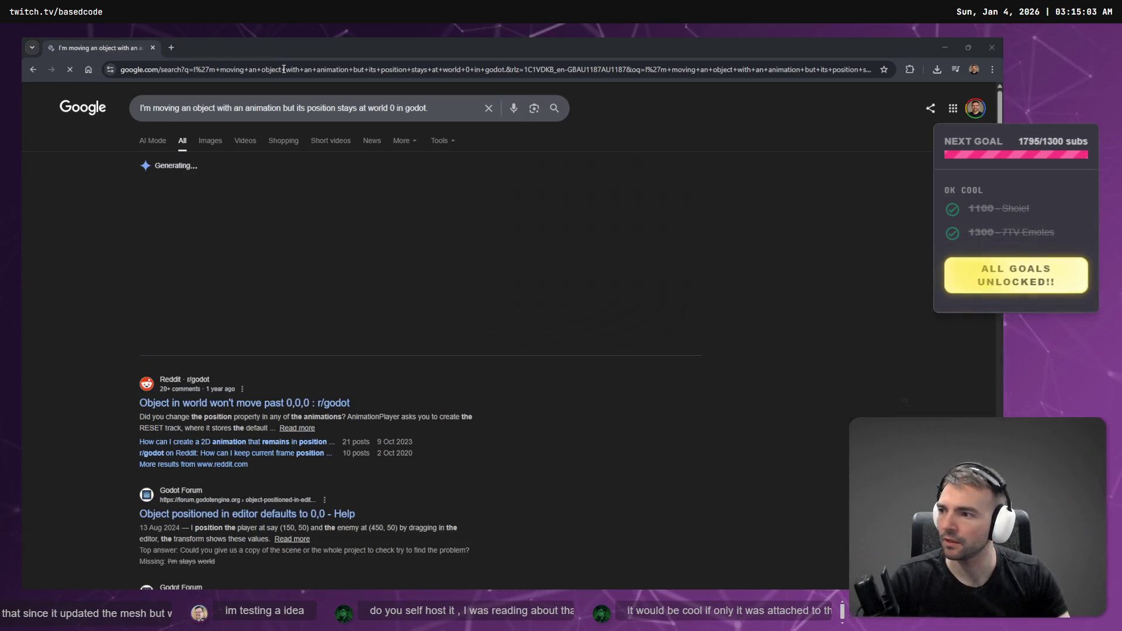
key("alt+Tab")
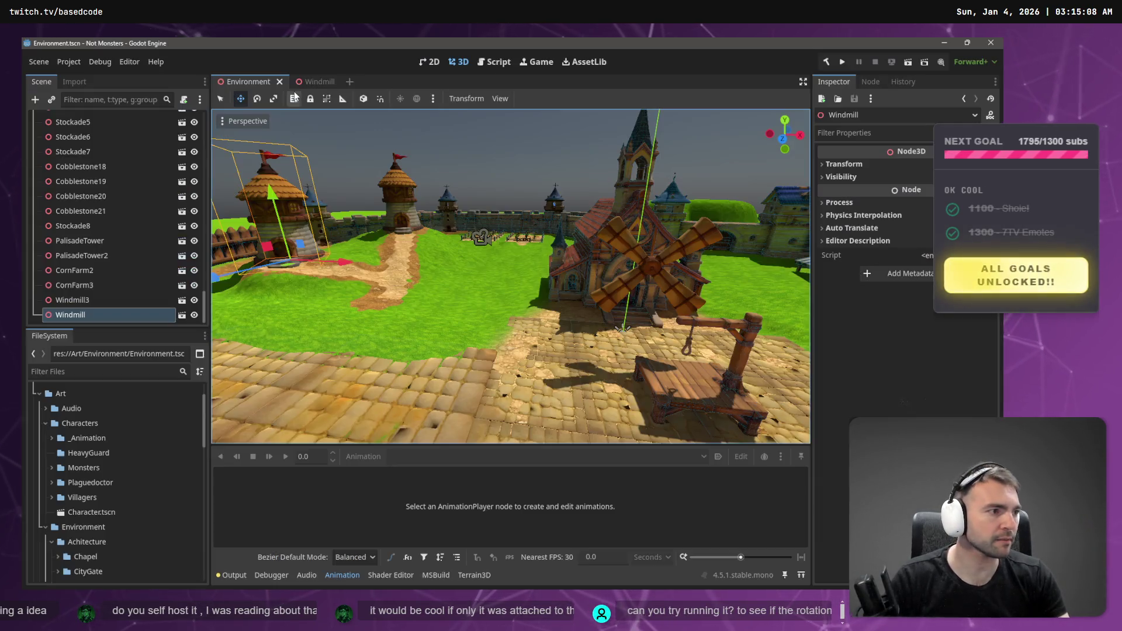
Test-run and stop the game, then select the windmill's Mesh in the Windmill scene.
key("F5")
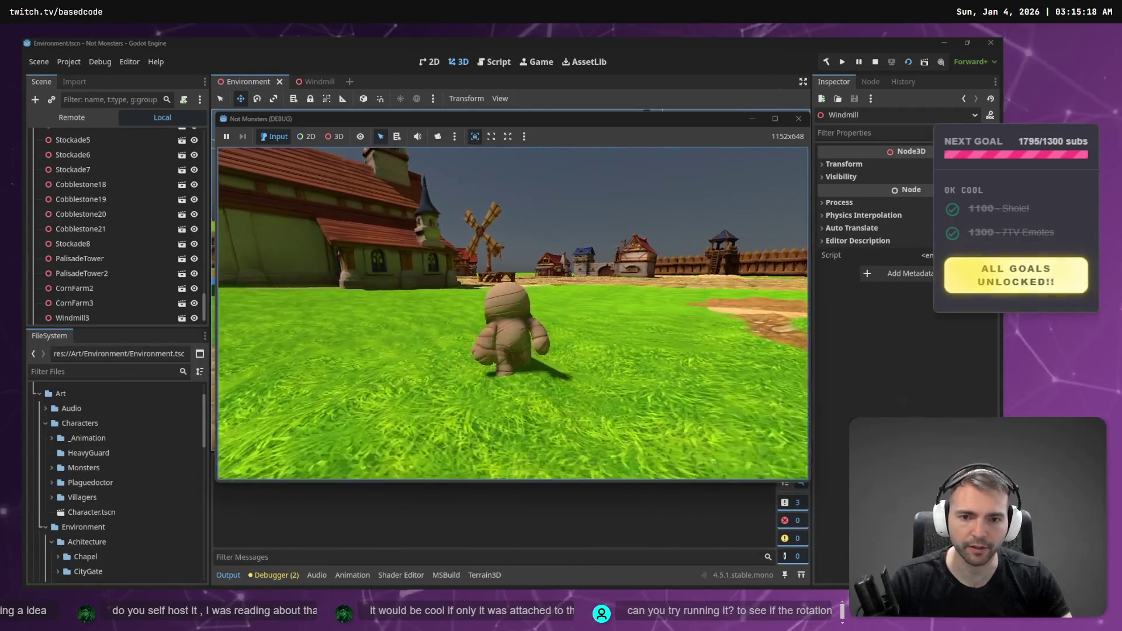
key("F8")
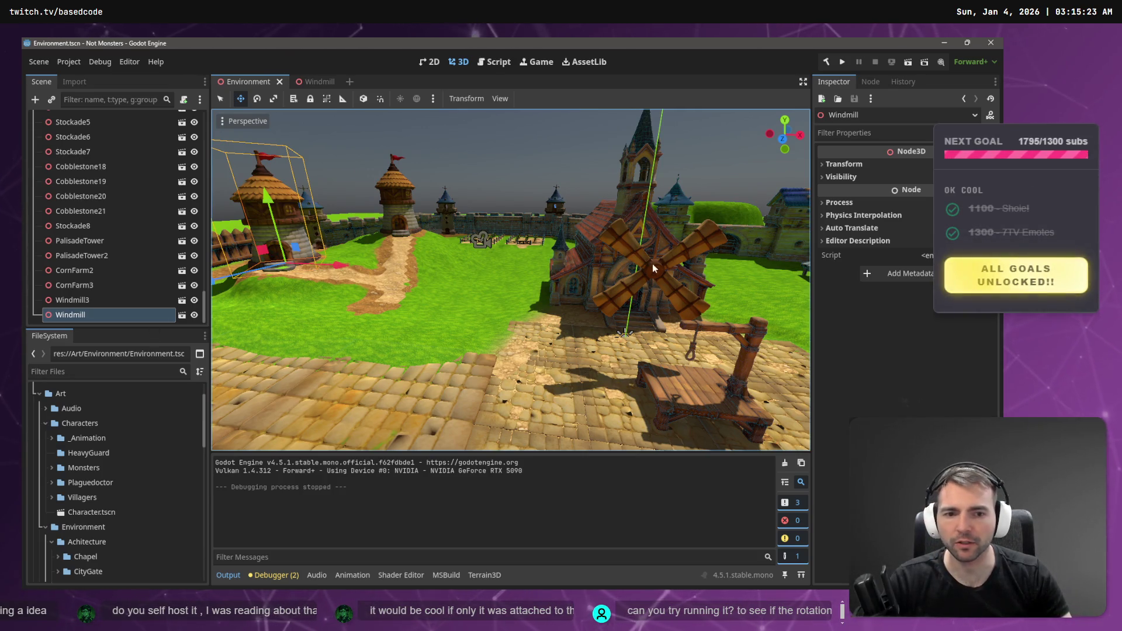
scroll(660, 273, "up", 5)
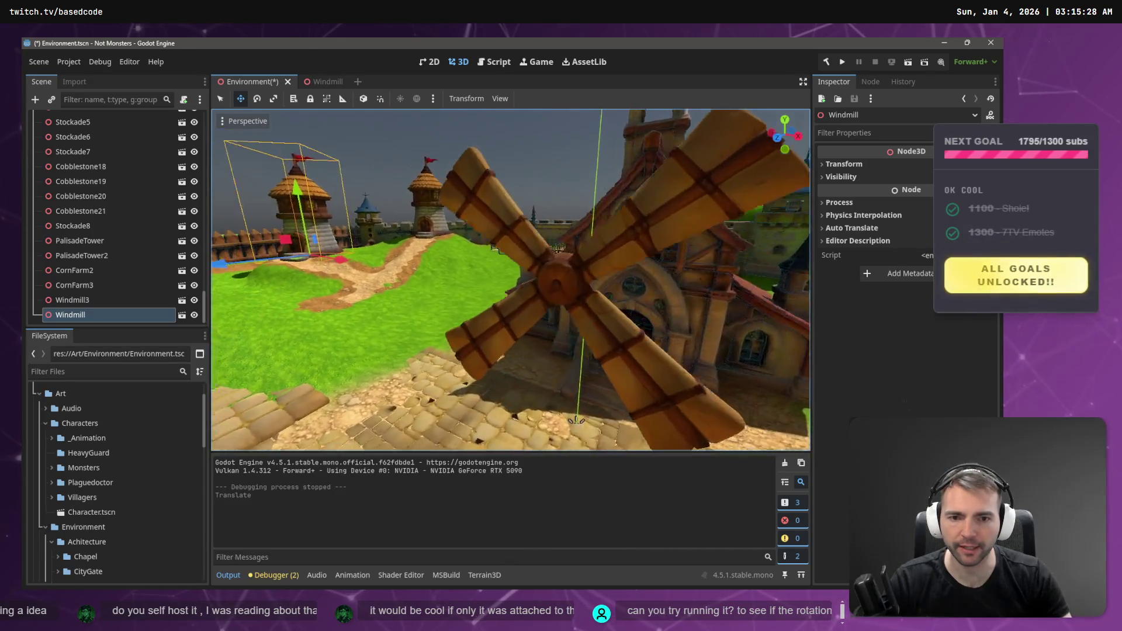
scroll(510, 281, "down", 5)
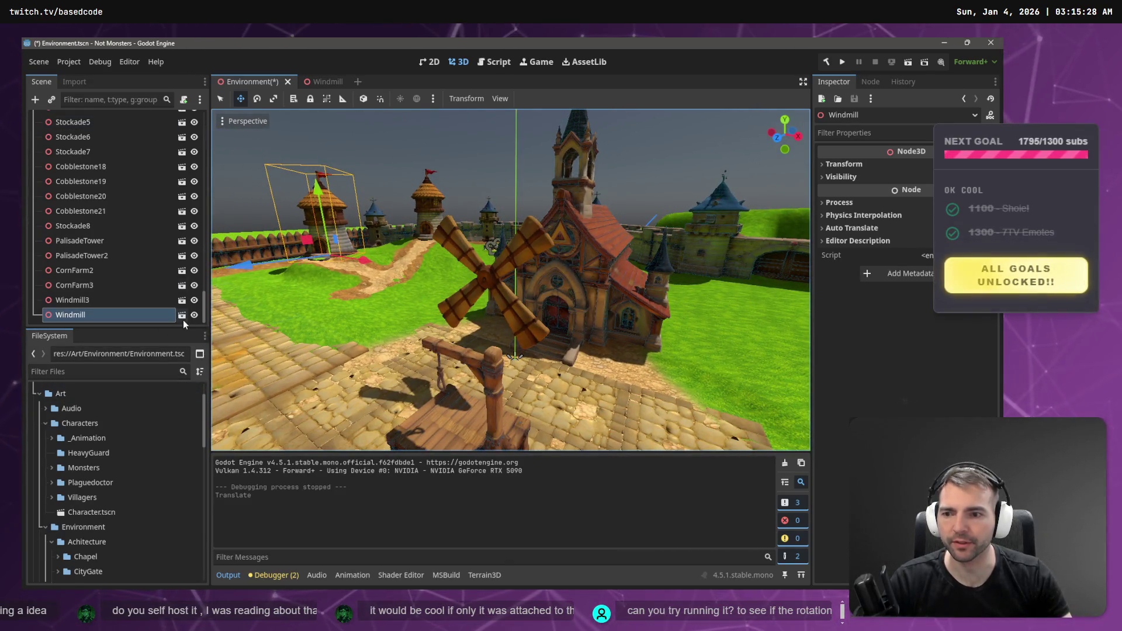
left_click(181, 315)
left_click(489, 324)
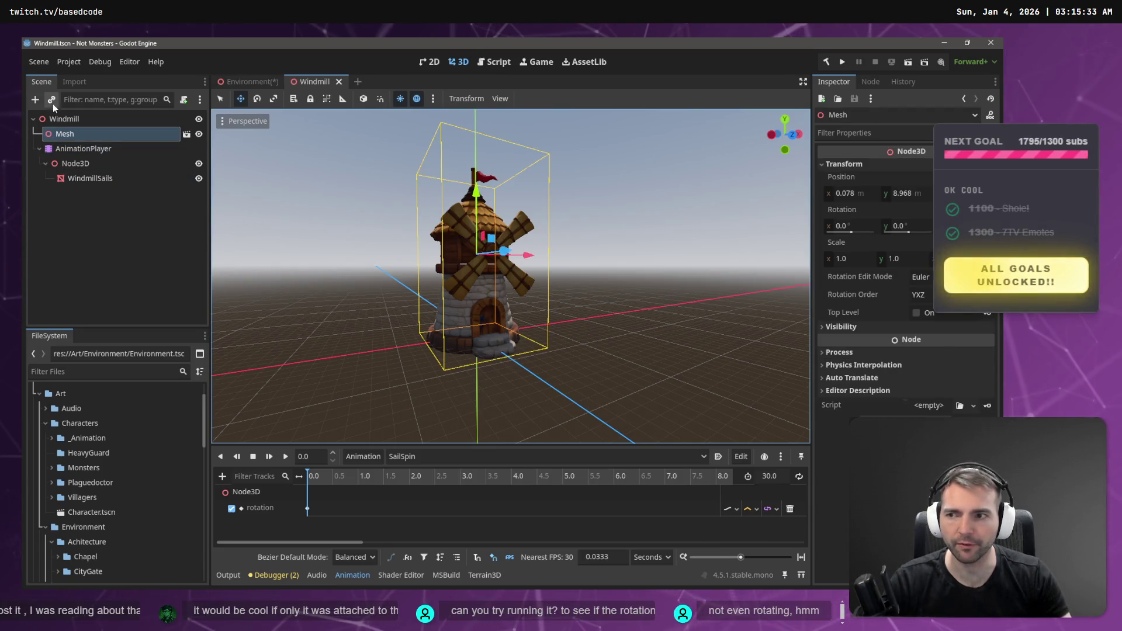
Reparent Node3D and AnimationPlayer directly under the Windmill root and save the Windmill scene.
left_click(89, 159)
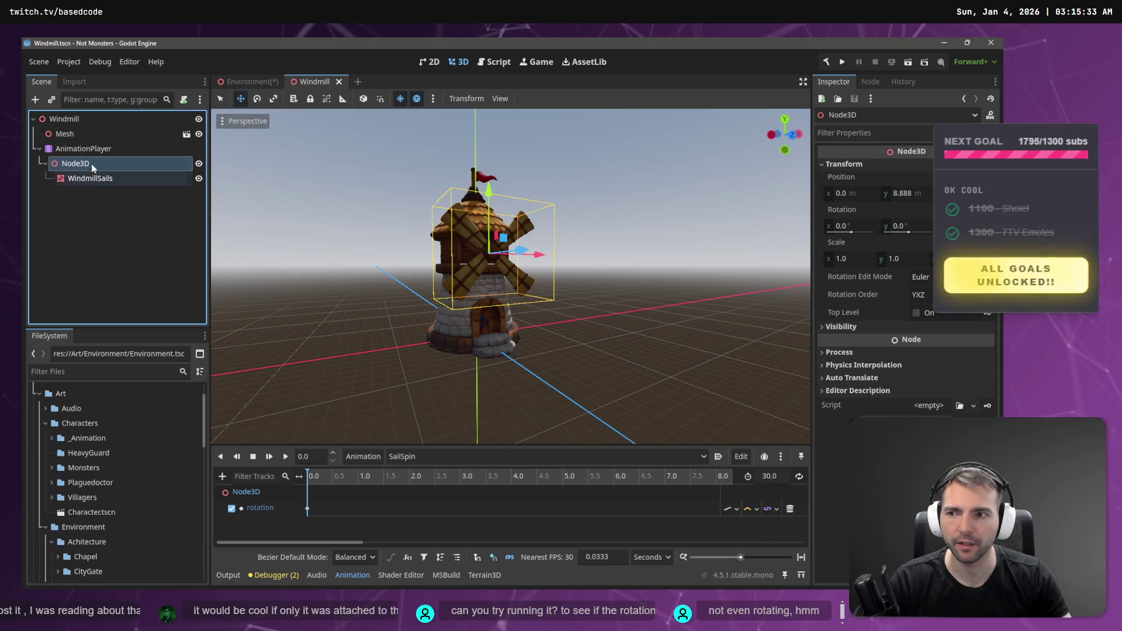
left_click(87, 148)
left_click(94, 178)
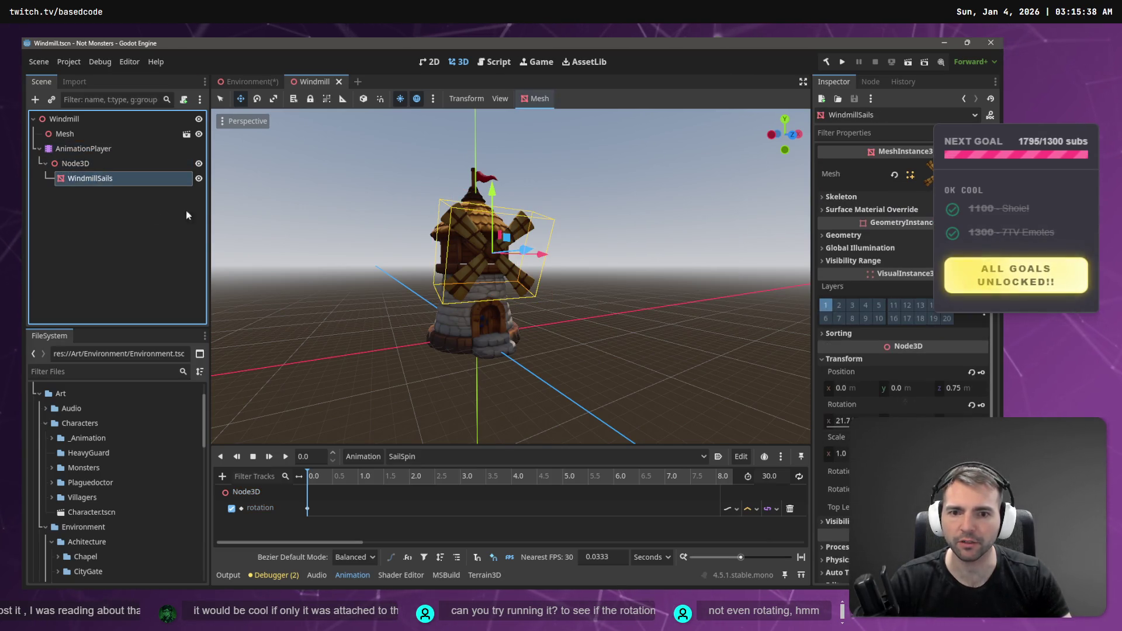
left_click_drag(73, 164, 75, 121)
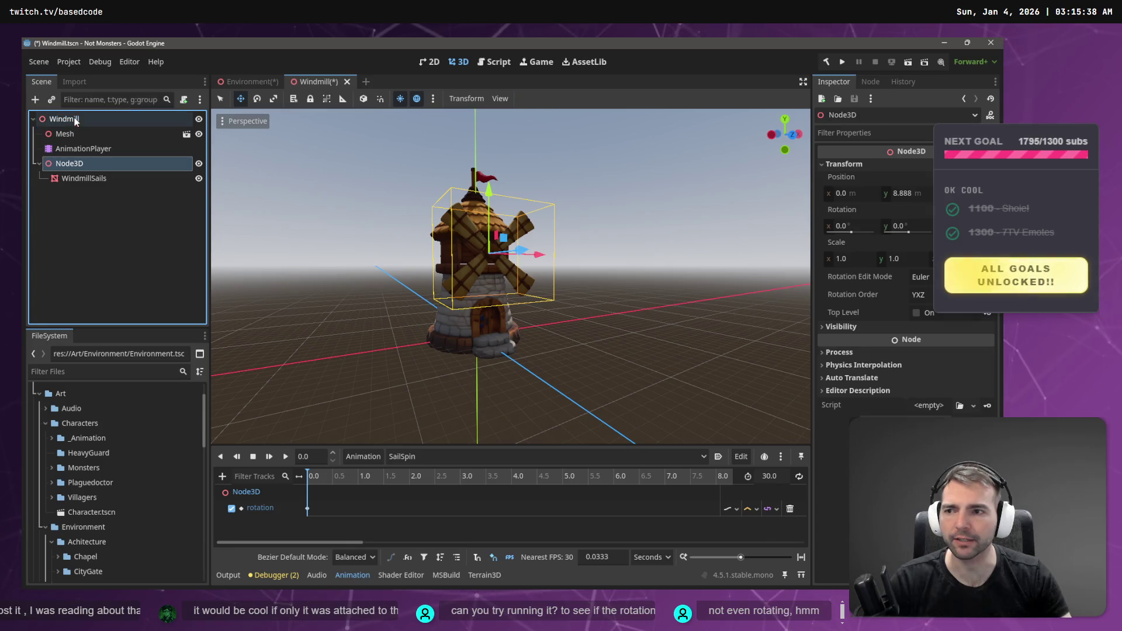
left_click(80, 151)
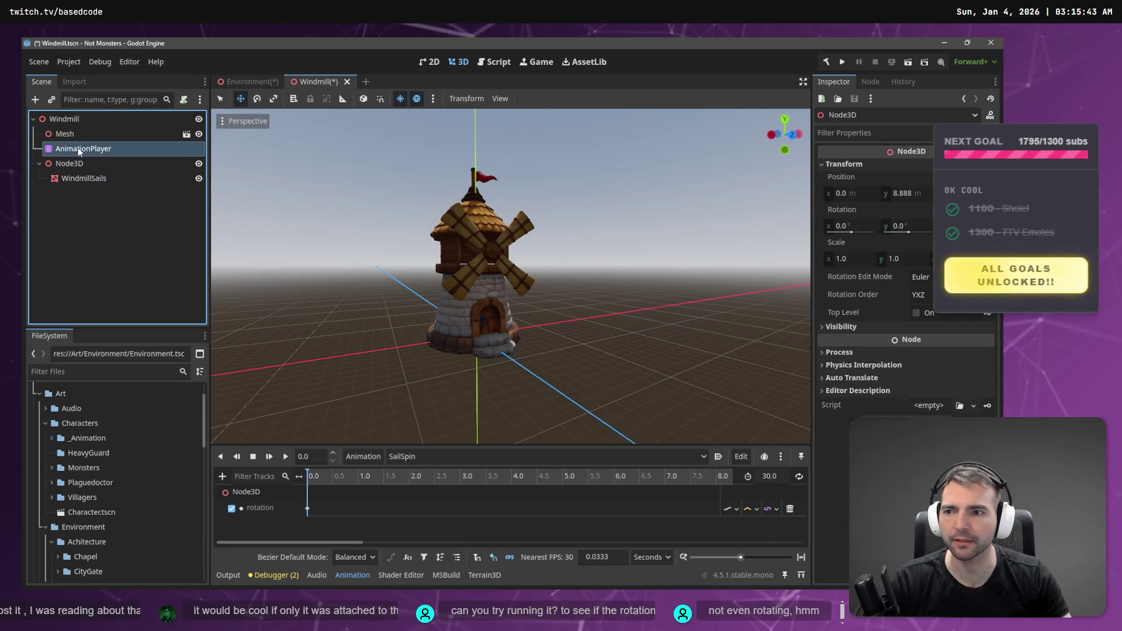
left_click_drag(76, 129, 74, 120)
left_click(321, 251)
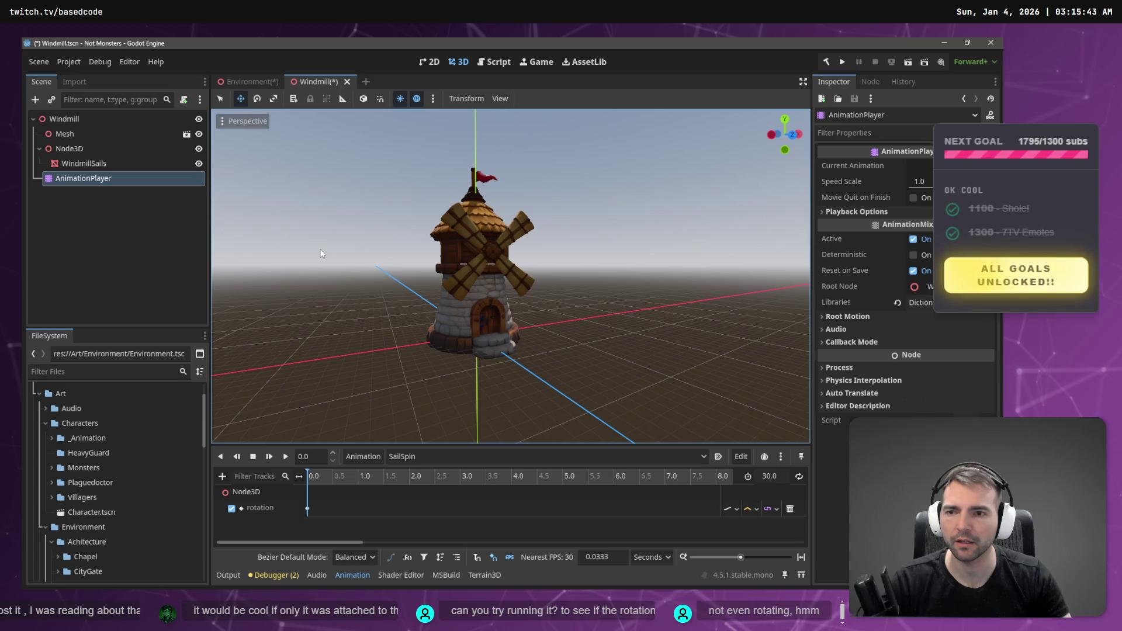
key("ctrl+s")
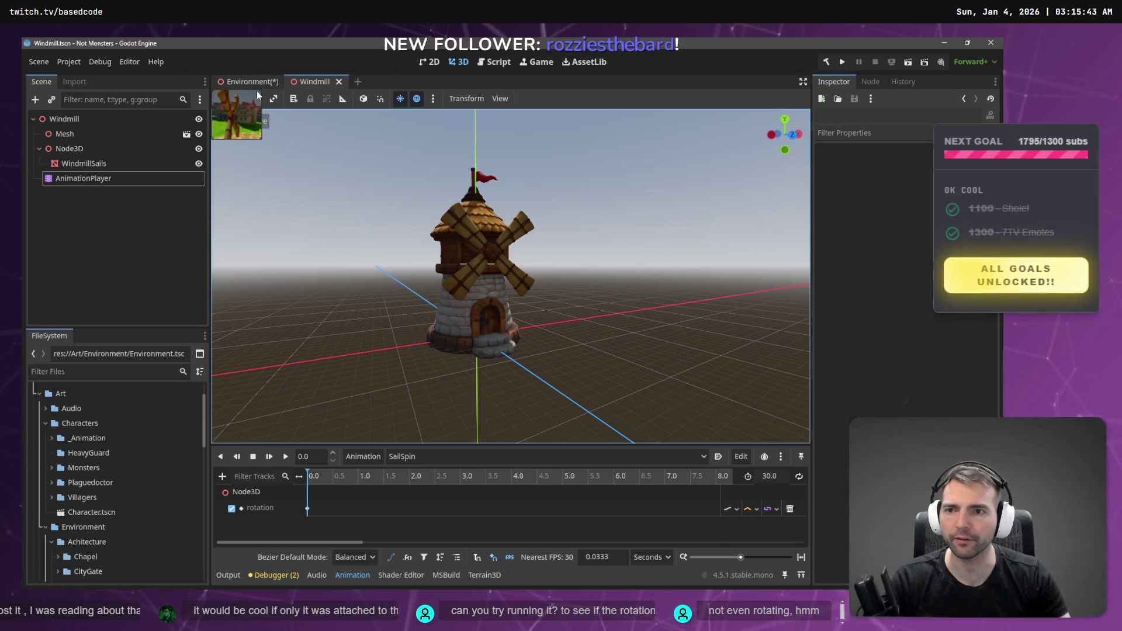
Save the Environment scene, frame the windmill, and test-run the scene with F6.
left_click(257, 95)
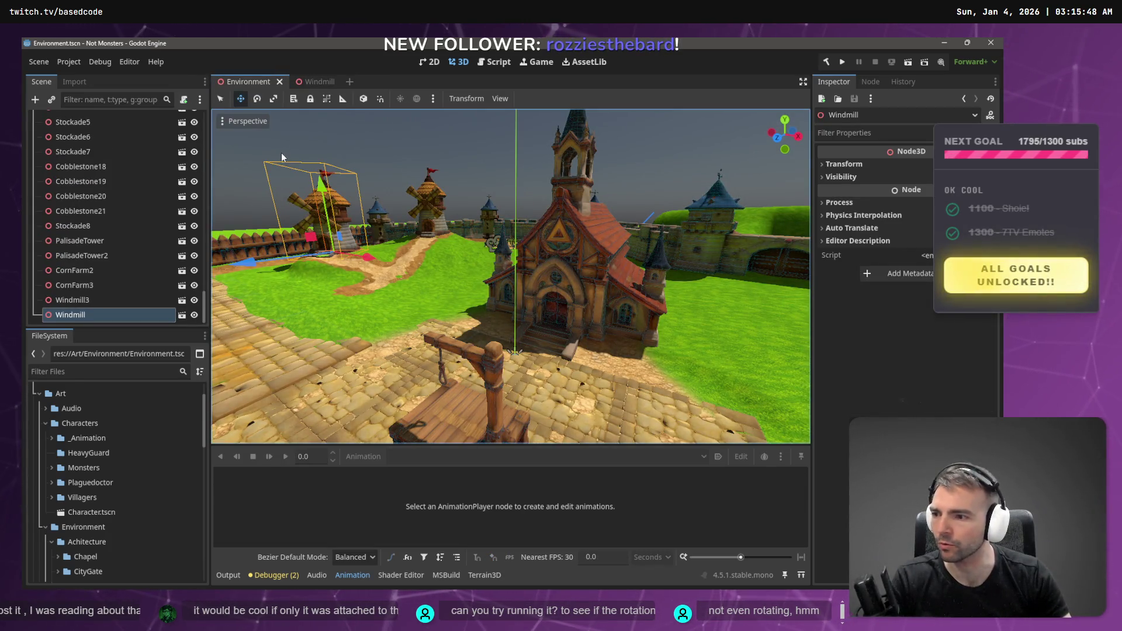
key("ctrl+s")
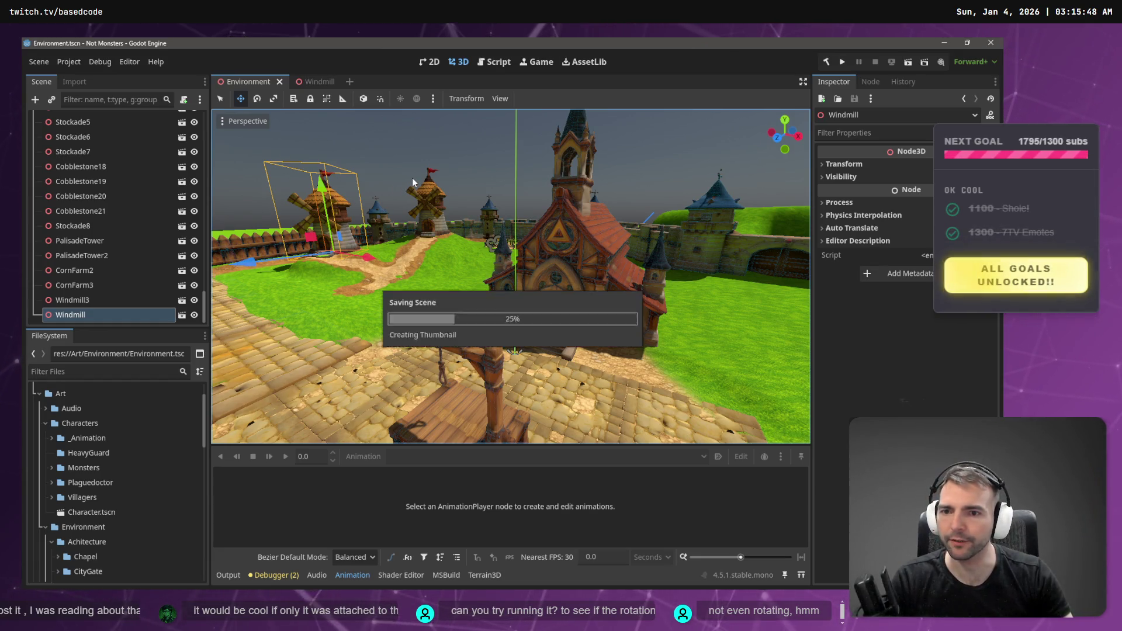
key("f")
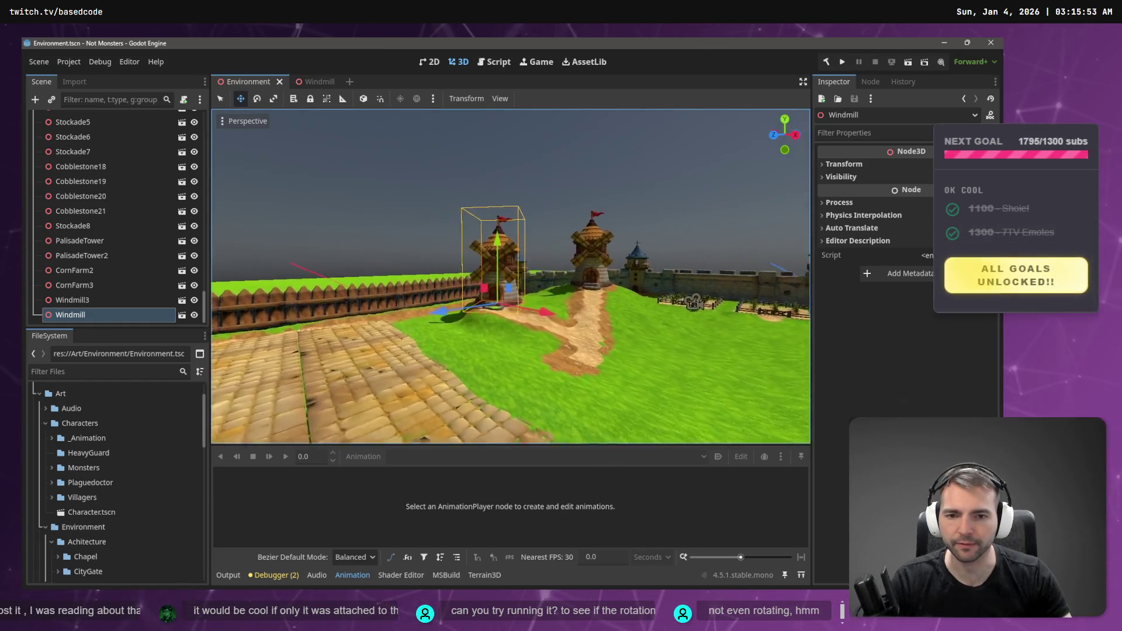
key("F6")
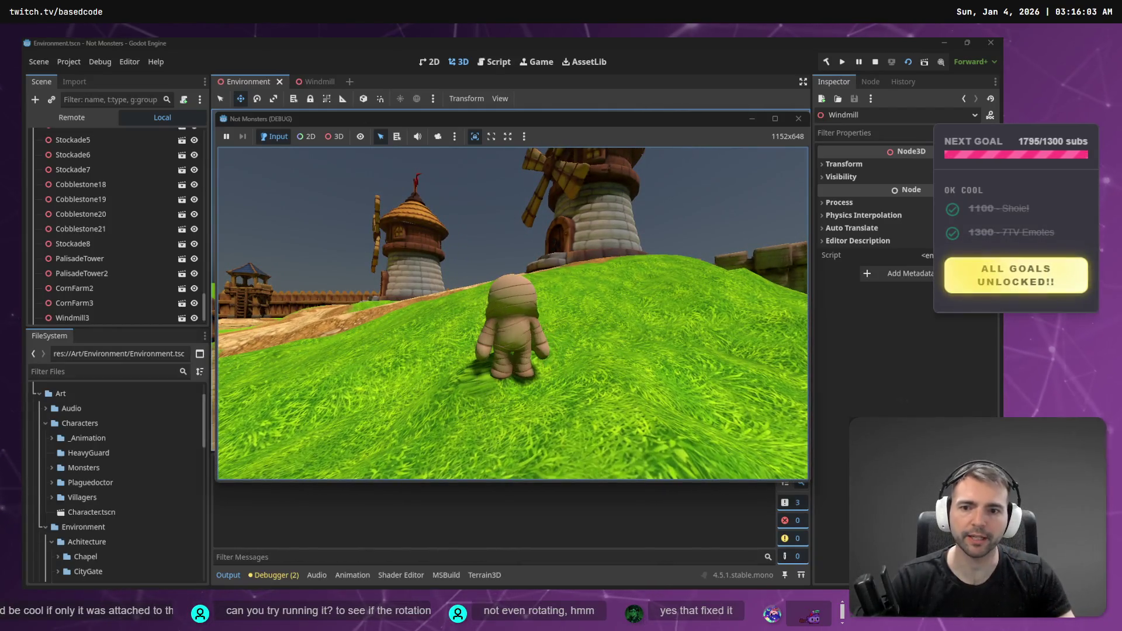
key("F8")
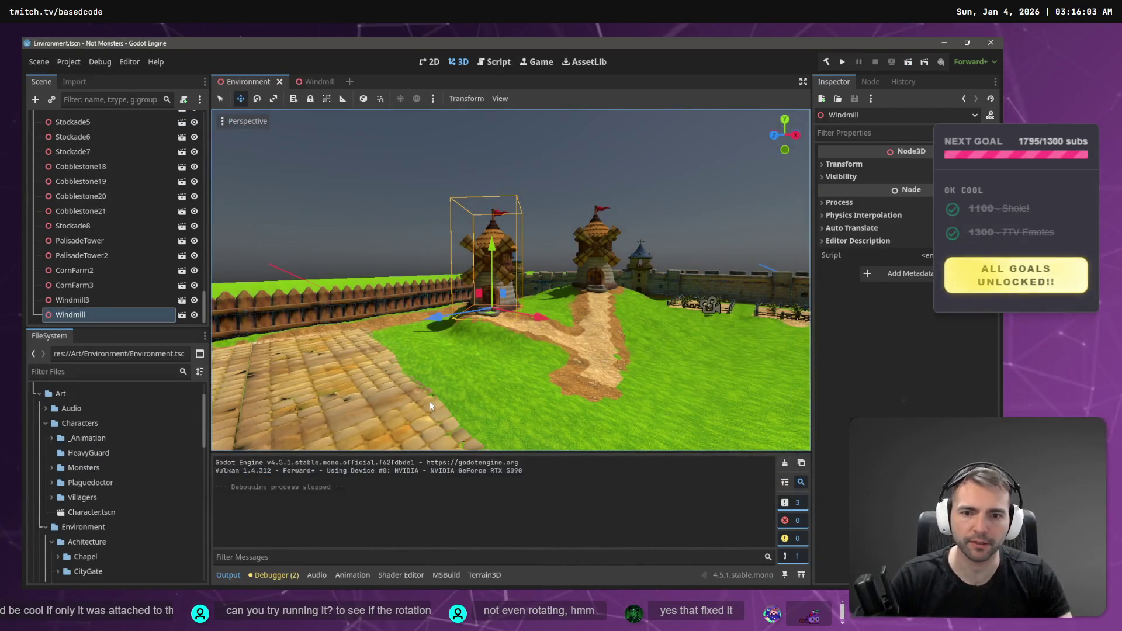
left_click(306, 81)
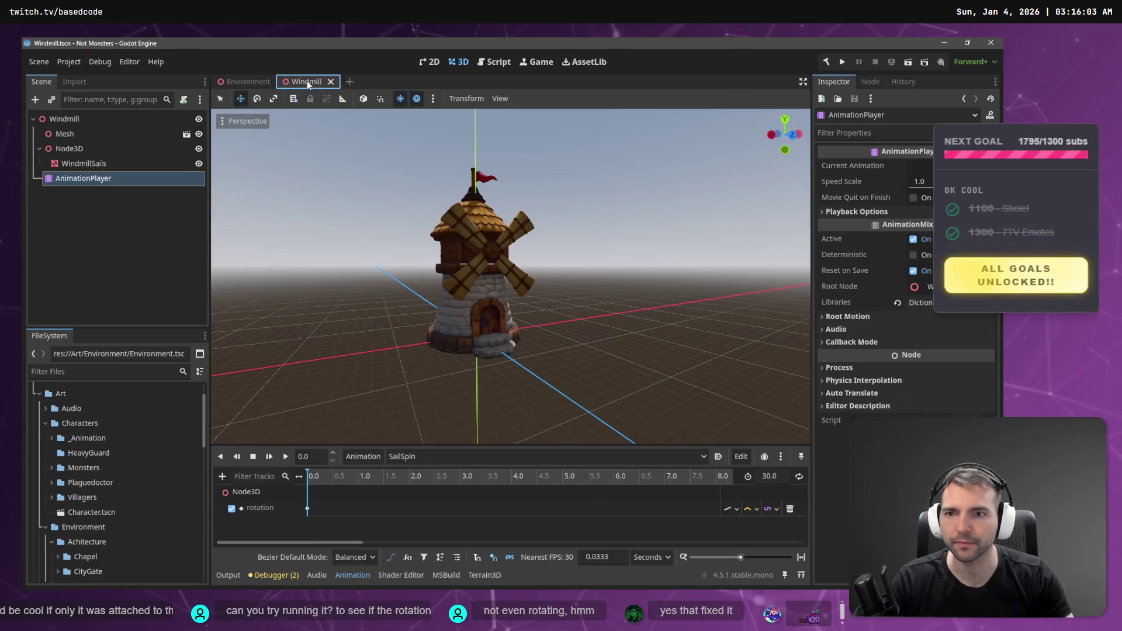
Add a MeshInstance3D child to the Windmill root and give it a CapsuleMesh.
left_click(86, 149)
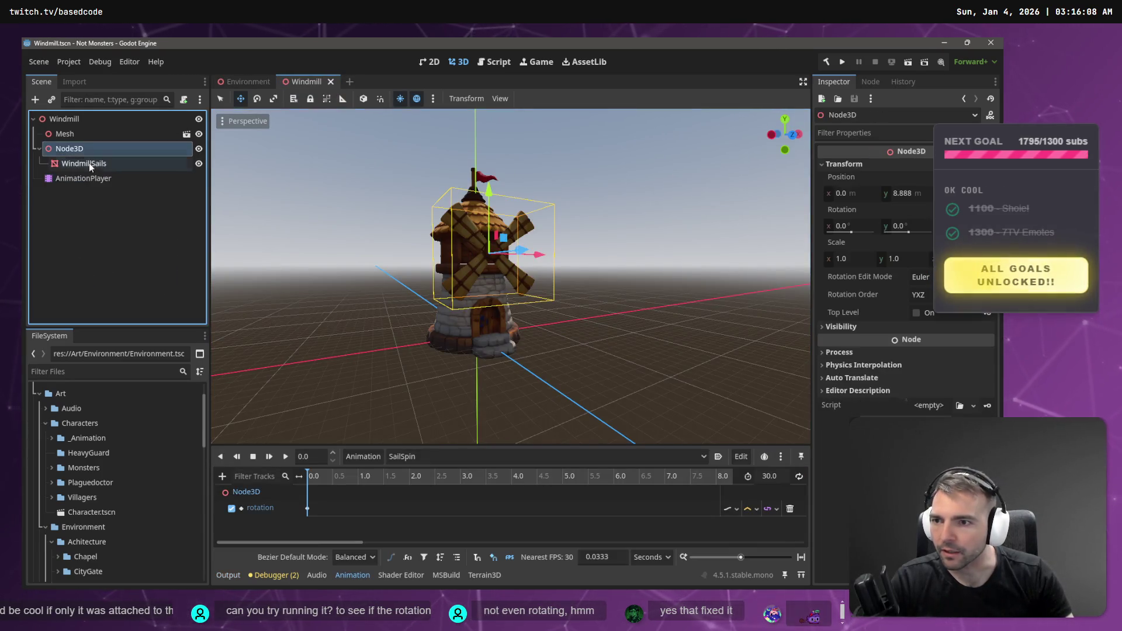
left_click_drag(409, 273, 315, 272)
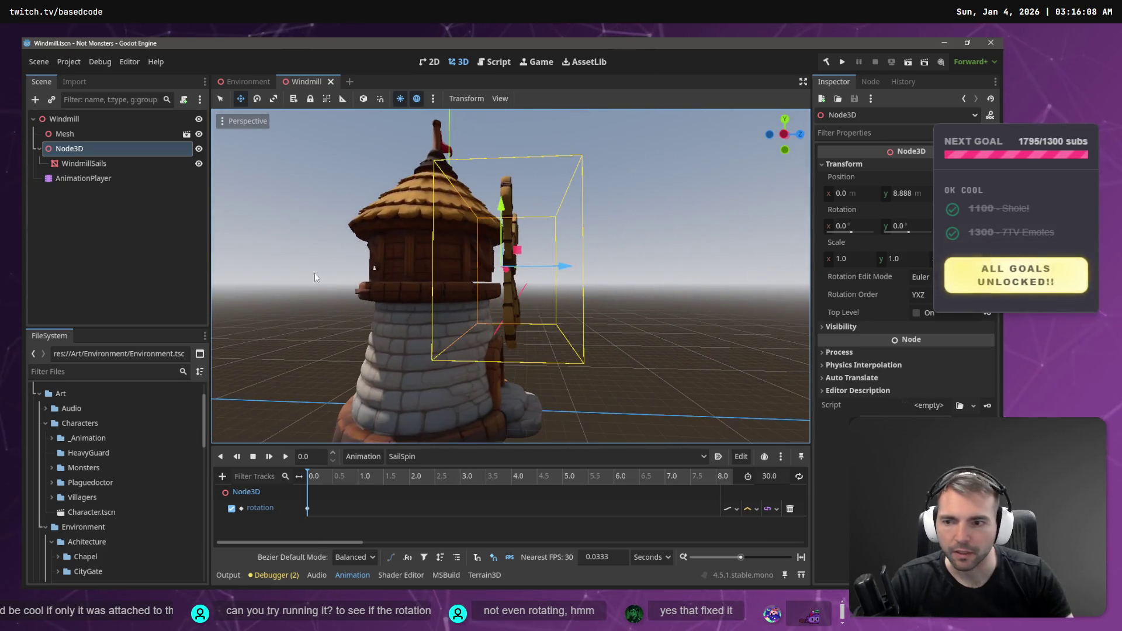
right_click(69, 117)
left_click(113, 127)
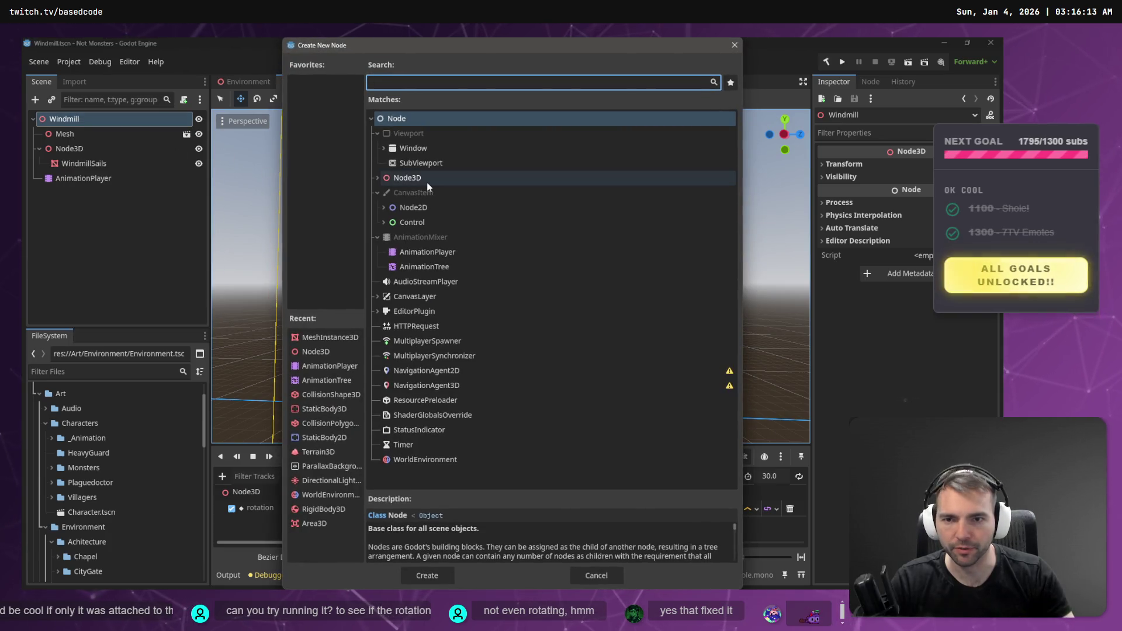
type("Mesh3")
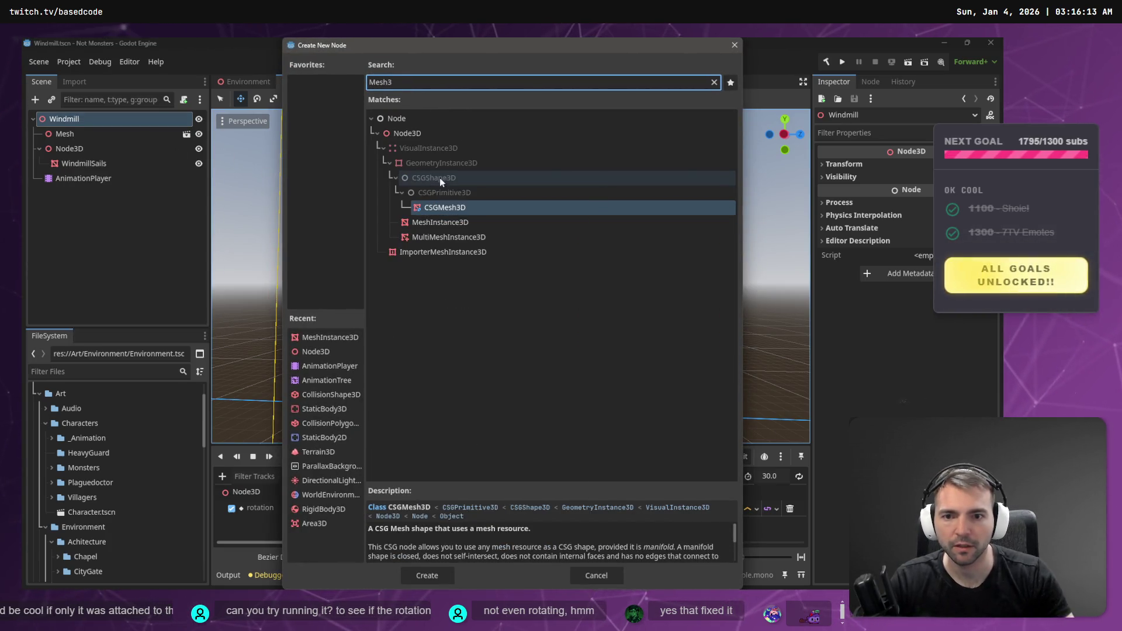
double_click(439, 222)
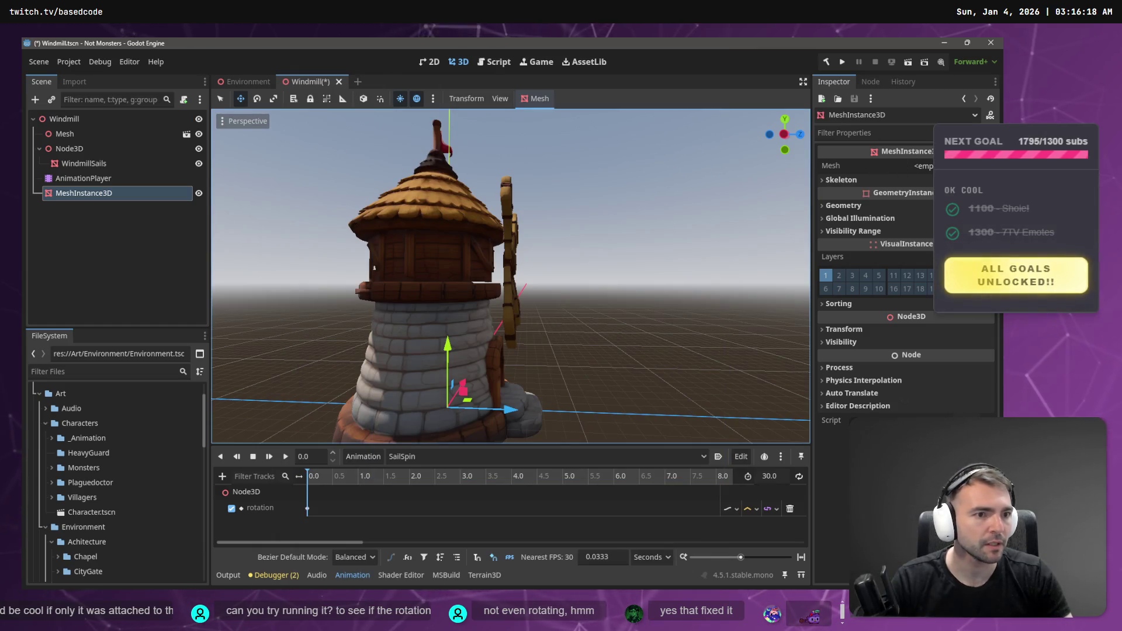
left_click(922, 166)
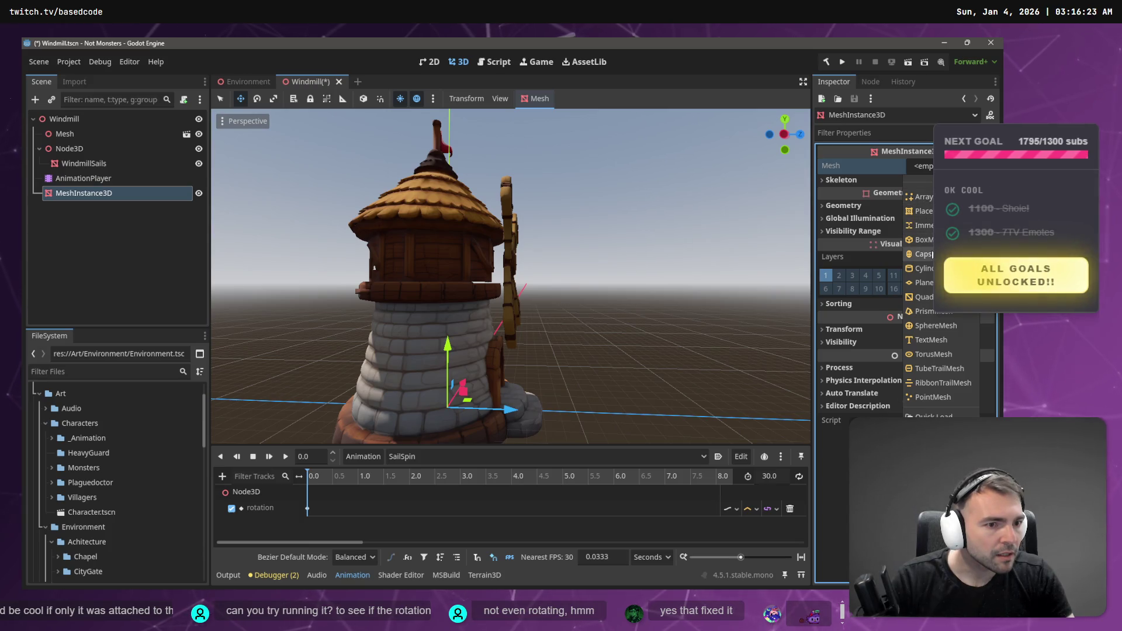
left_click(929, 254)
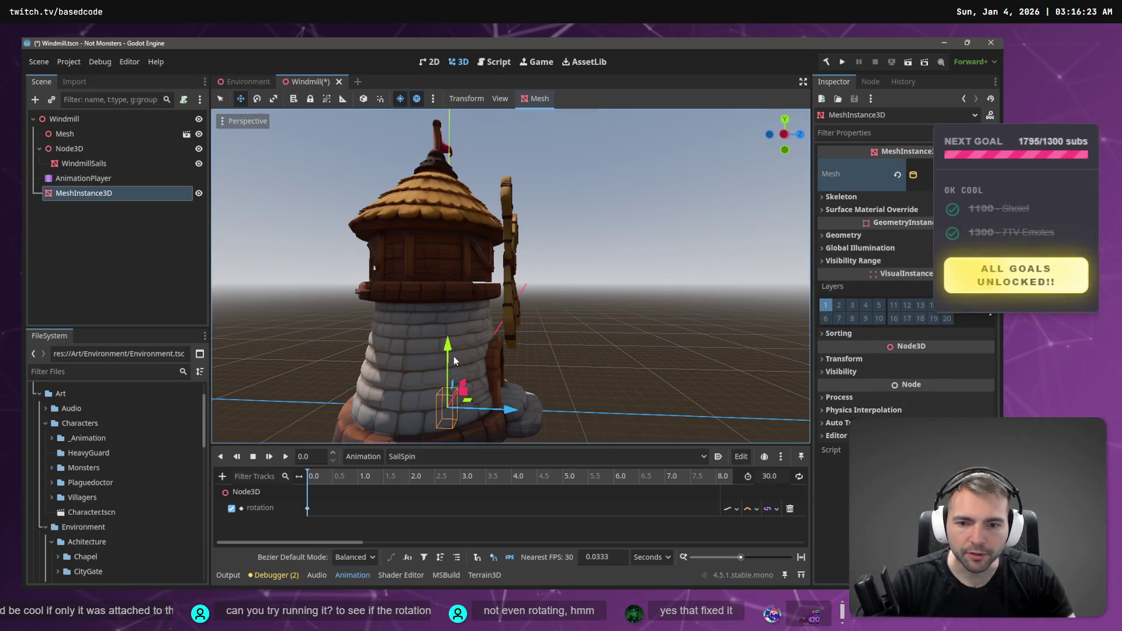
Move the capsule up the tower to the sails' hub and save the Windmill scene.
left_click_drag(454, 360, 493, 196)
left_click_drag(510, 245, 537, 254)
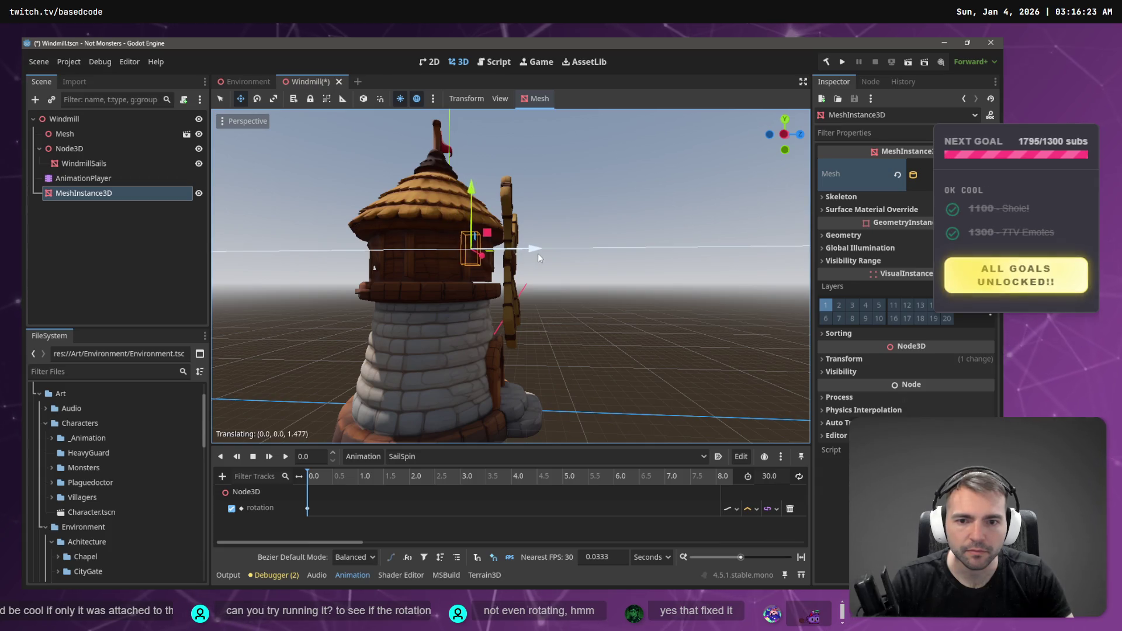
key("e")
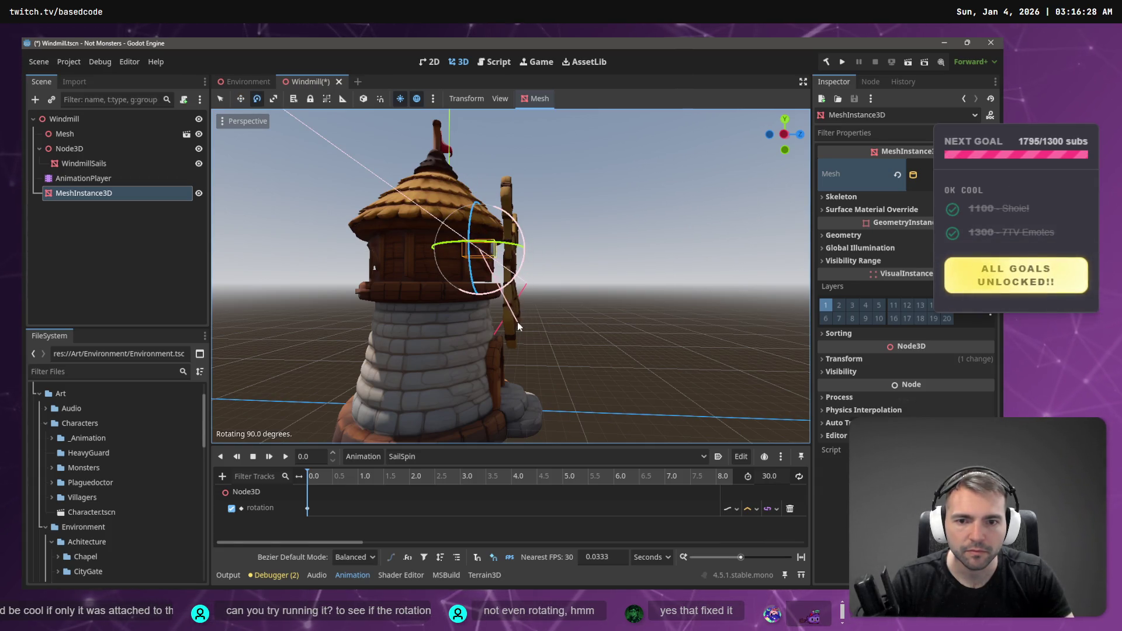
key("w")
left_click_drag(548, 249, 567, 254)
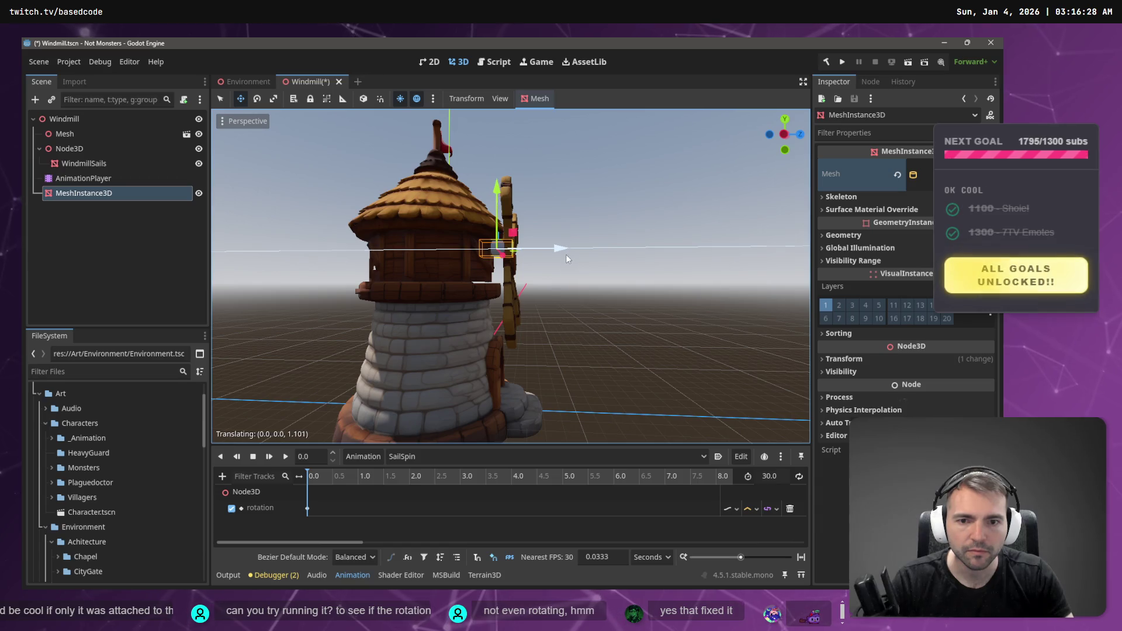
mouse_move(500, 185)
left_mouse_down()
mouse_move(500, 200)
mouse_move(322, 213)
left_mouse_up()
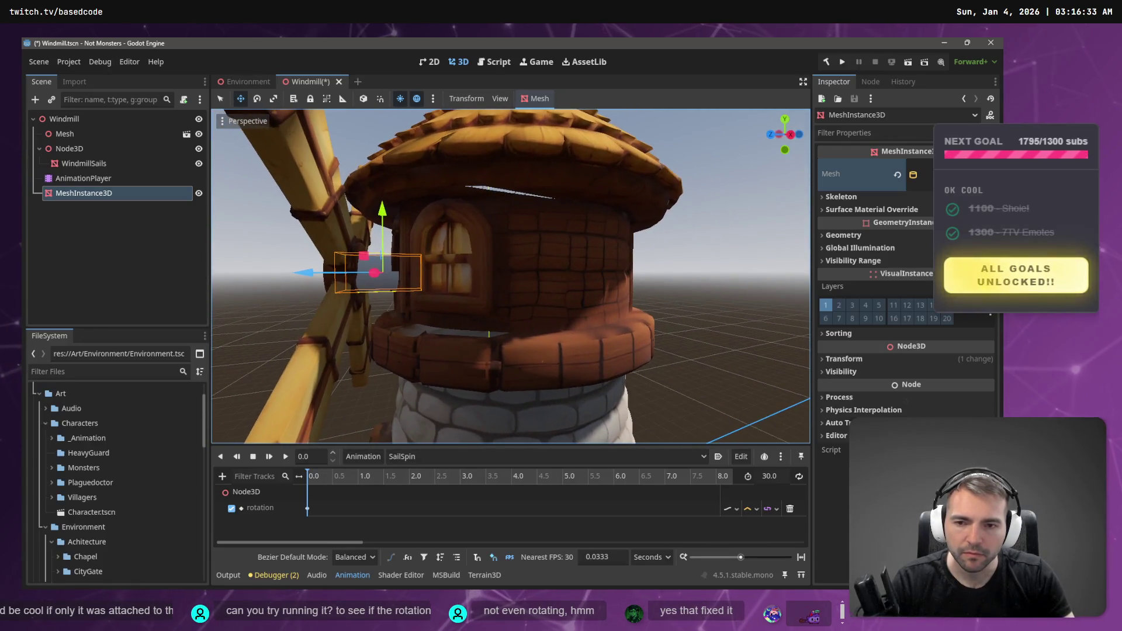
key("ctrl+s")
mouse_move(559, 205)
left_mouse_down()
mouse_move(514, 210)
mouse_move(555, 209)
left_mouse_up()
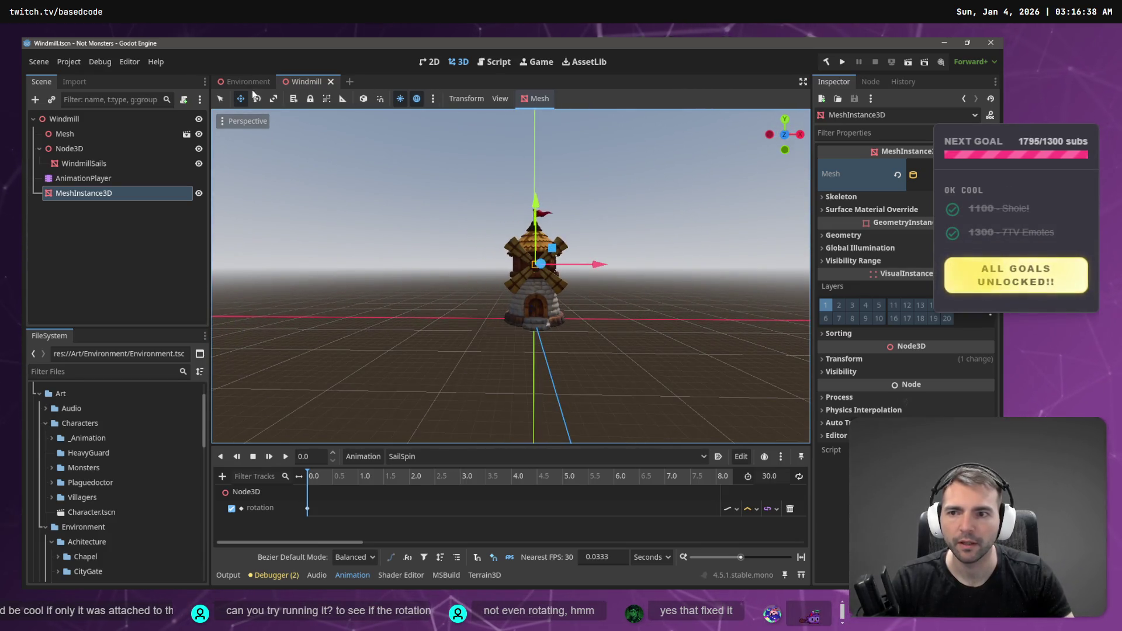
left_click(94, 176)
Make SailSpin the AnimationPlayer's current animation and save the Windmill scene.
left_click(92, 175)
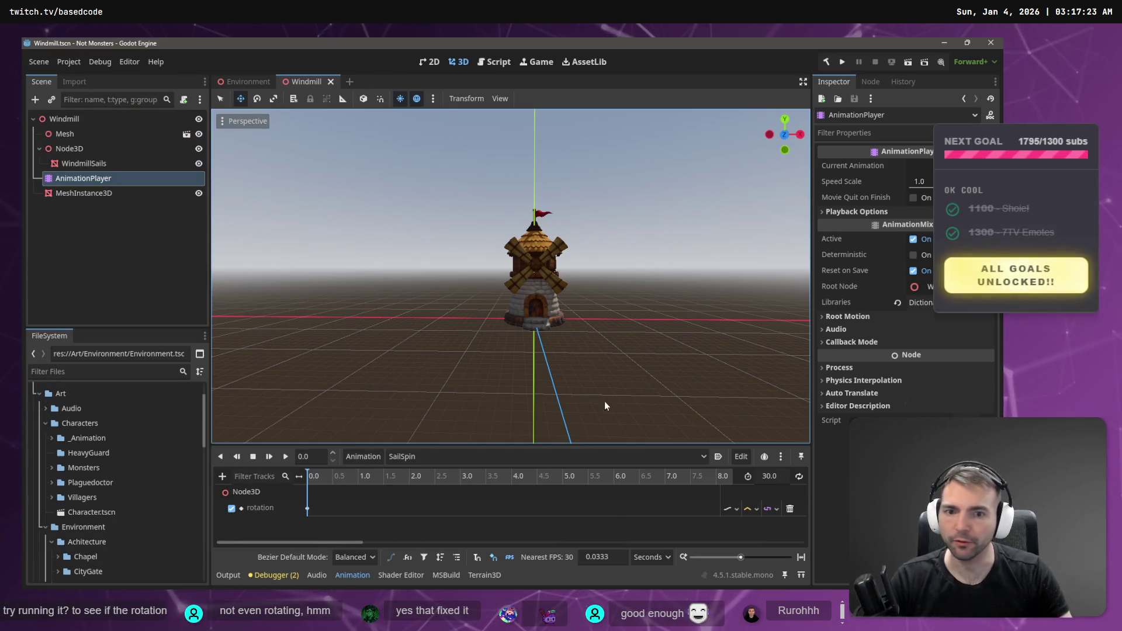
left_click(97, 164)
left_click(97, 177)
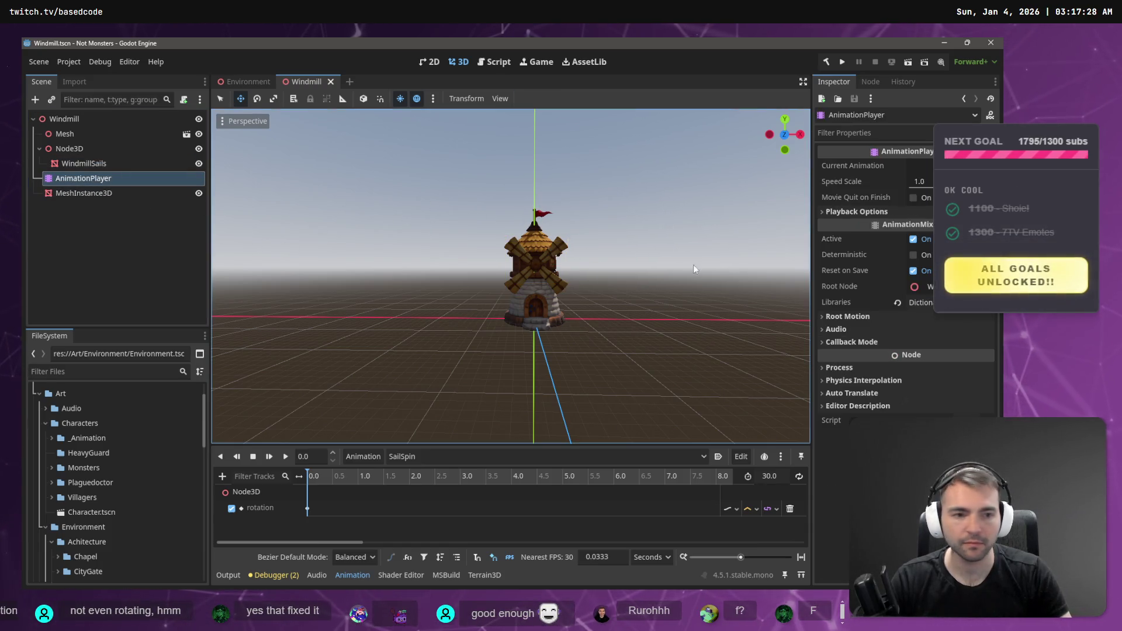
left_click(914, 256)
left_click(913, 256)
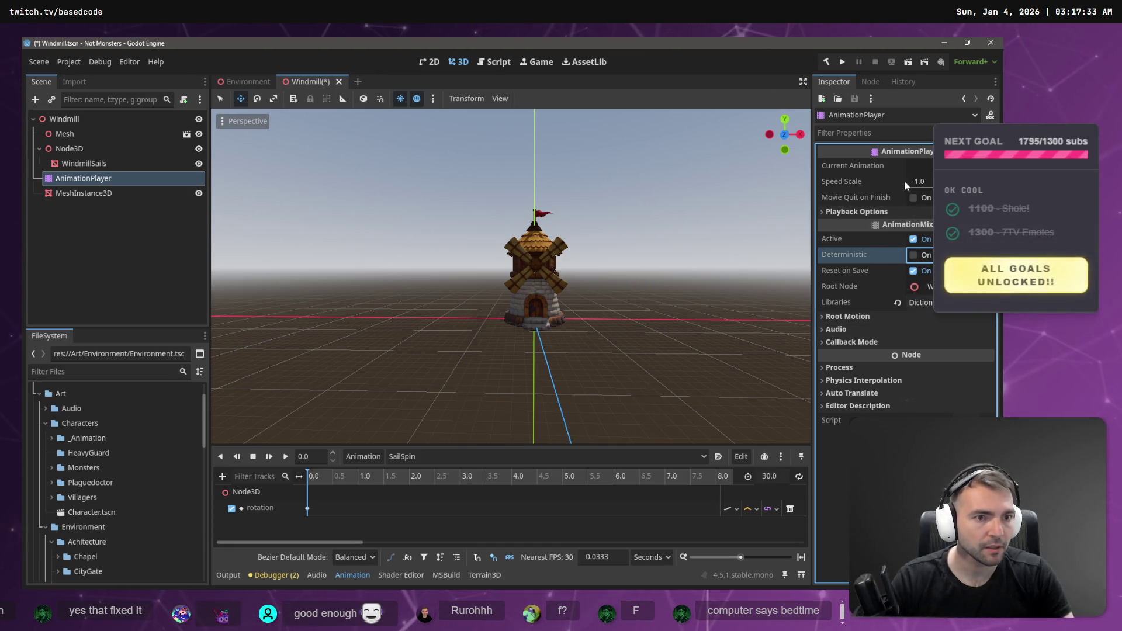
left_click(919, 165)
left_click(922, 211)
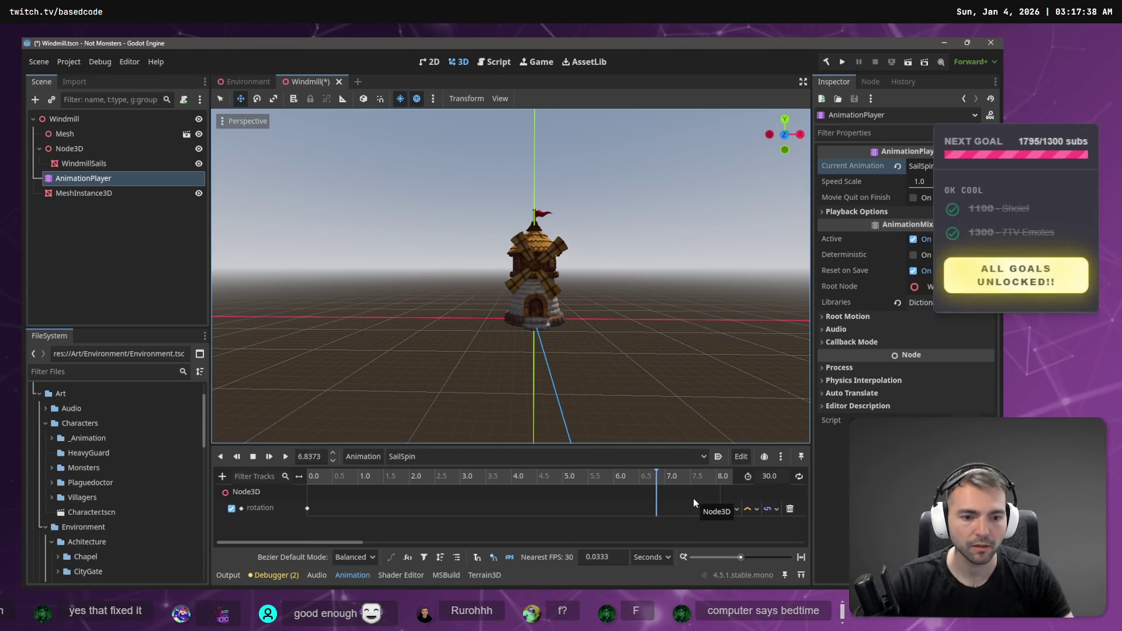
scroll(693, 498, "down", 3)
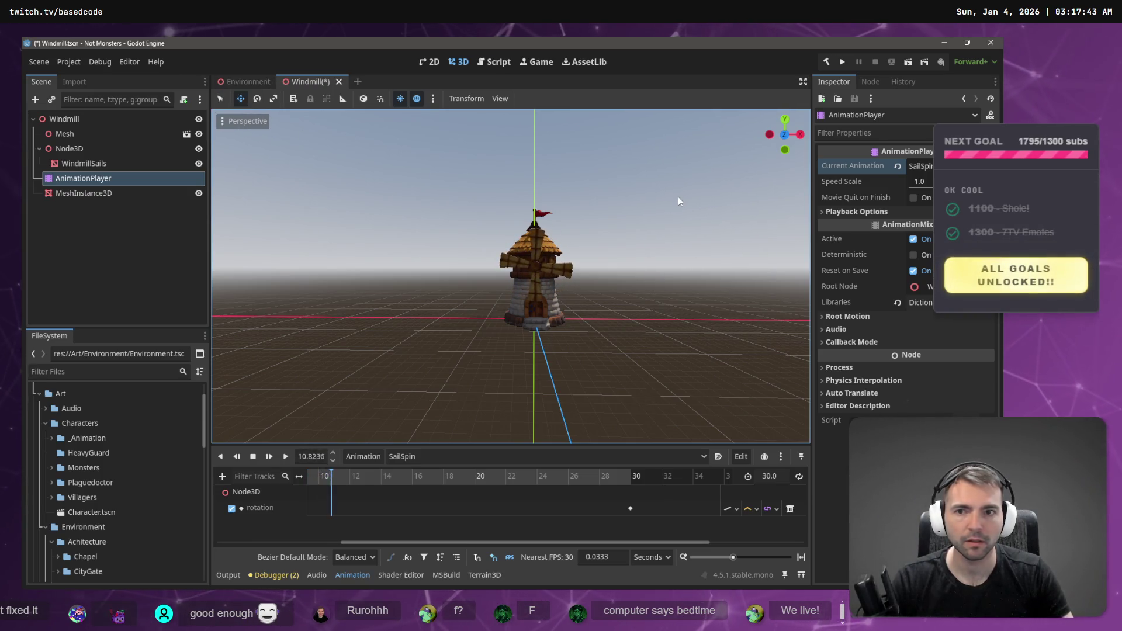
key("ctrl+s")
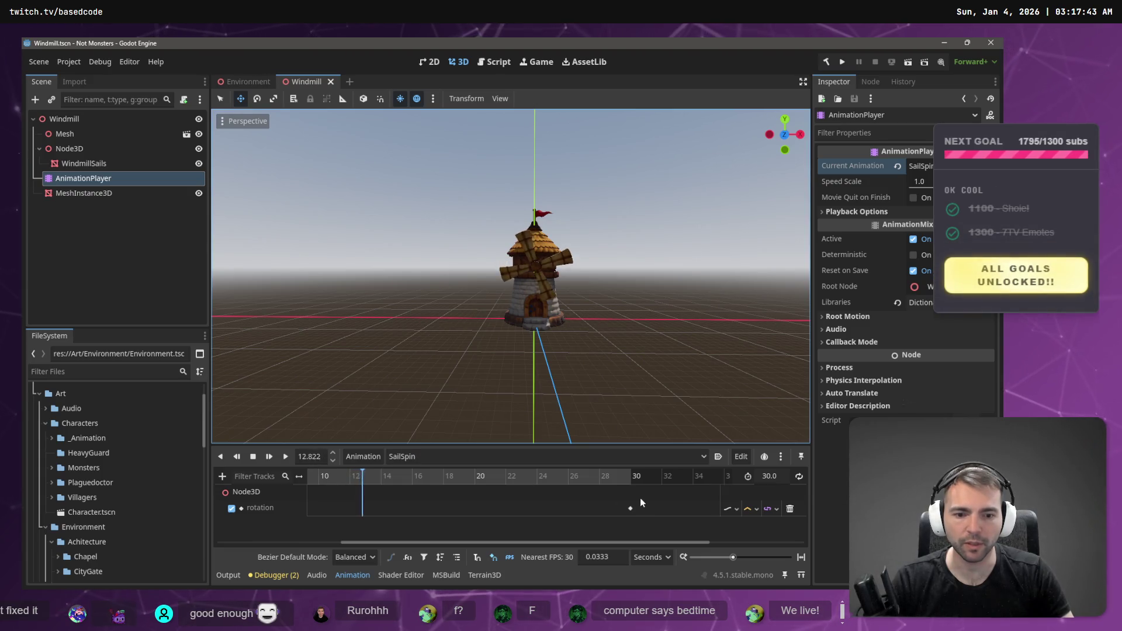
Change the rotation keyframe at 30 s to time 1.0.
left_click(630, 508)
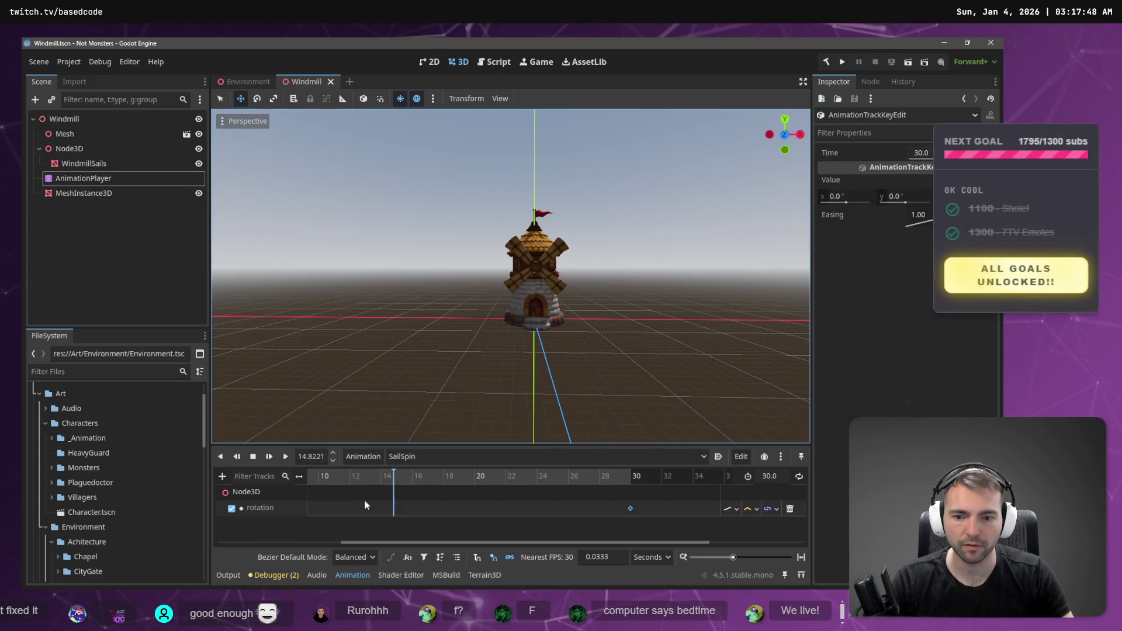
left_click(920, 152)
type("1")
key("Return")
left_click_drag(443, 542, 306, 543)
Move the rotation keyframe from 1 s to 0 and save the Windmill scene.
left_click(306, 507)
left_click(917, 152)
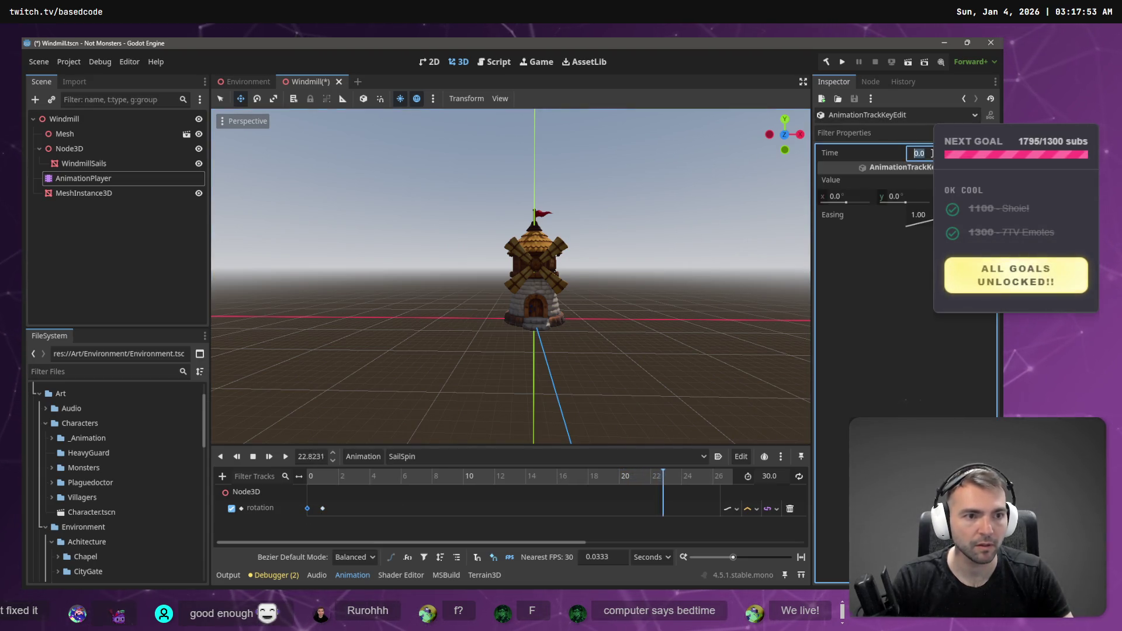
left_click_drag(358, 491, 316, 522)
left_click(919, 153)
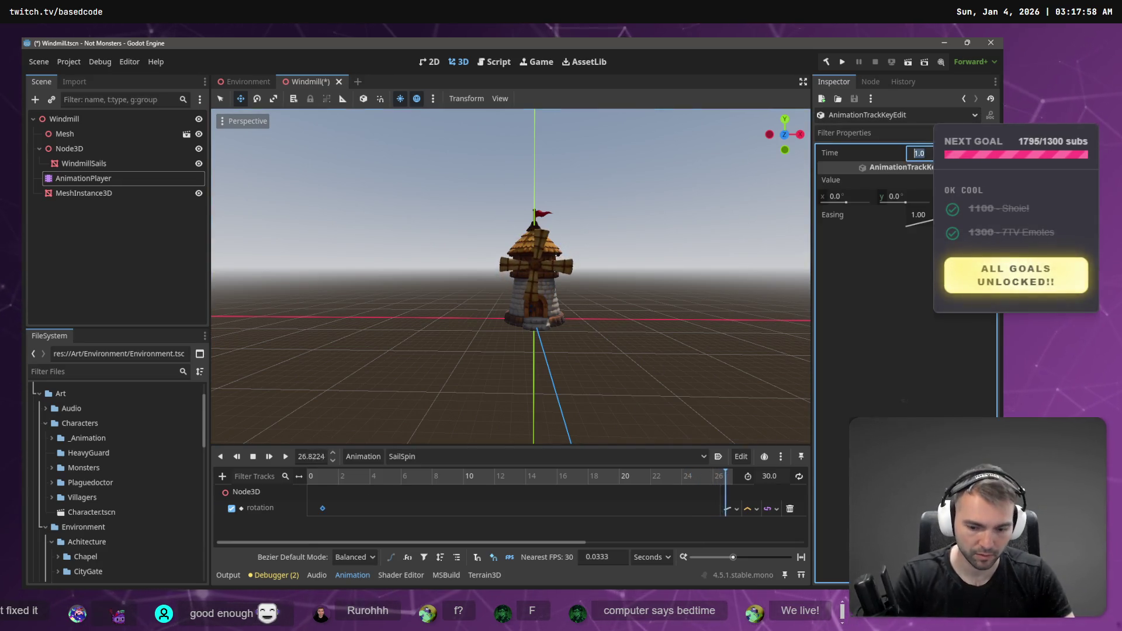
type("0")
key("Return")
key("ctrl+s")
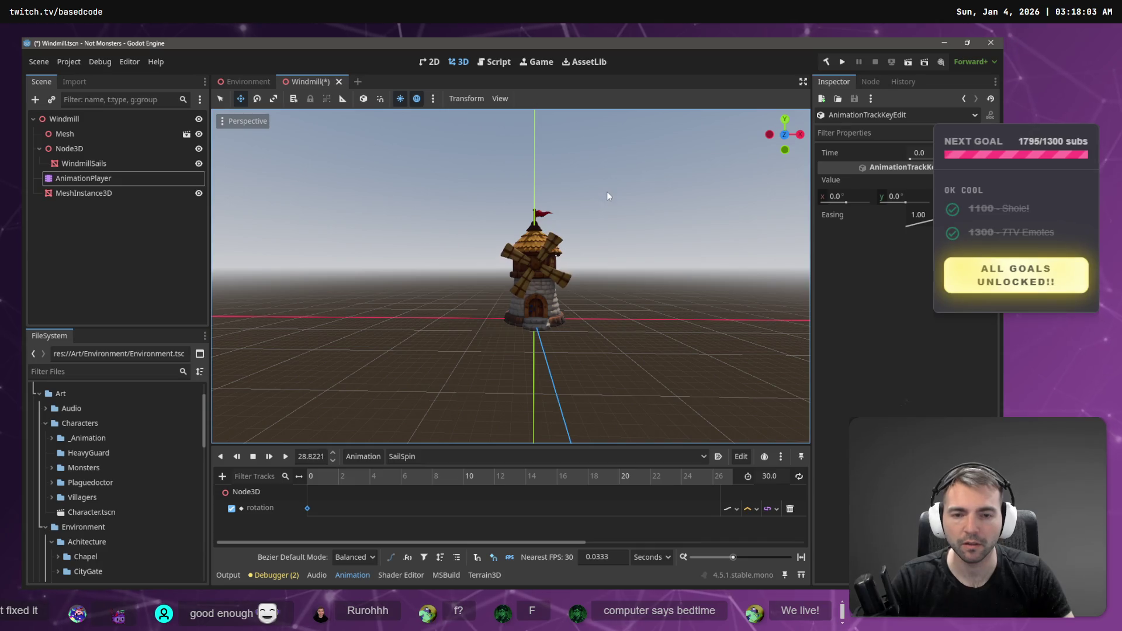
left_click(243, 82)
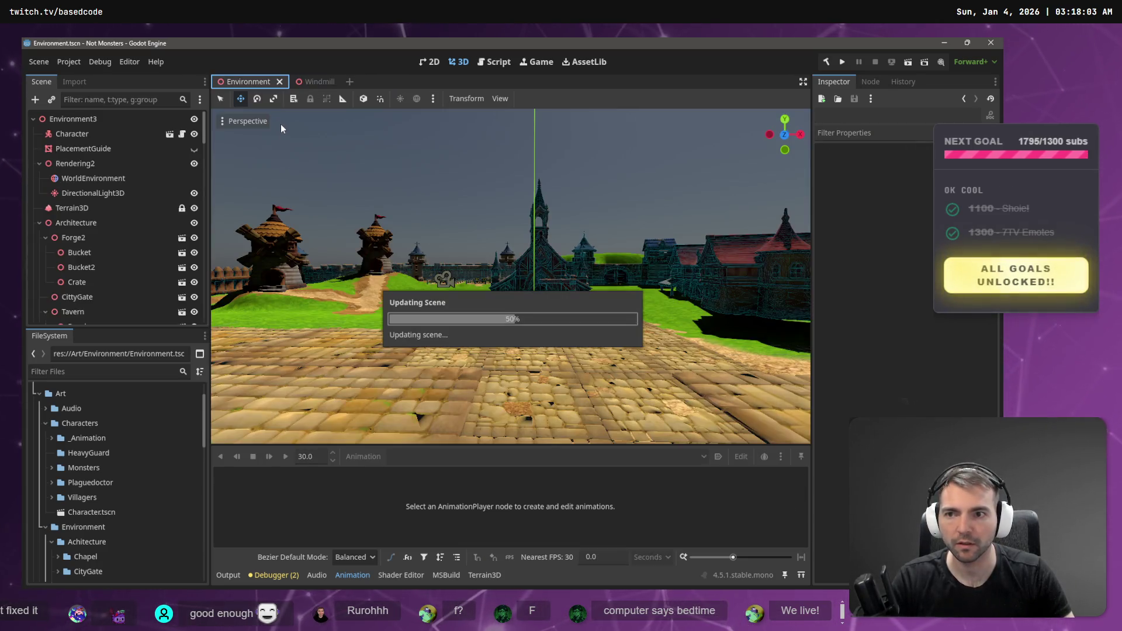
Select the Windmill scene's AnimationPlayer and look through its playback options.
key("w")
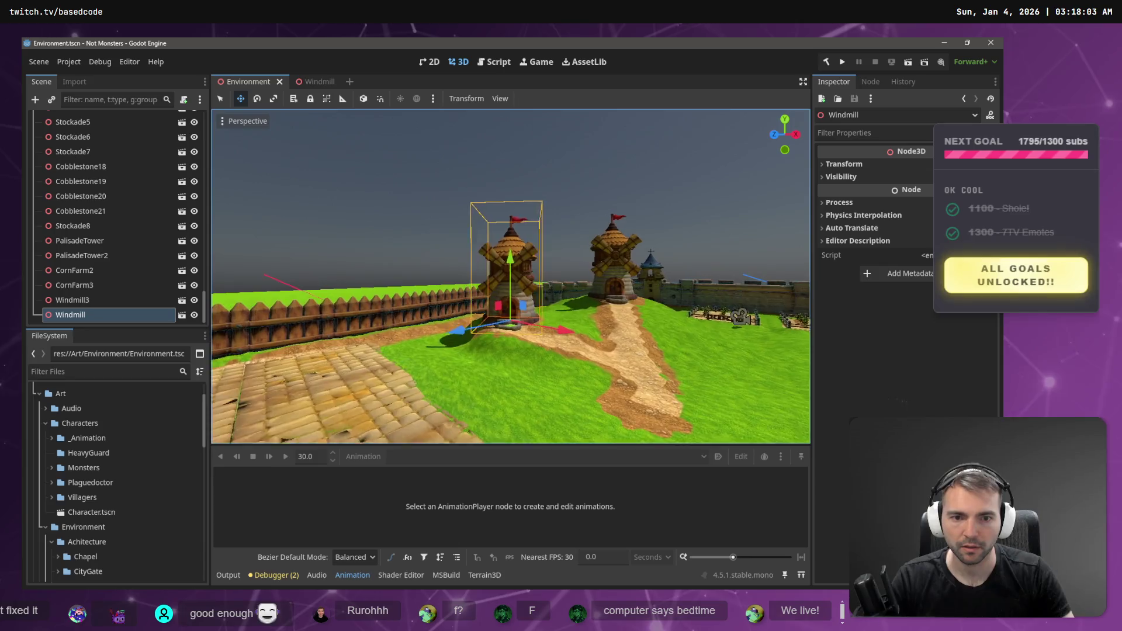
key("a")
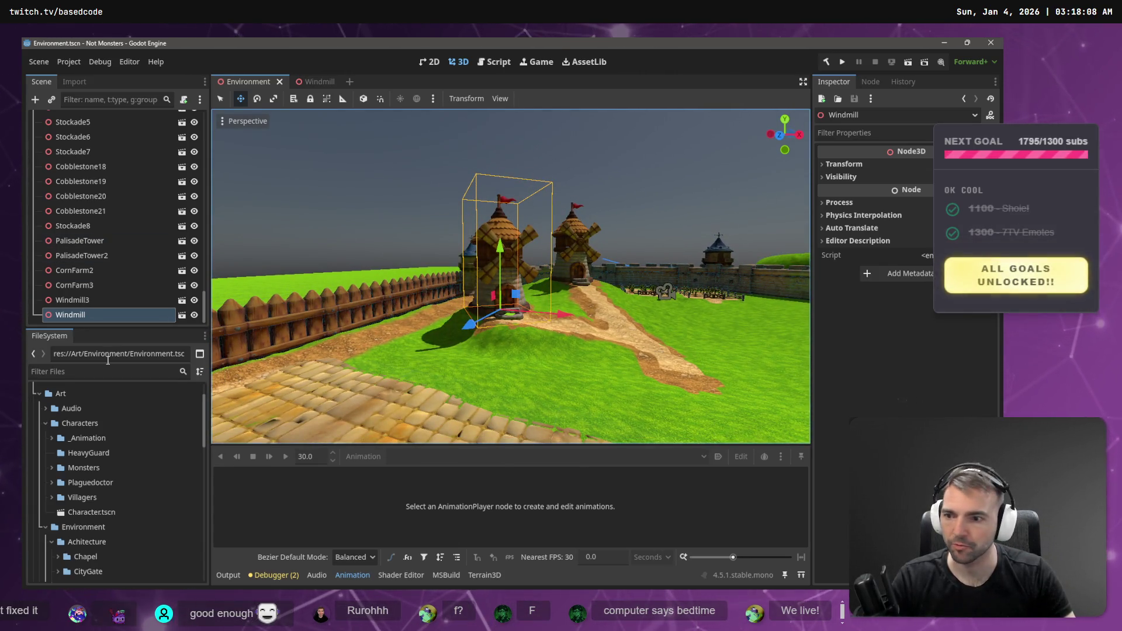
left_click(311, 81)
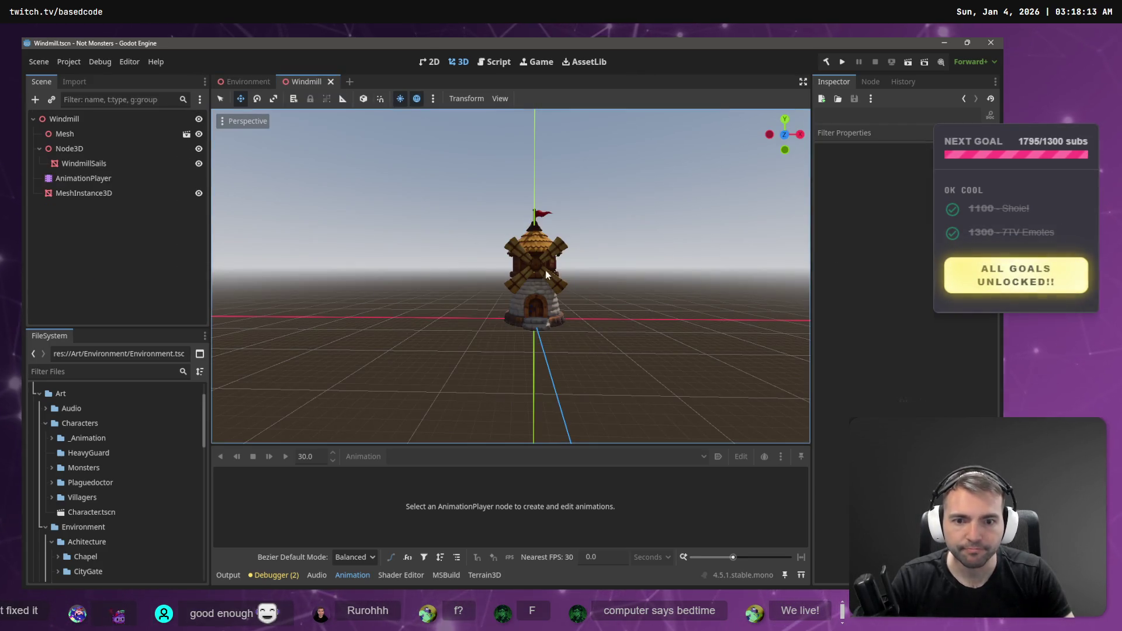
left_click(102, 178)
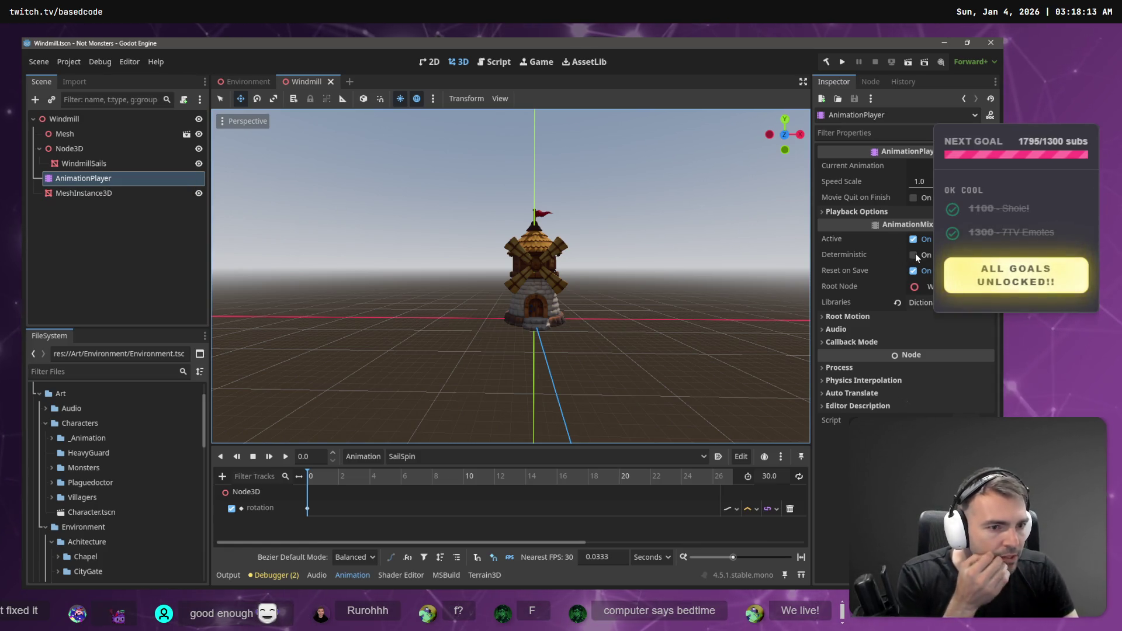
double_click(846, 211)
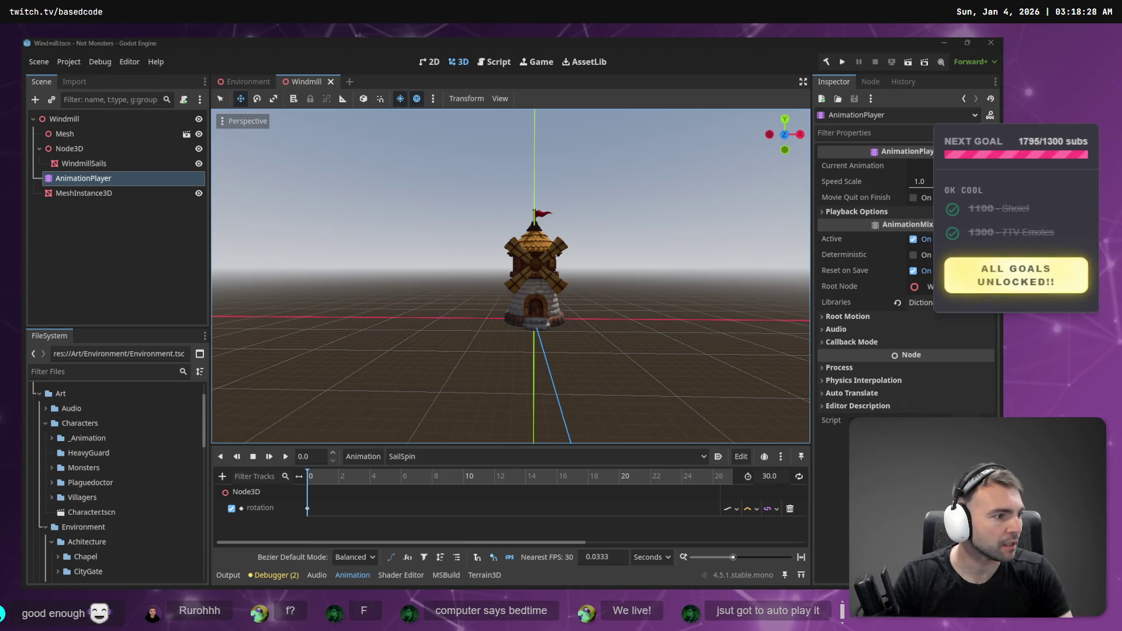
Reselect the AnimationPlayer and list the animations available in Current Animation.
key("super+Tab")
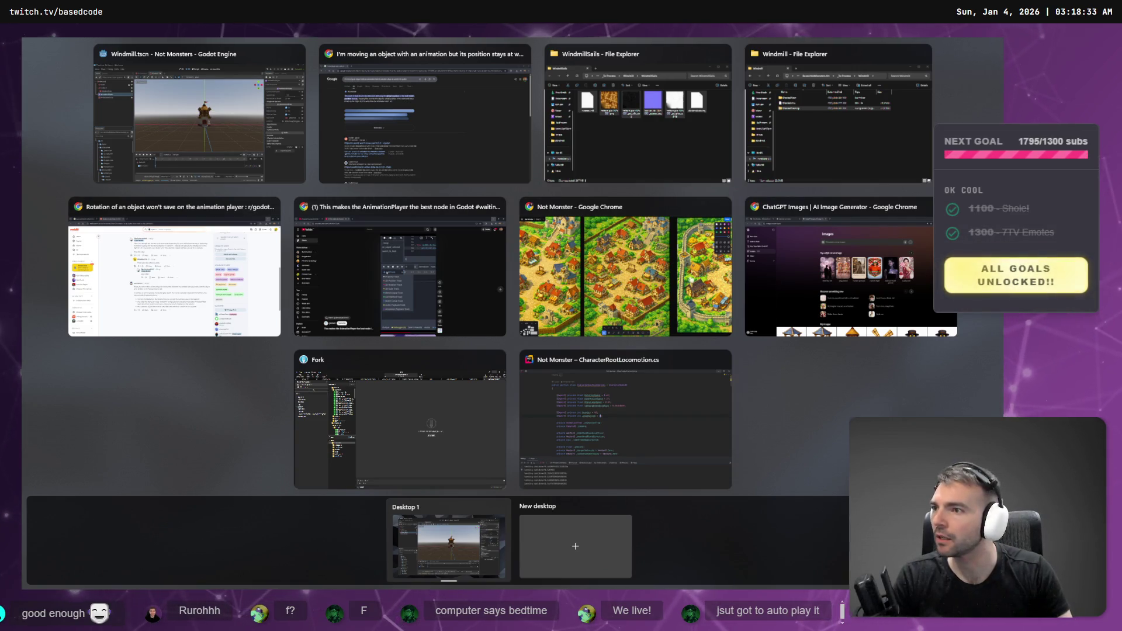
key("Escape")
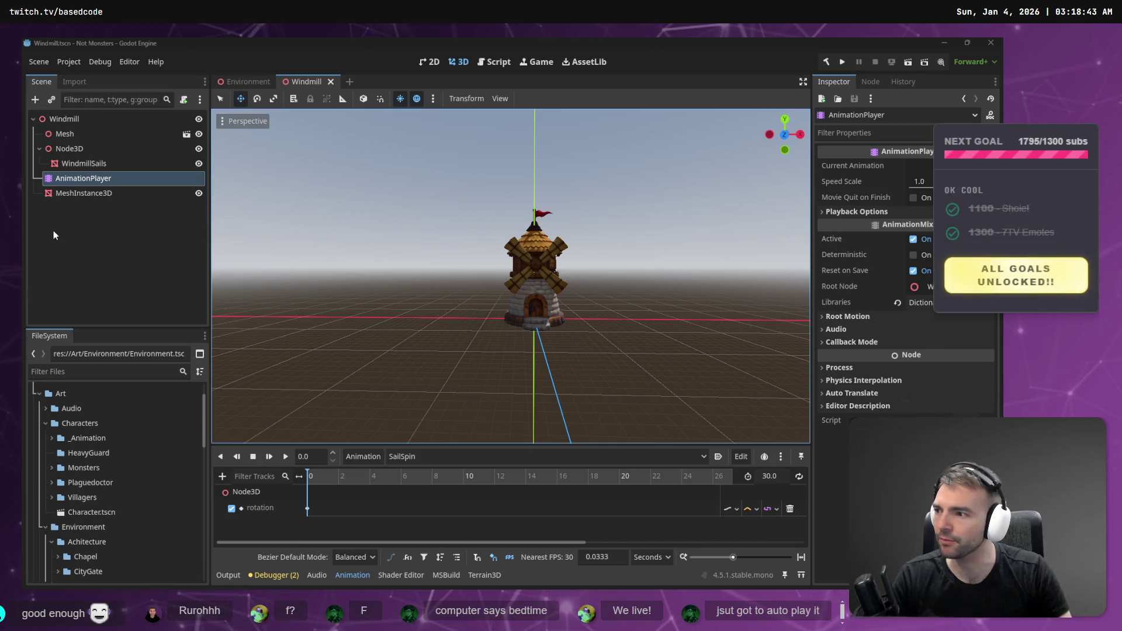
left_click(94, 236)
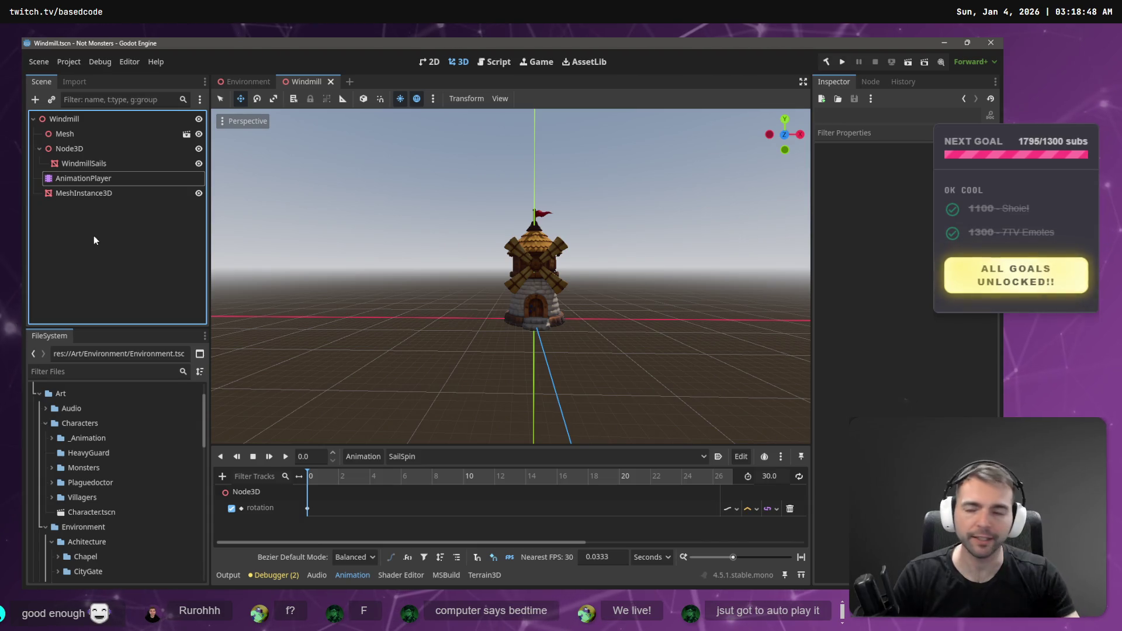
left_click(112, 175)
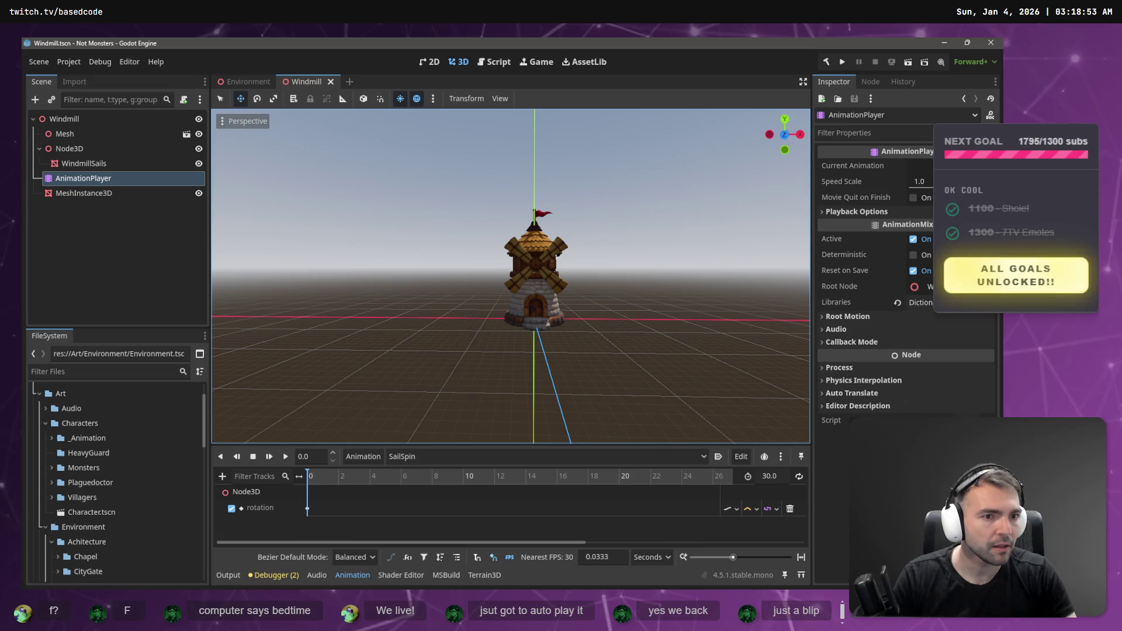
left_click(919, 165)
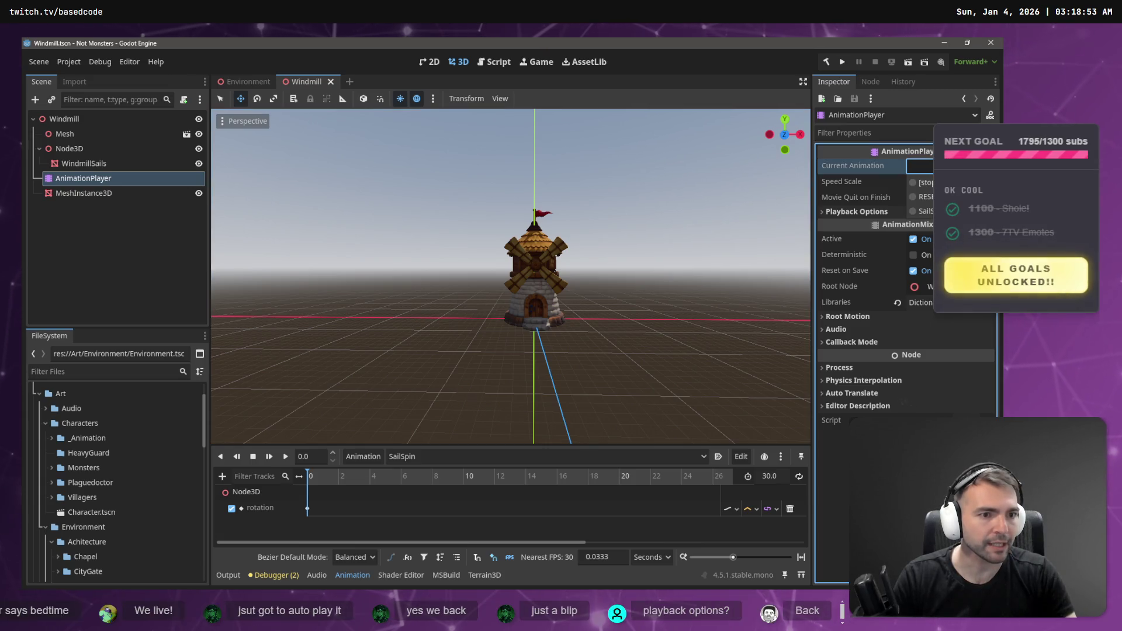
Dismiss the animation list, expand and collapse Root Motion, and bring up ChatGPT's autoplay-and-loop answer.
left_click(715, 83)
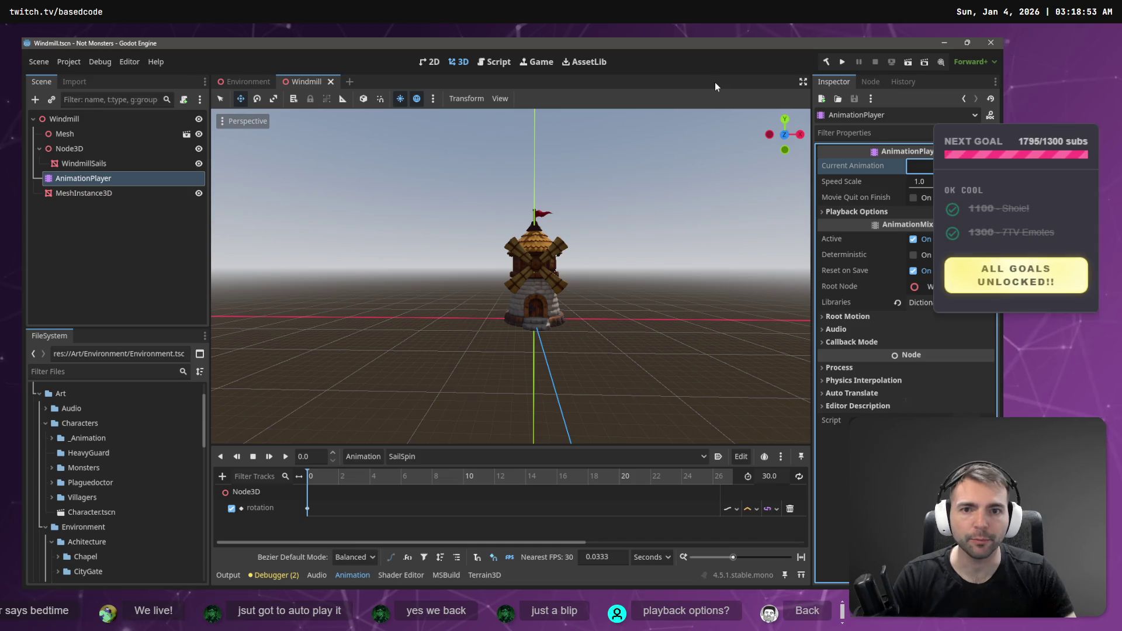
left_click(850, 318)
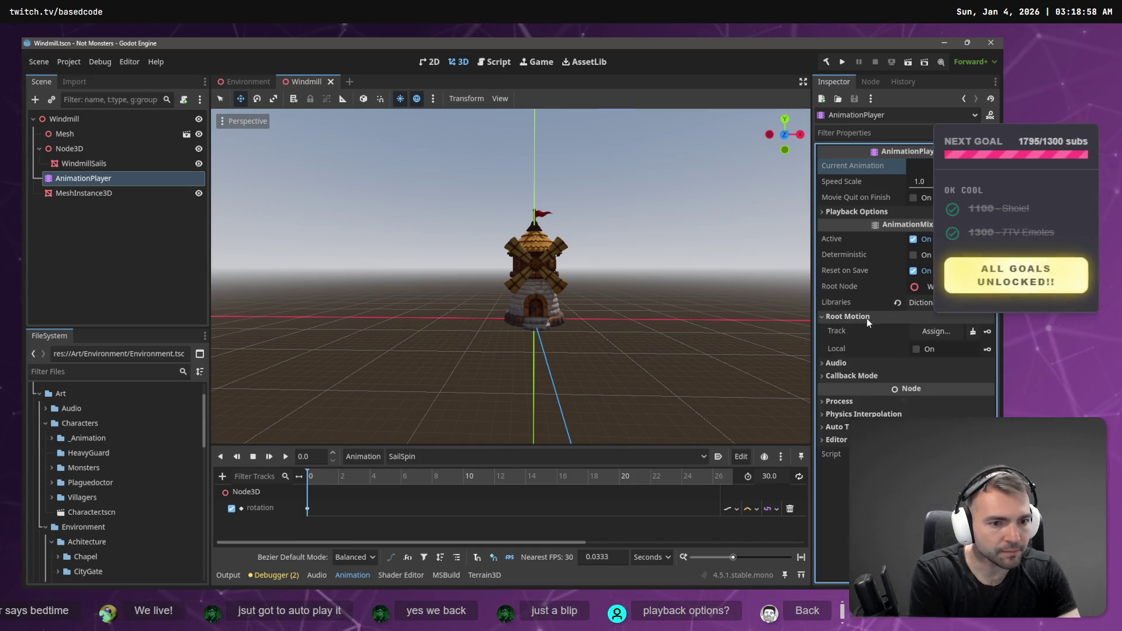
left_click(867, 317)
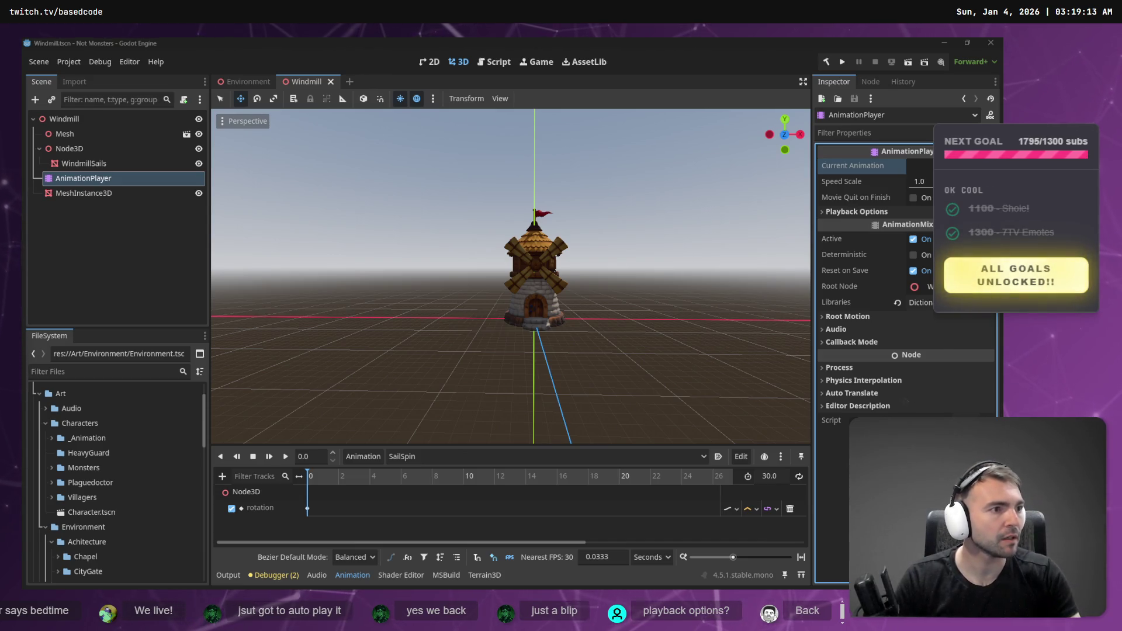
key("alt+Tab")
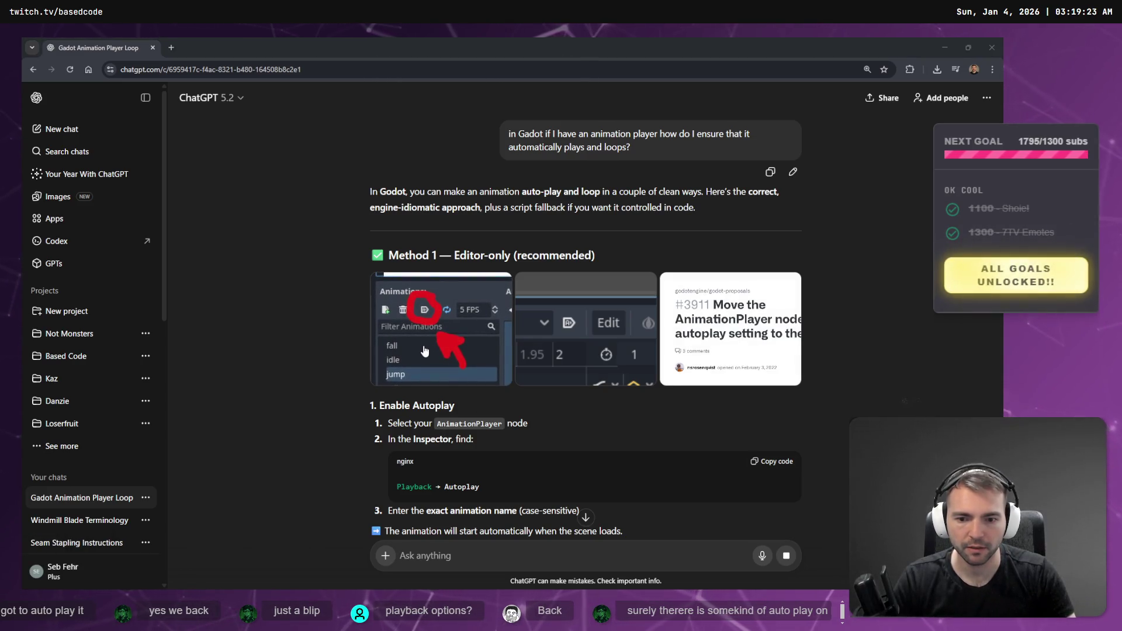
Turn on Autoplay on Load for the SailSpin animation.
key("alt+Tab")
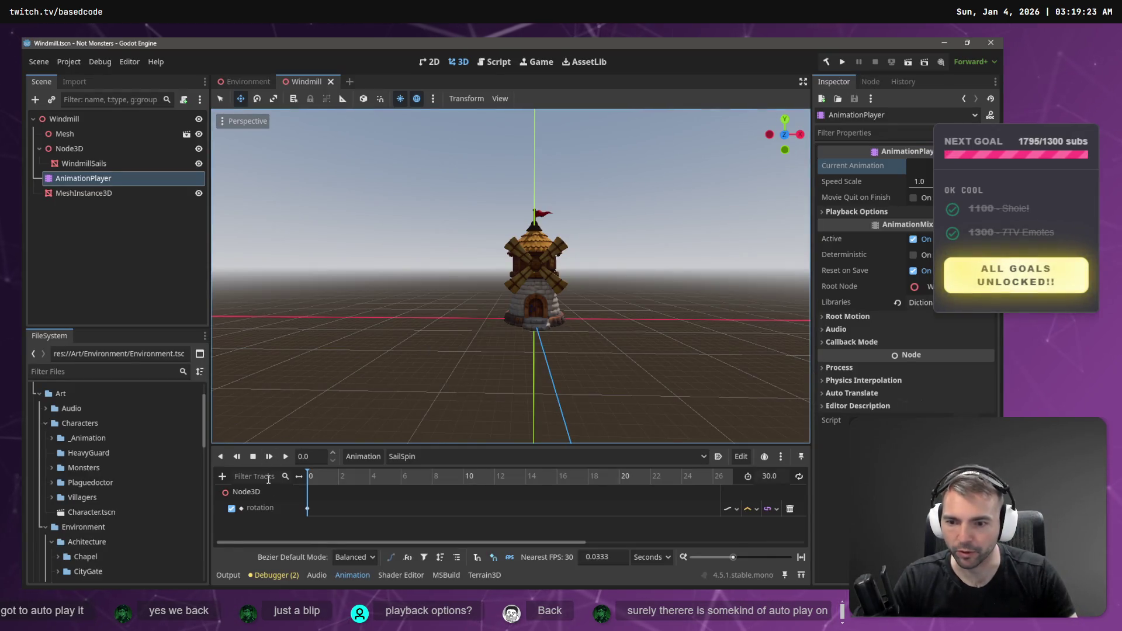
double_click(258, 508)
left_click(717, 459)
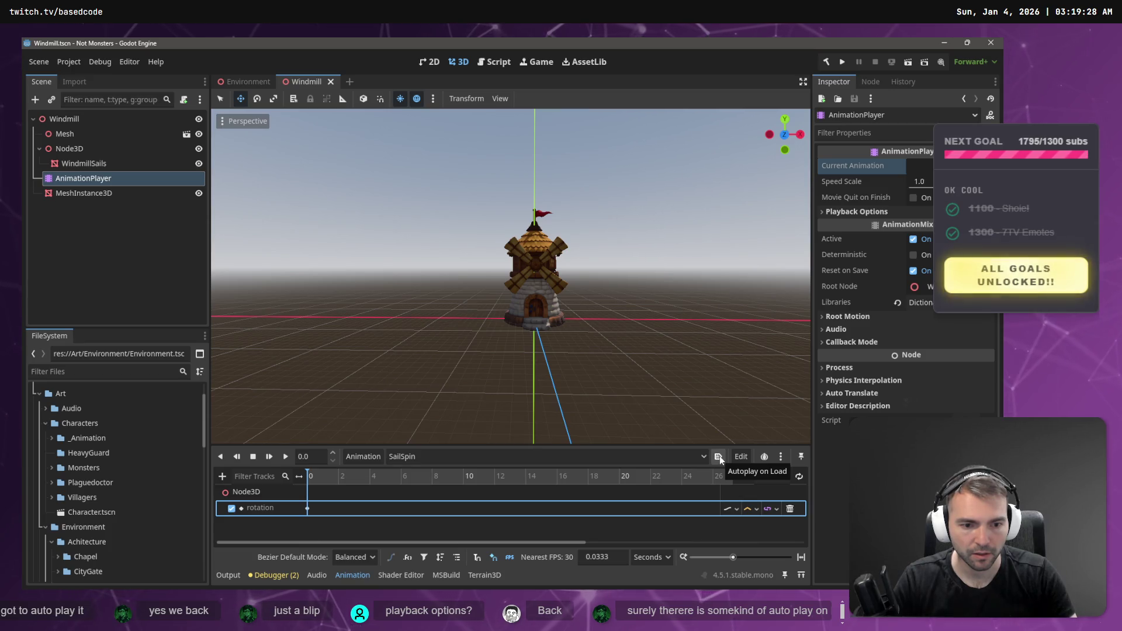
left_click(719, 456)
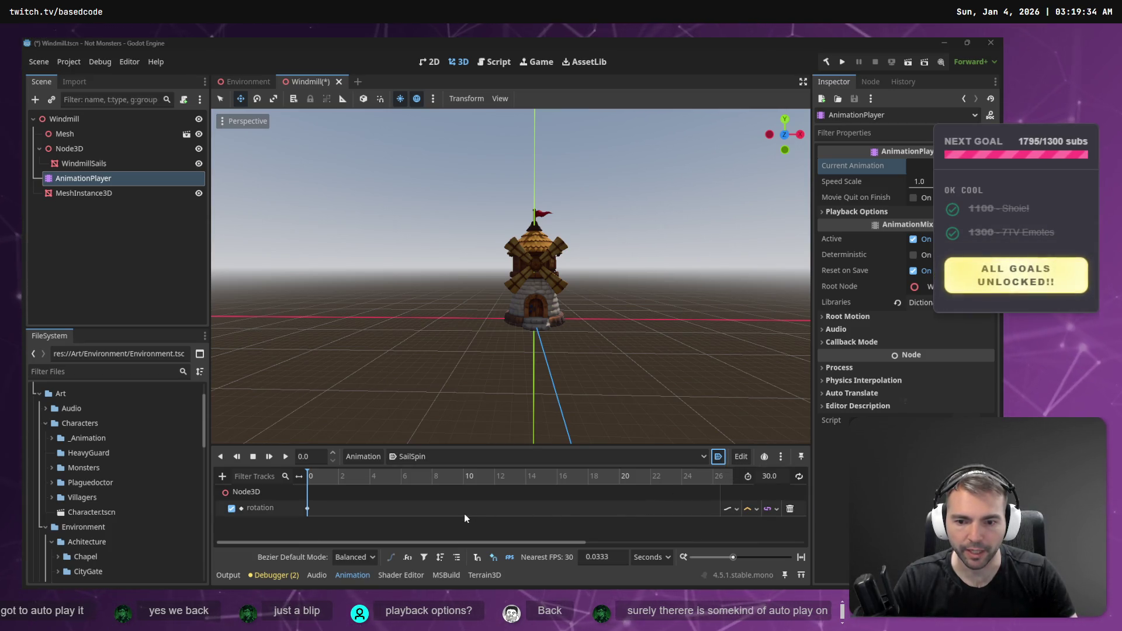
Scroll ChatGPT's answer down to the 'Enable Looping' instructions, then return to Godot.
key("alt+Tab")
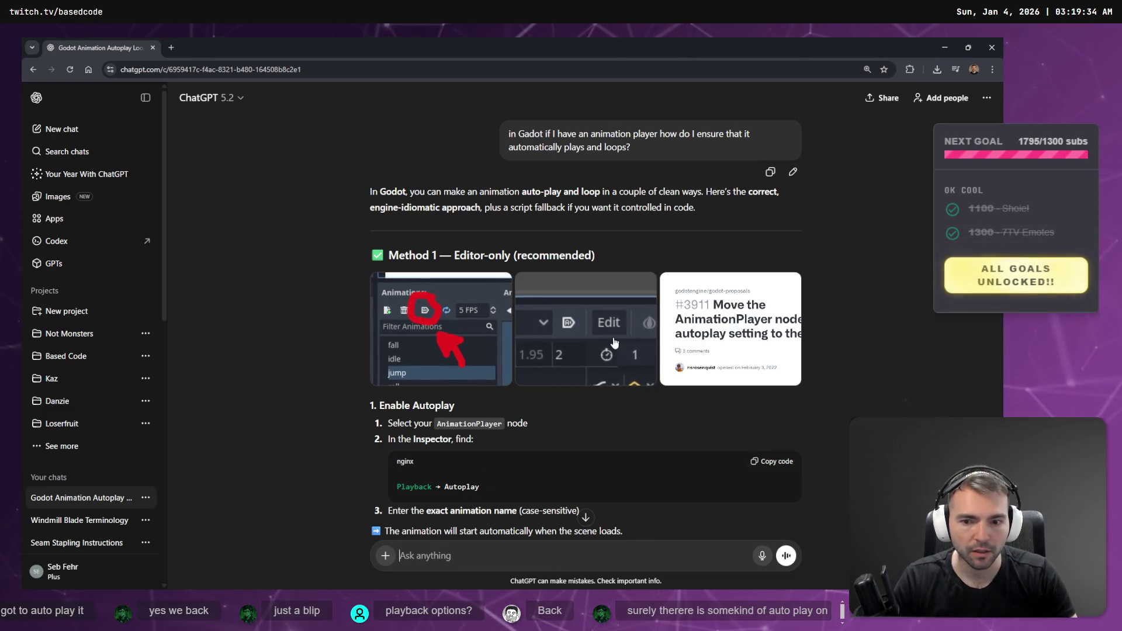
scroll(535, 346, "down", 3)
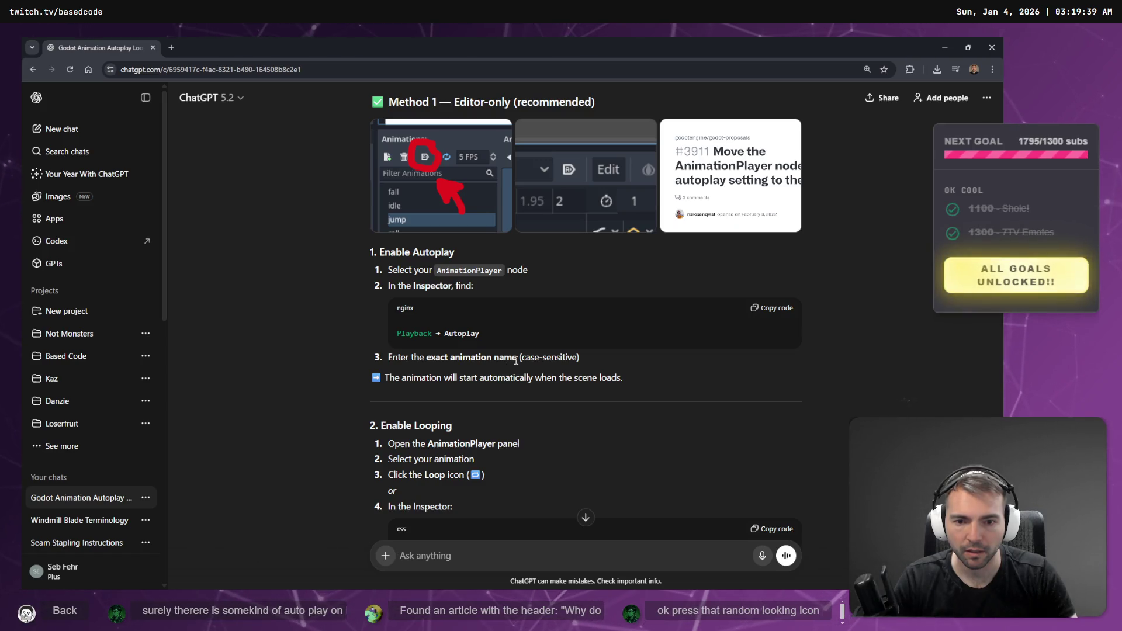
scroll(504, 374, "down", 1)
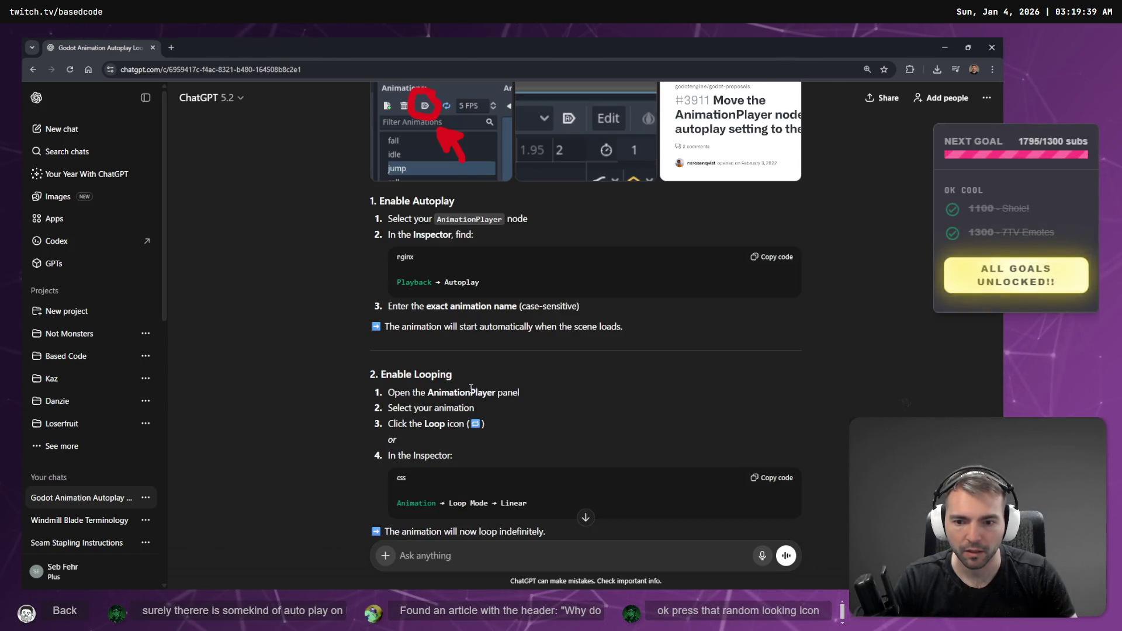
scroll(468, 414, "down", 1)
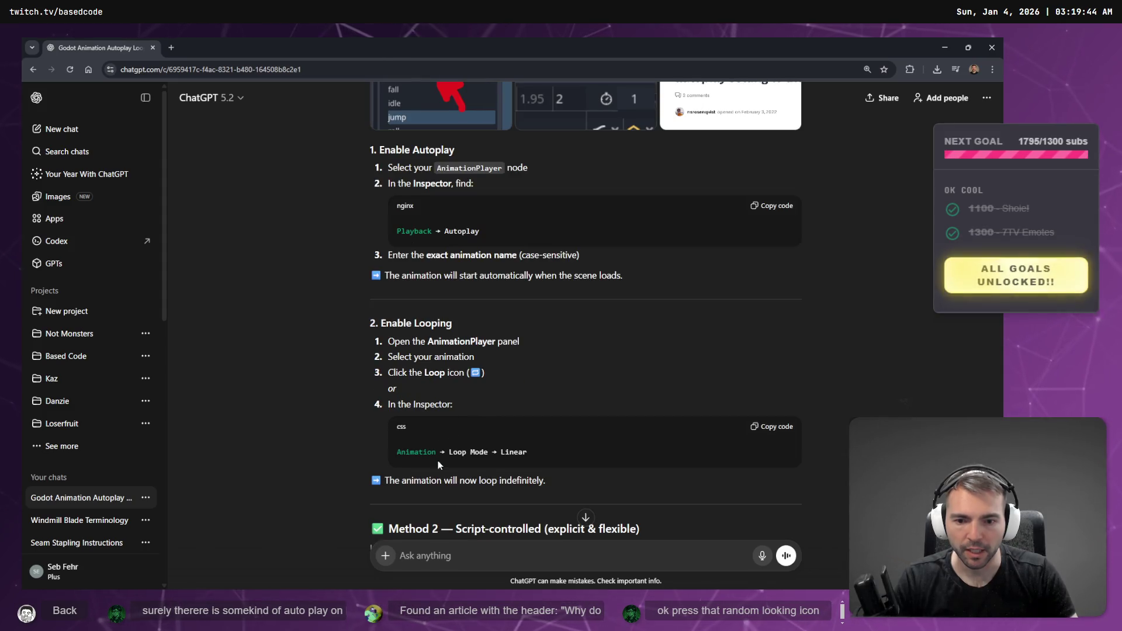
key("alt+Tab")
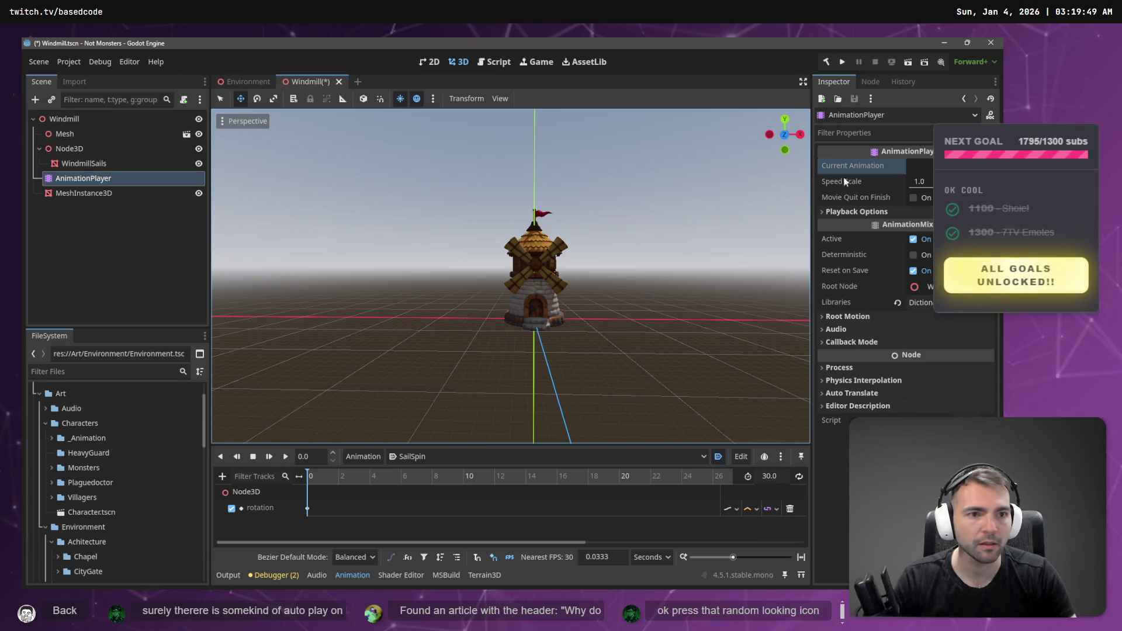
Confirm SailSpin autoplays on load, enable its looping, and save the Windmill scene.
key("alt+Tab")
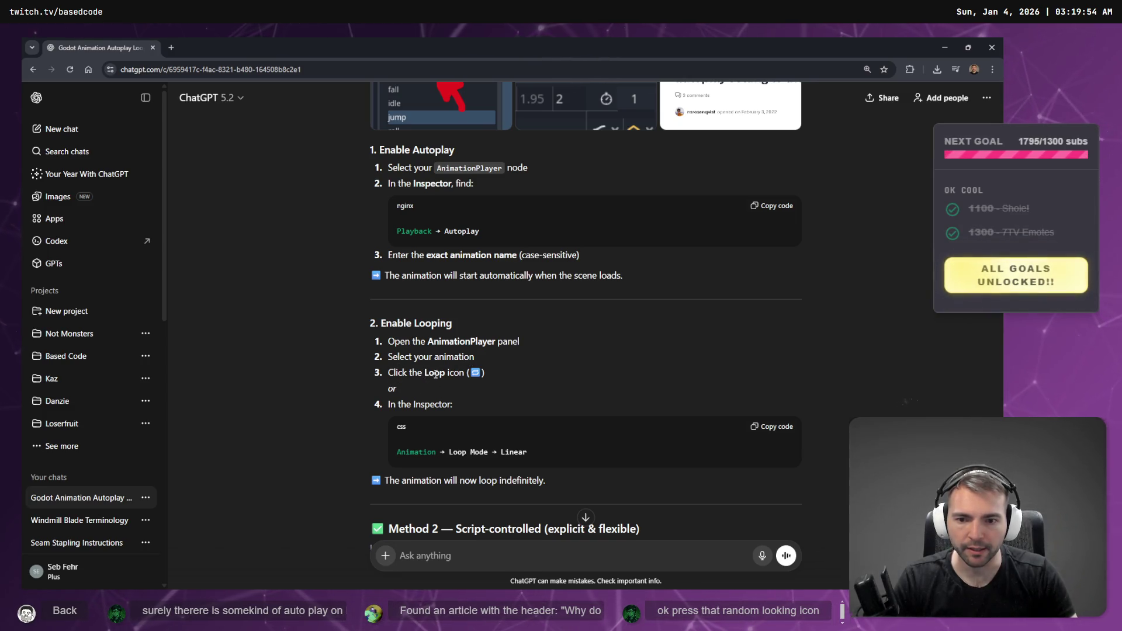
key("alt+Tab")
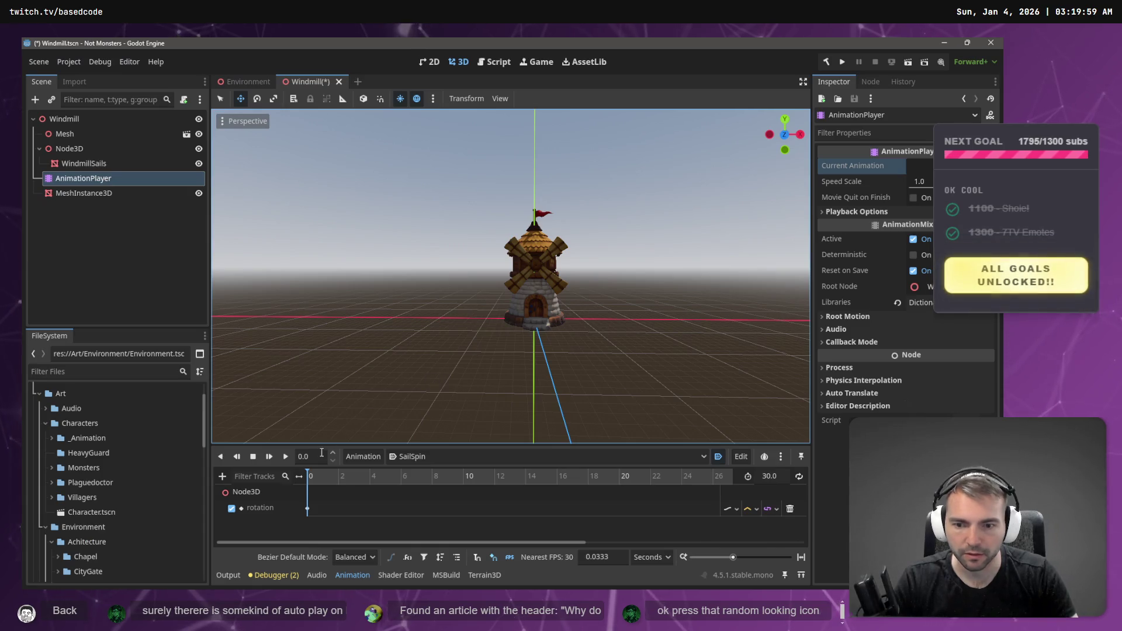
left_click(717, 458)
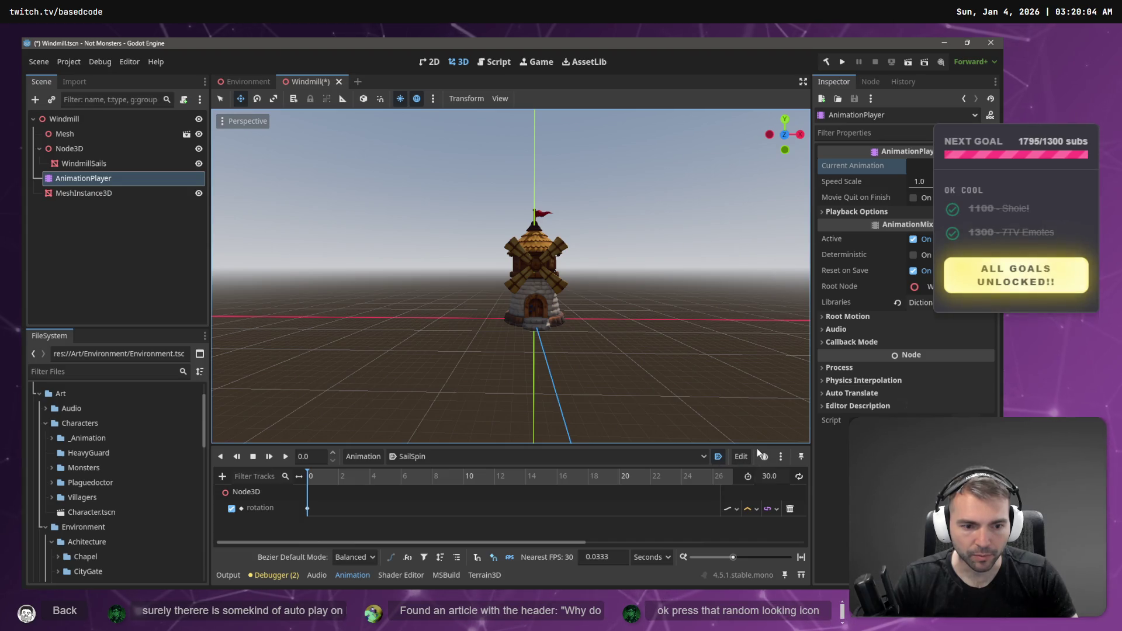
left_click(800, 476)
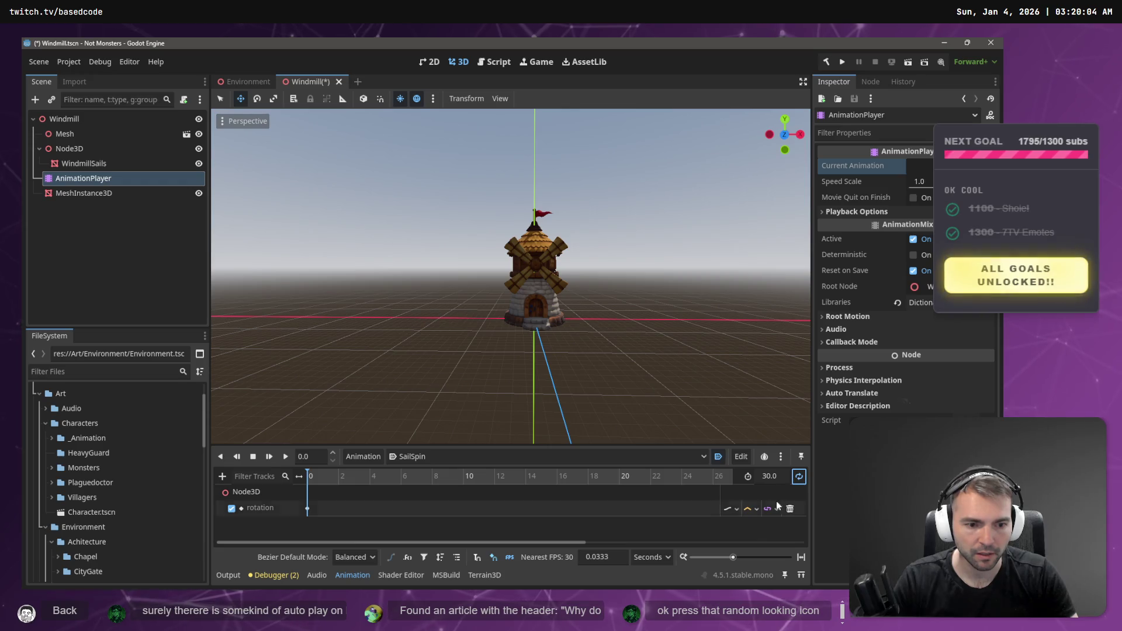
key("ctrl+s")
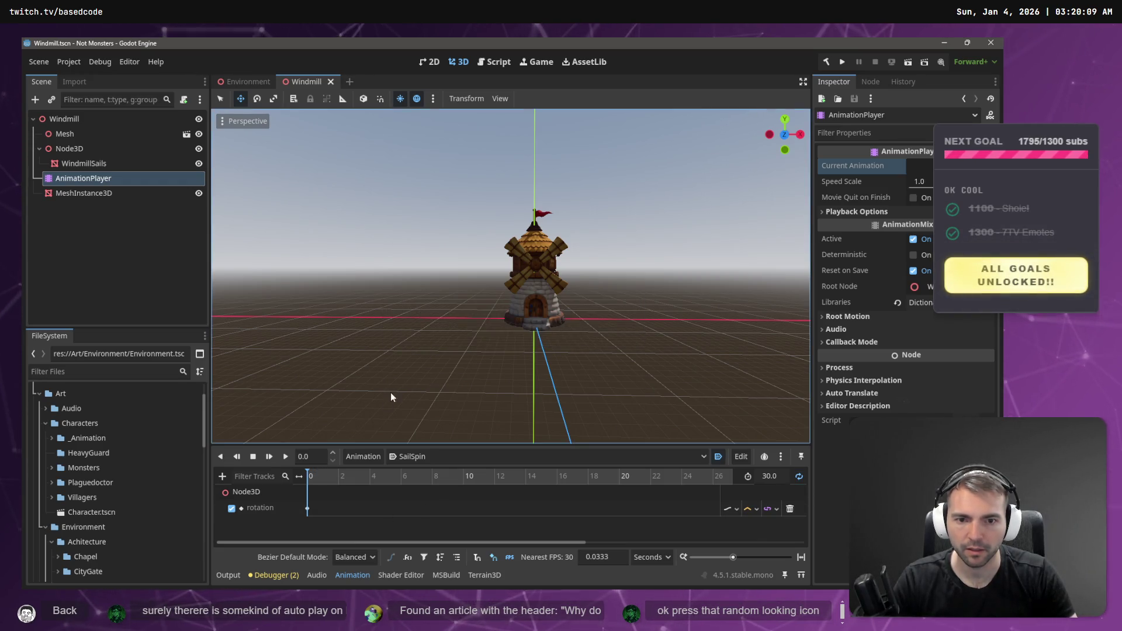
left_click(252, 82)
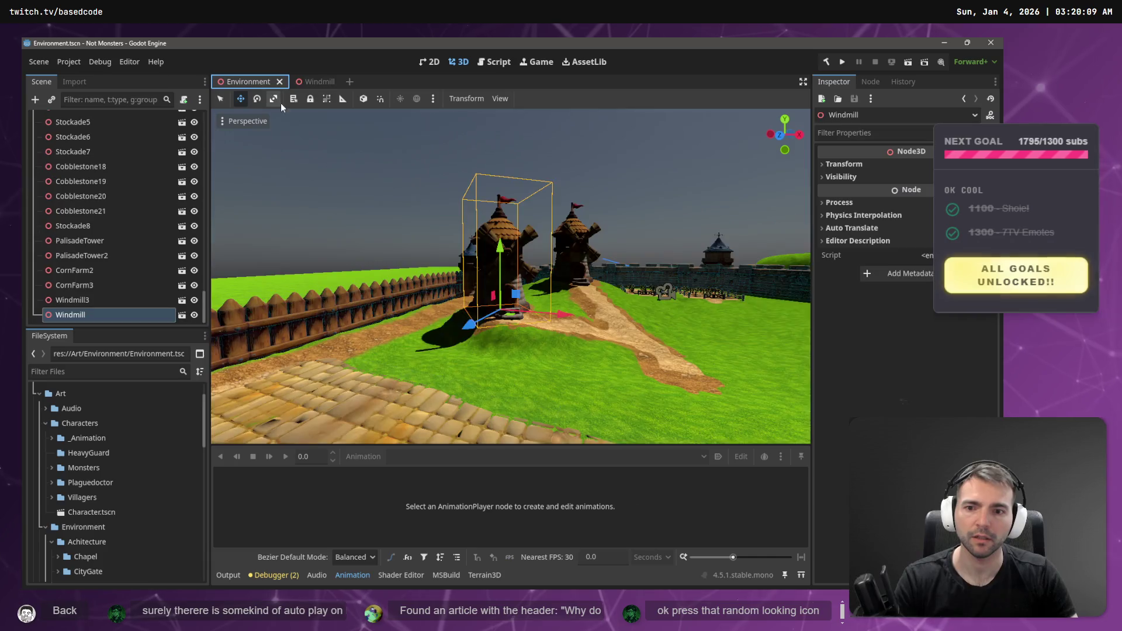
Run the Environment scene with F6 to play-test the village, then return to the skybox tutorial.
key("F6")
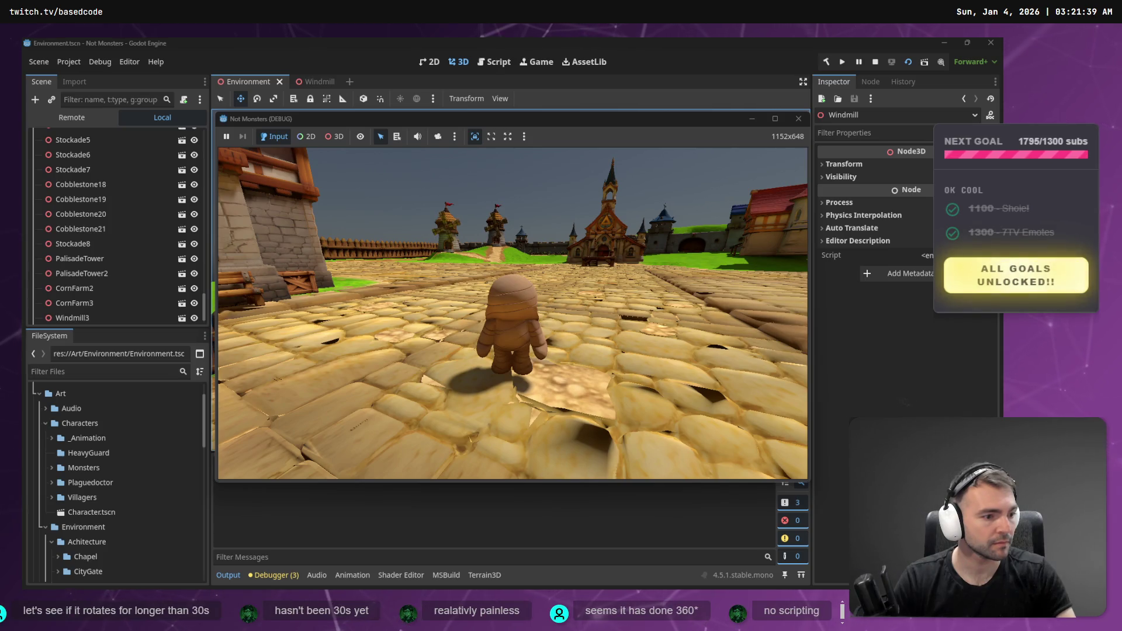
key("alt+Tab")
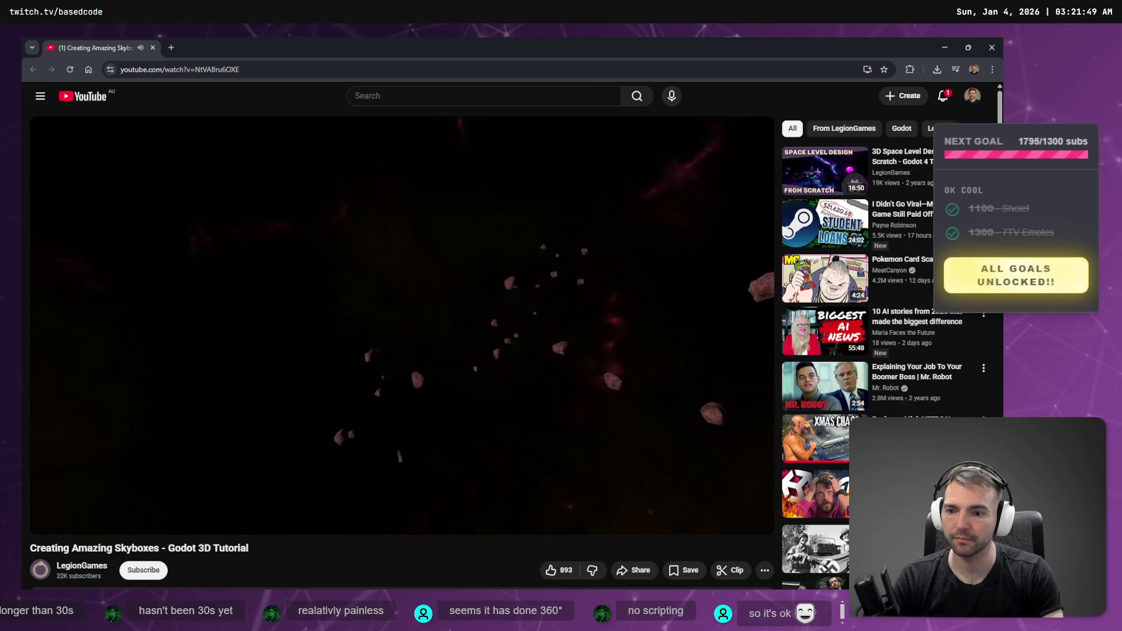
Speed the Creating Amazing Skyboxes tutorial up to 1.5x, then go to the 'skybox godot' results.
key("shift+period")
key("shift+period")
key("shift+period")
key("shift+period")
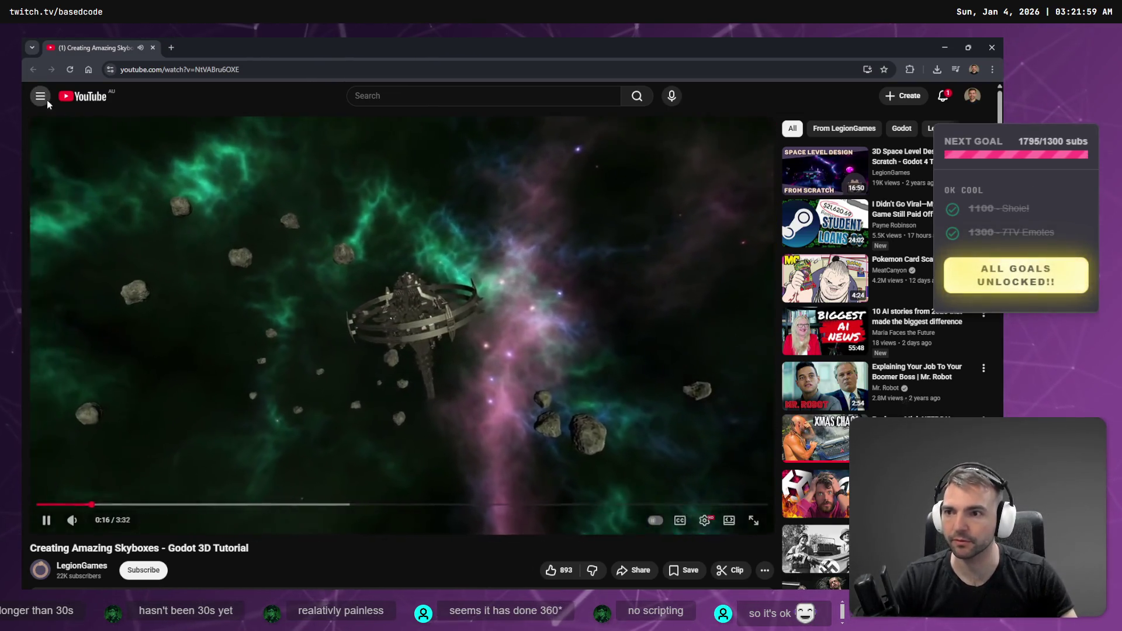
key("alt+Tab")
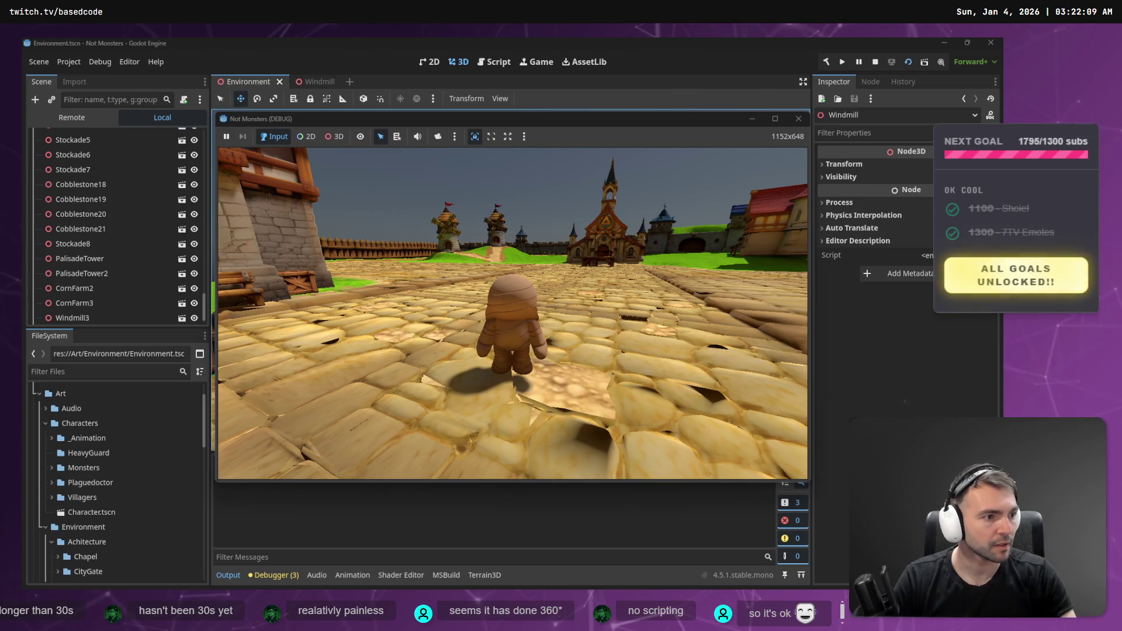
key("alt+Tab")
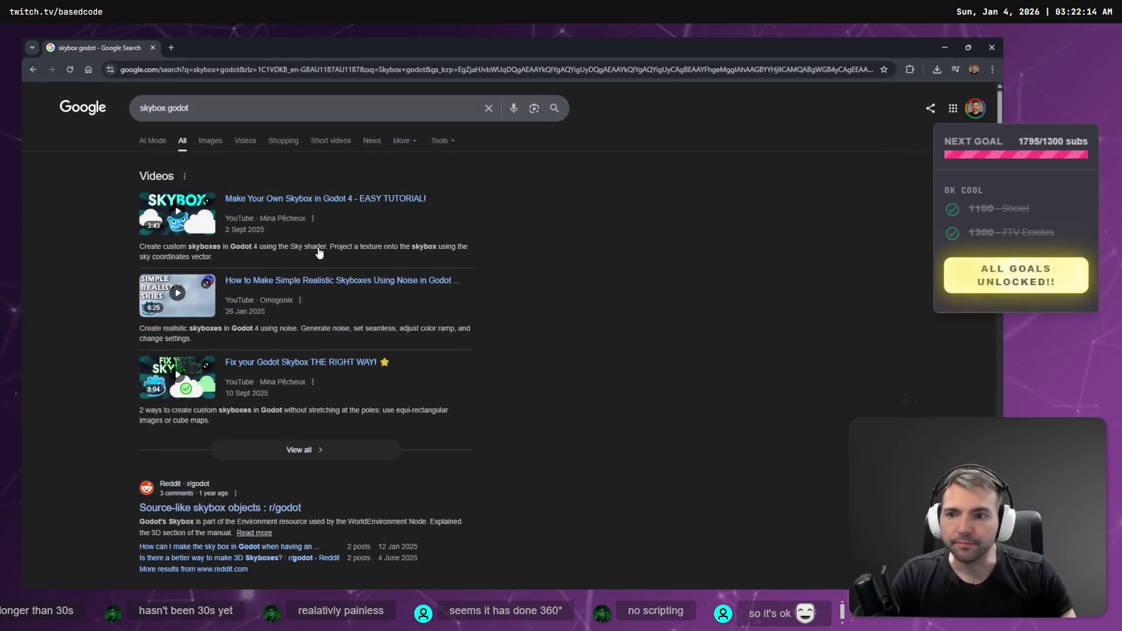
Open 'Make Your Own Skybox in Godot 4 - EASY TUTORIAL!' in a new tab and watch it full screen.
middle_click(287, 201)
left_click(225, 47)
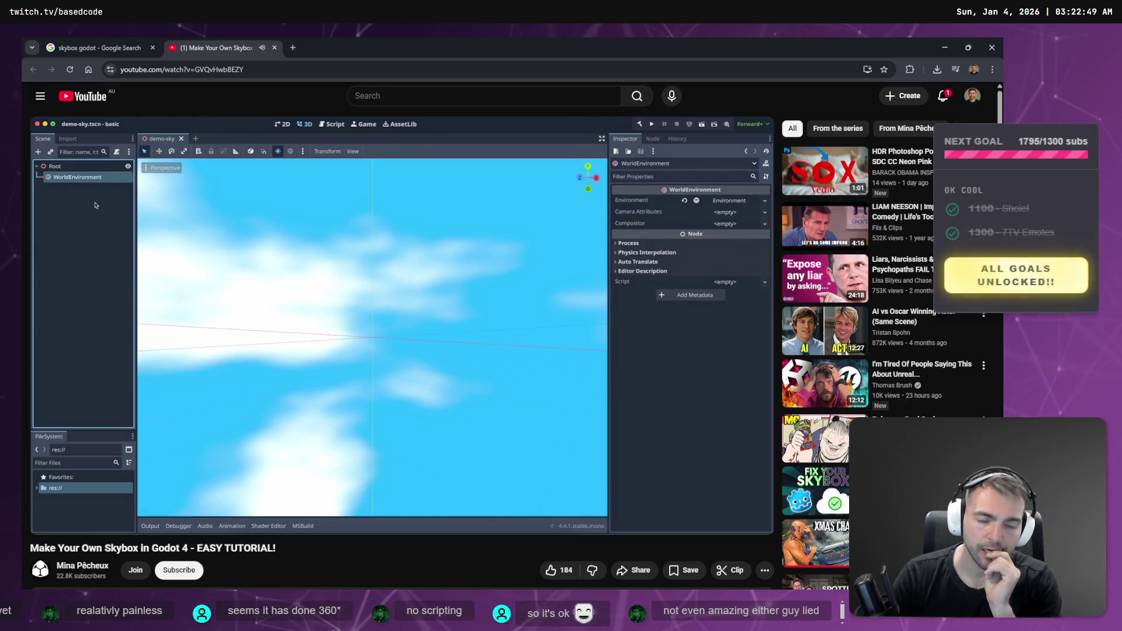
double_click(261, 238)
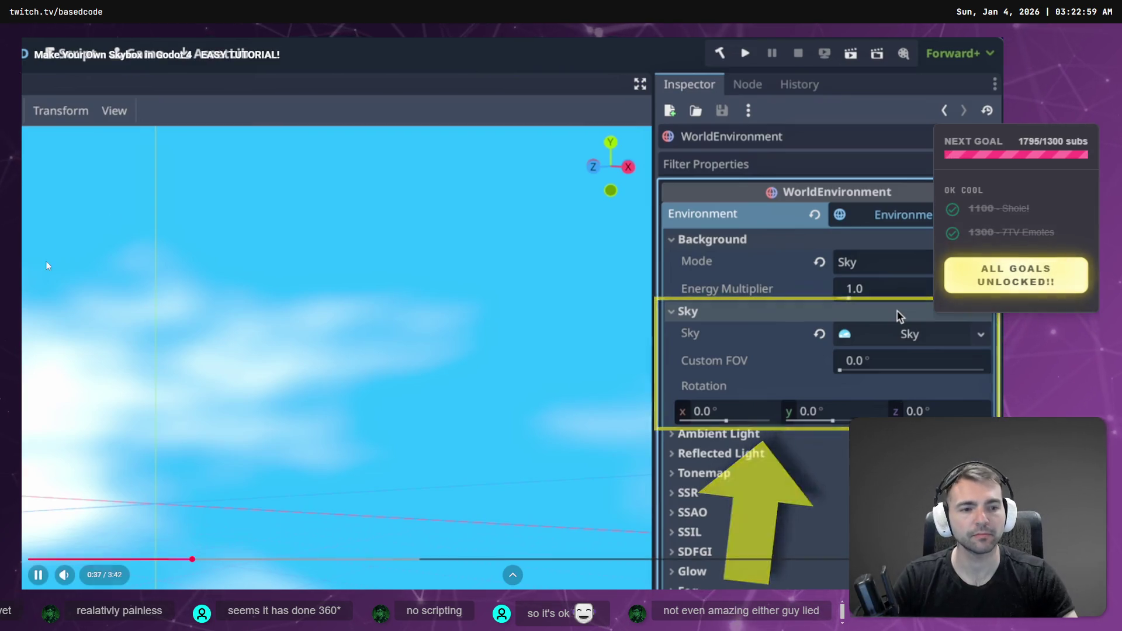
Pause the tutorial at 0:38, exit full screen, and go back to the Godot editor.
left_click(522, 285)
key("Escape")
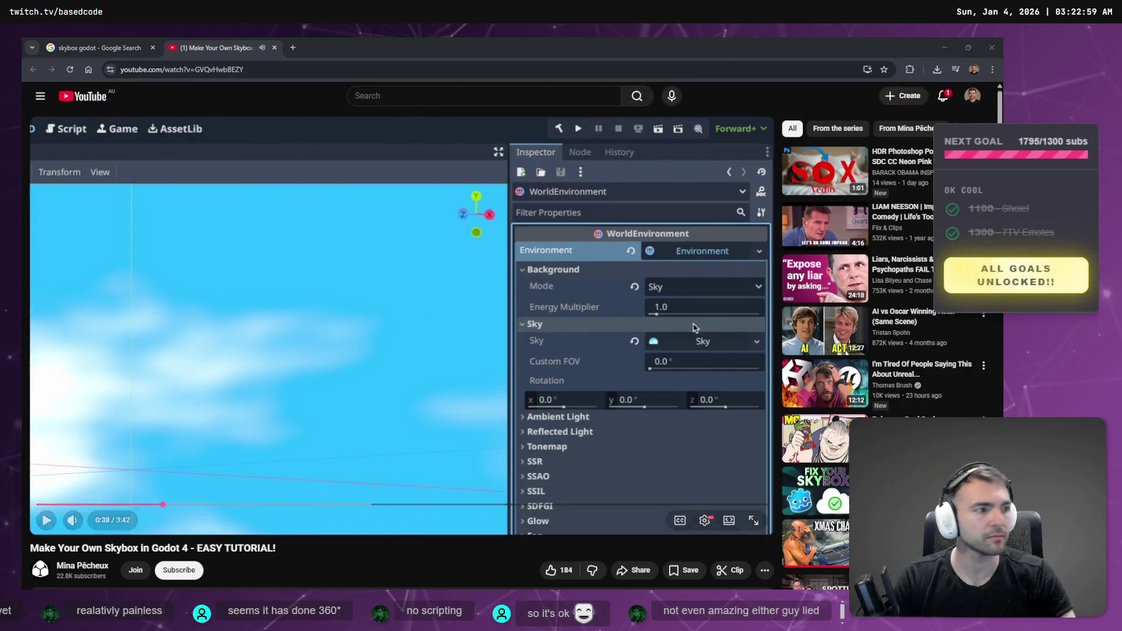
key("alt+Tab")
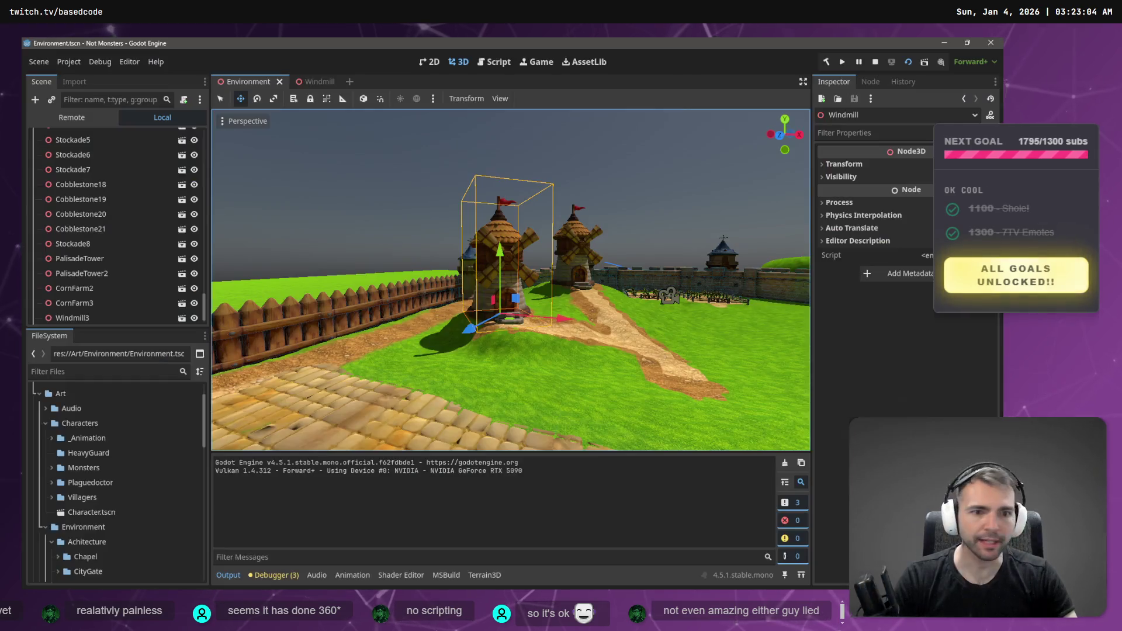
Select the WorldEnvironment node and expand its Environment's Background and Sky sections.
scroll(111, 181, "up", 10)
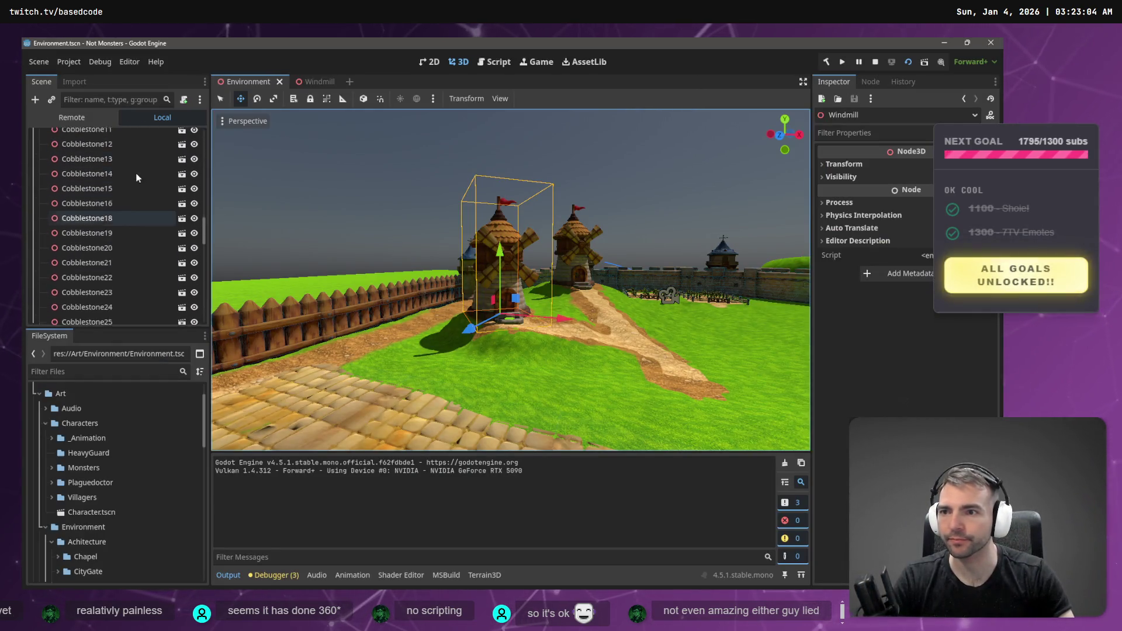
scroll(146, 204, "up", 5)
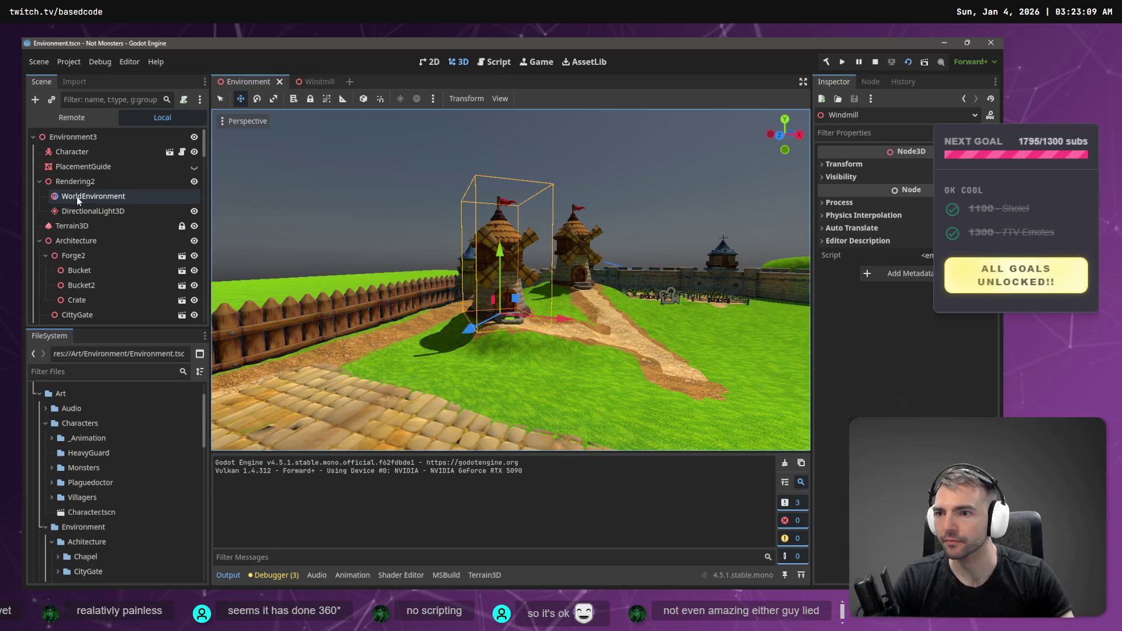
left_click(76, 196)
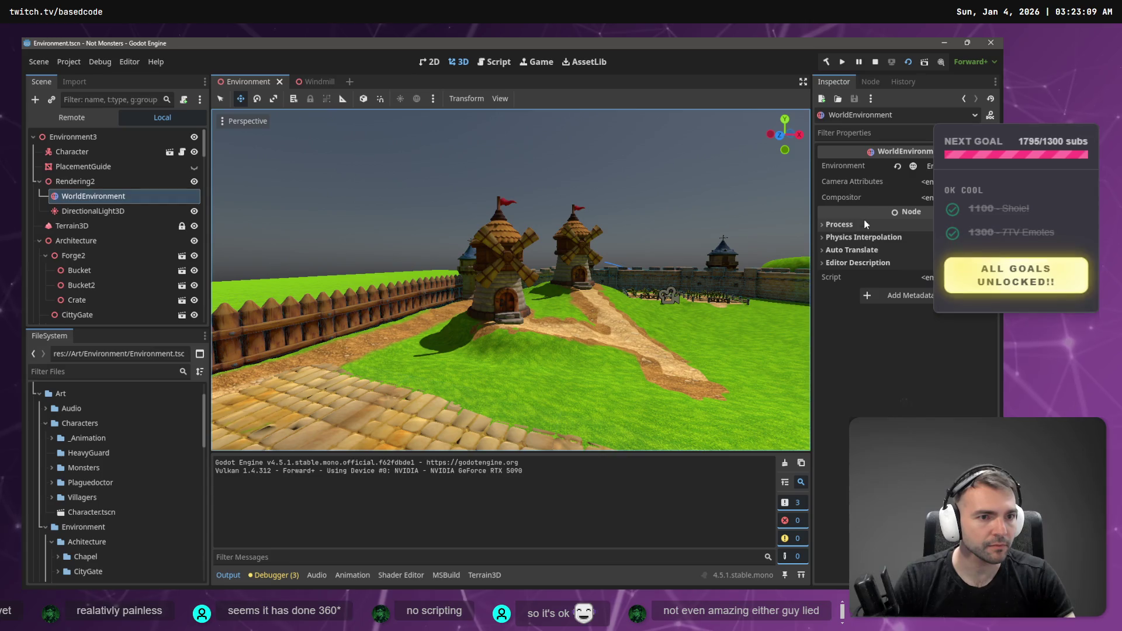
left_click(946, 165)
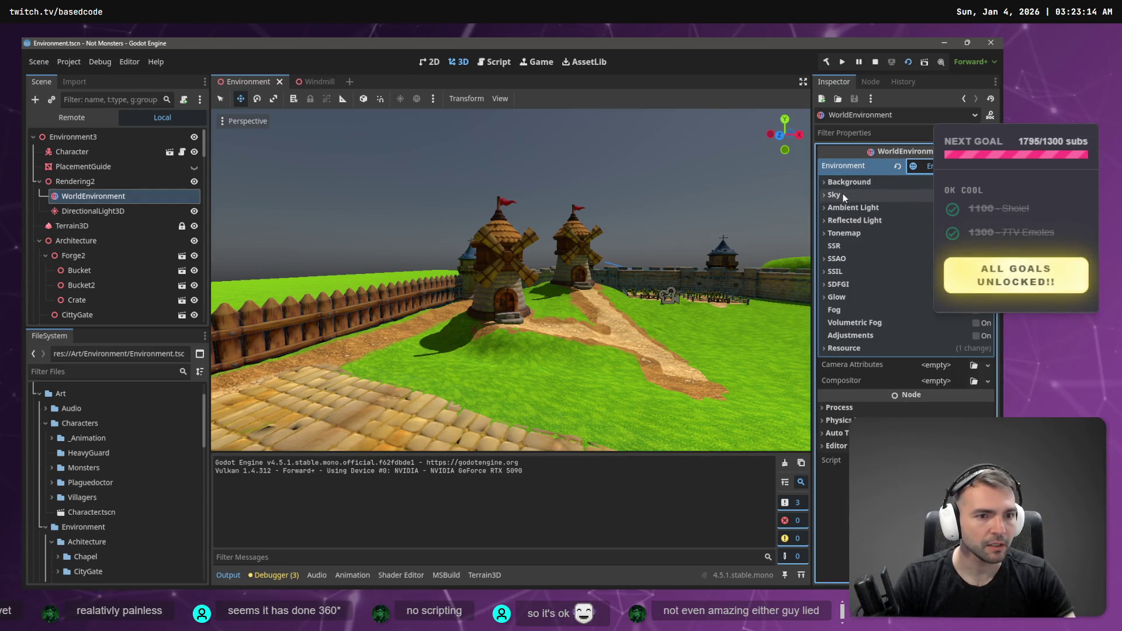
left_click(849, 182)
left_click(836, 229)
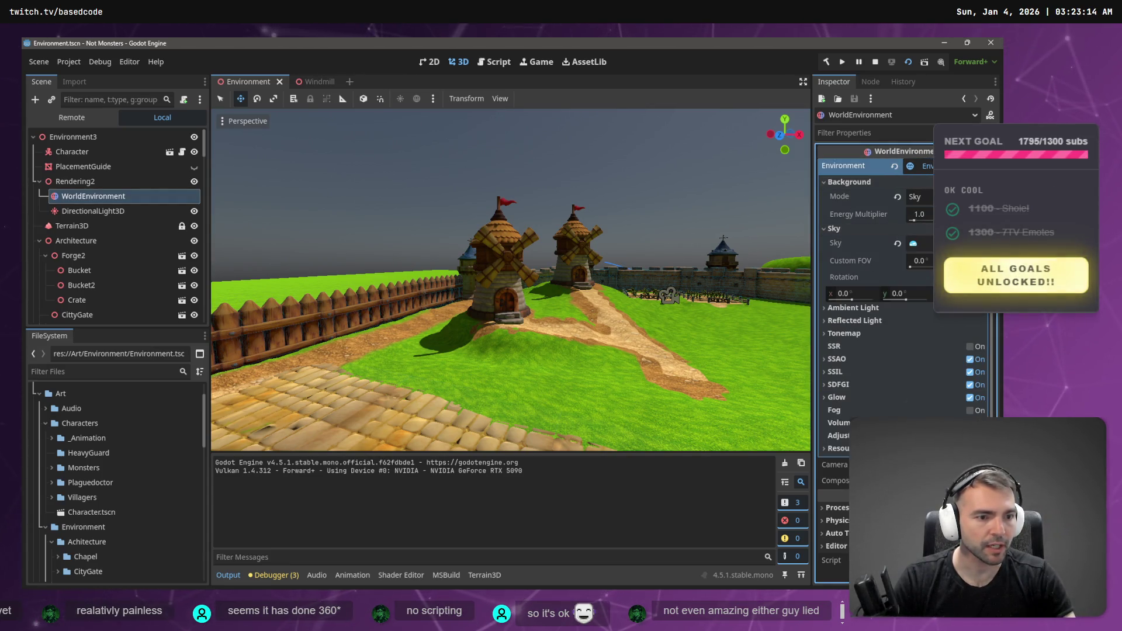
Check the Sky resource's options, then resume the skybox tutorial video.
left_click(982, 243)
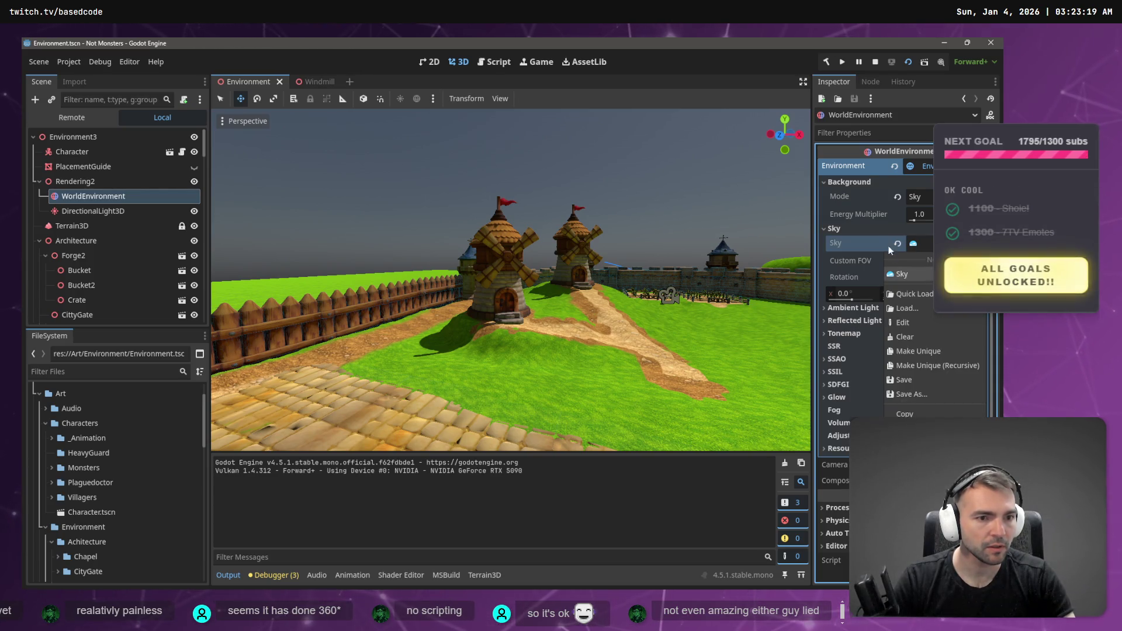
left_click(709, 52)
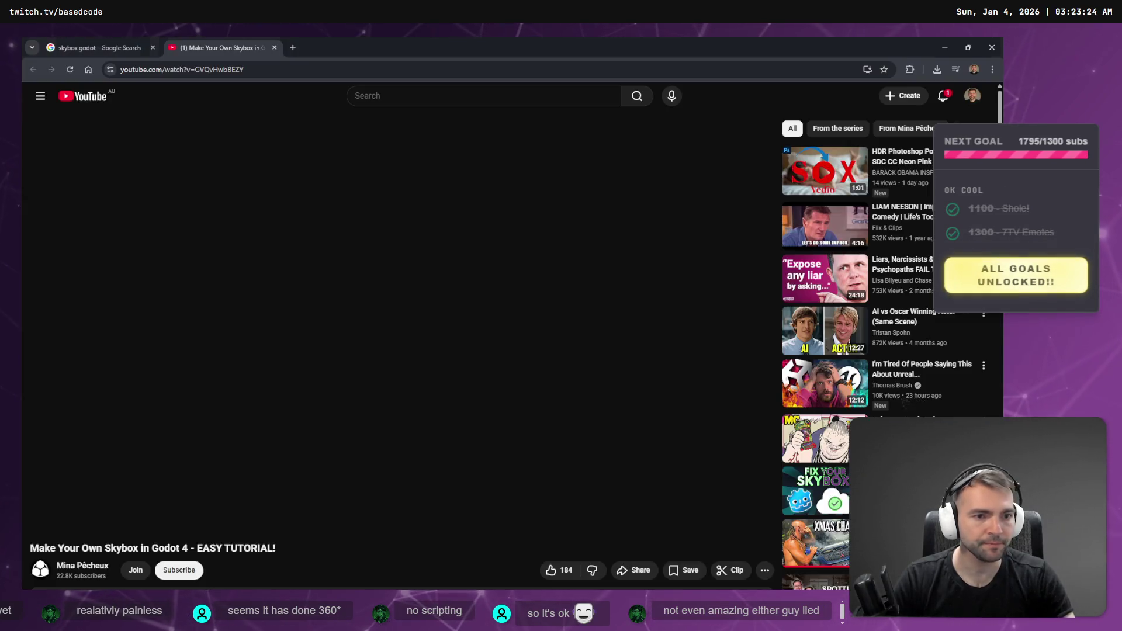
key("alt+Tab")
left_click(568, 281)
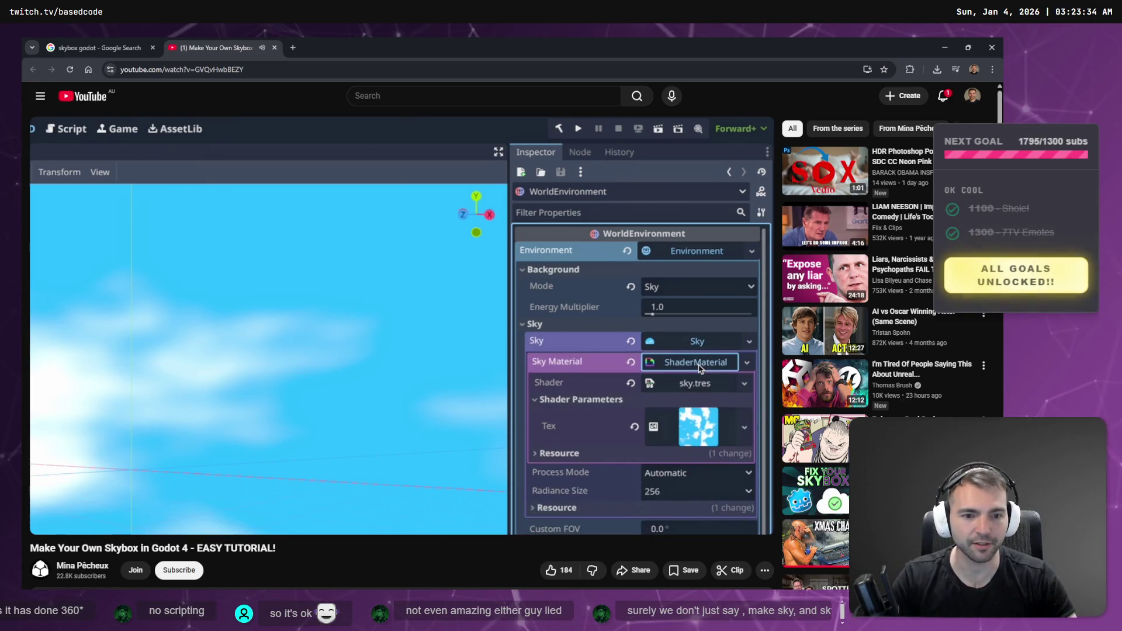
Pause the tutorial on its sky.tres ShaderMaterial and return to the Godot editor.
left_click(570, 329)
key("alt+Tab")
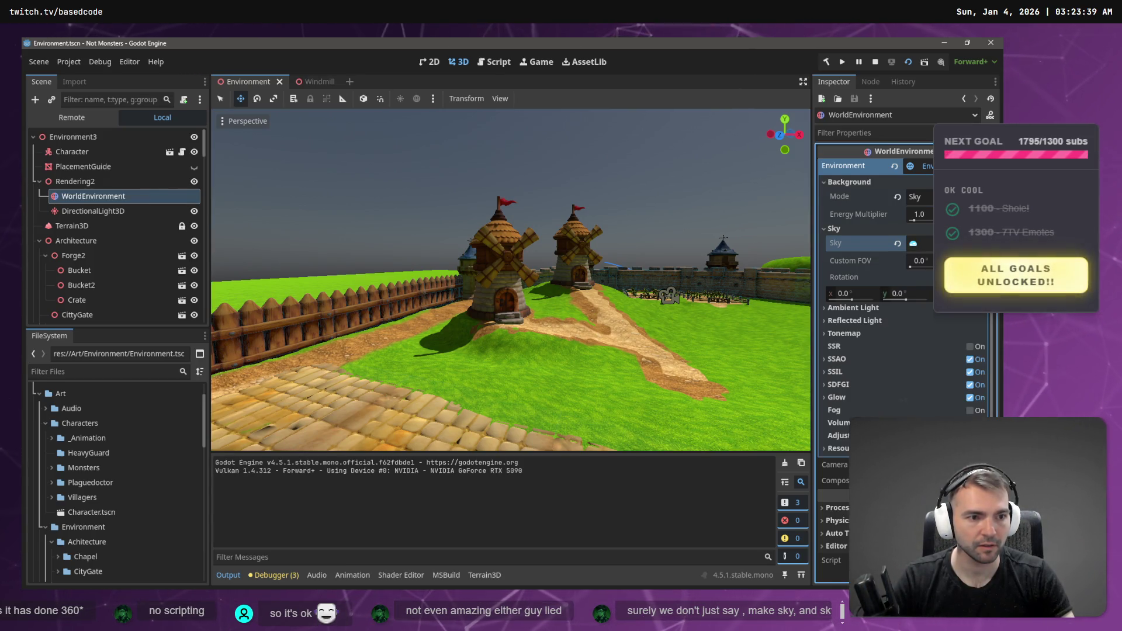
Expand the Sky resource to list its Sky Material types and compare with the paused tutorial.
left_click(913, 243)
left_click(979, 261)
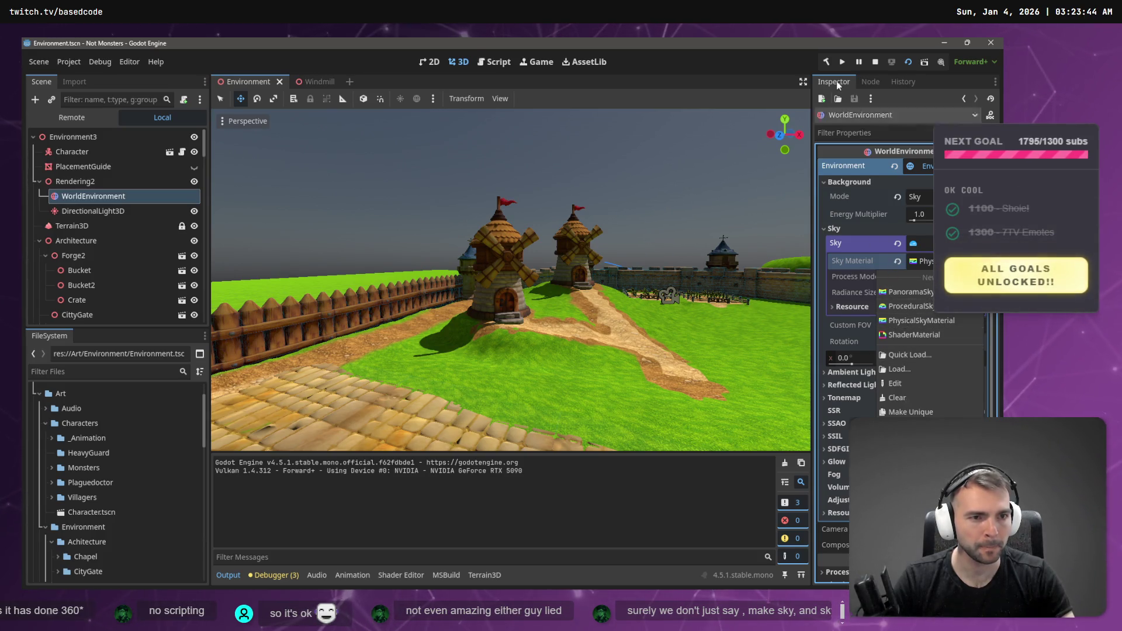
key("alt+Tab")
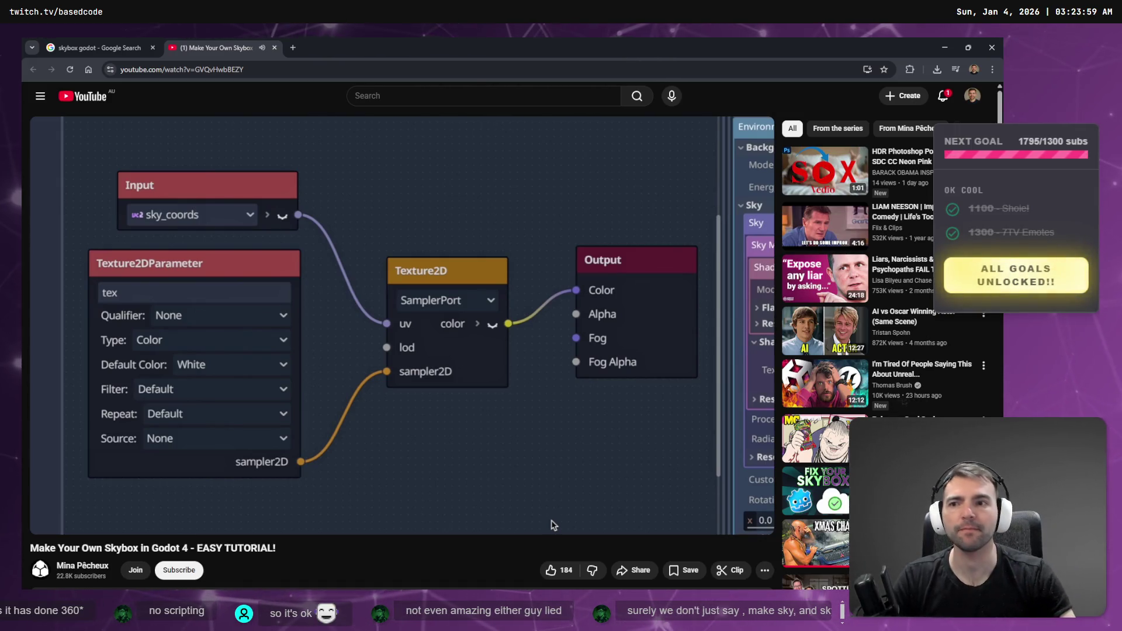
key("space")
key("alt+Tab")
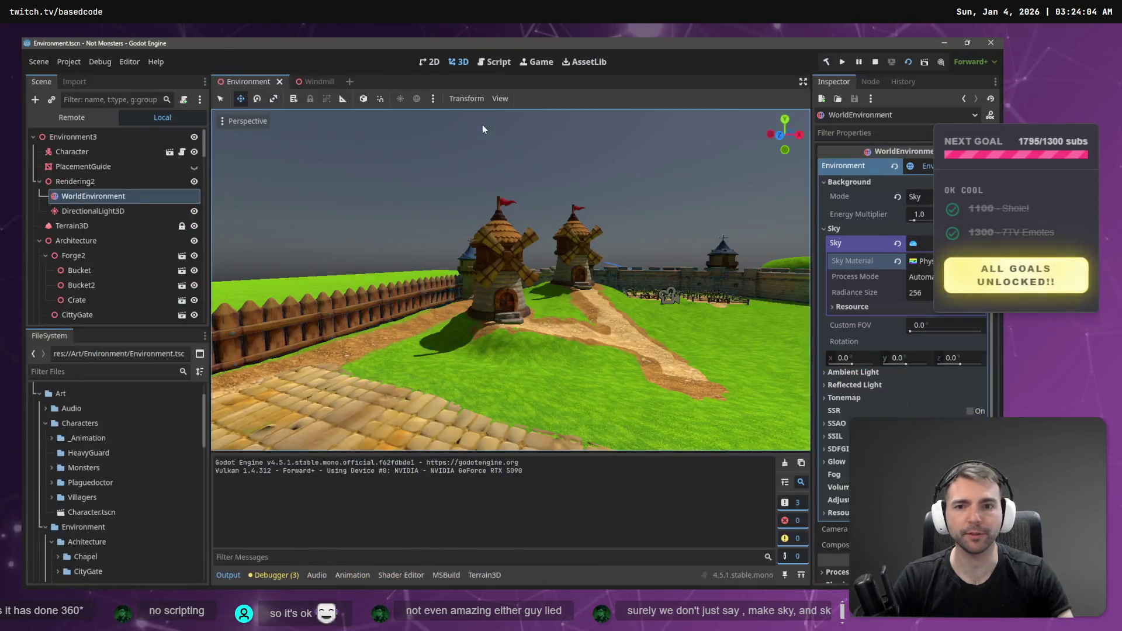
Search the Asset Library for 'Skybox', which finds no results, then return to the tutorial.
left_click(569, 62)
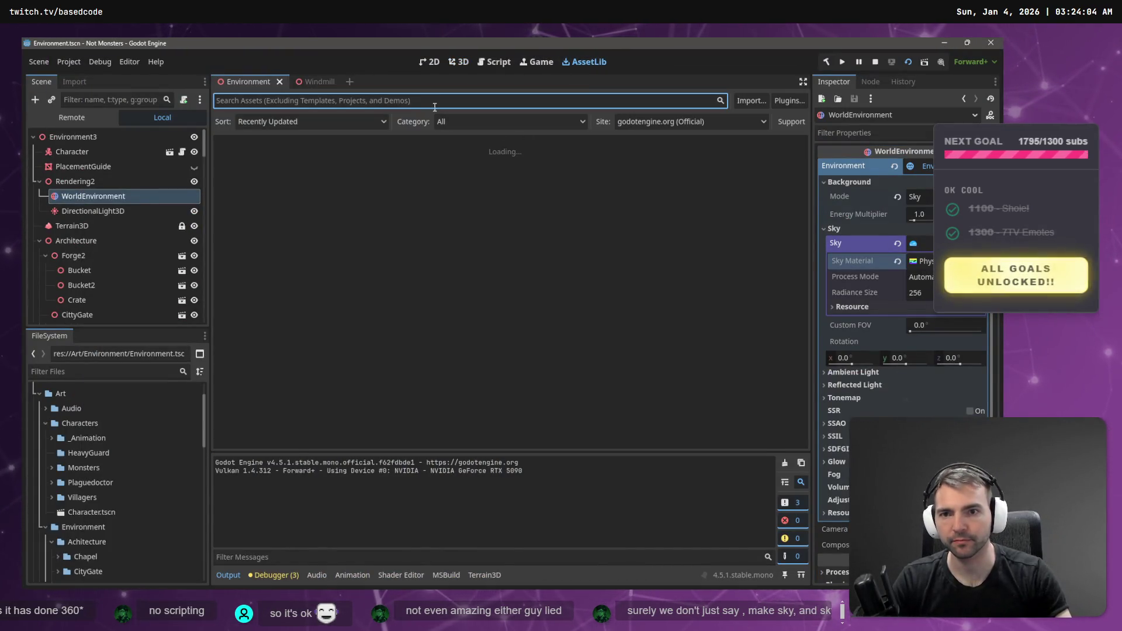
type("Skybox")
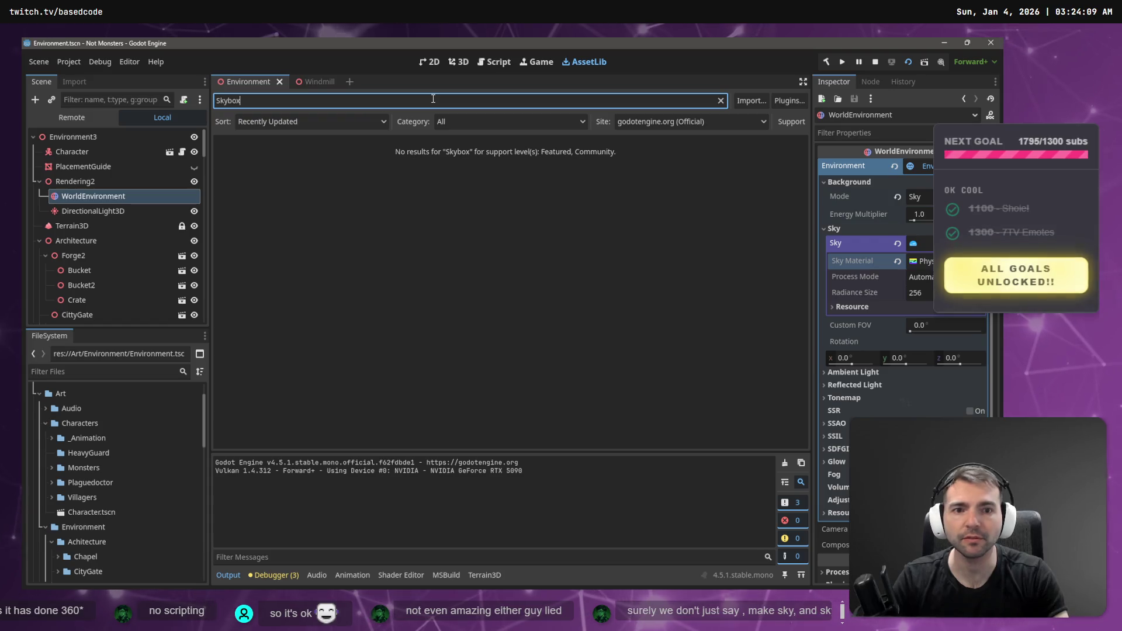
key("alt+Tab")
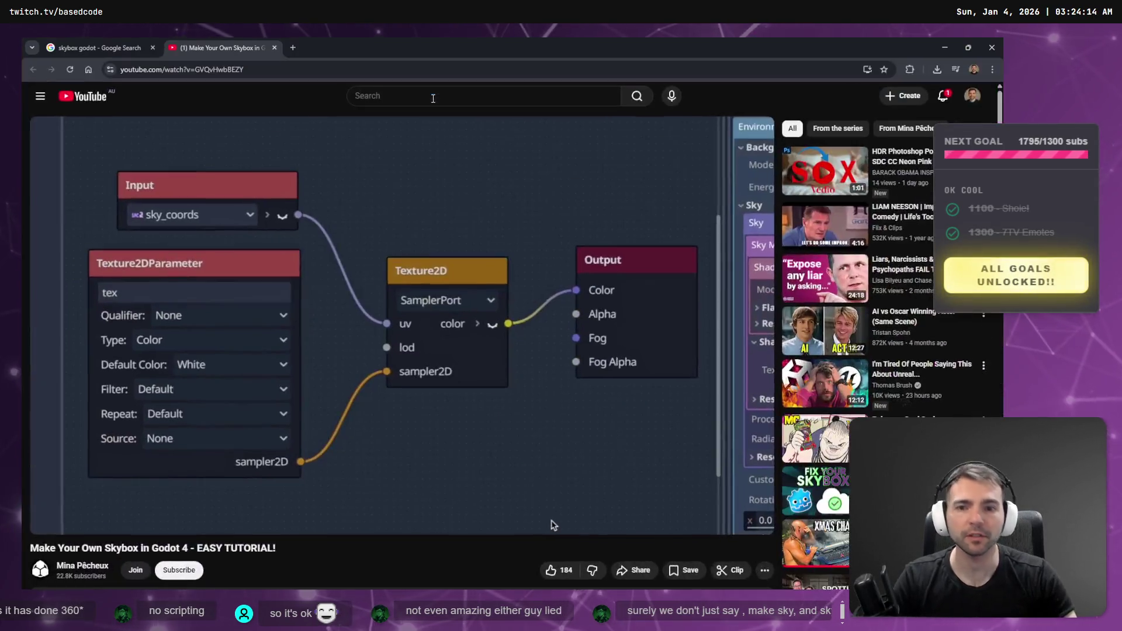
Resume the skybox tutorial briefly, then close its tab to return to the search results.
left_click(385, 156)
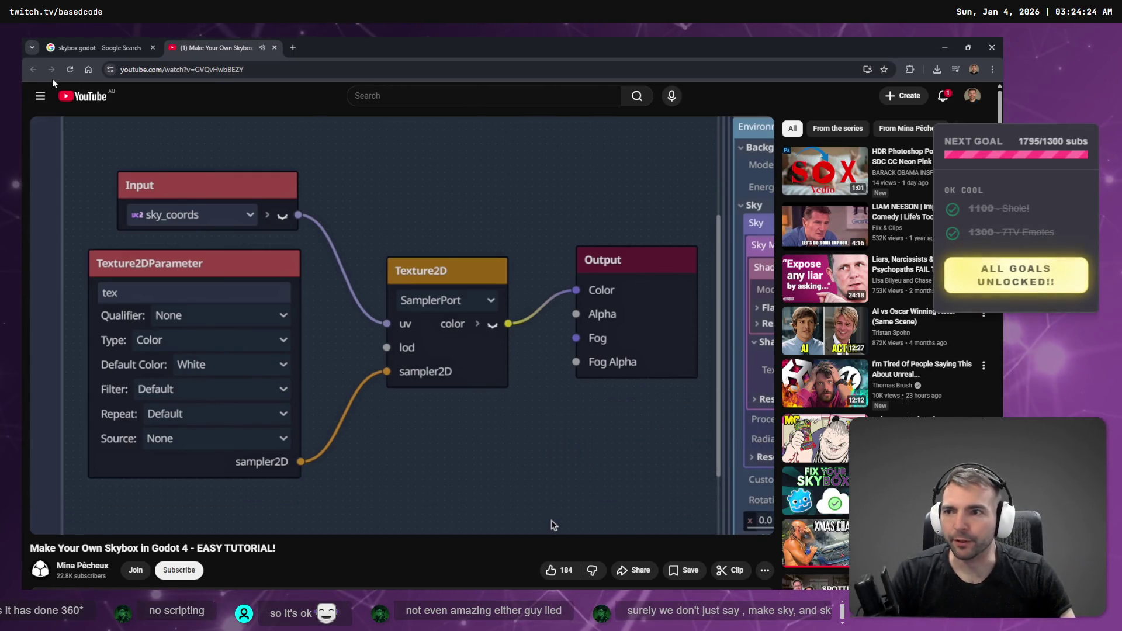
middle_click(185, 53)
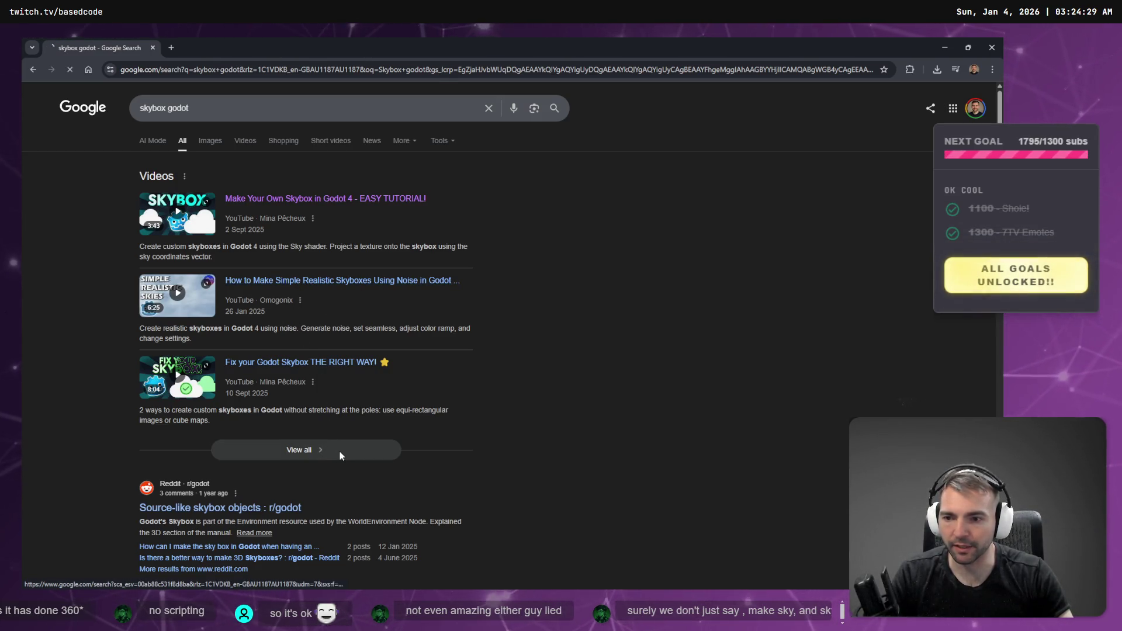
Scroll the results and open the Reddit post 'Here's a Blue Sky Skybox Pack 100% Free under CC0 License'.
scroll(523, 362, "down", 3)
scroll(522, 369, "down", 5)
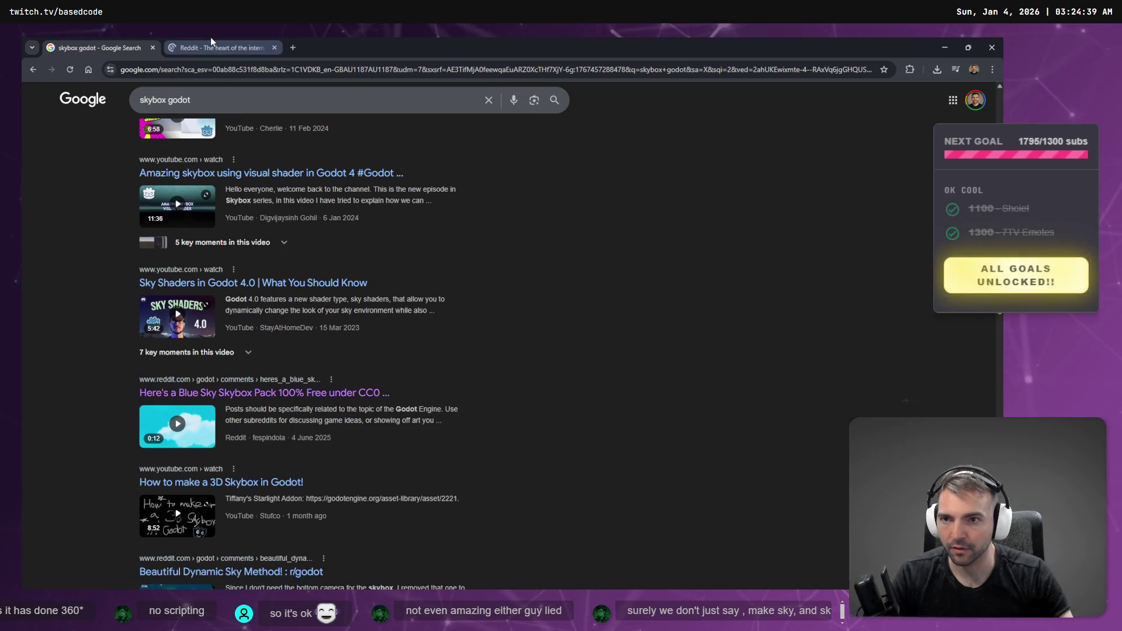
left_click(210, 46)
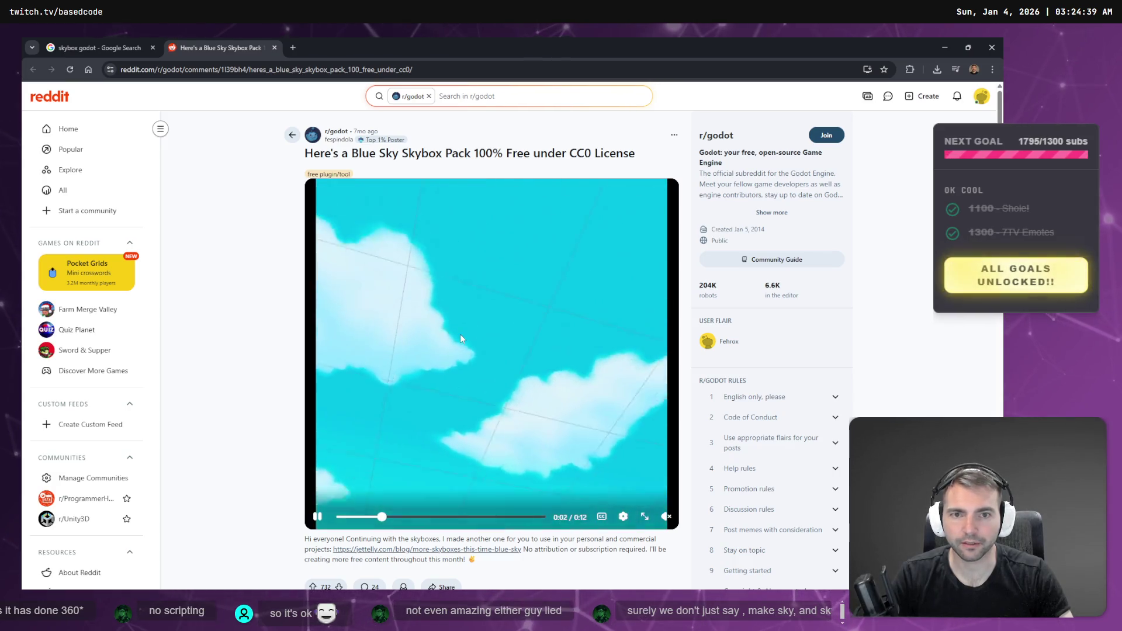
Follow the post's jettelly.com link to Jettelly's 'More Skyboxes! This time: Blue Sky' page.
scroll(458, 334, "down", 3)
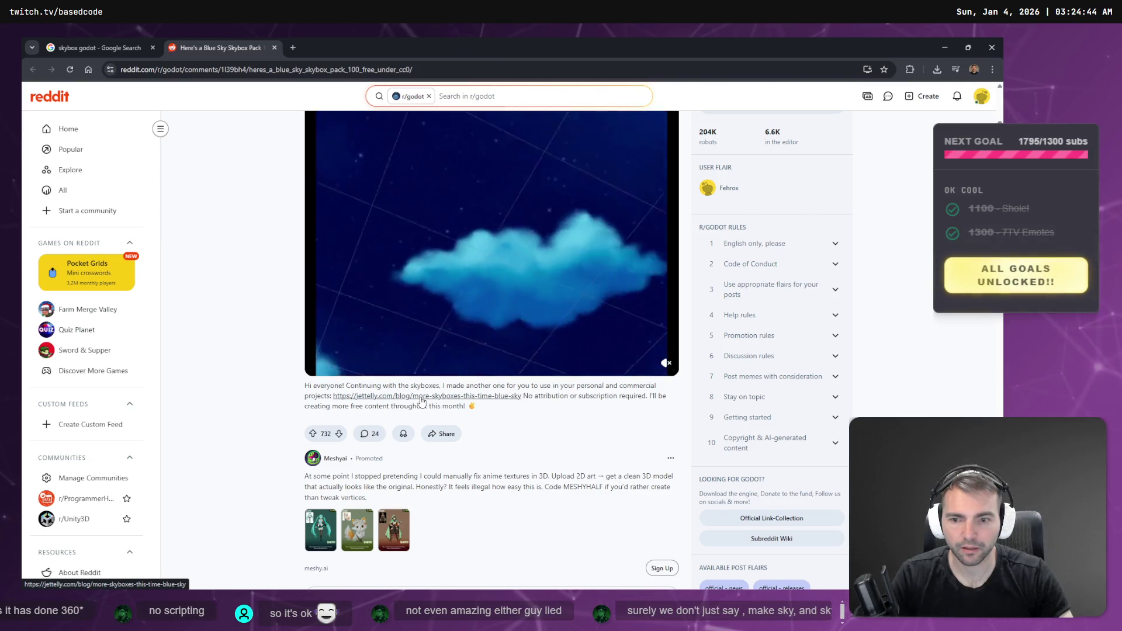
middle_click(422, 400)
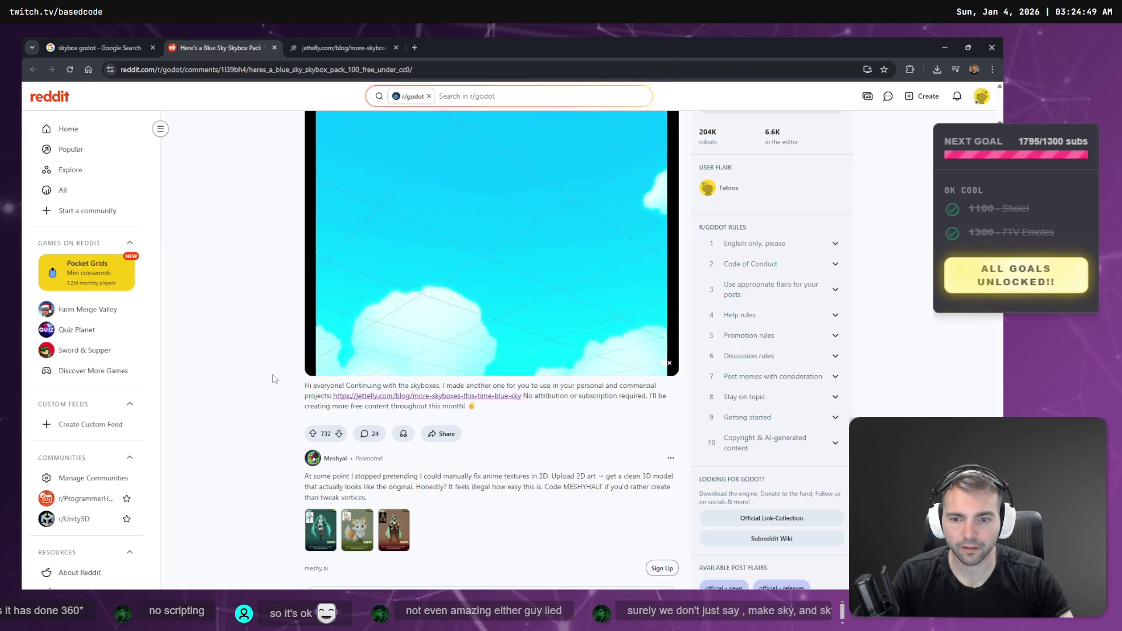
scroll(272, 378, "down", 5)
scroll(321, 419, "up", 7)
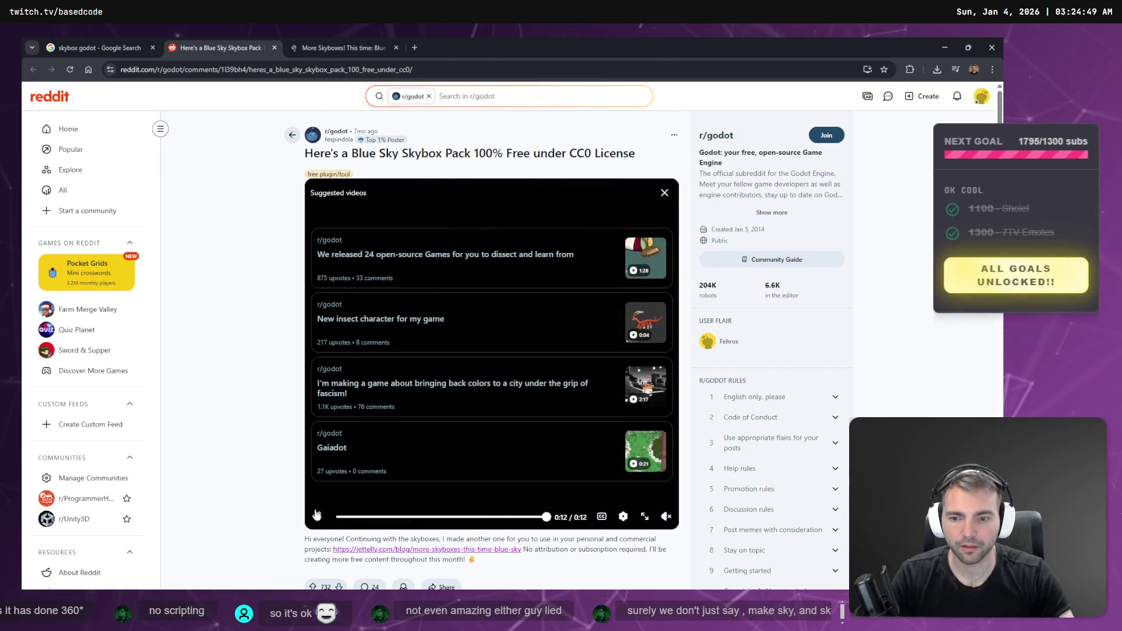
left_click(362, 46)
scroll(363, 169, "down", 4)
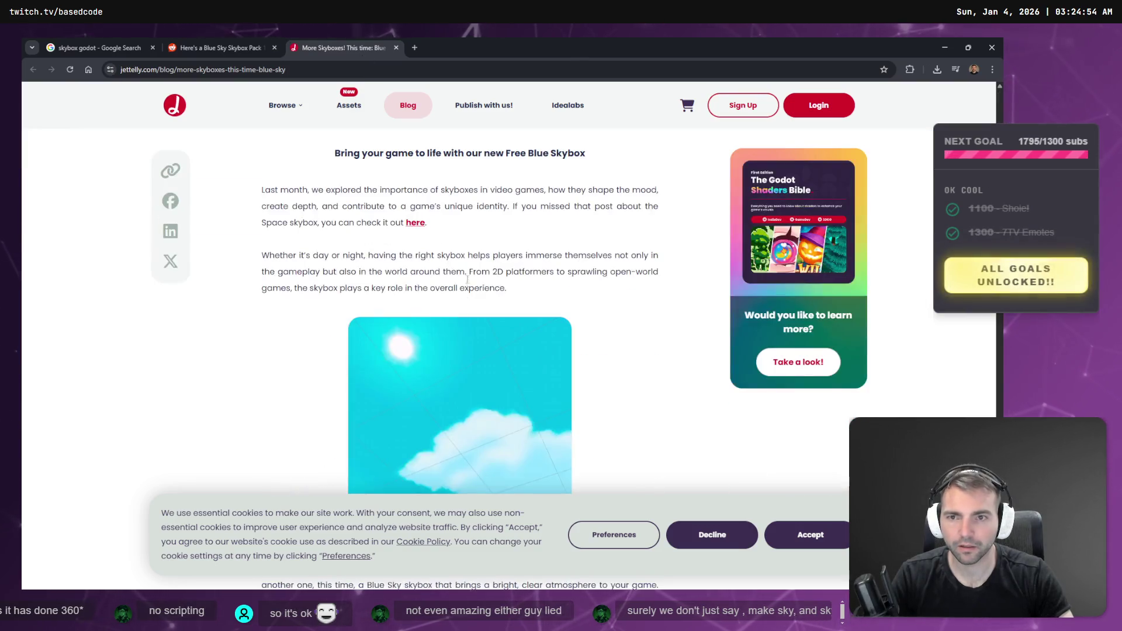
Download the free Blue Sky Skybox Pack zip from Jettelly and show it in the Downloads folder.
left_click(810, 535)
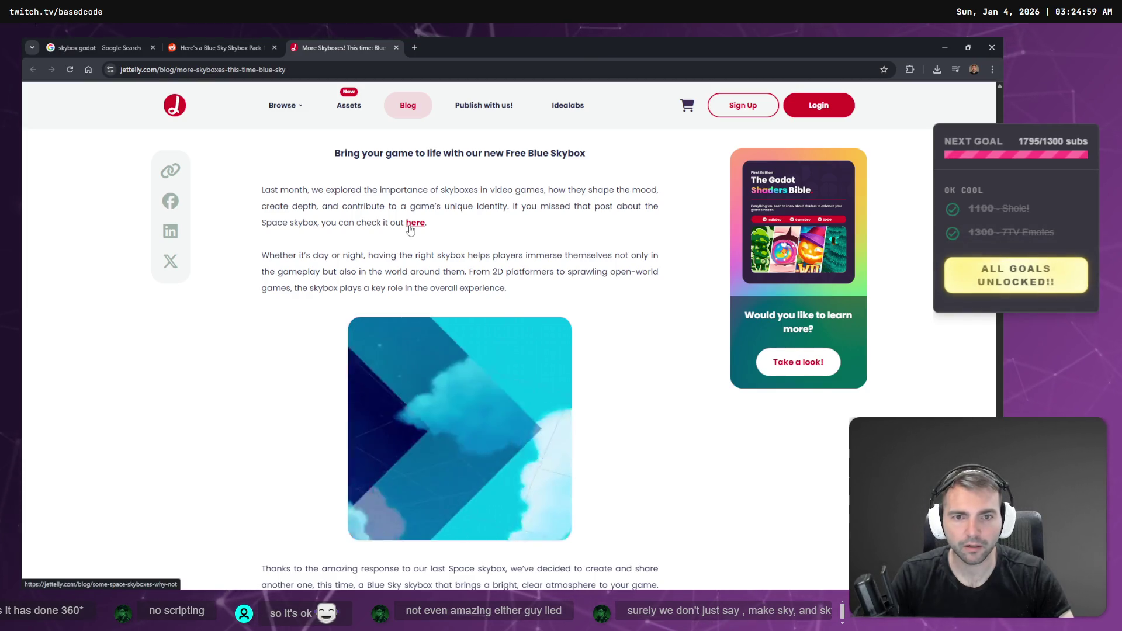
scroll(353, 265, "down", 5)
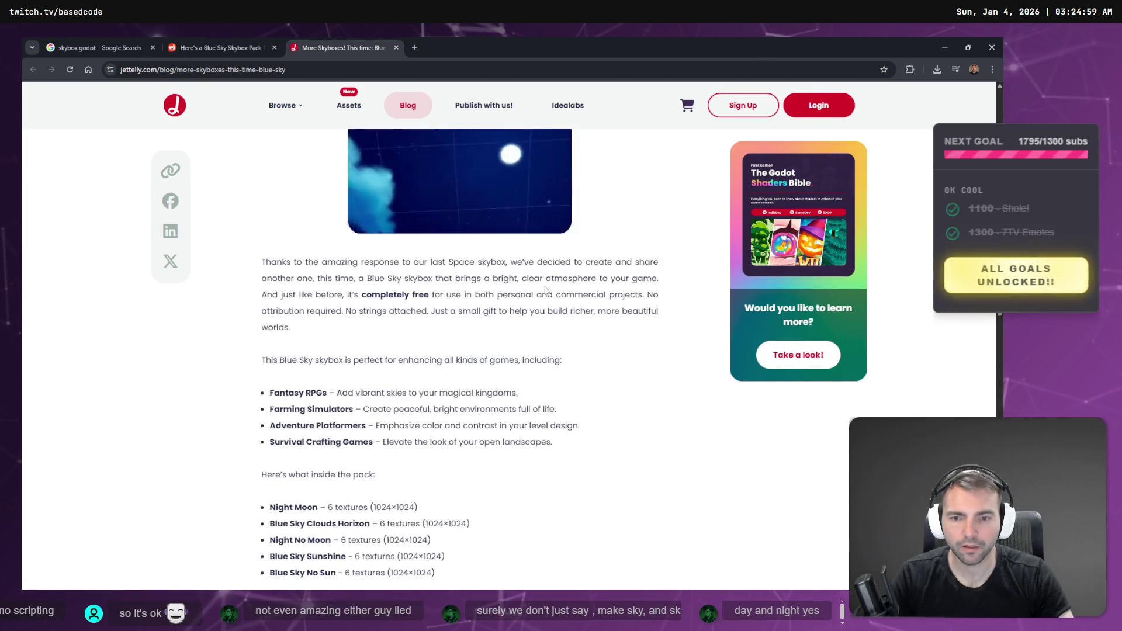
scroll(353, 265, "down", 4)
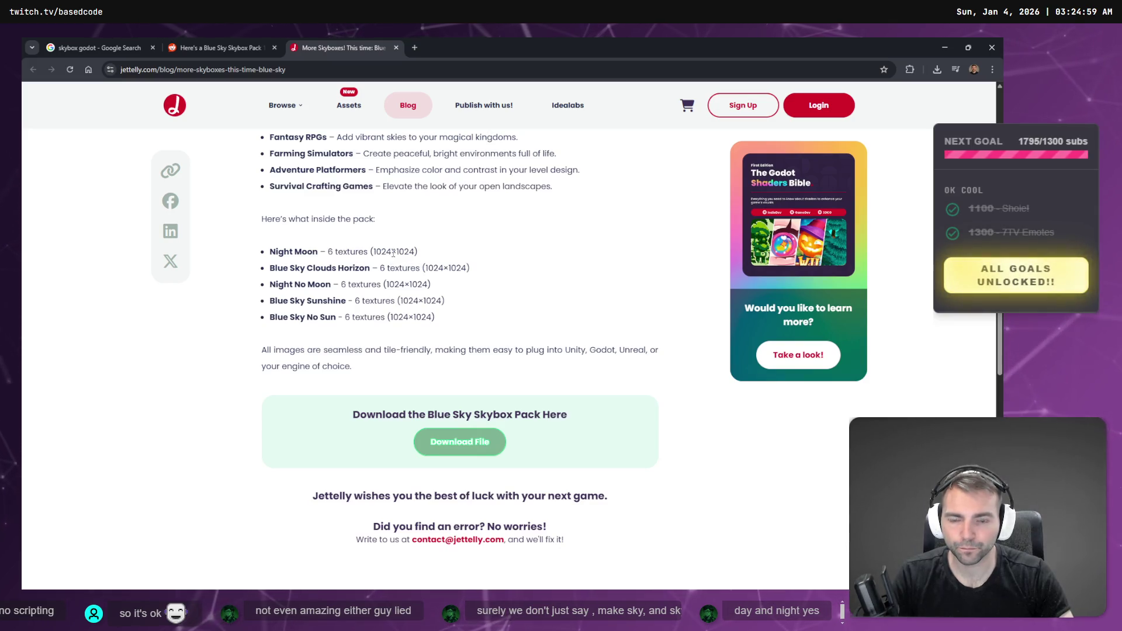
left_click(450, 447)
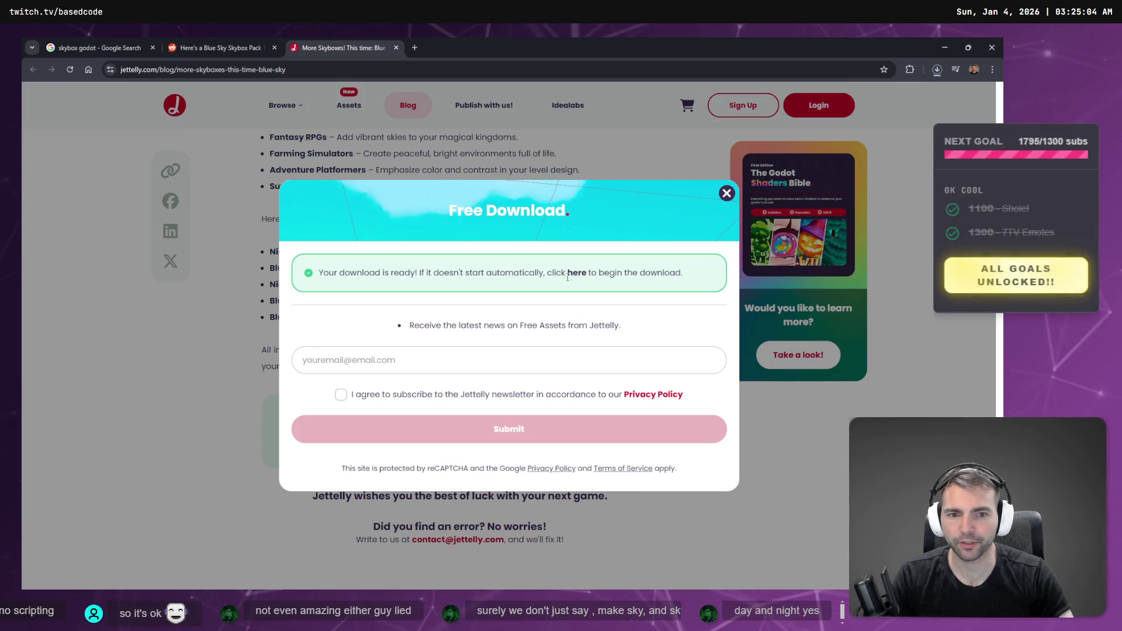
left_click(937, 70)
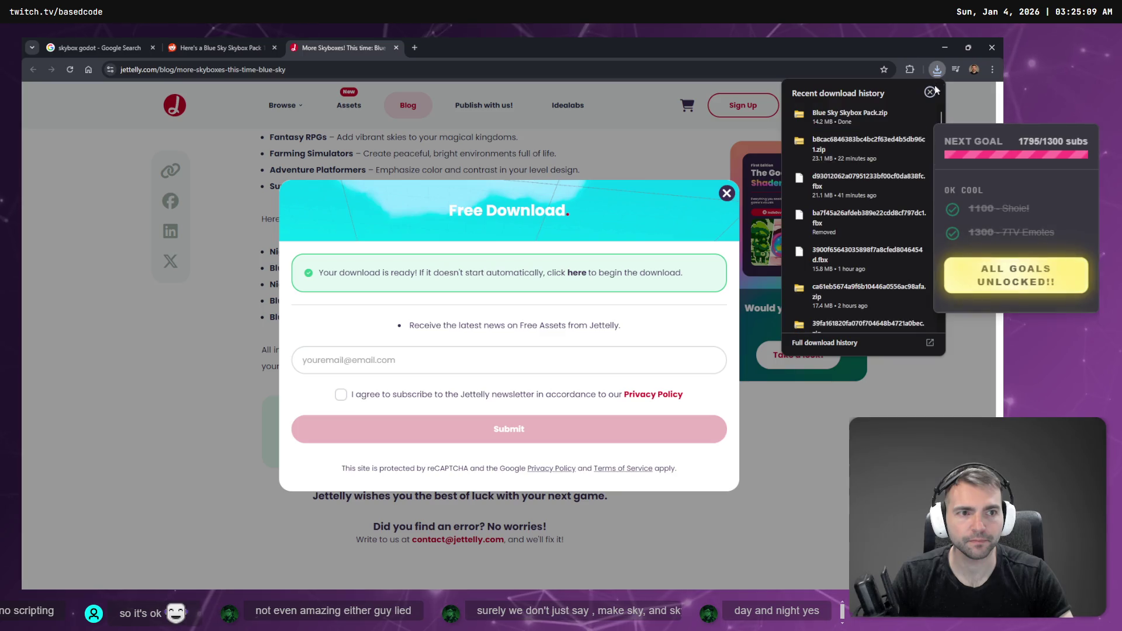
left_click(904, 115)
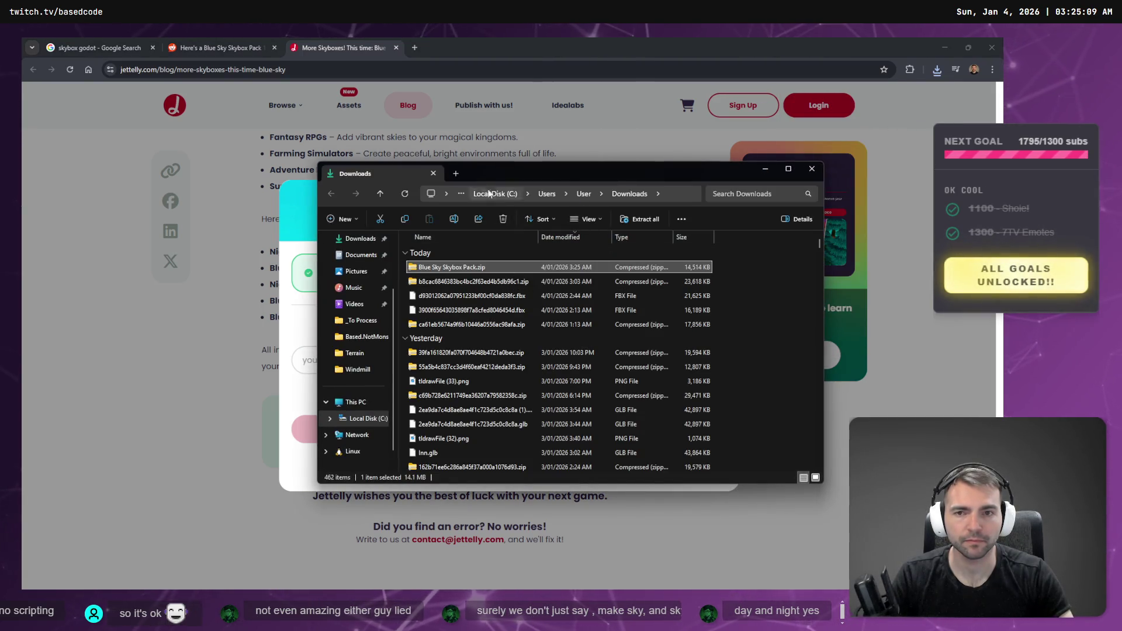
Minimize the browser from its Reddit tab and drag the skybox zip toward Godot's Environment folder.
left_click(342, 40)
left_click(243, 38)
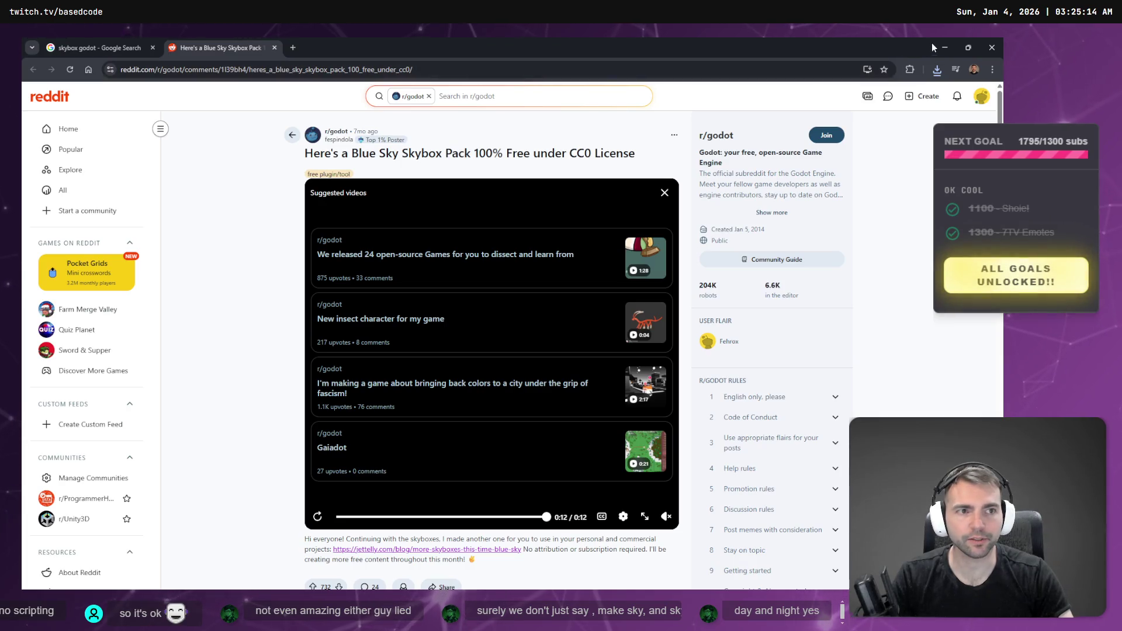
left_click(943, 46)
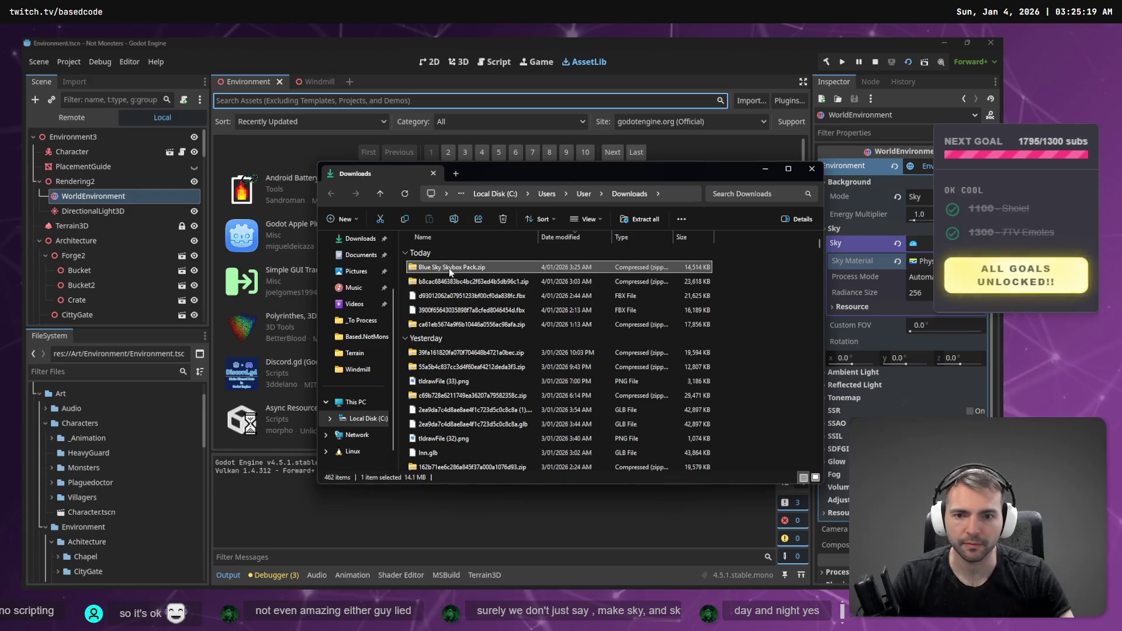
mouse_move(449, 269)
left_mouse_down()
mouse_move(45, 423)
mouse_move(43, 436)
left_mouse_up()
Create a new folder named Sky inside Art/Environment in the FileSystem dock.
left_click(51, 452)
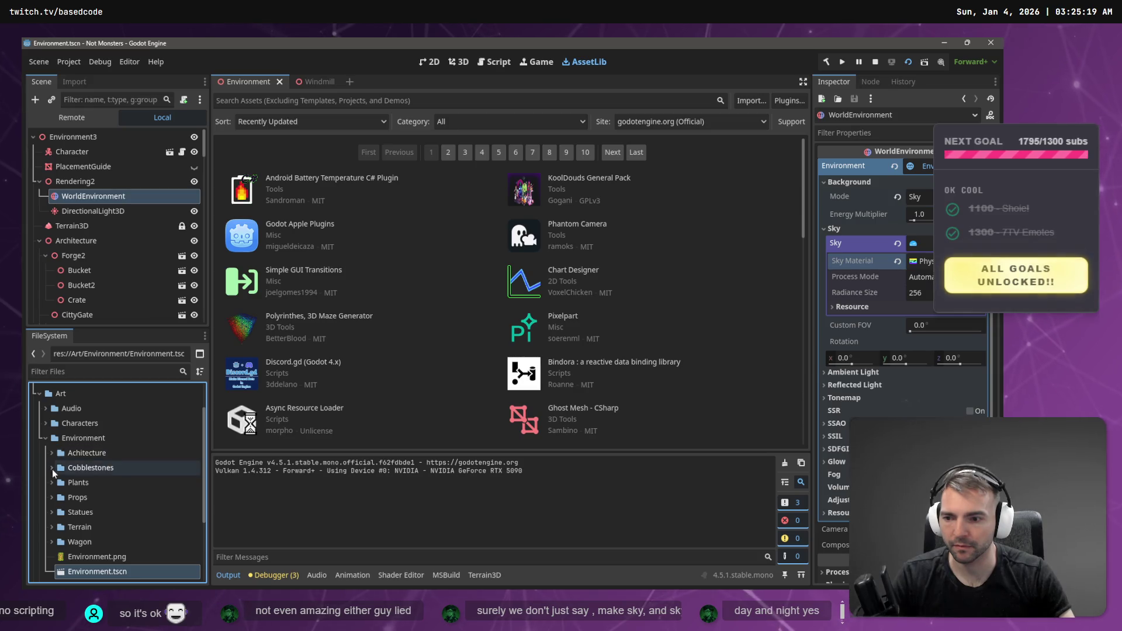
left_click(51, 541)
right_click(79, 437)
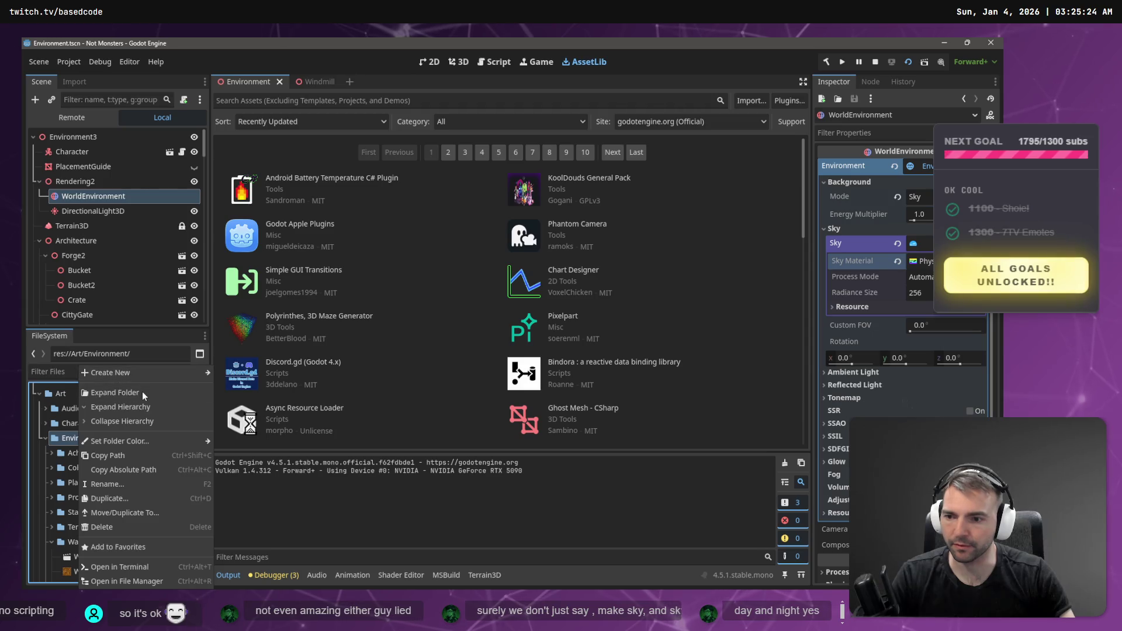
mouse_move(162, 372)
left_click(232, 380)
type("Sky")
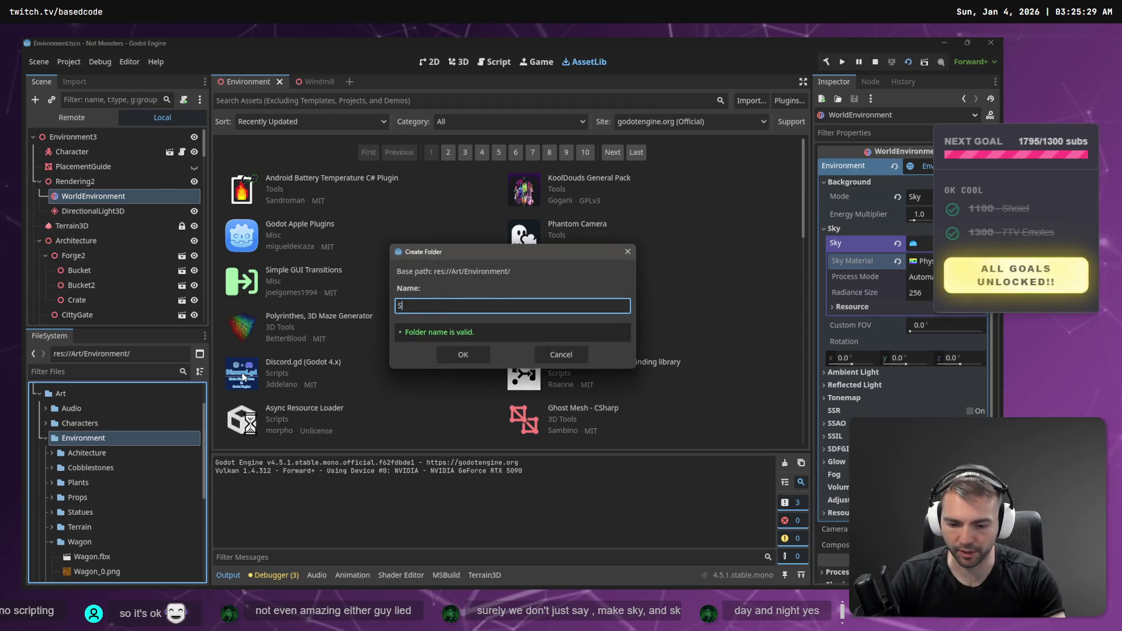
key("Return")
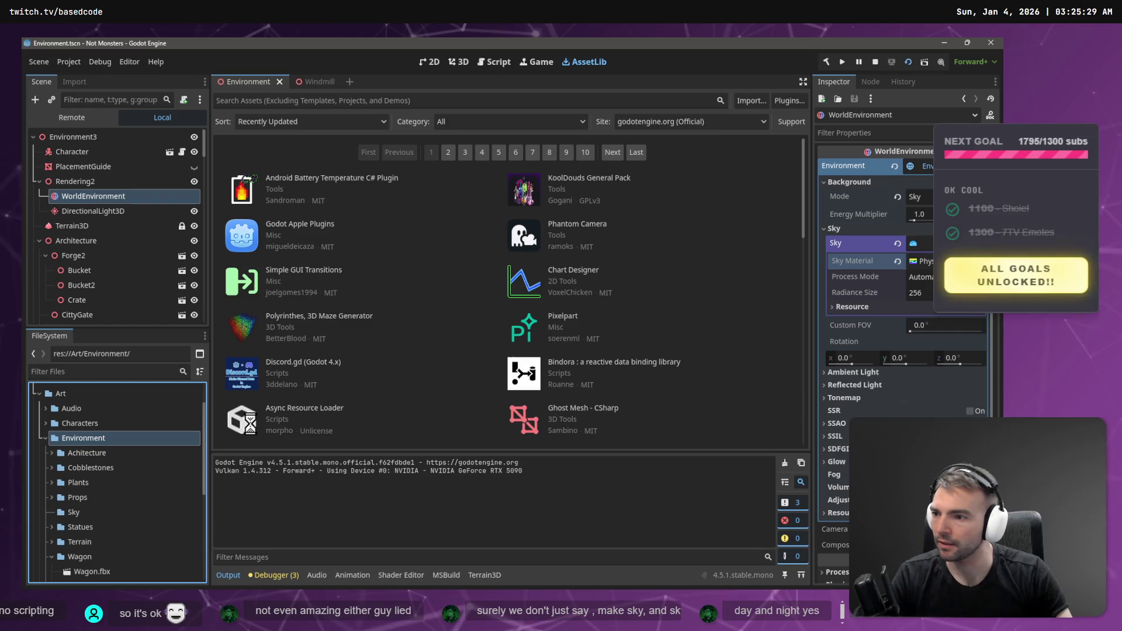
Collapse the Wagon folder and return to the Downloads window to open the zip's options.
scroll(80, 531, "down", 1)
left_click(51, 532)
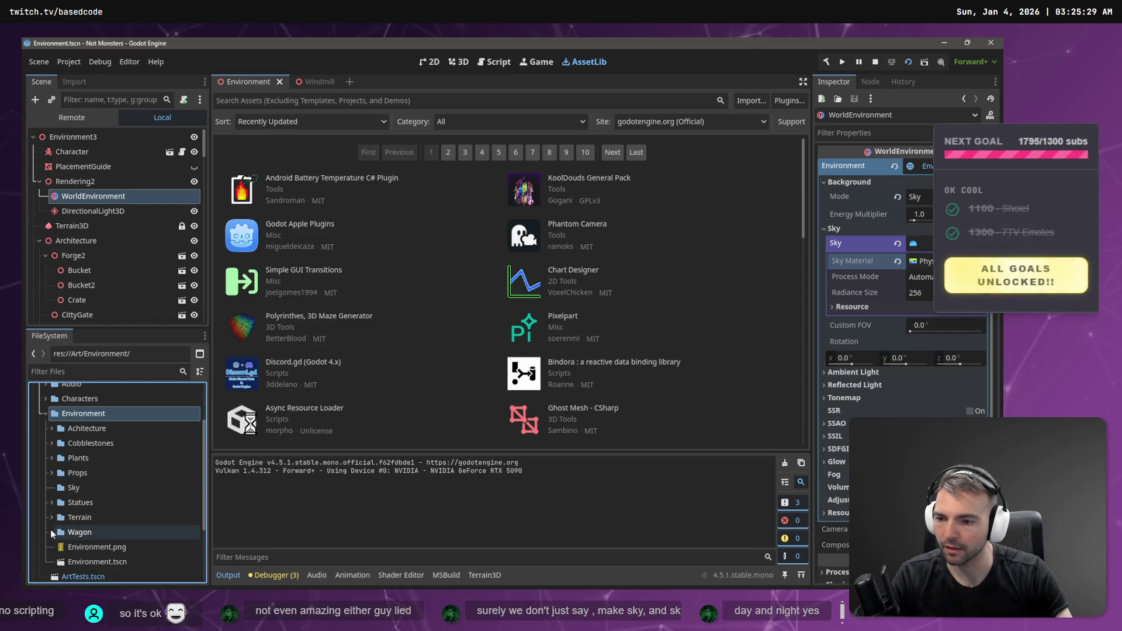
key("super+e")
right_click(489, 269)
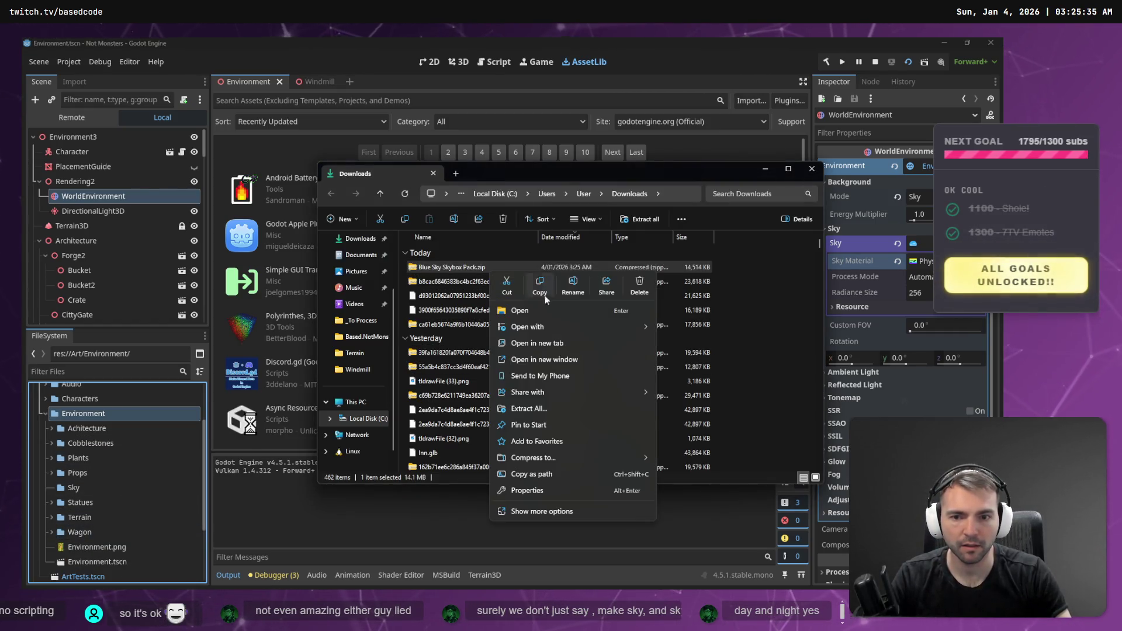
Open the skybox zip, enter Blue Sky Skybox Pack, and select its five sky folders and License.txt.
left_click(504, 310)
left_click(464, 254)
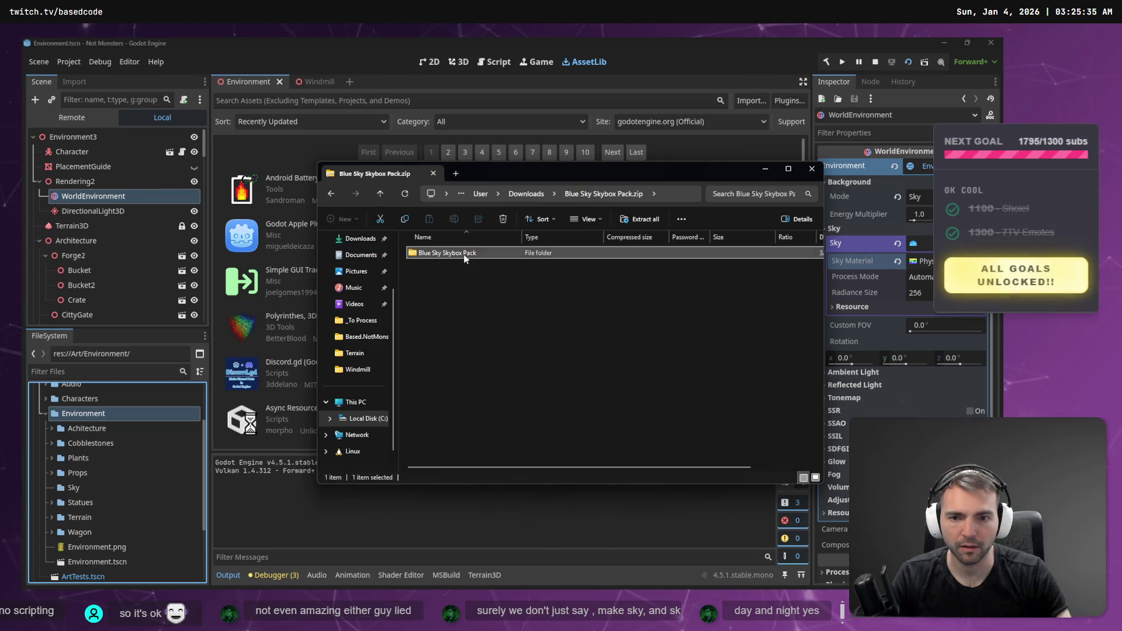
double_click(466, 256)
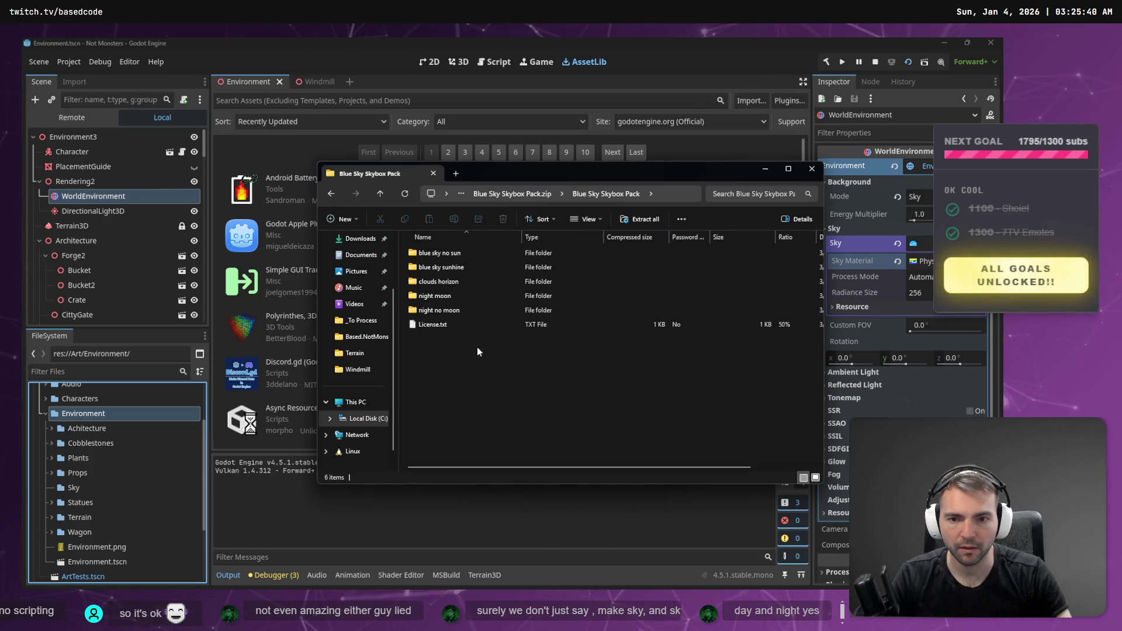
left_click_drag(444, 363, 440, 248)
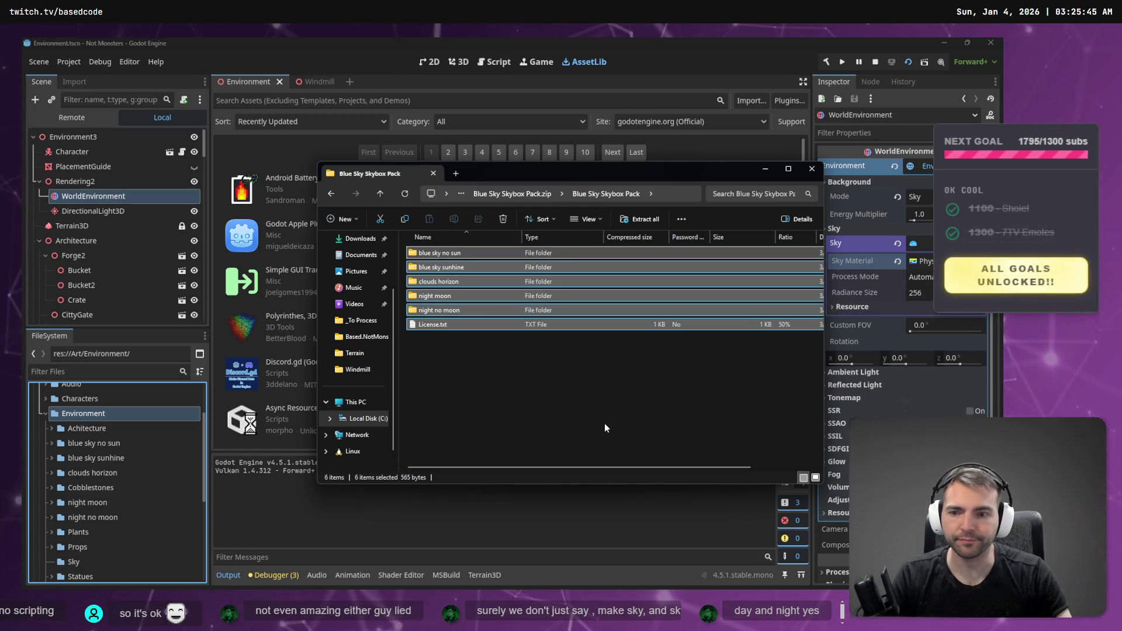
Scroll the Godot project files and select the new Sky folder.
scroll(144, 461, "down", 1)
scroll(87, 513, "down", 1)
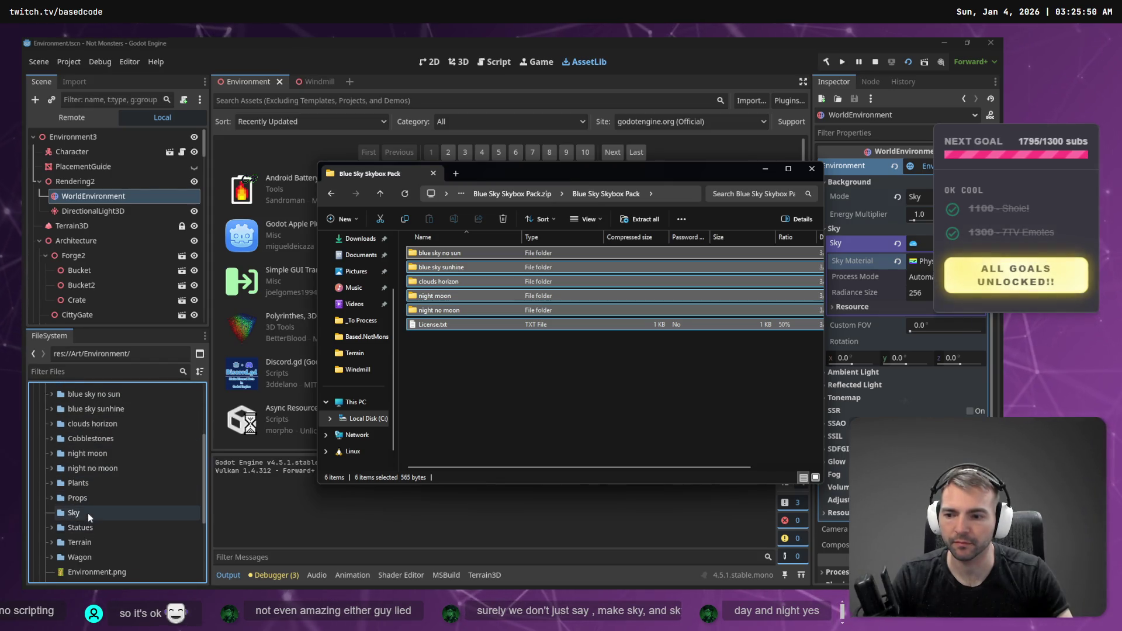
left_click(78, 511)
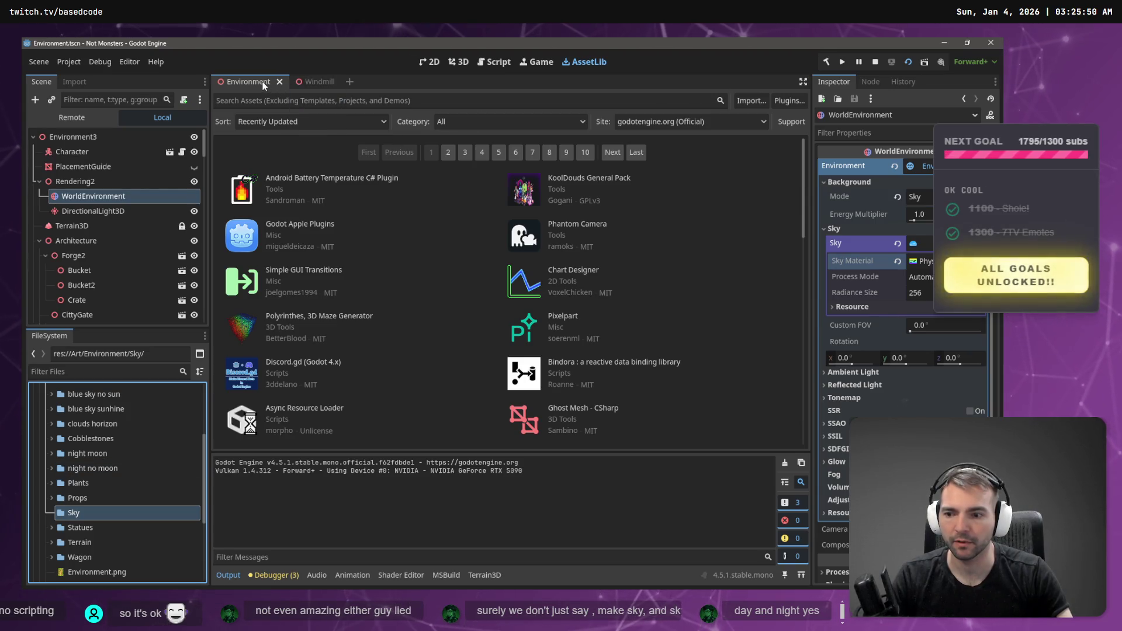
Close the Environment scene and copy the sky folders into Sky through the system file manager.
left_click(279, 81)
right_click(72, 517)
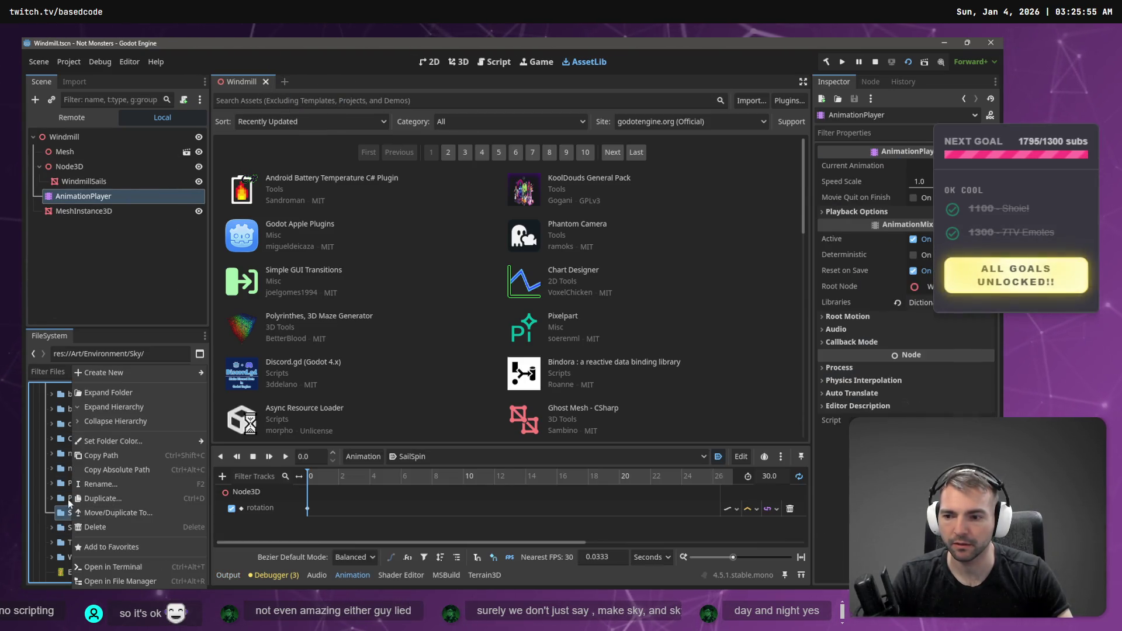
left_click(133, 580)
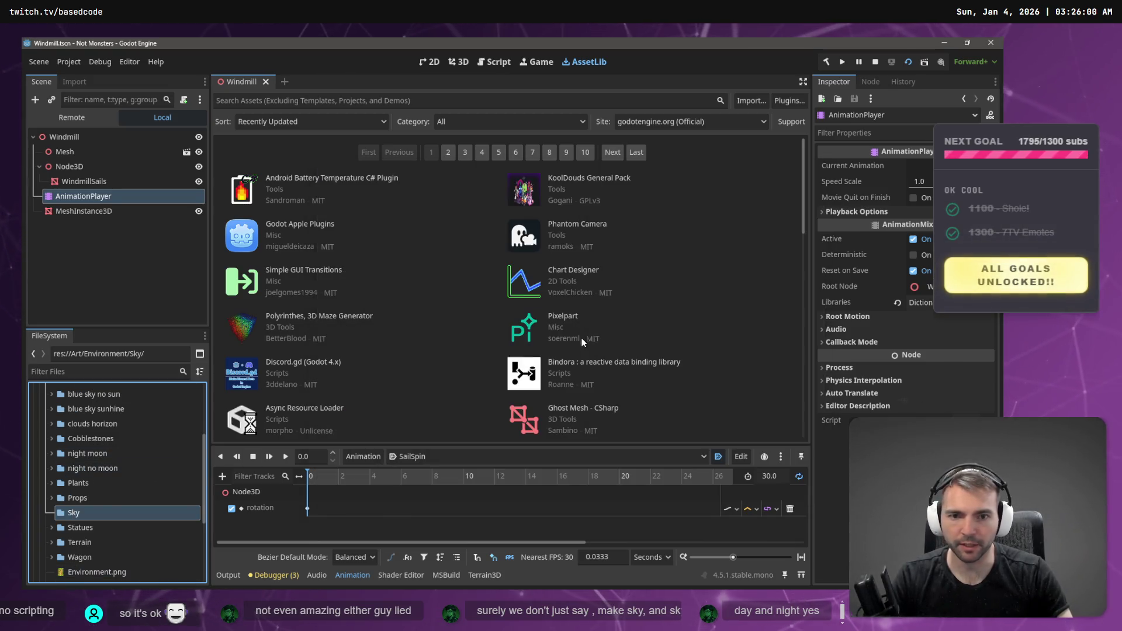
key("alt+Tab")
mouse_move(518, 274)
left_mouse_down()
mouse_move(533, 261)
mouse_move(535, 283)
mouse_move(503, 279)
mouse_move(516, 282)
left_mouse_up()
left_click(120, 383)
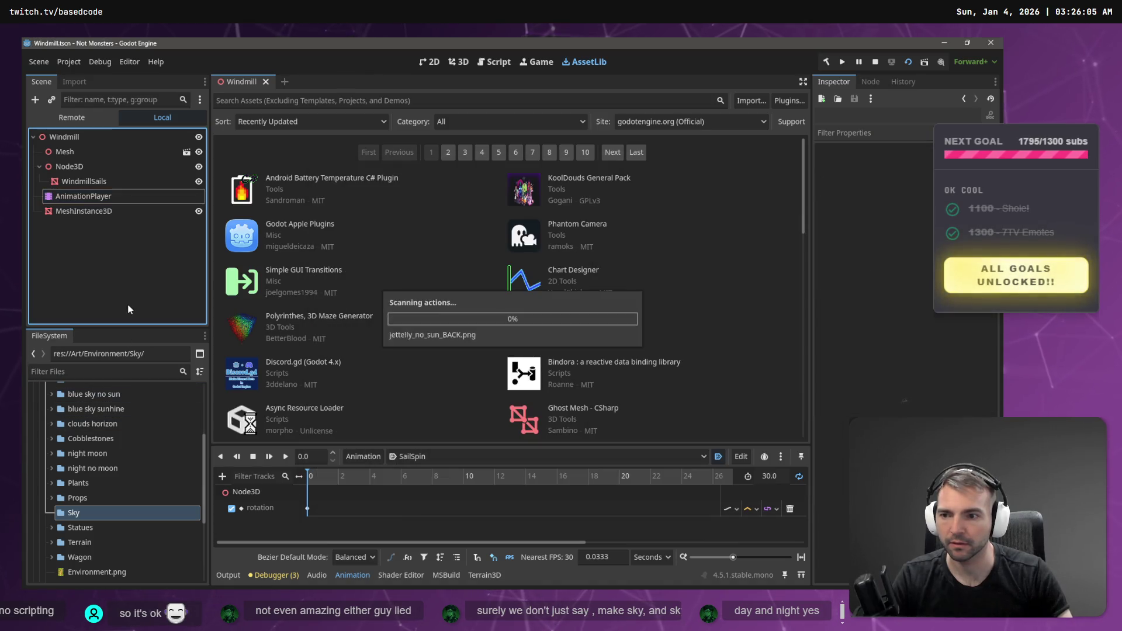
Expand Sky and blue sky sunhine to view its textures, and close the Windmill scene.
left_click(52, 513)
left_click(105, 527)
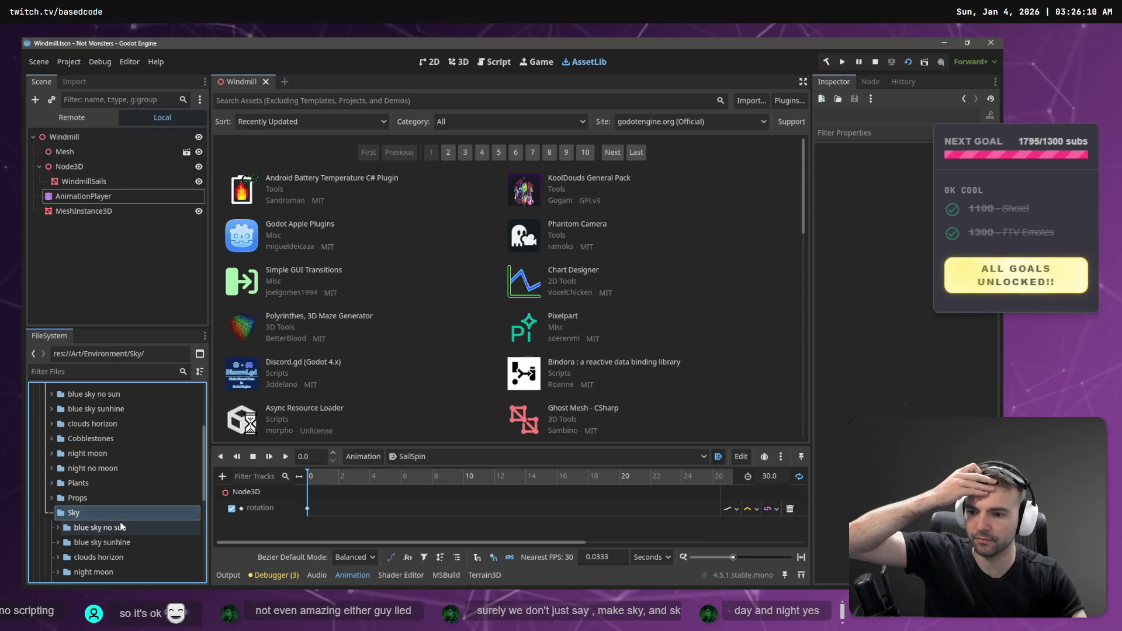
scroll(116, 526, "down", 2)
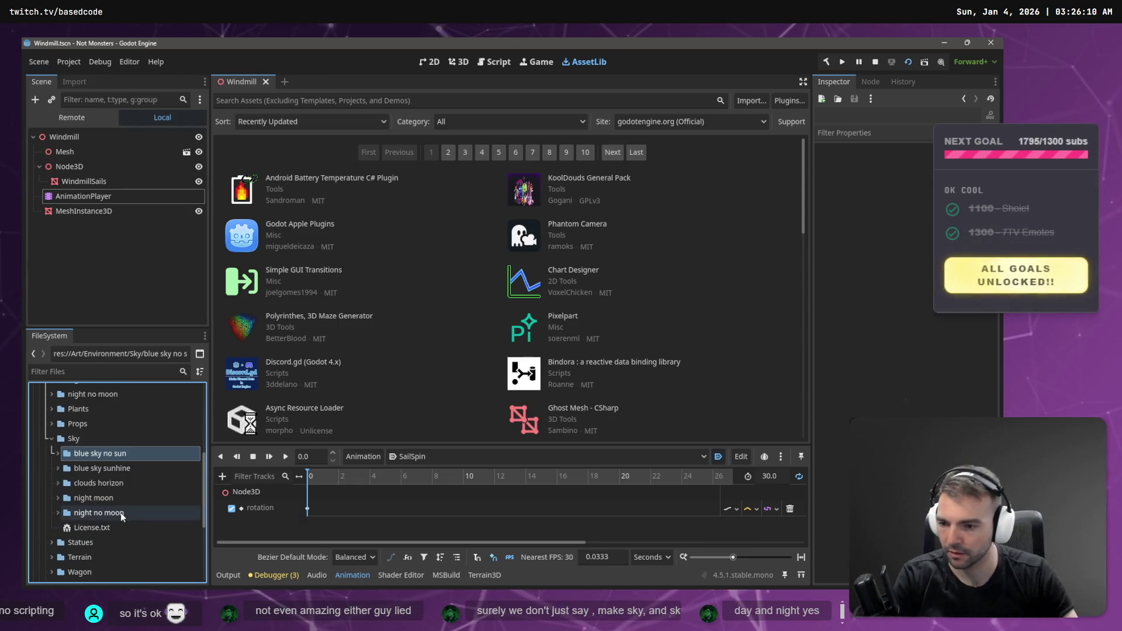
left_click(57, 467)
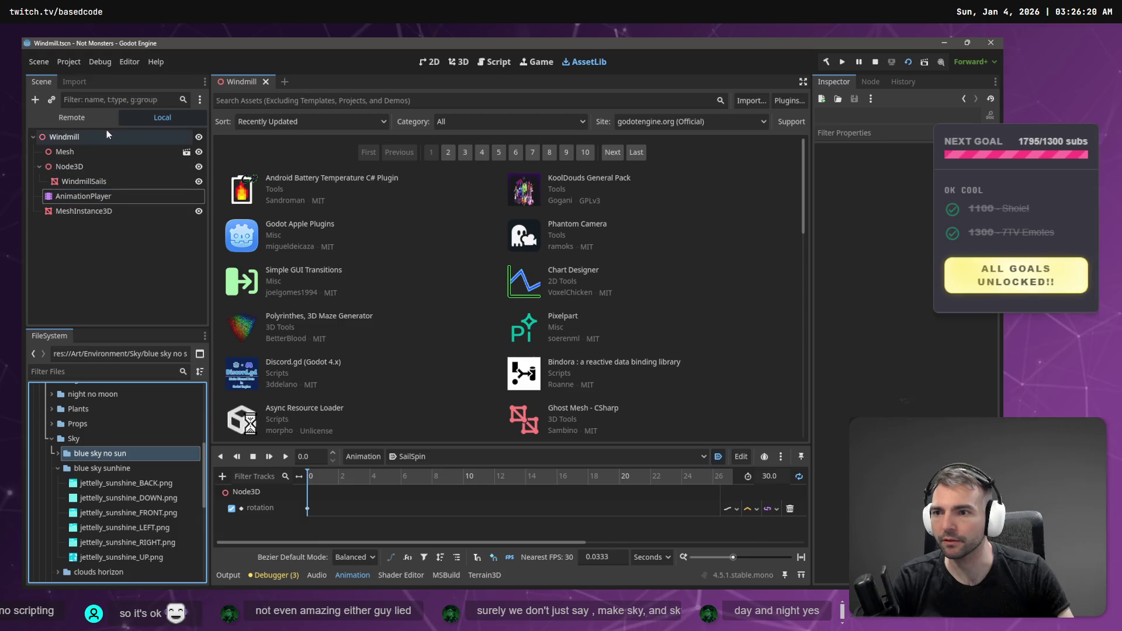
left_click(266, 81)
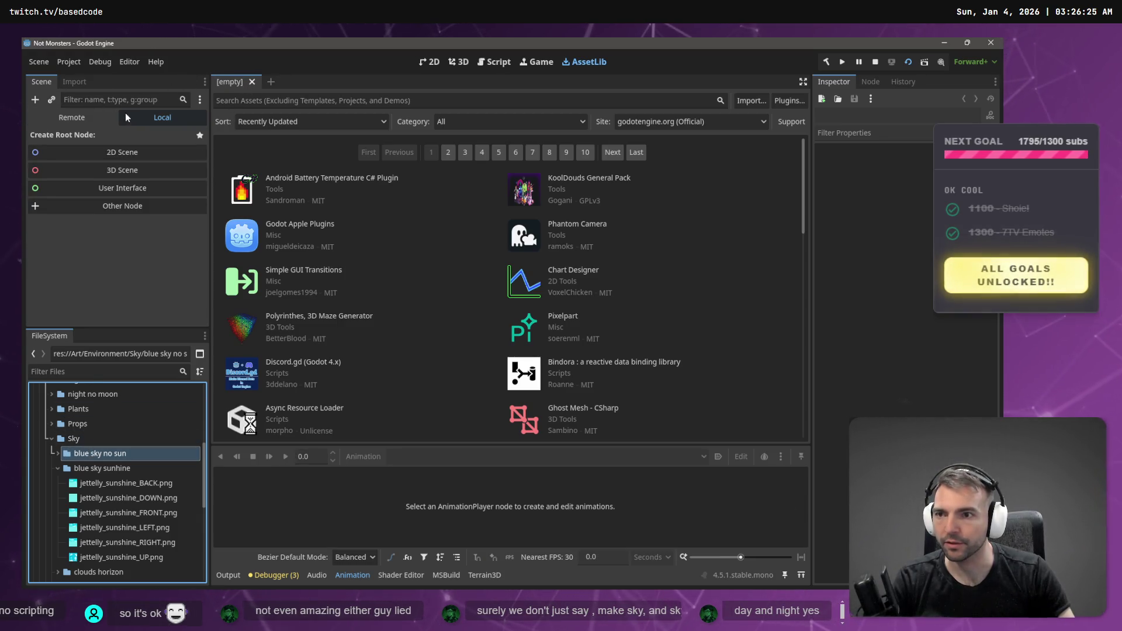
Filter the project files by 'Environ', then open and close the Environment.tscn scene.
left_click(88, 371)
type("Environ")
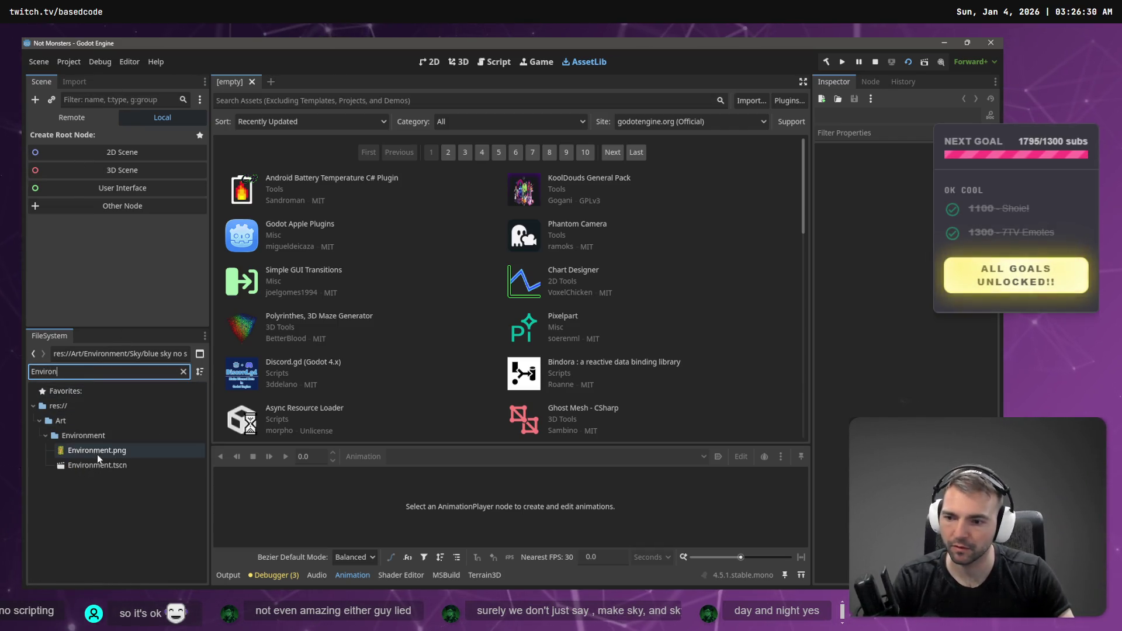
left_click(98, 465)
double_click(98, 464)
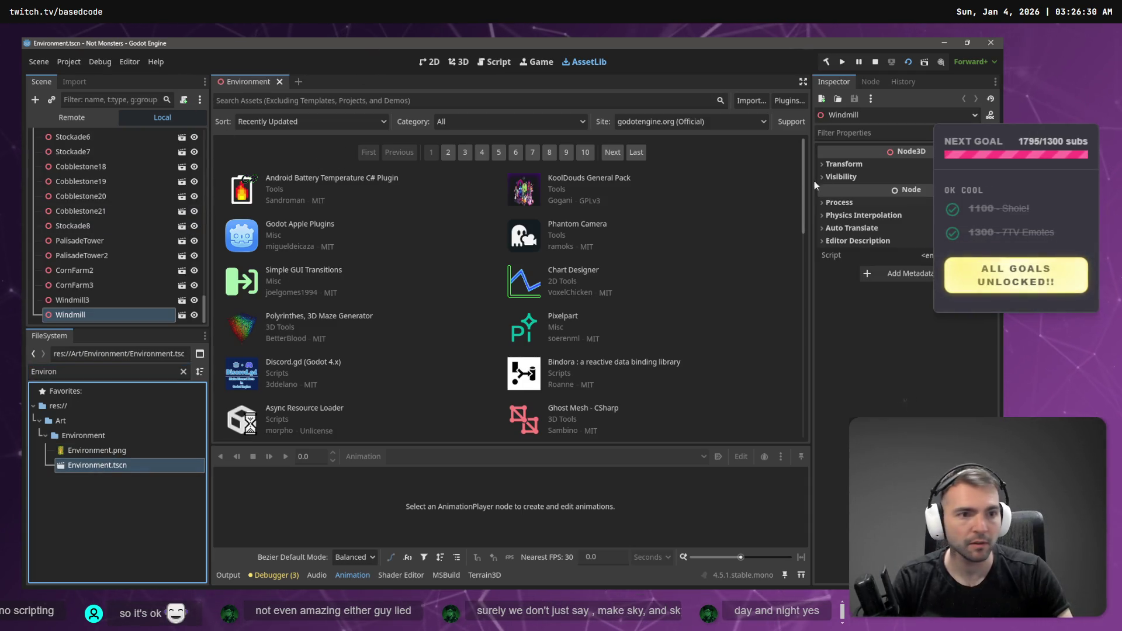
middle_click(269, 84)
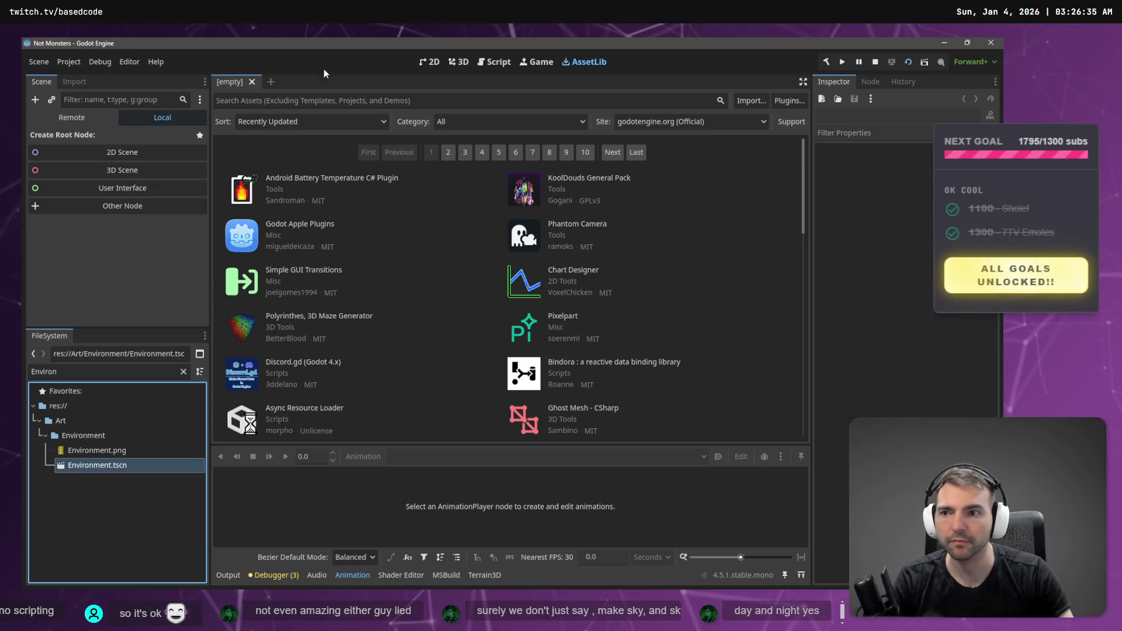
Switch to the 3D view, reopen Environment.tscn, and select its WorldEnvironment node.
left_click(77, 81)
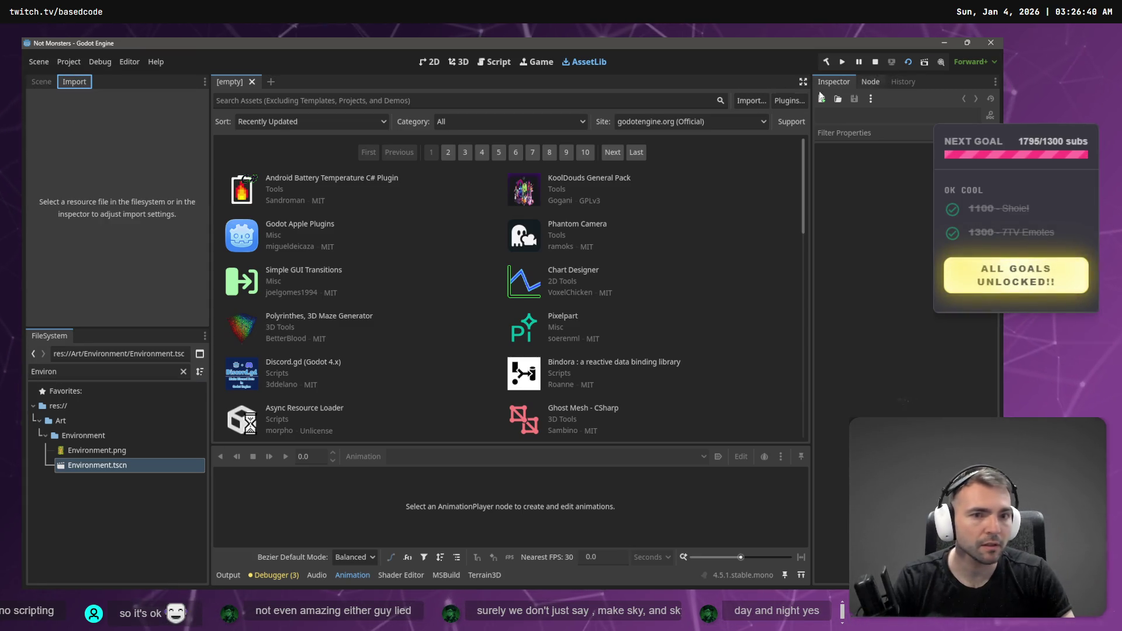
left_click(234, 82)
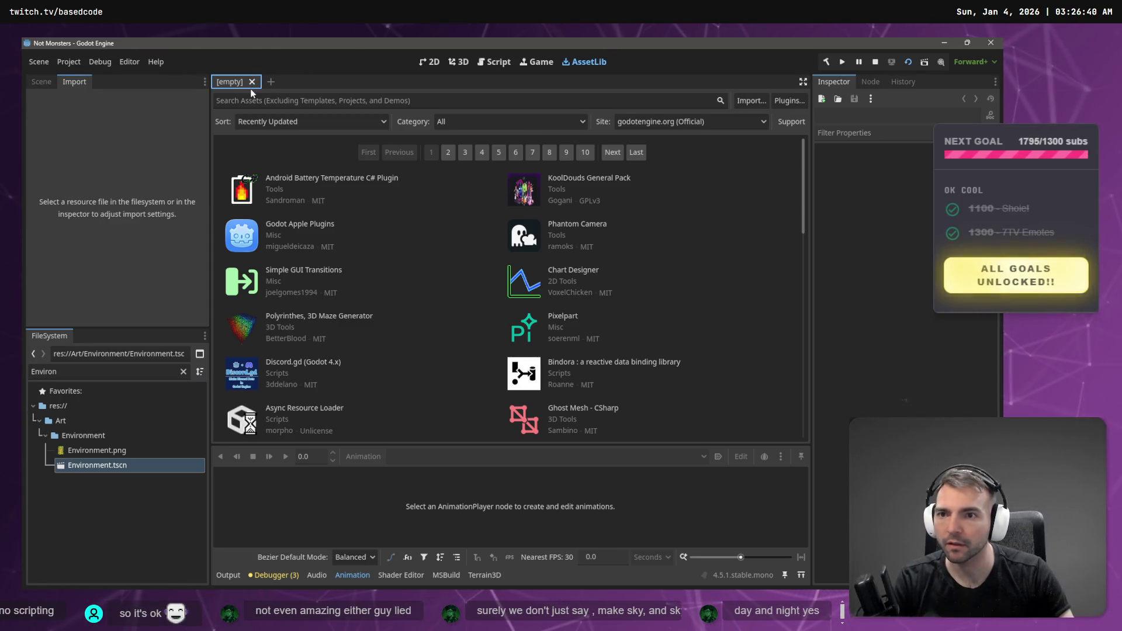
left_click(459, 62)
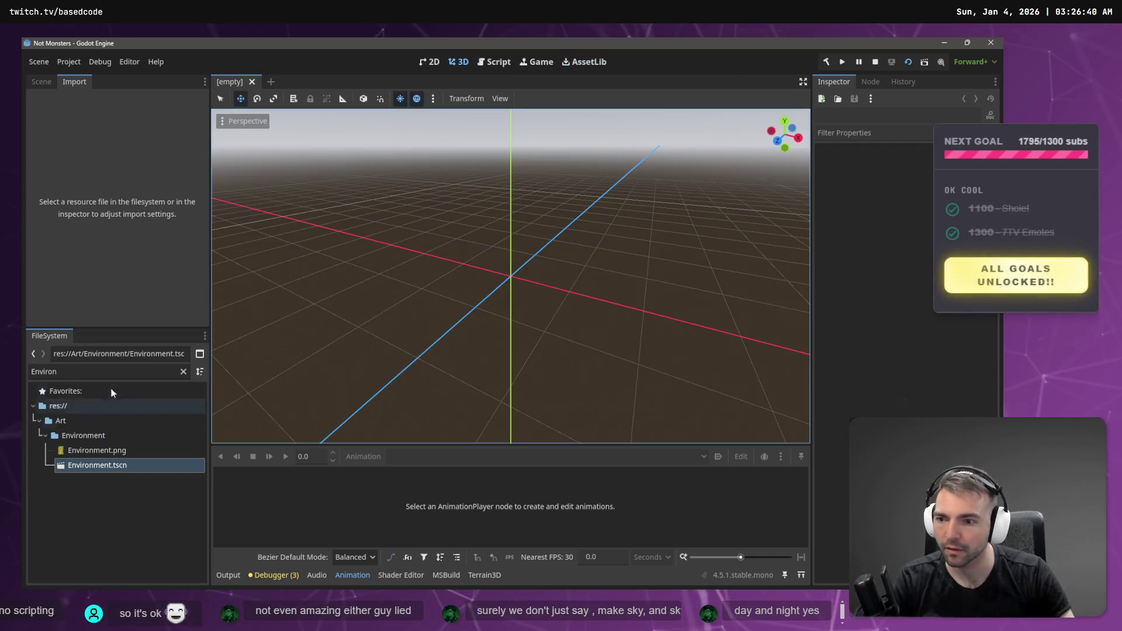
left_click(109, 464)
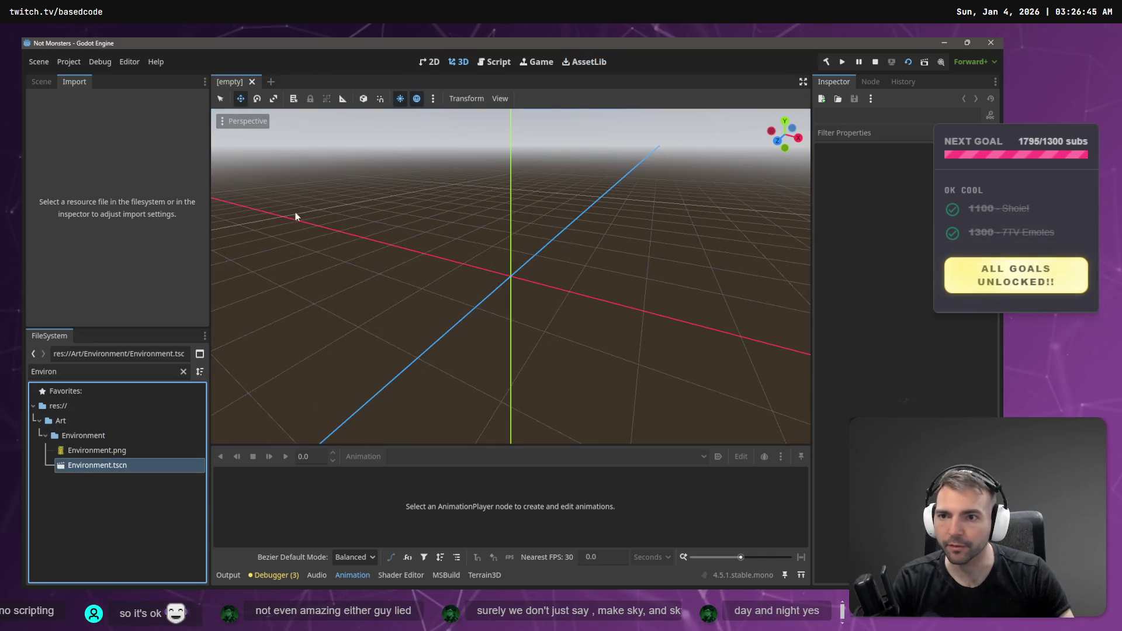
double_click(89, 465)
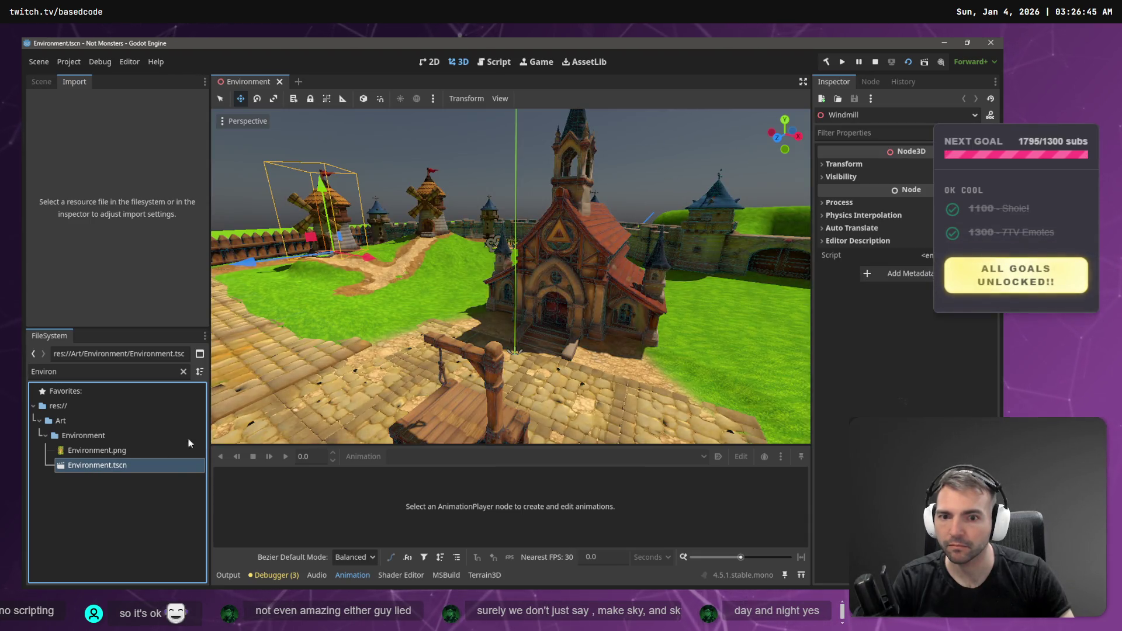
left_click(42, 82)
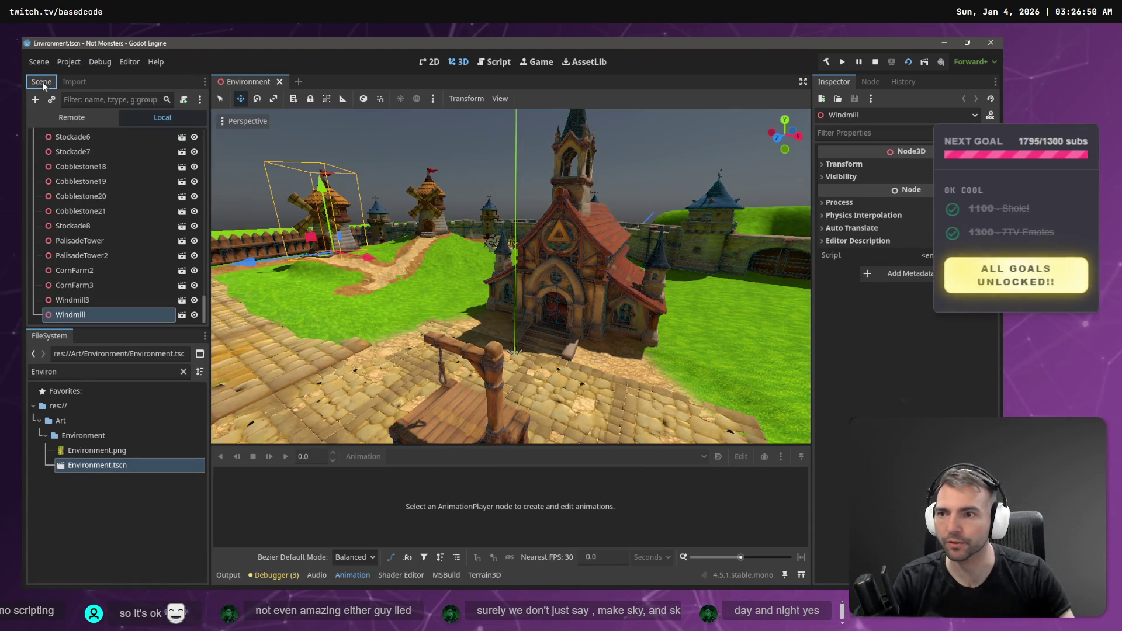
scroll(204, 251, "up", 15)
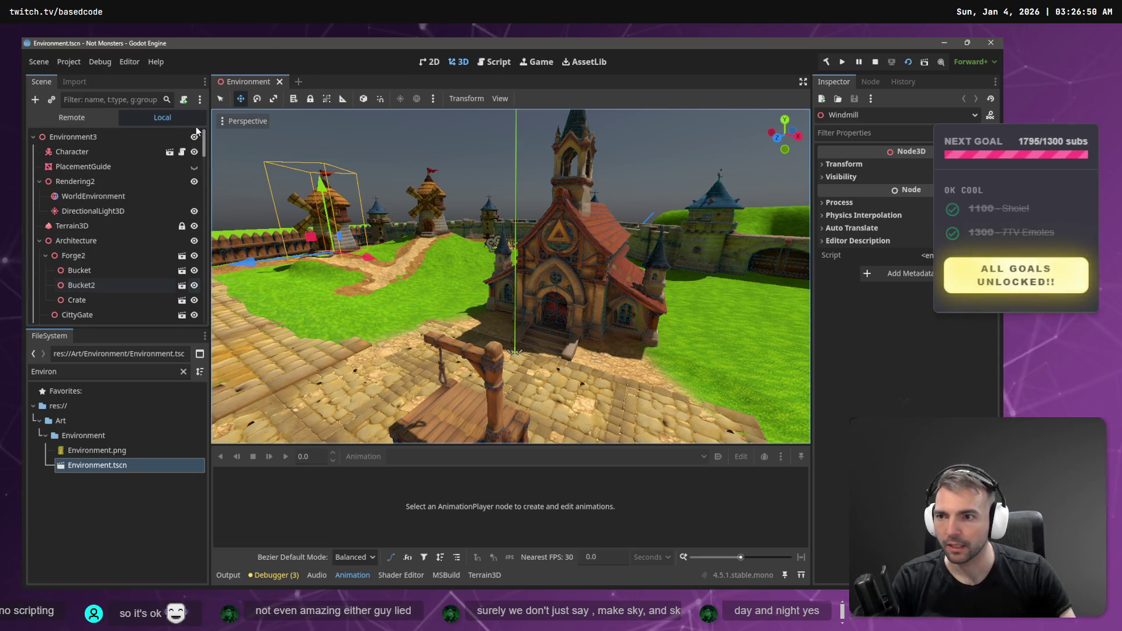
left_click(94, 197)
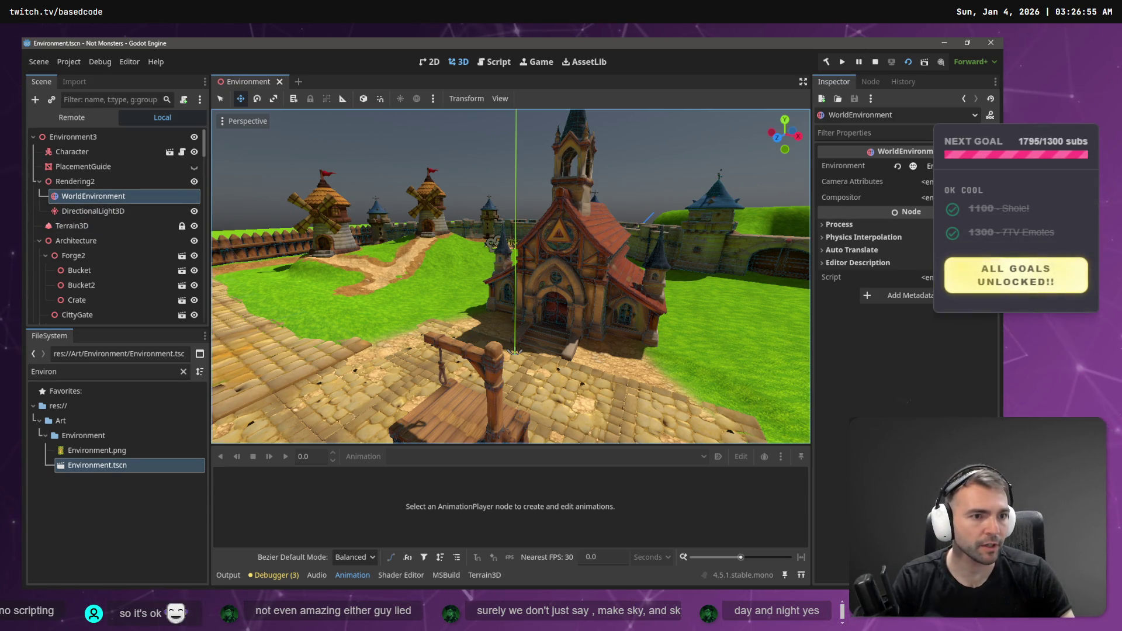
Expand the Environment, Sky and Sky Material settings and list the alternative sky materials.
left_click(923, 166)
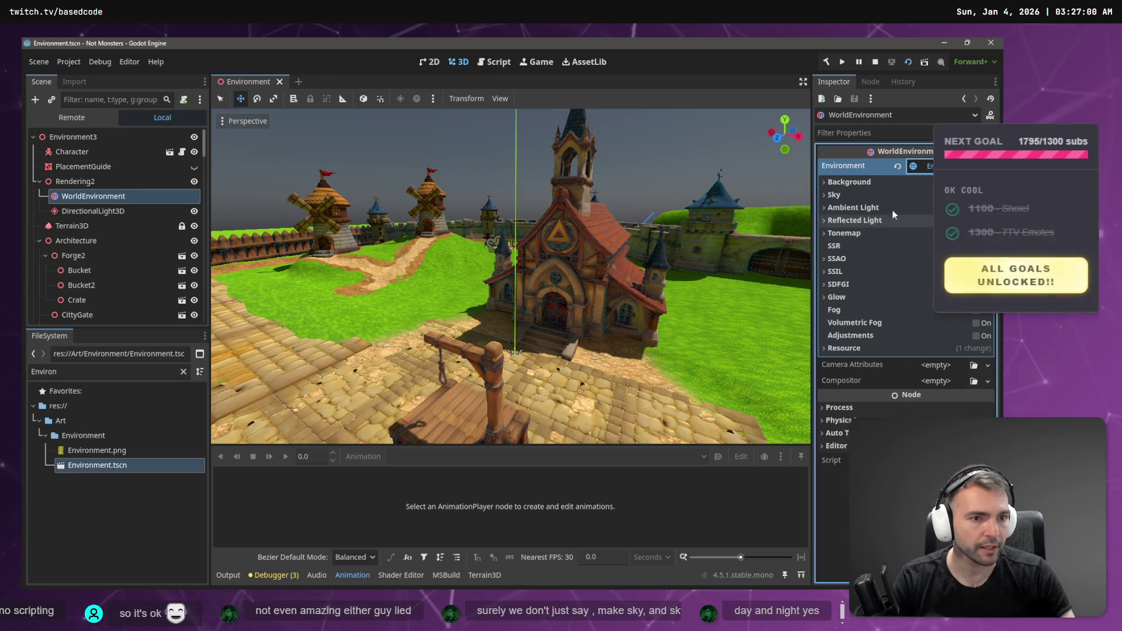
left_click(850, 193)
left_click(915, 209)
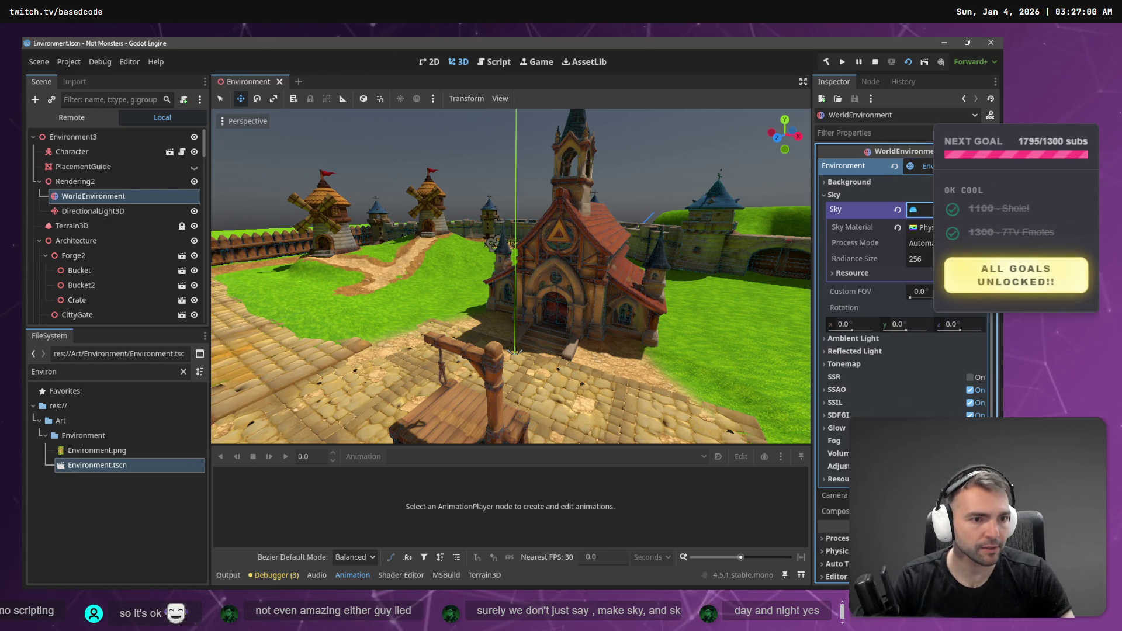
left_click(921, 227)
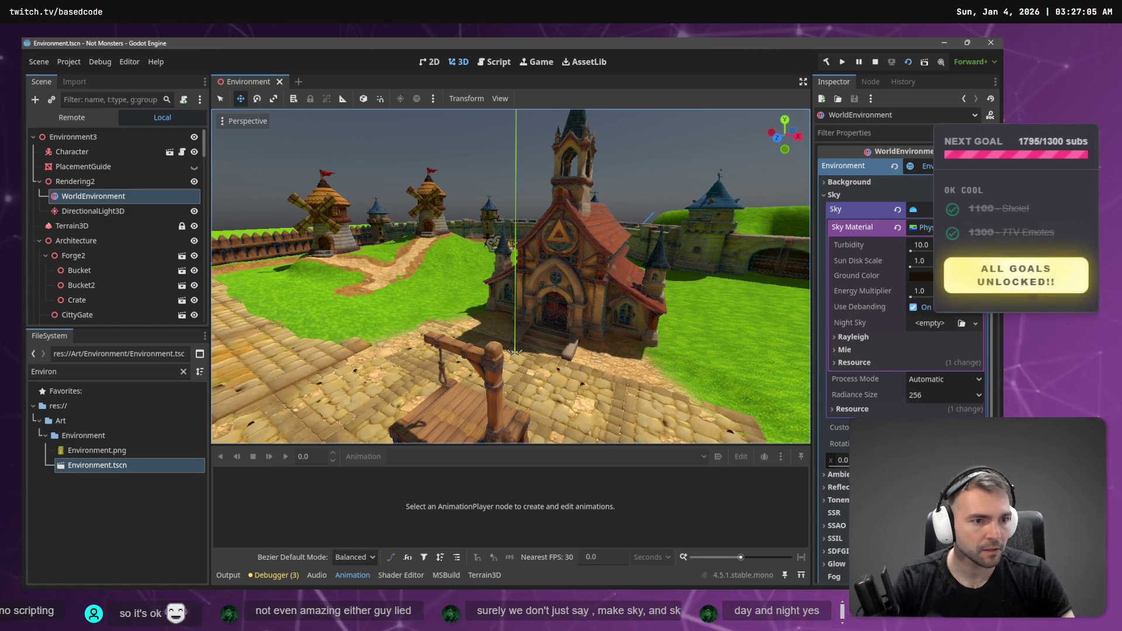
left_click(975, 227)
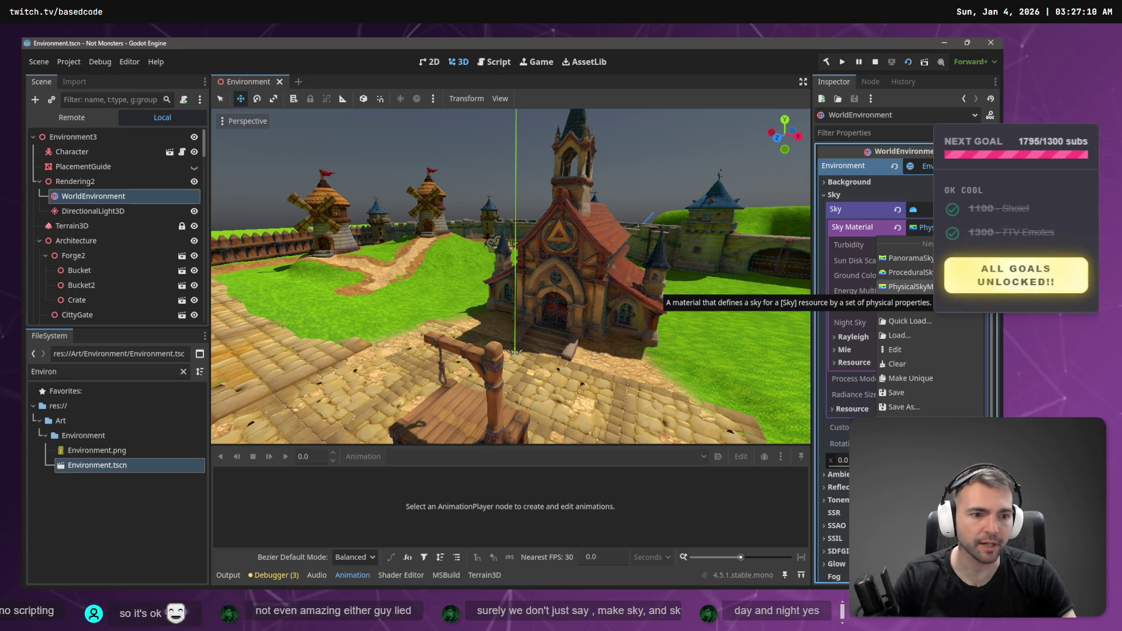
left_click(910, 286)
Re-expand PhysicalSkyMaterial, check the night sky texture options, and raise its Turbidity value.
left_click(920, 227)
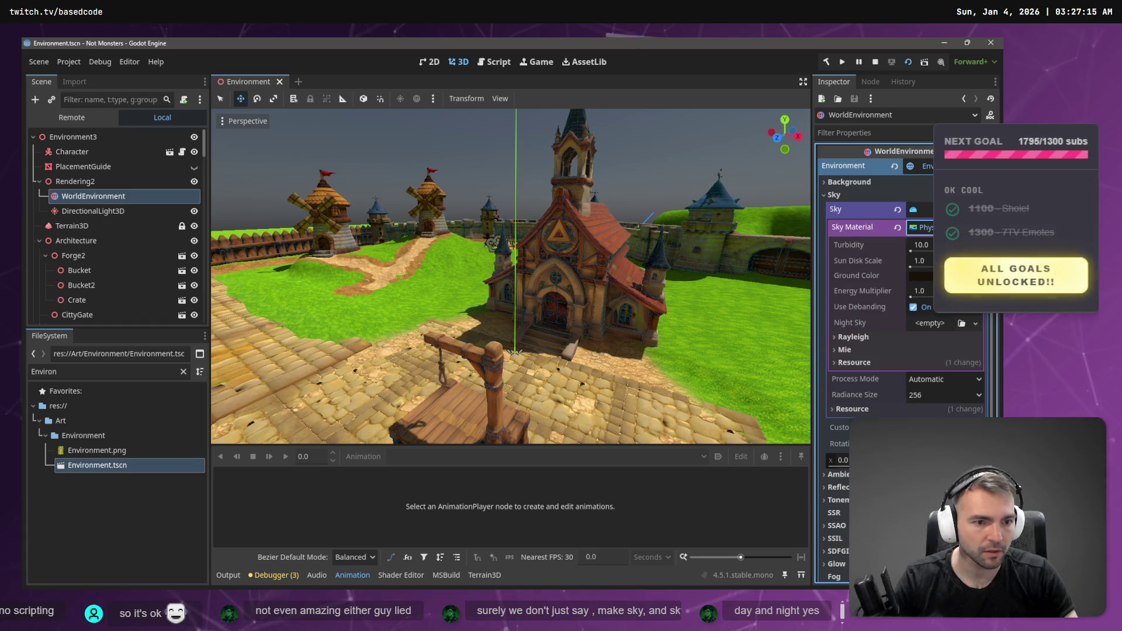
left_click(975, 324)
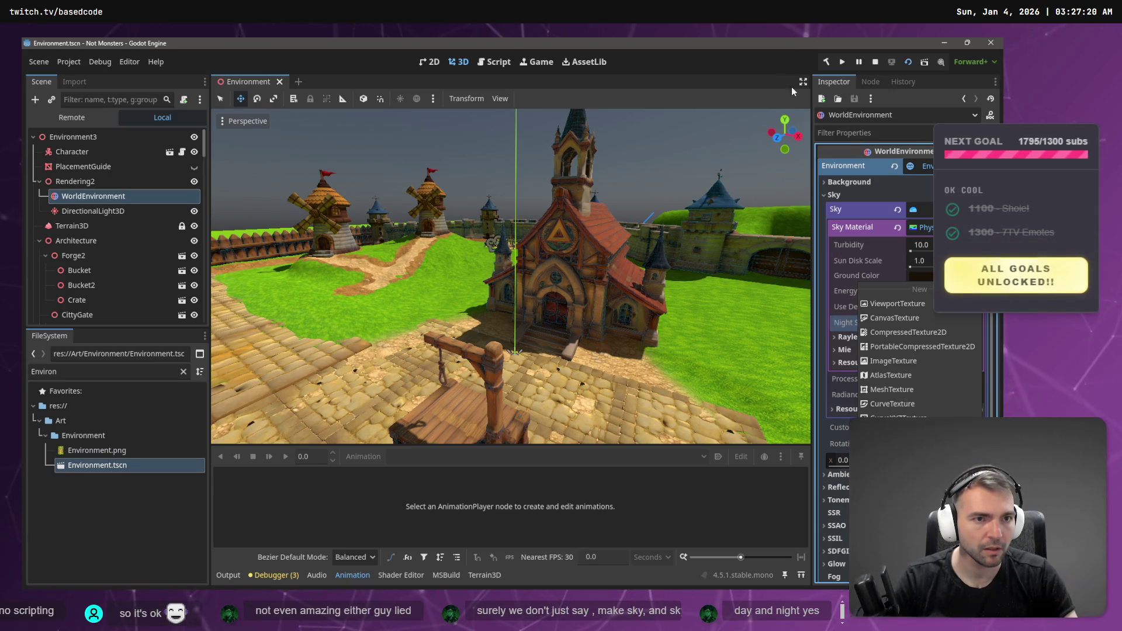
left_click(735, 61)
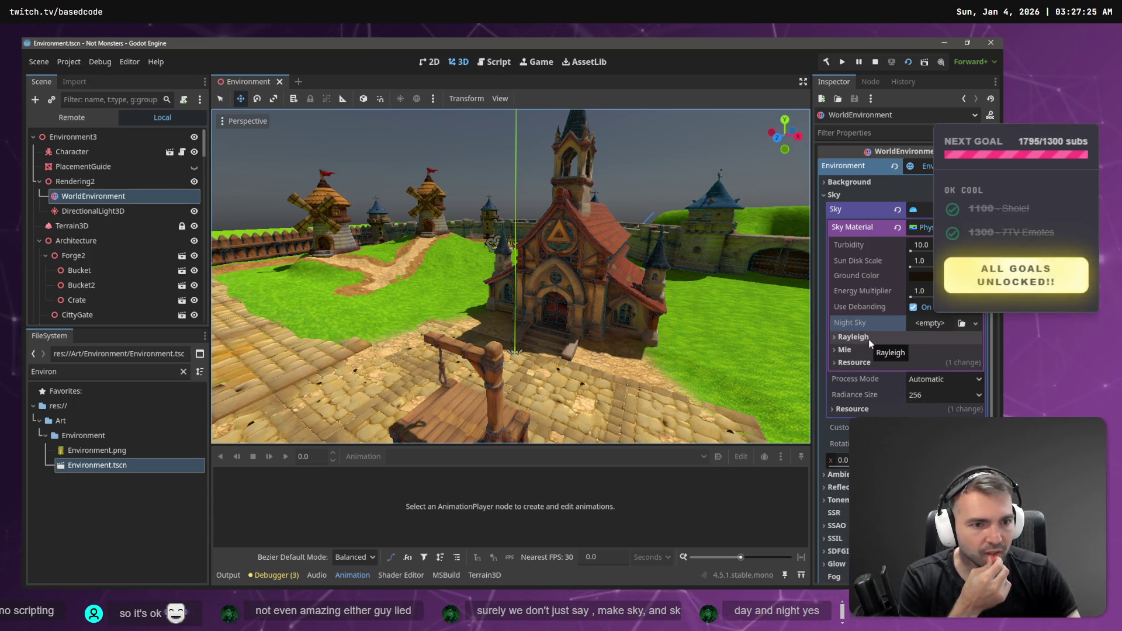
mouse_move(909, 250)
left_mouse_down()
mouse_move(935, 251)
mouse_move(909, 251)
left_mouse_up()
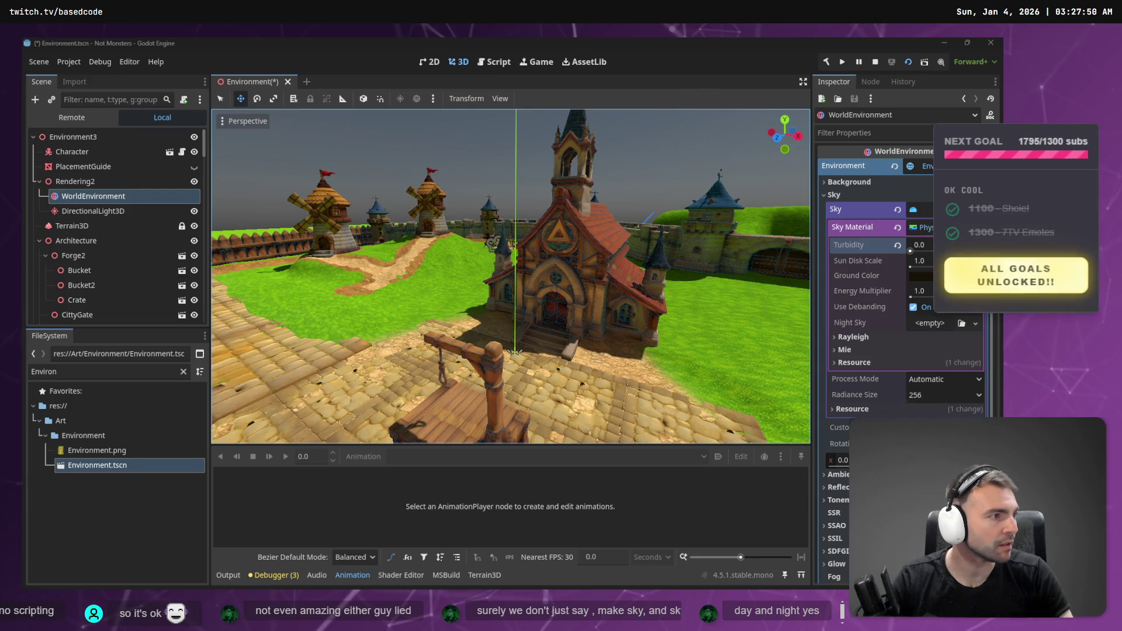
key("alt+Tab")
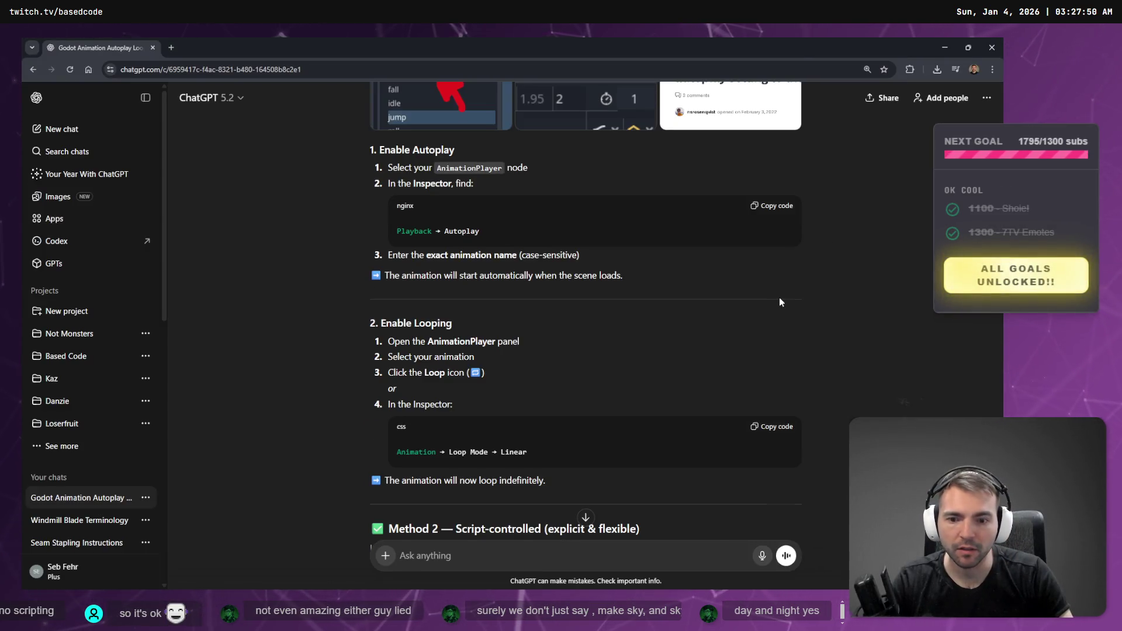
Cycle between the Godot editor, the Reddit thread and the ChatGPT window, ending in Godot.
scroll(779, 297, "down", 5)
key("alt+Tab")
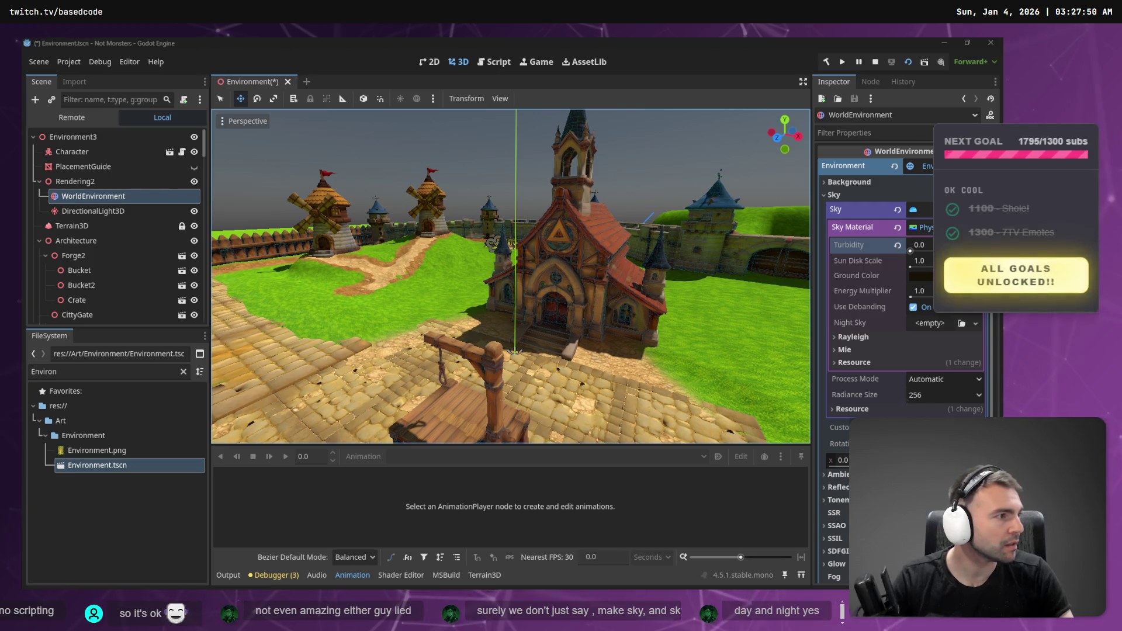
key("alt+Tab")
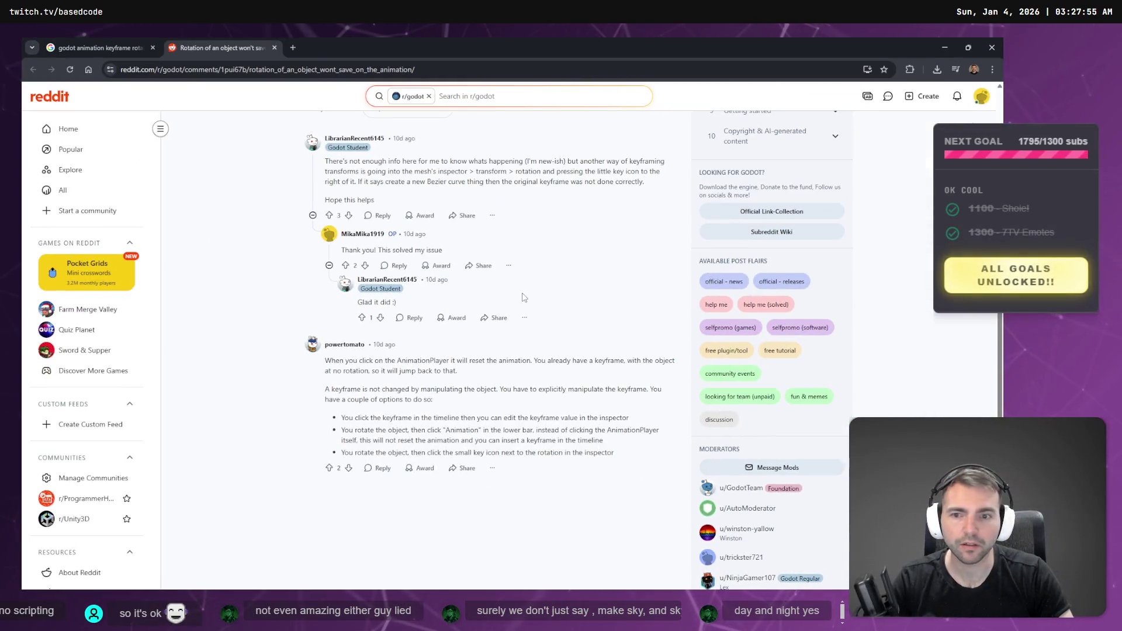
key("alt+Tab")
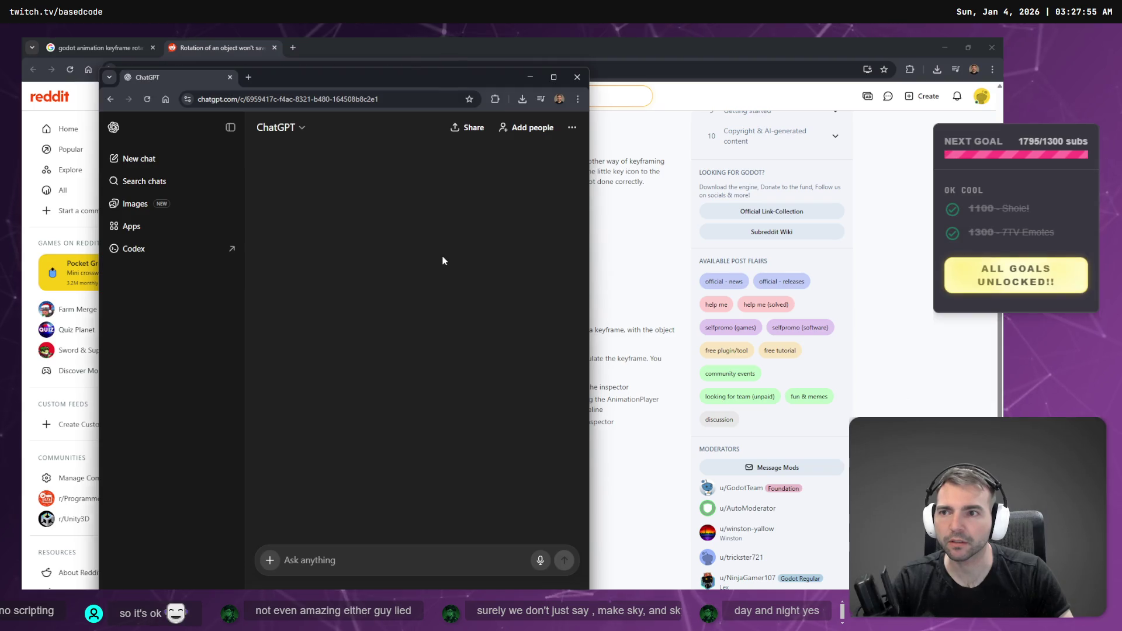
key("alt+Tab")
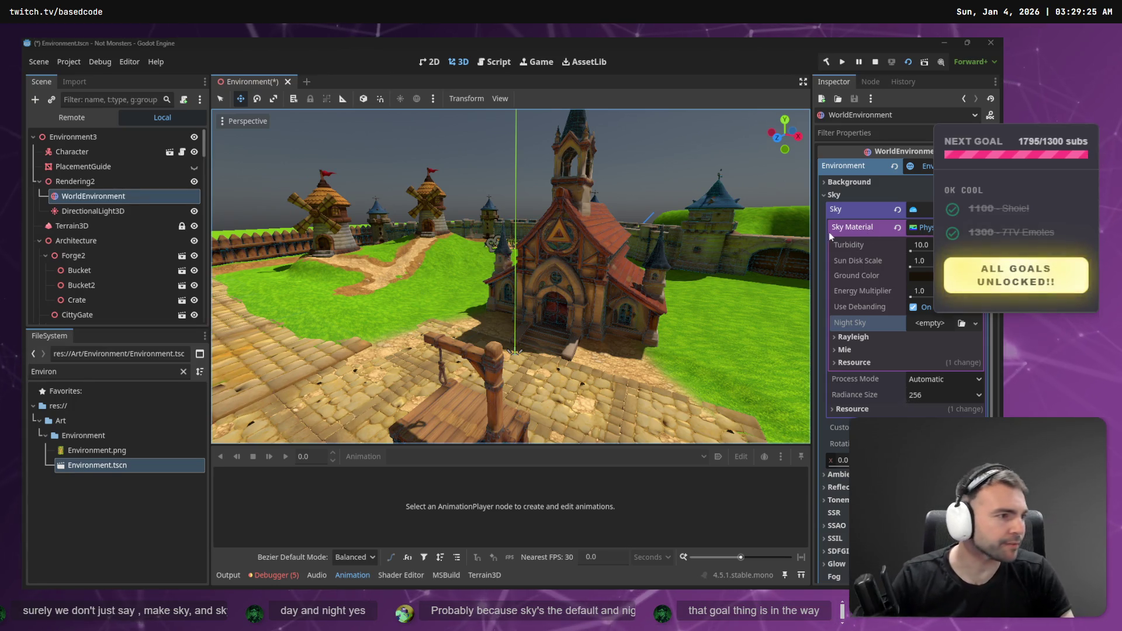
key("alt+Tab")
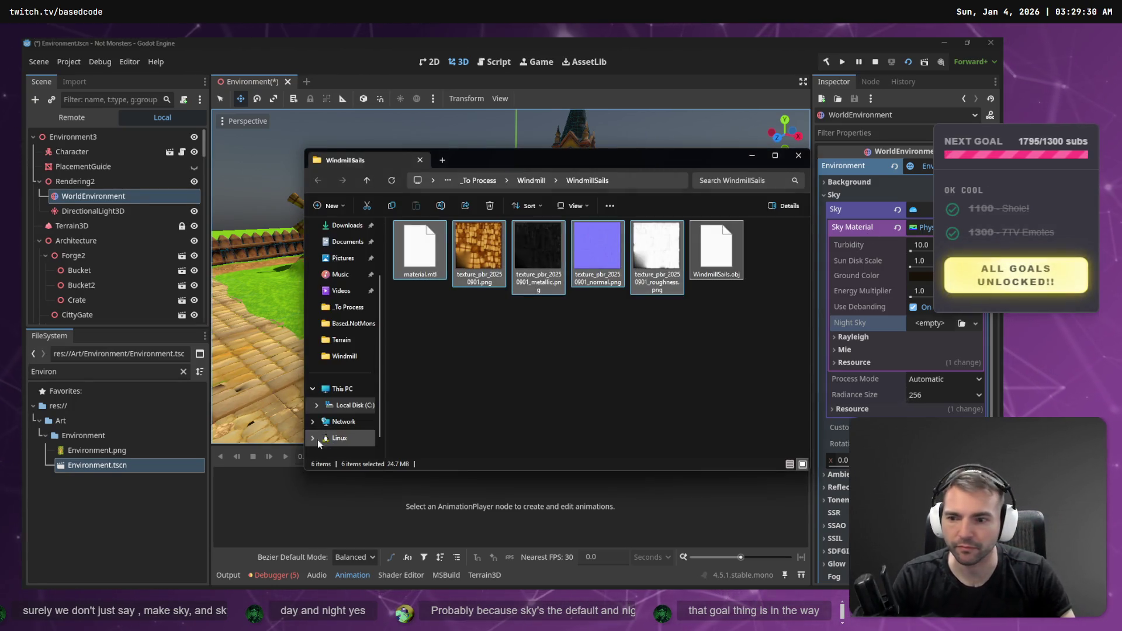
Clear the Environ file filter and box-select the blue sky sunhine folder with its six images.
left_click(94, 520)
left_click(183, 371)
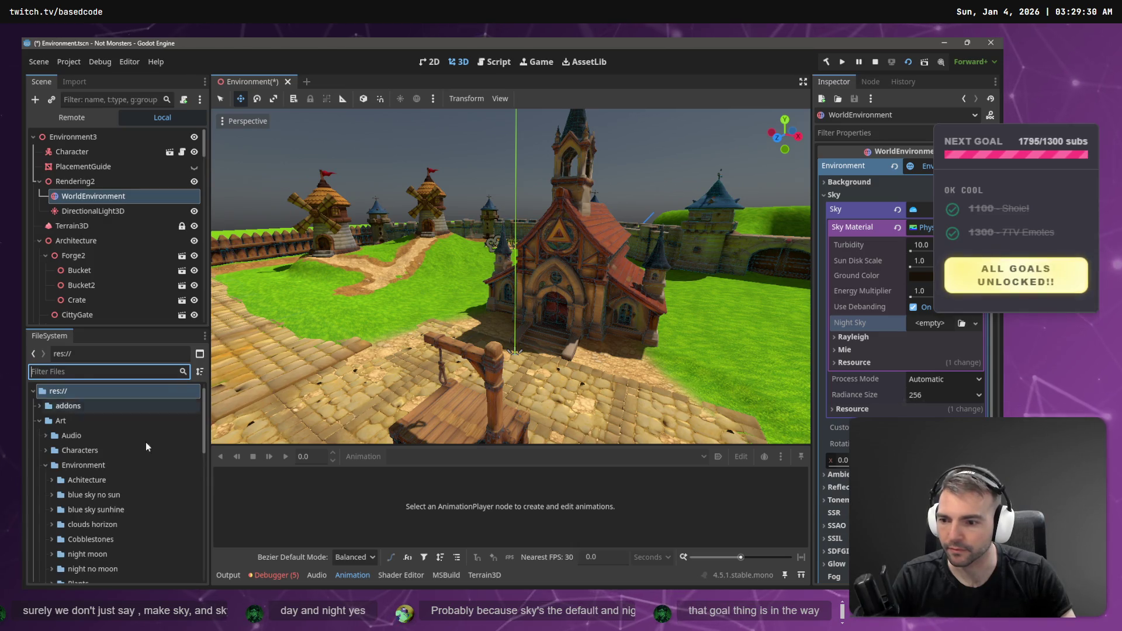
scroll(145, 441, "down", 2)
scroll(57, 500, "down", 5)
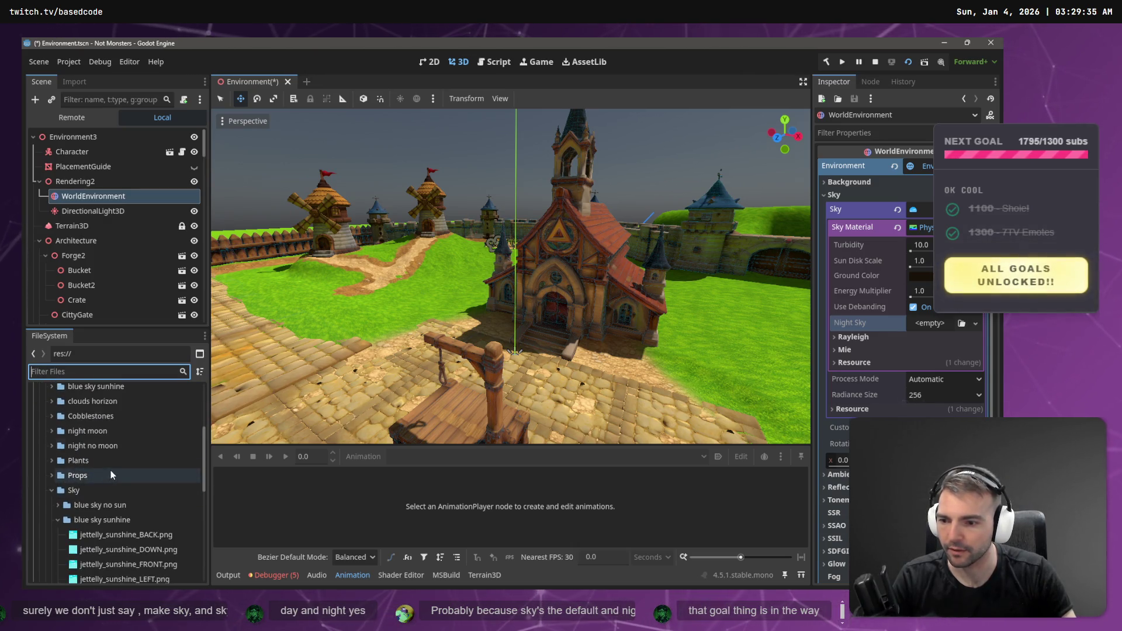
left_click_drag(42, 412, 196, 524)
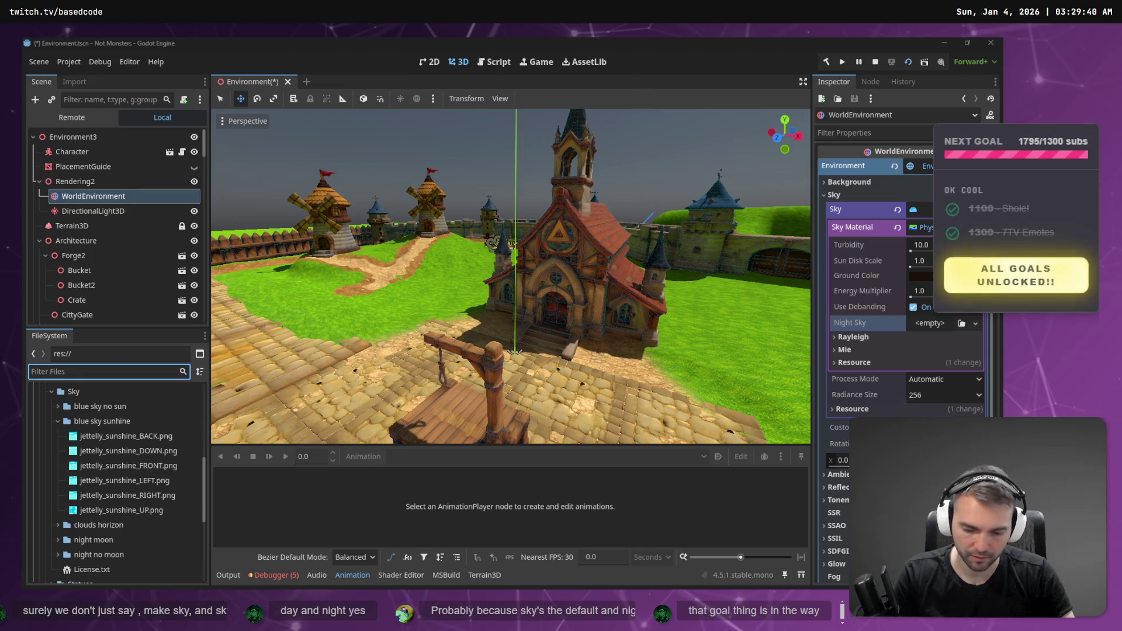
key("super+b")
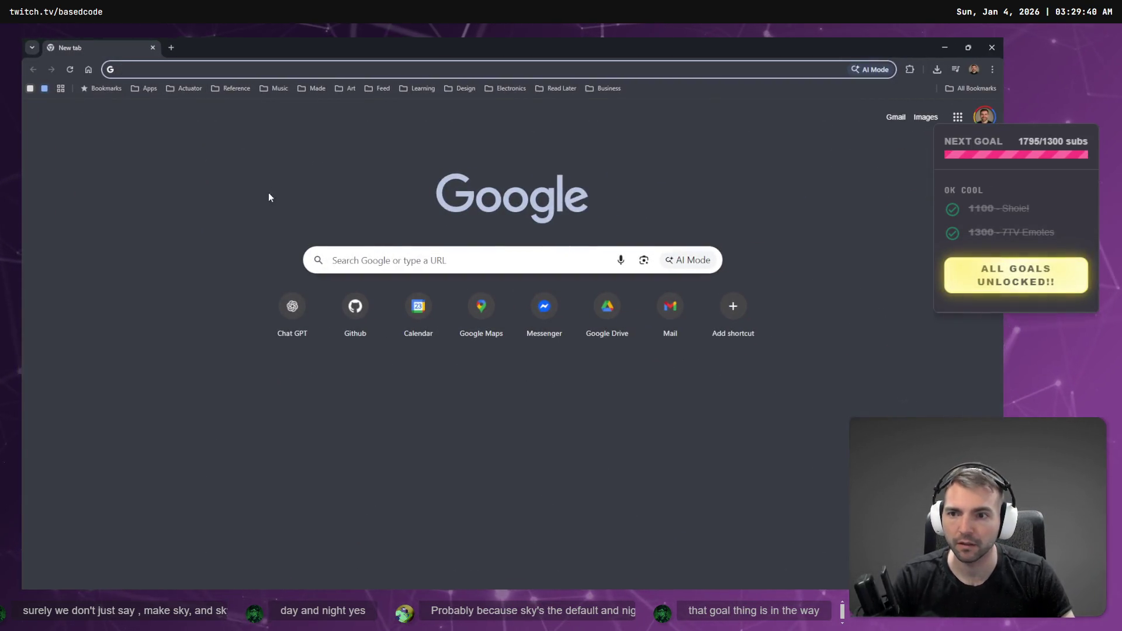
Load chatgpt.com in the new browser window and try voice dictation.
type("chatgpt.com")
key("Return")
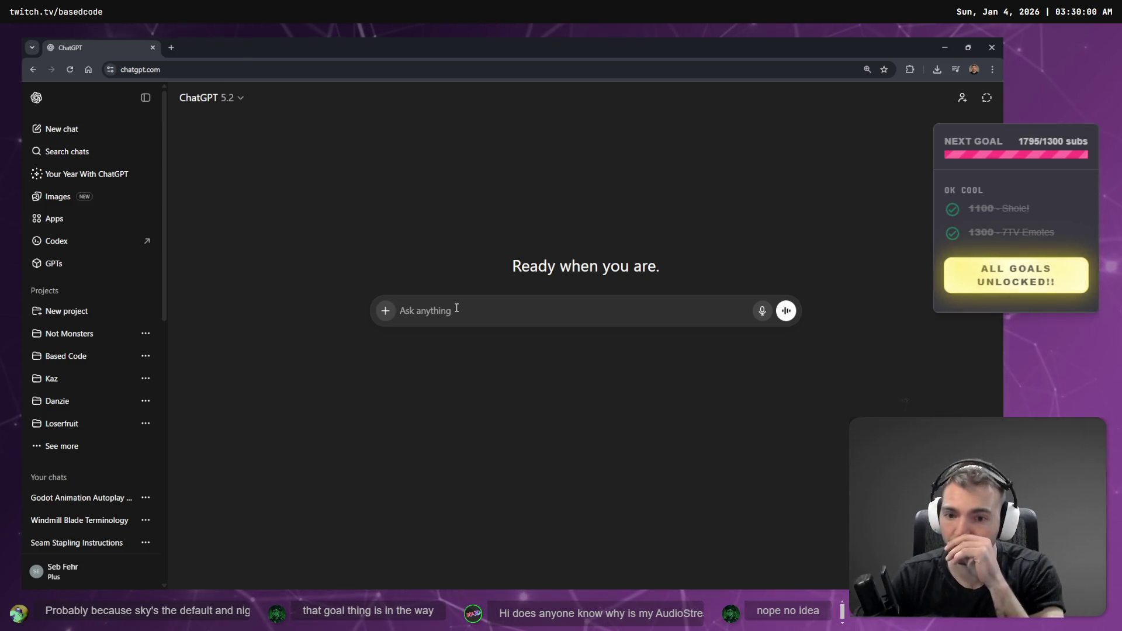
key("super+h")
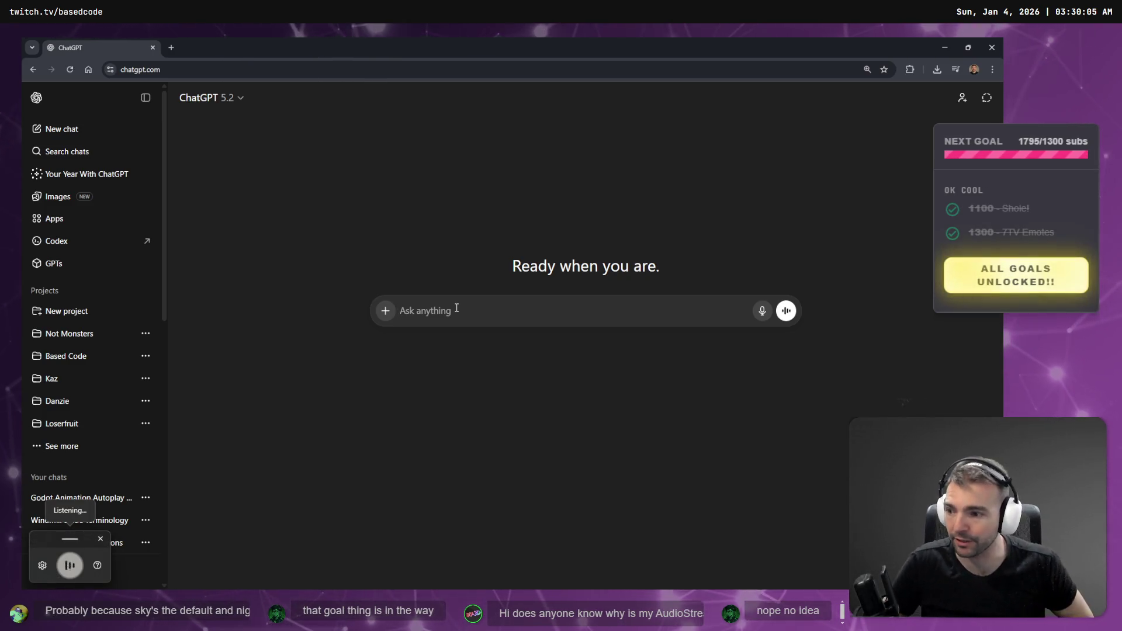
key("super+h")
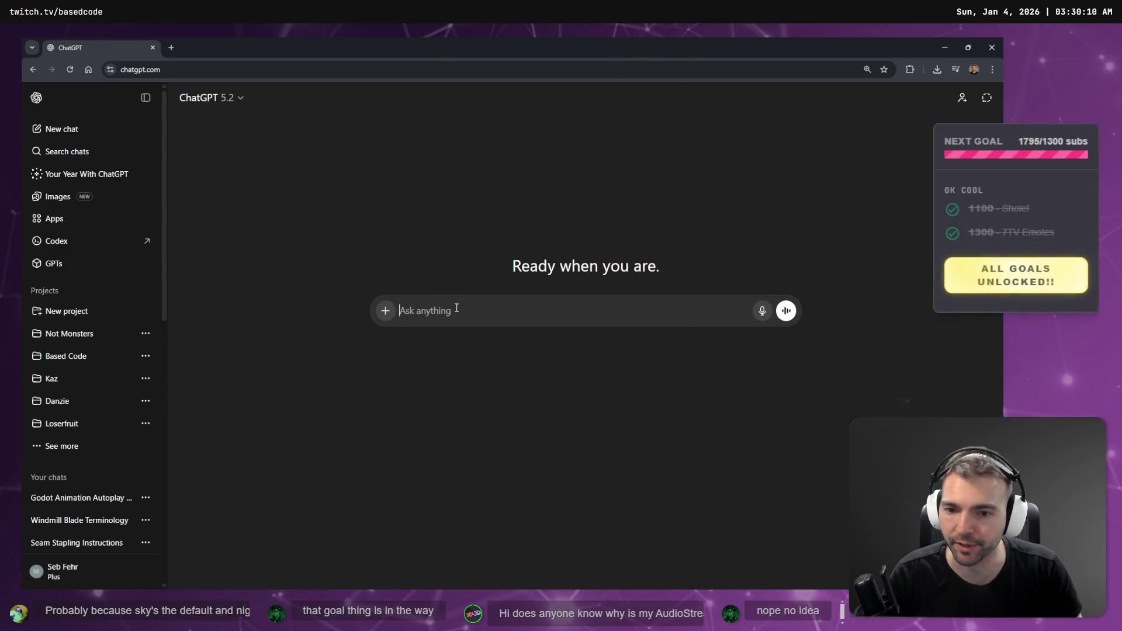
Dictate a question on using the skybox images in Godot and attach the file-list screenshot.
key("super+h")
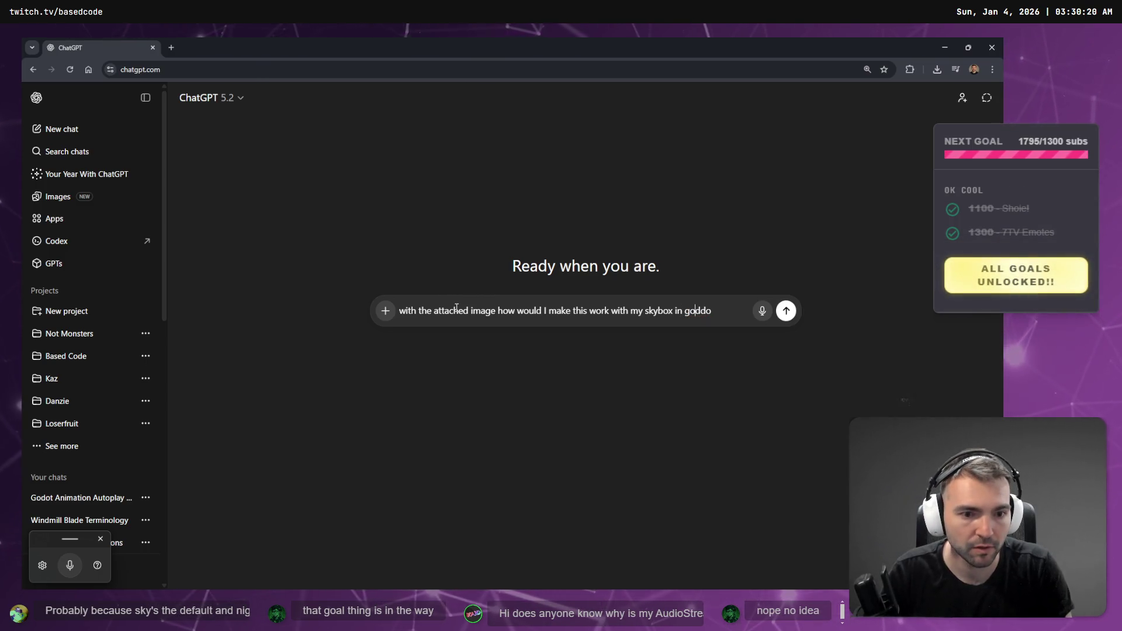
type("t")
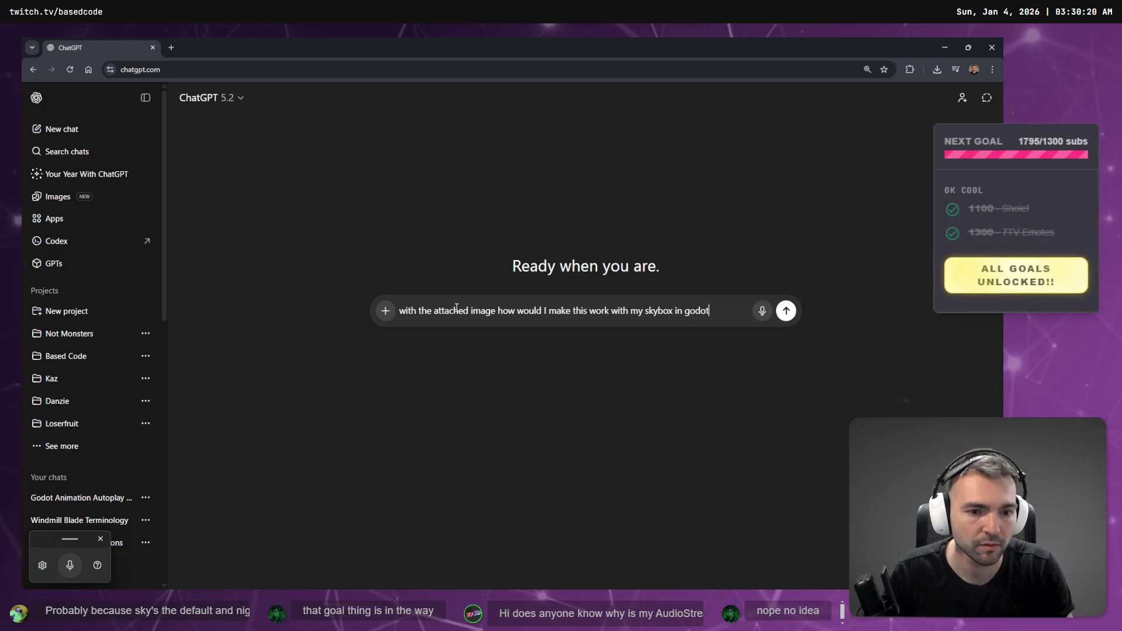
key("ctrl+v")
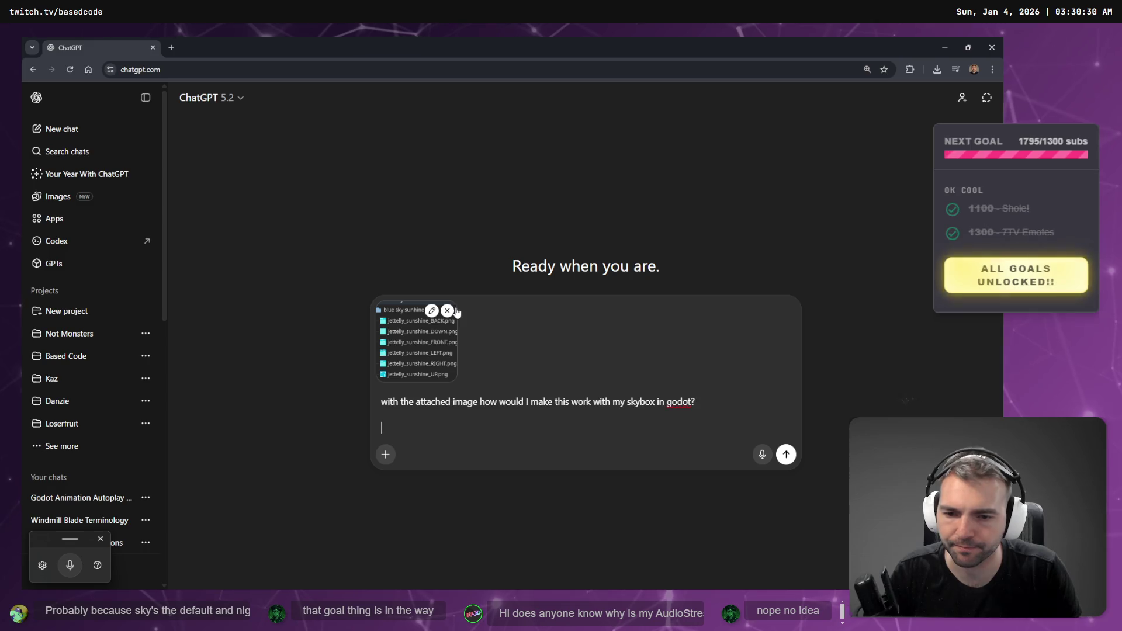
key("Return")
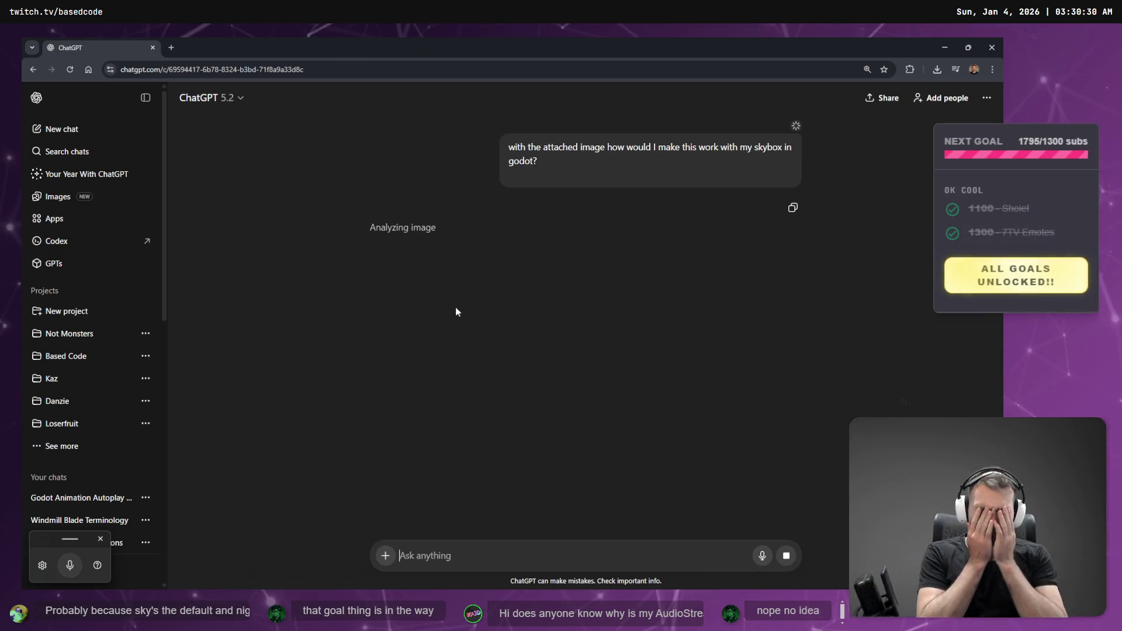
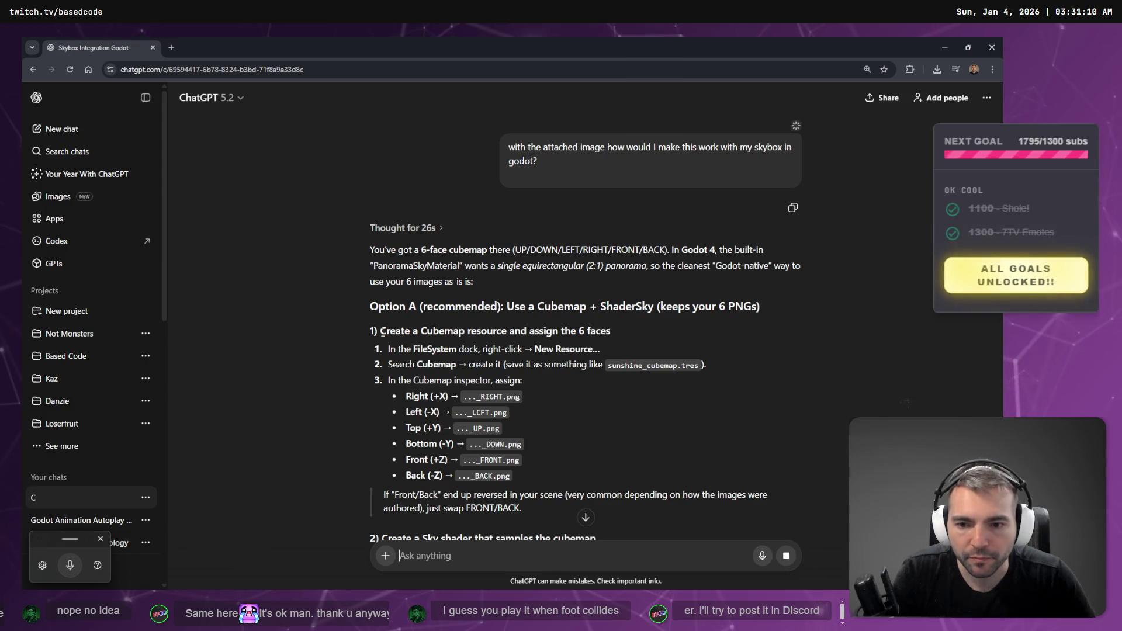
Review ChatGPT's 'Create a Cubemap resource' step, then bring up Godot's blue sky sunhine folder options.
left_click_drag(380, 331, 587, 341)
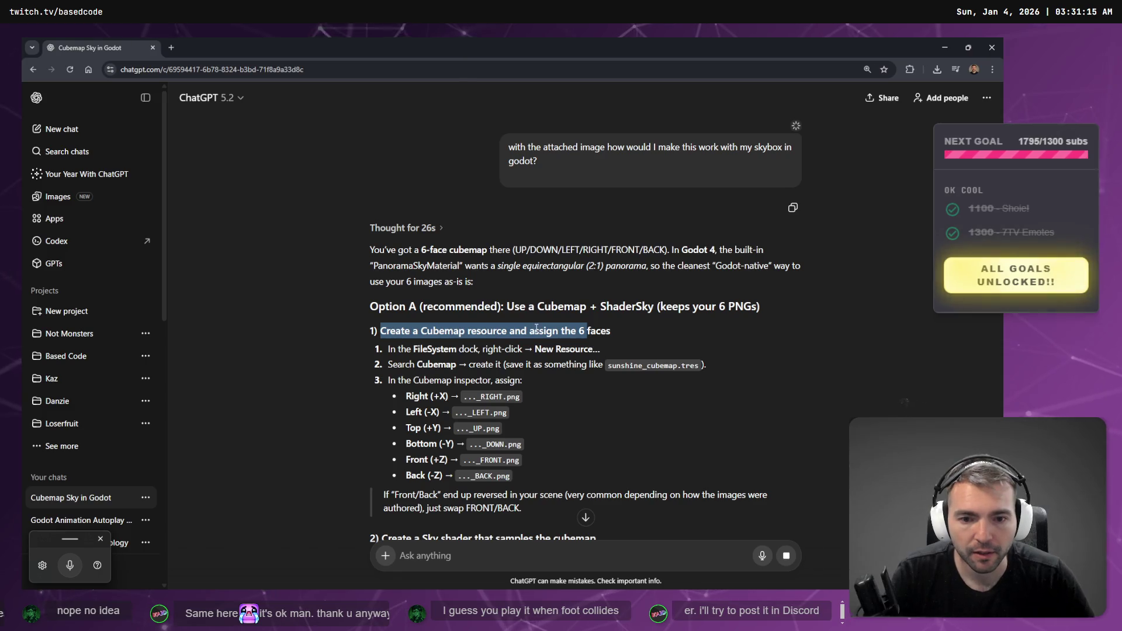
left_click(612, 330)
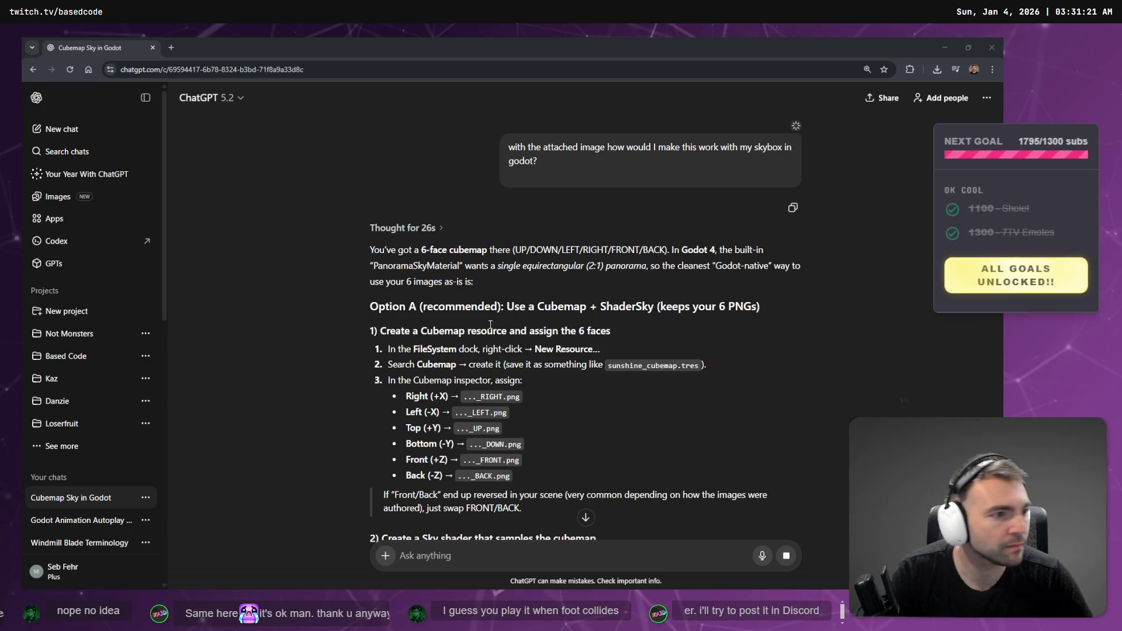
key("alt+Tab")
right_click(117, 421)
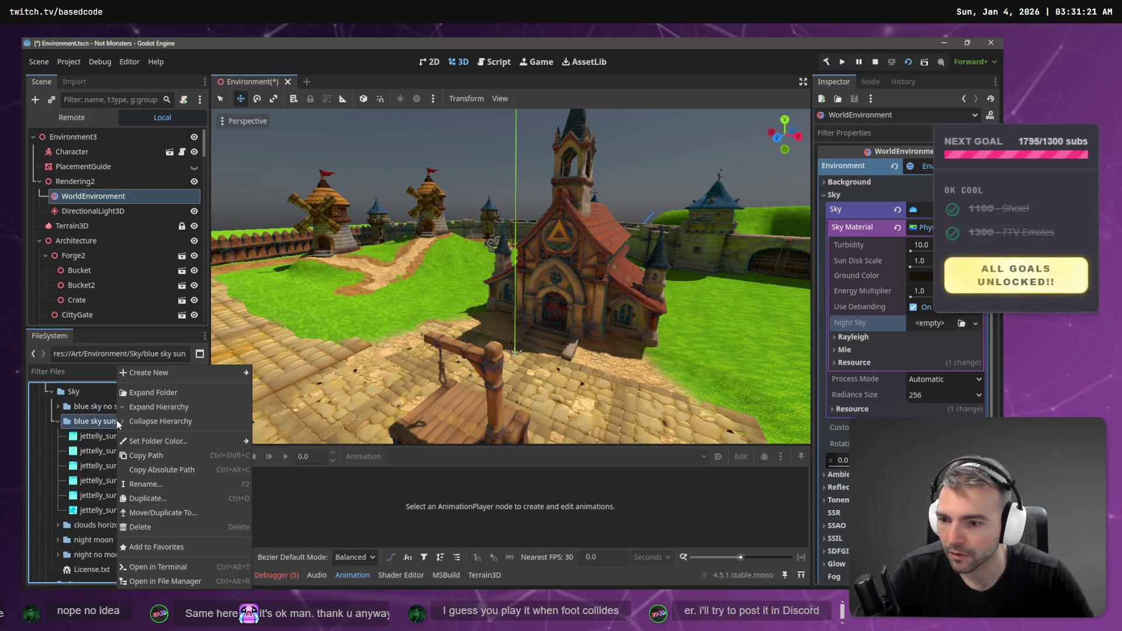
Create a new Cubemap resource and save it as BlueSkySunshine.tres in the blue sky sunhine folder.
mouse_move(198, 372)
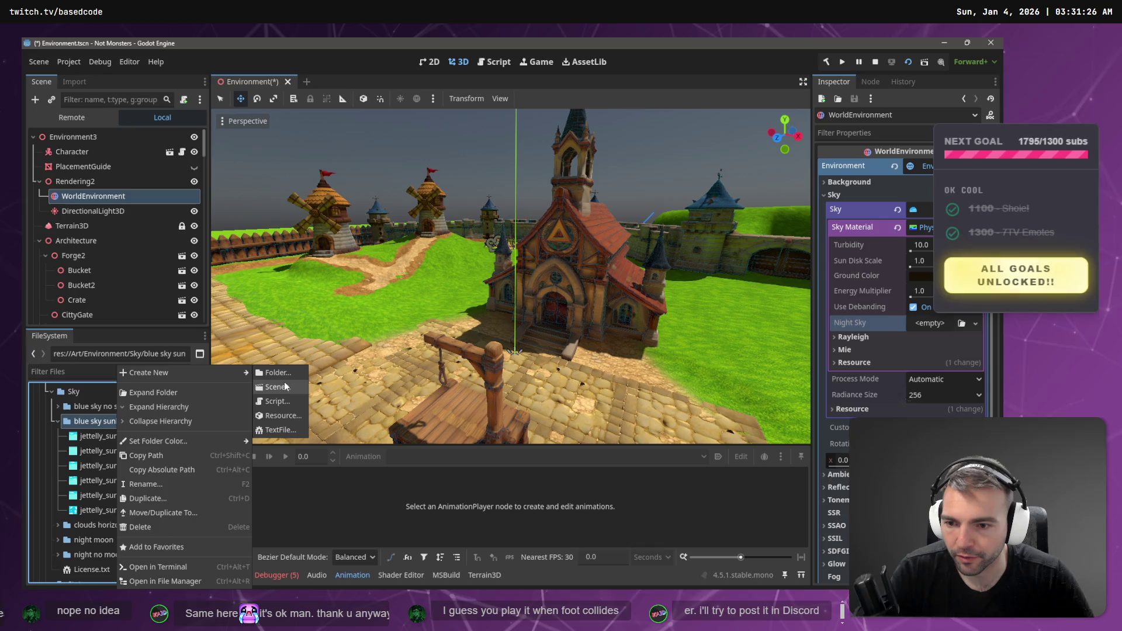
left_click(266, 415)
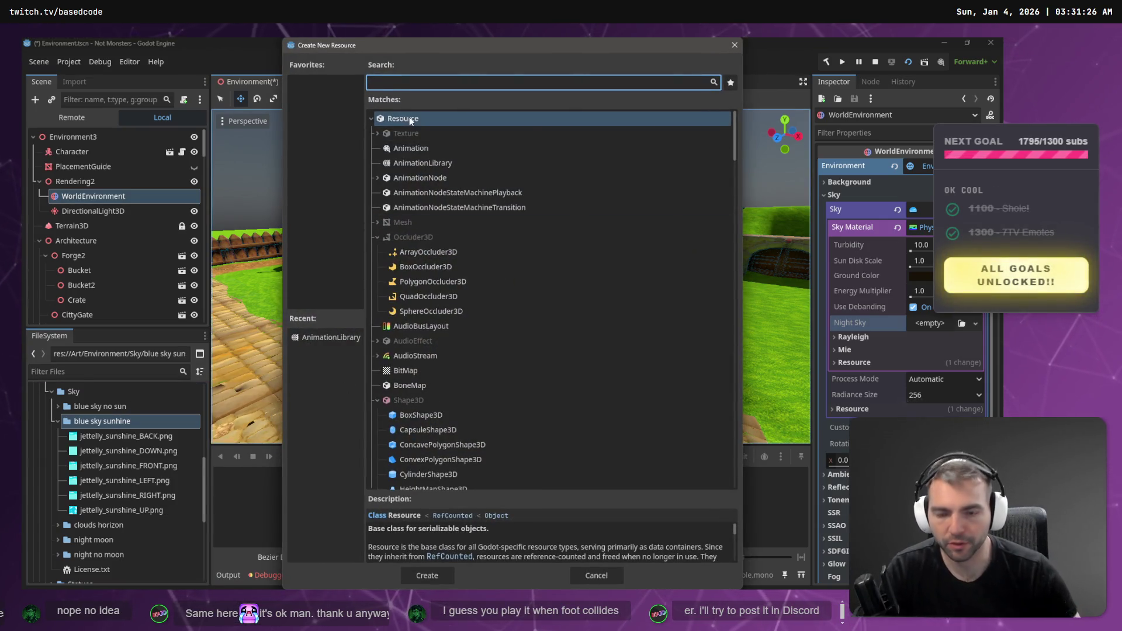
type("cubemap")
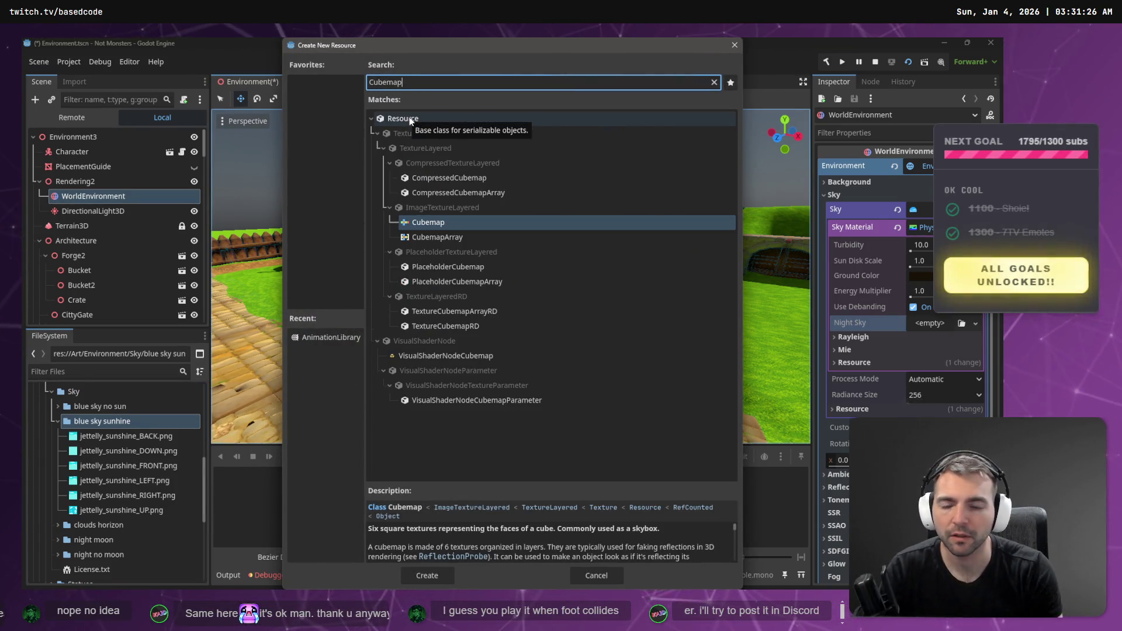
key("Escape")
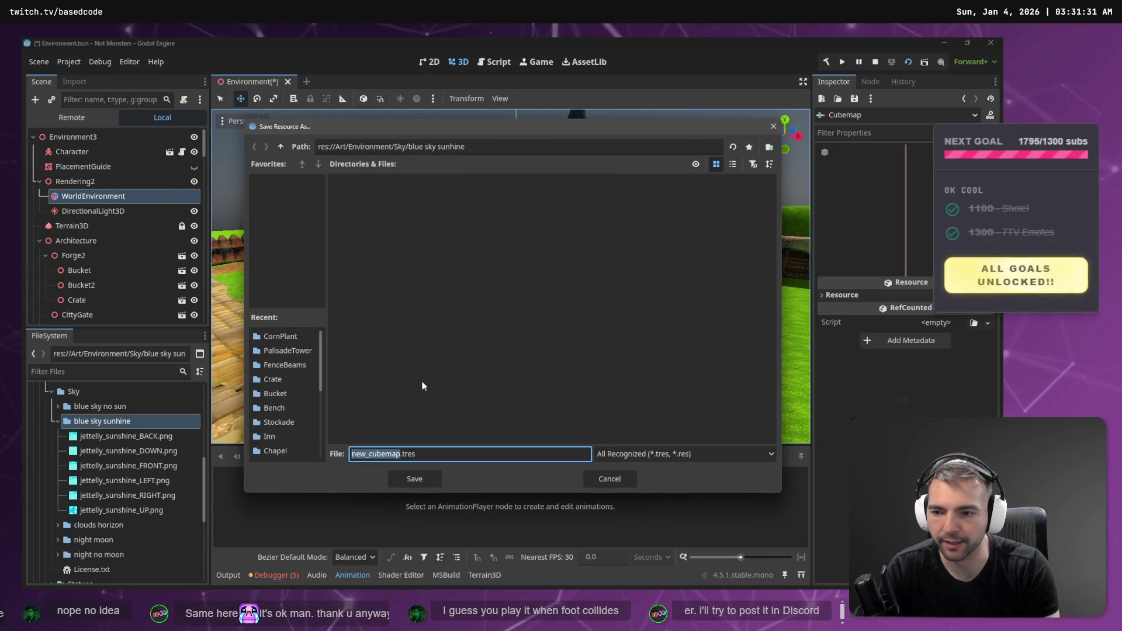
type("BlueS")
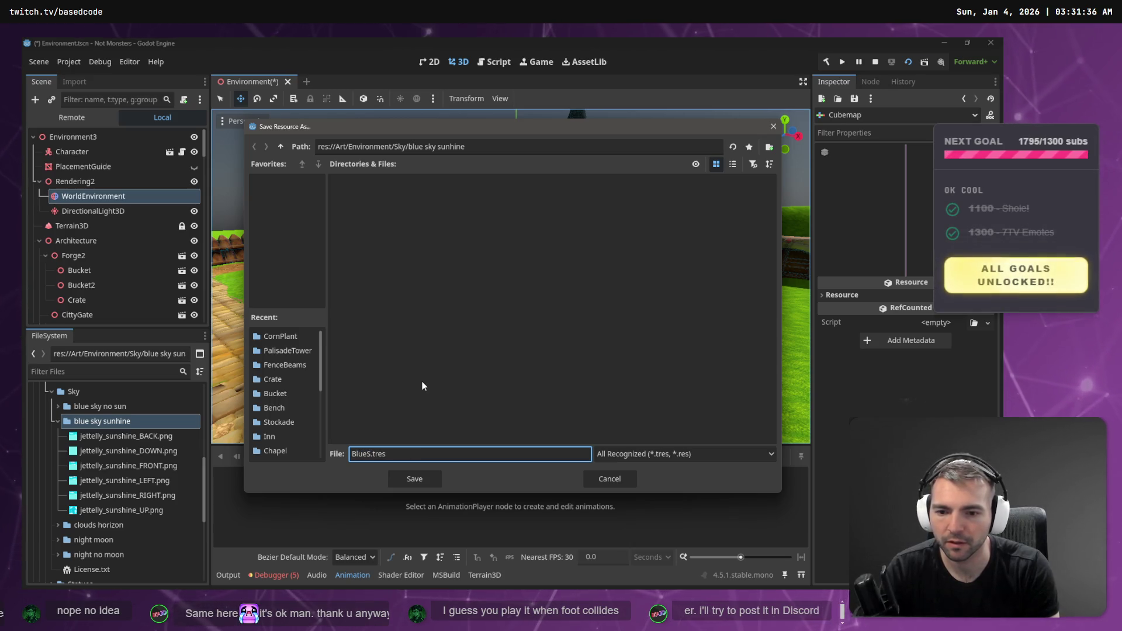
key("BackSpace")
key("BackSpace")
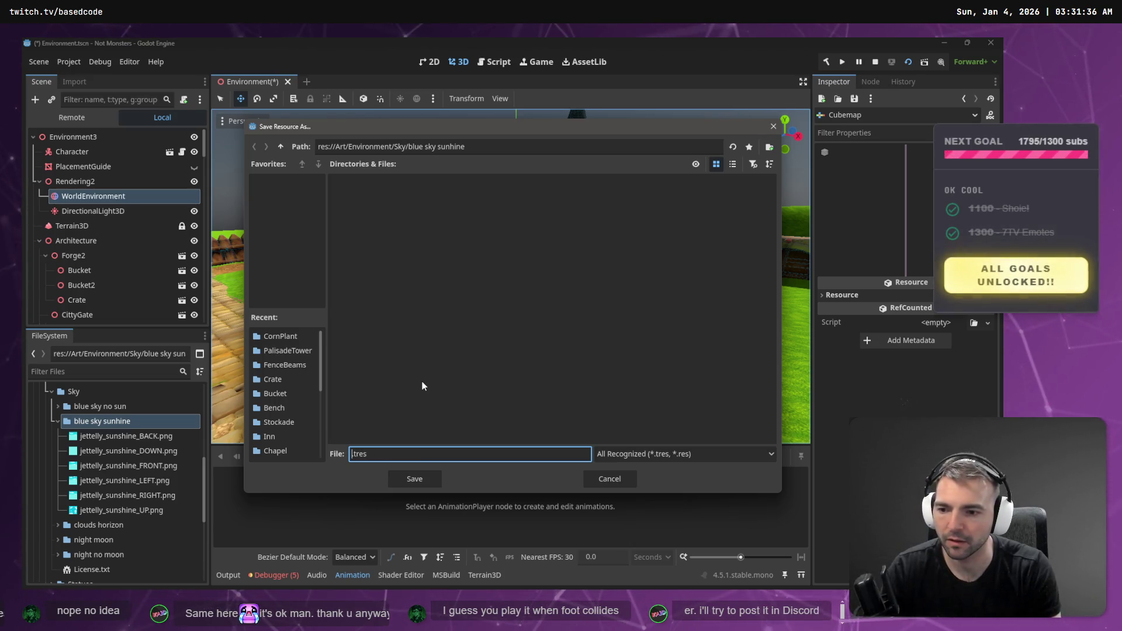
type("Bl")
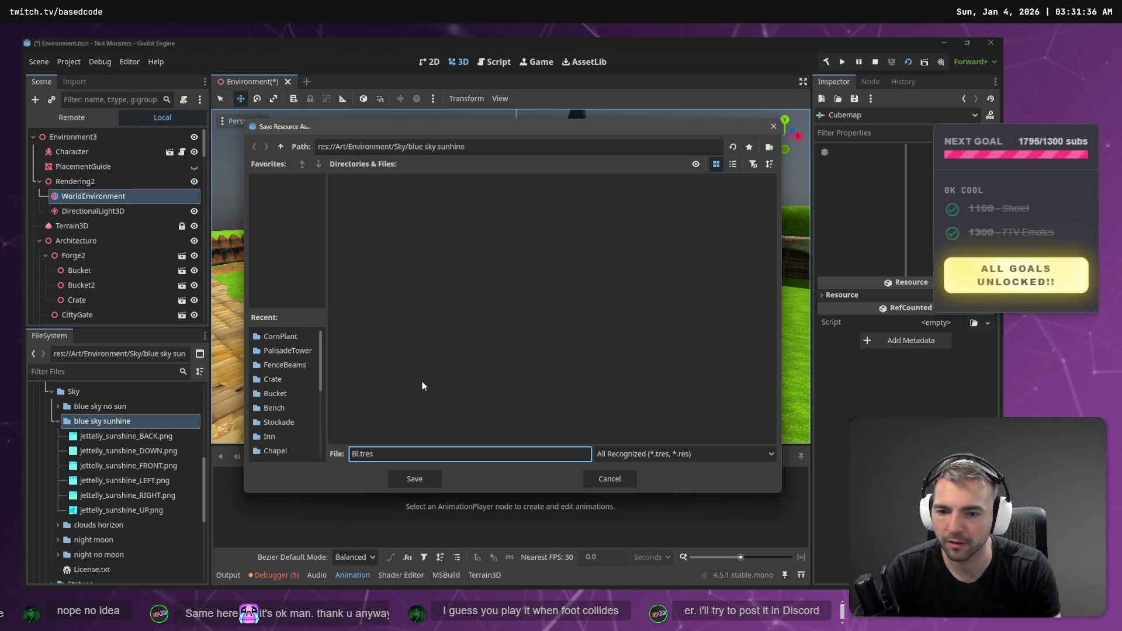
type("Su")
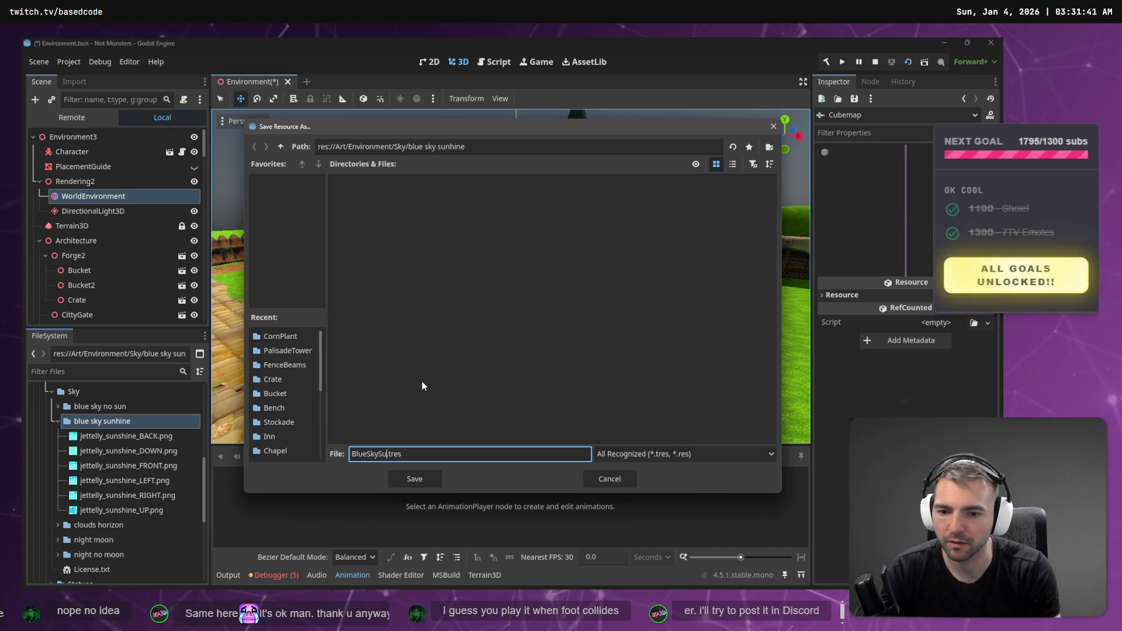
type("ine")
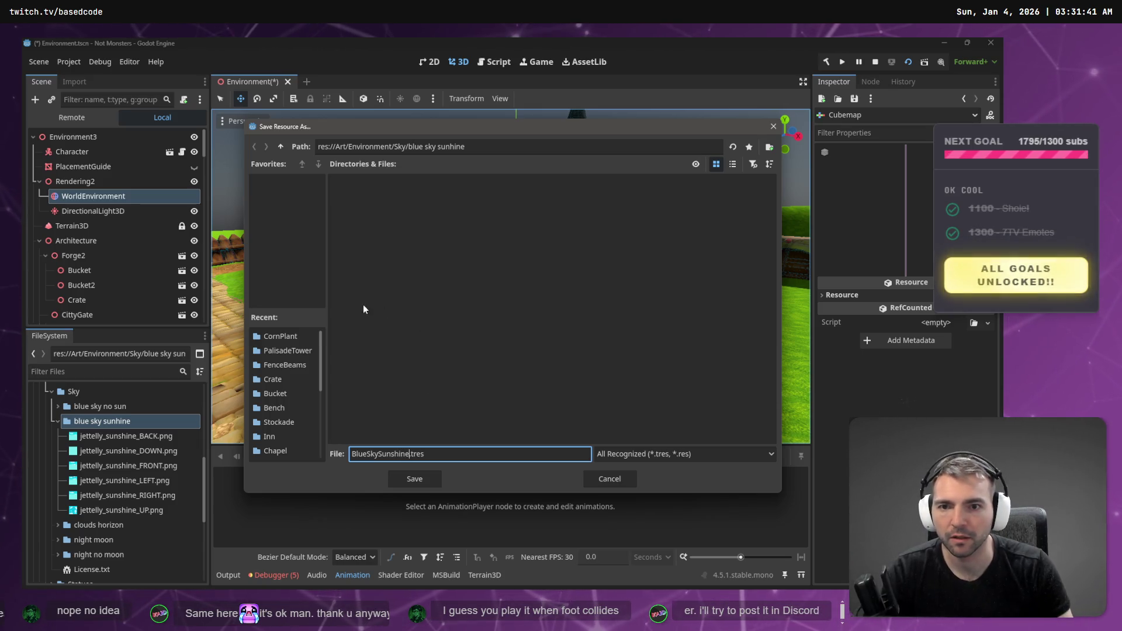
left_click(402, 479)
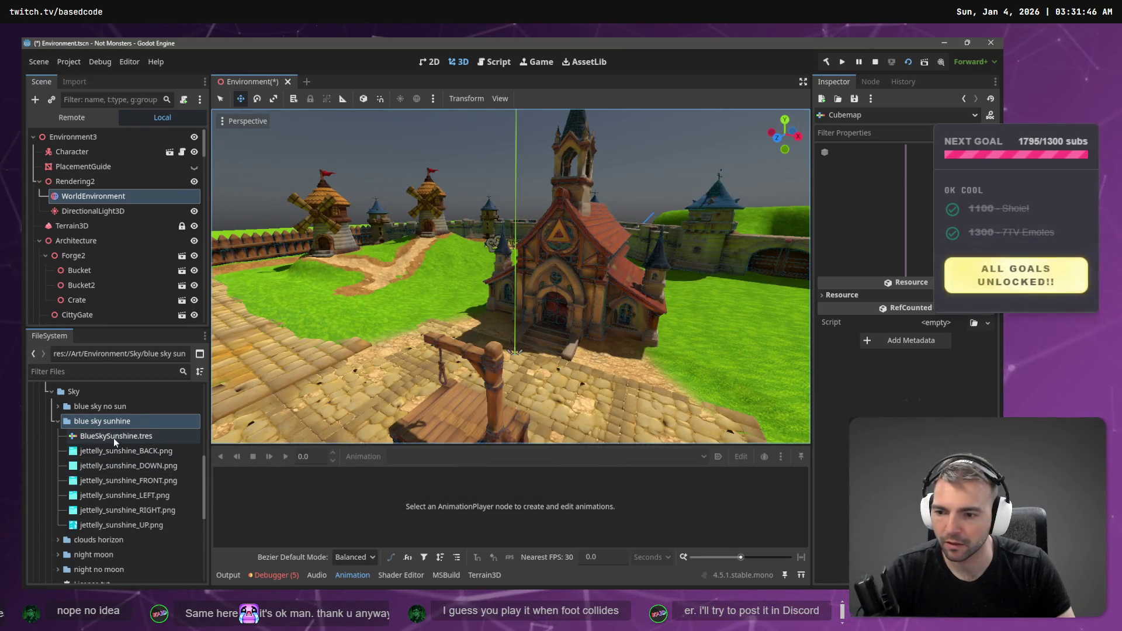
Select BlueSkySunshine.tres to inspect its properties, then go back to the ChatGPT instructions.
left_click(114, 437)
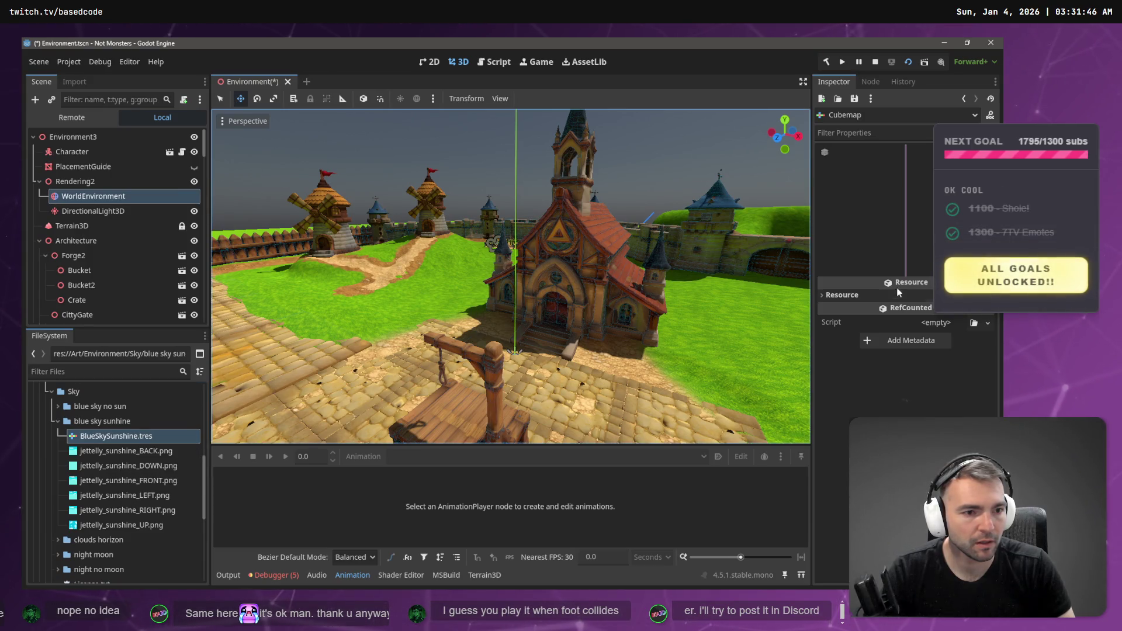
left_click(877, 293)
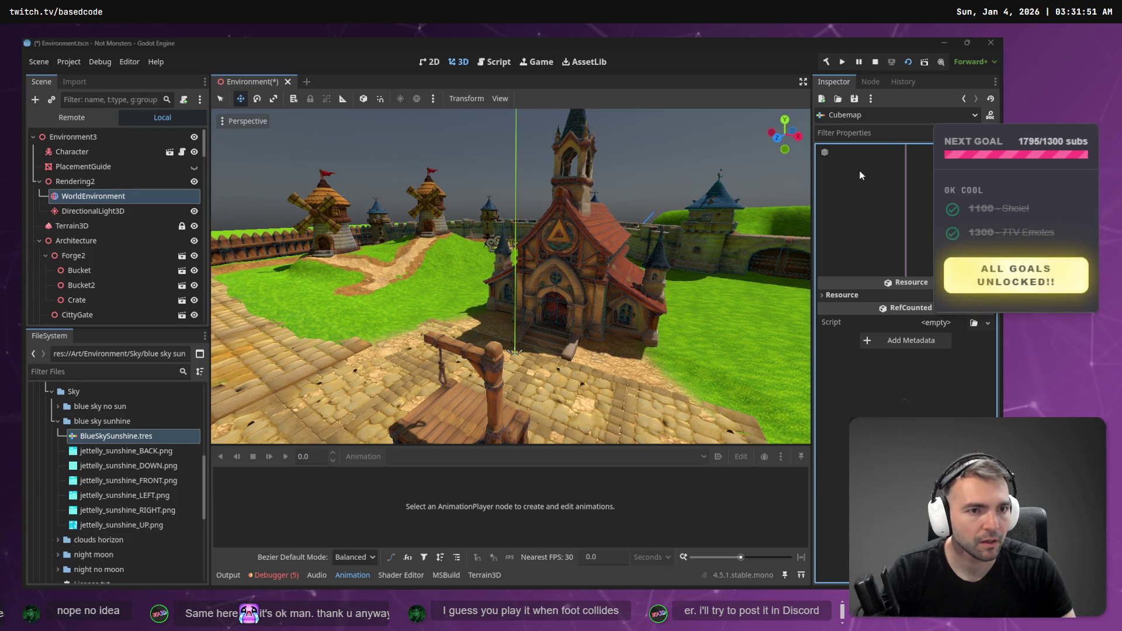
key("alt+Tab")
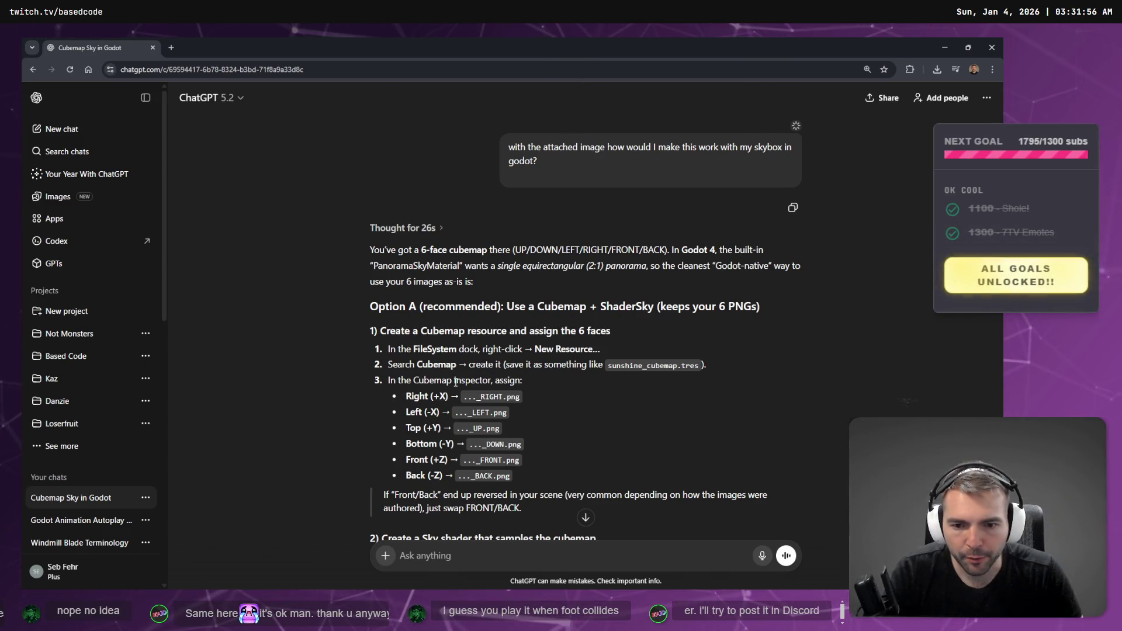
Back in Godot, expand the BlueSkySunshine cubemap's Resource section showing its path and name.
key("alt+Tab")
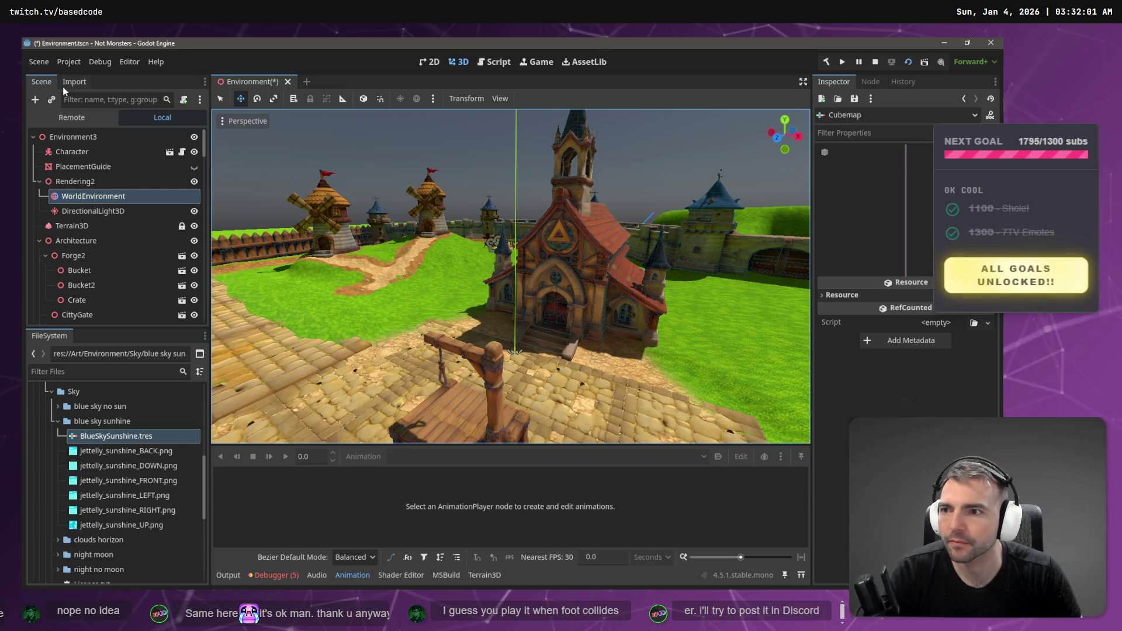
left_click(74, 82)
left_click(42, 82)
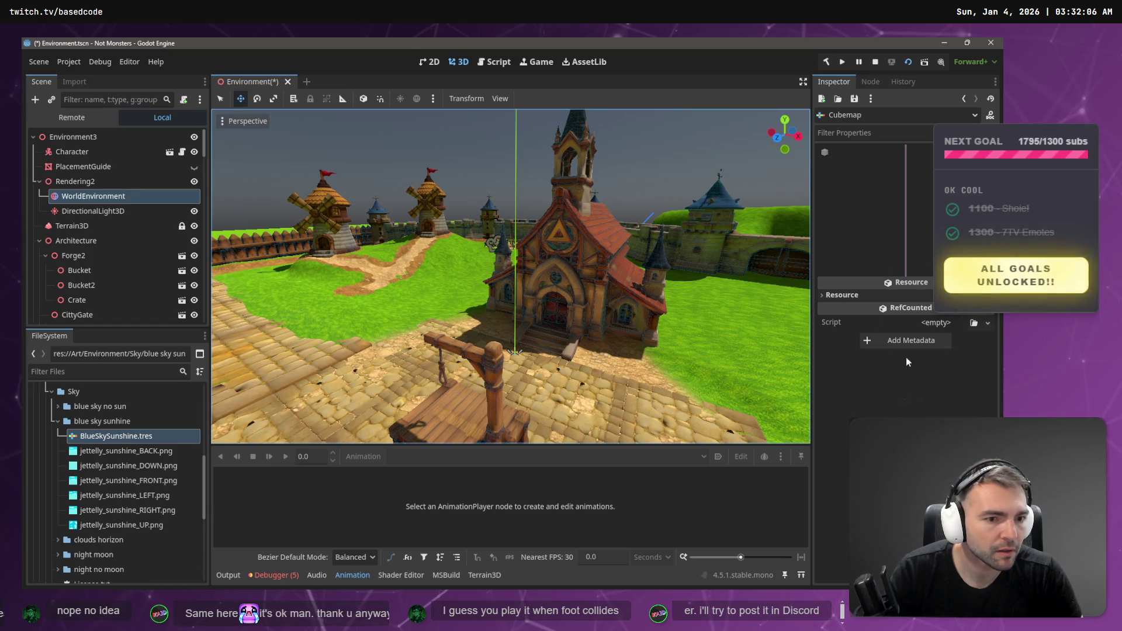
left_click(829, 294)
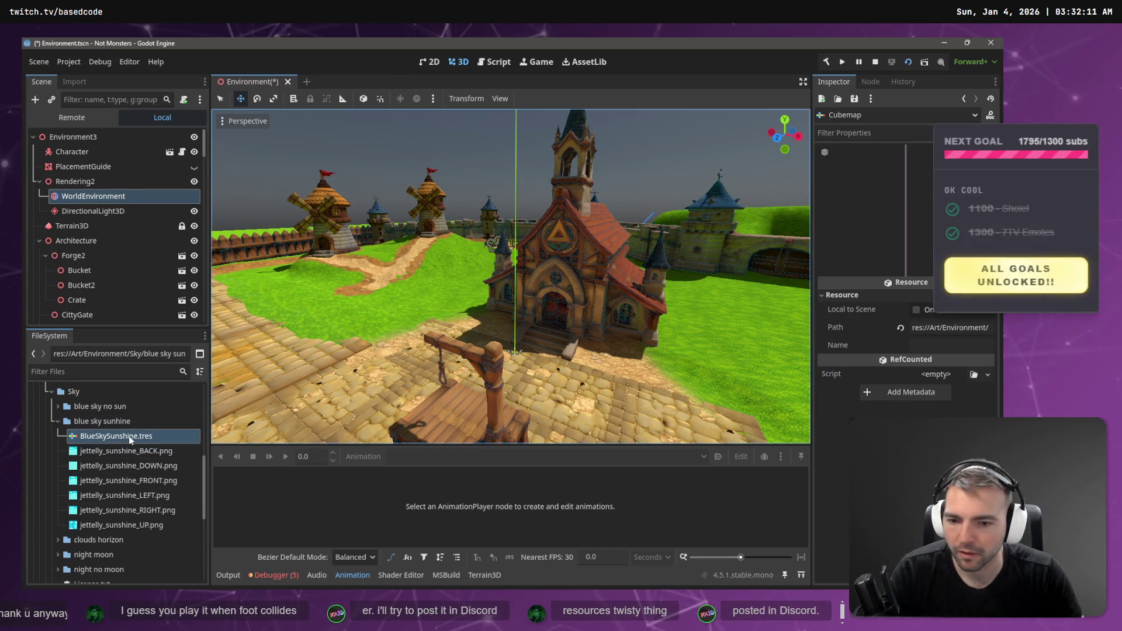
Check the cubemap's Script options, then select the WorldEnvironment to view its sky settings.
left_click(869, 82)
left_click(834, 82)
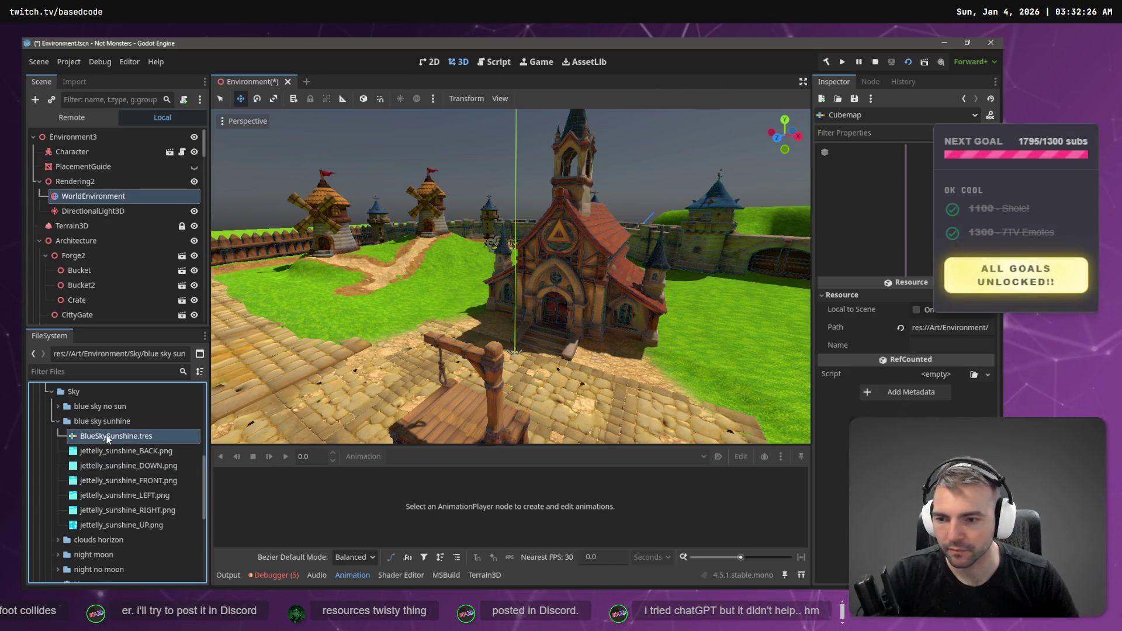
left_click(847, 117)
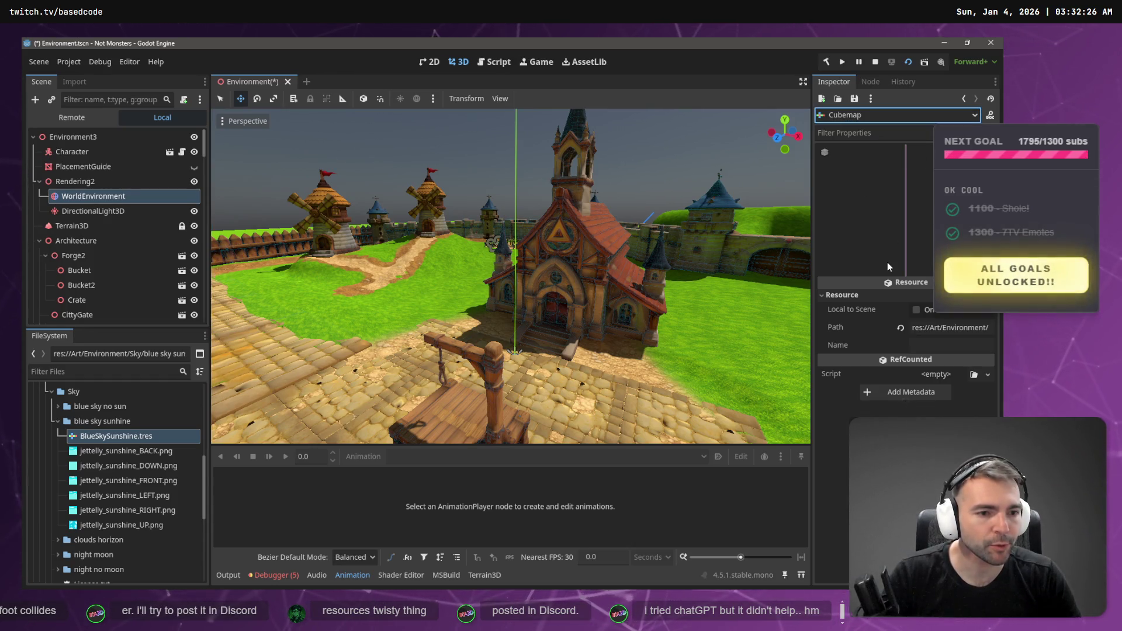
left_click(987, 374)
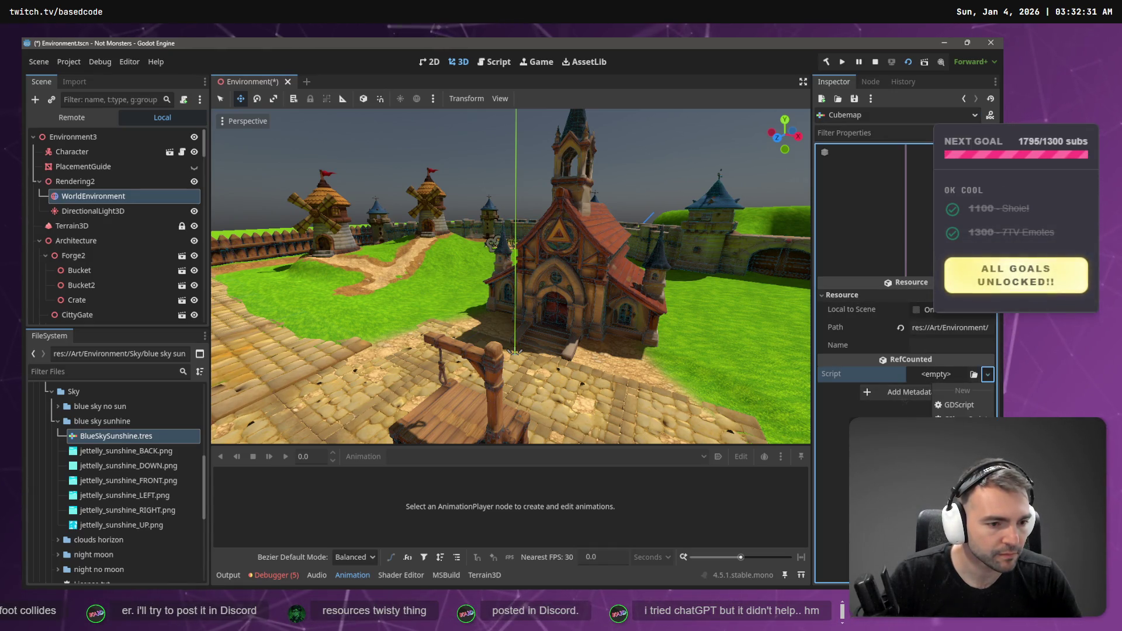
left_click(895, 393)
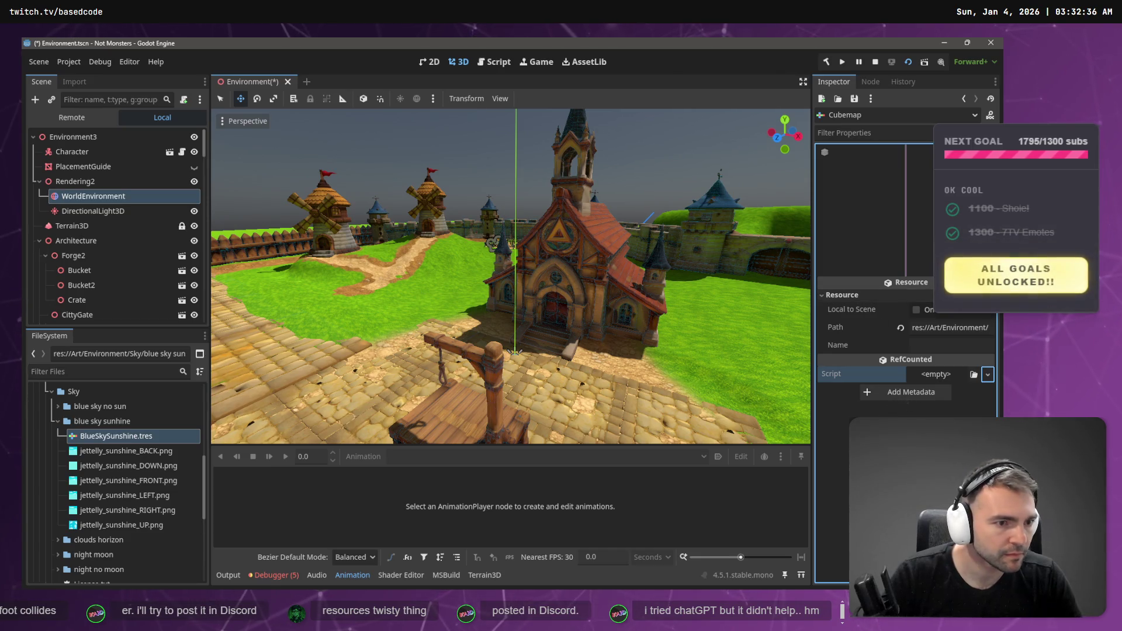
left_click(92, 212)
left_click(92, 196)
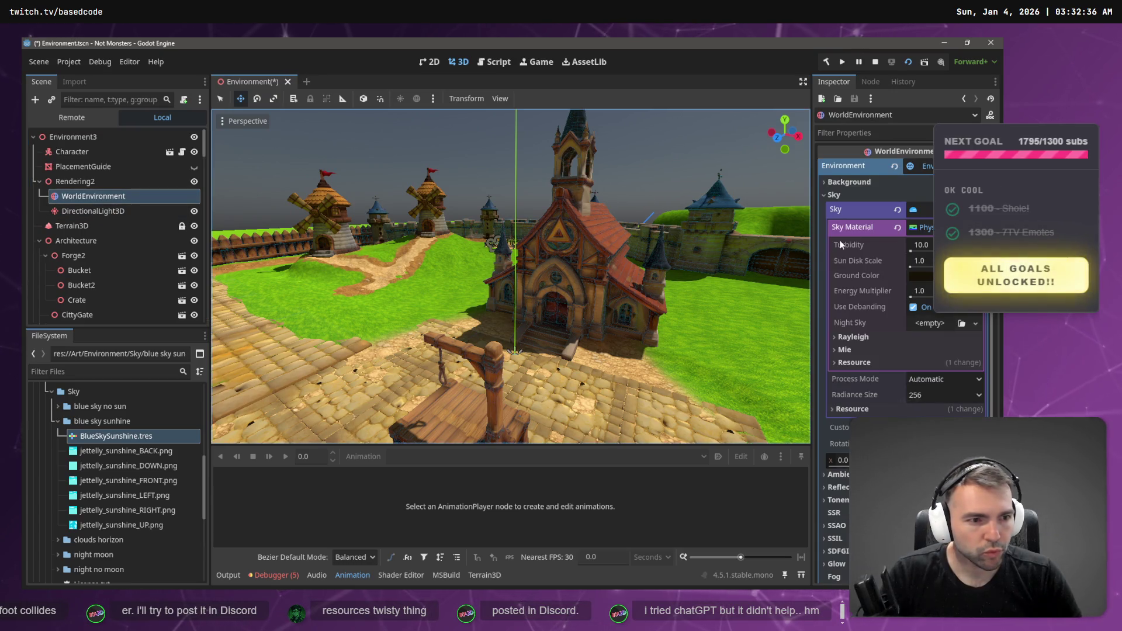
Swap the WorldEnvironment's PhysicalSkyMaterial for a new PanoramaSkyMaterial and view its Panorama texture options.
left_click(976, 227)
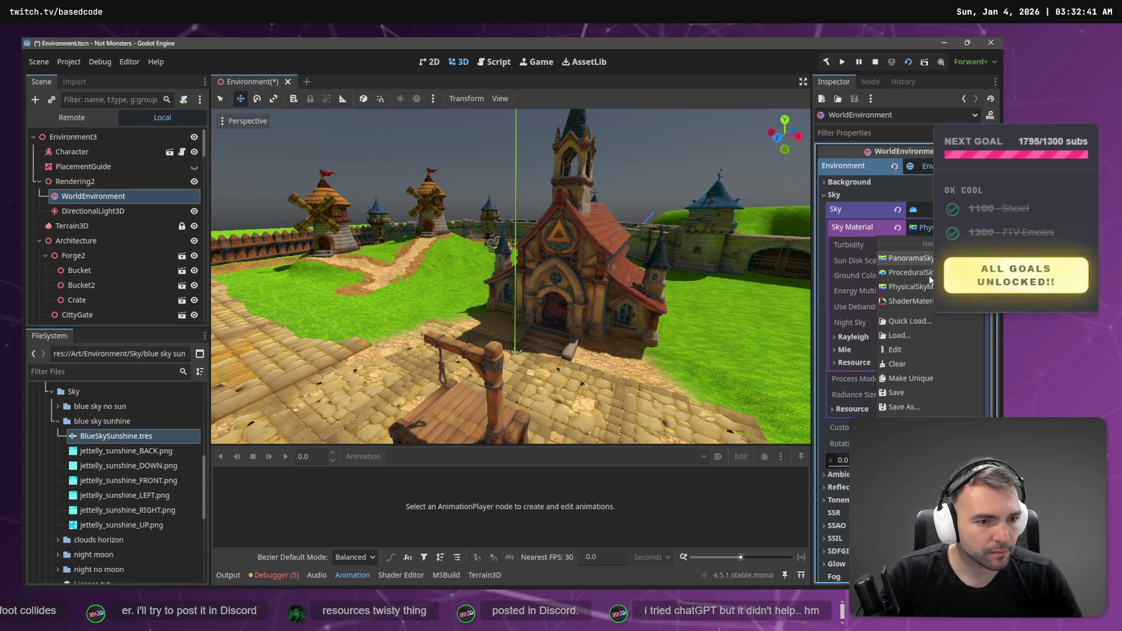
left_click(910, 258)
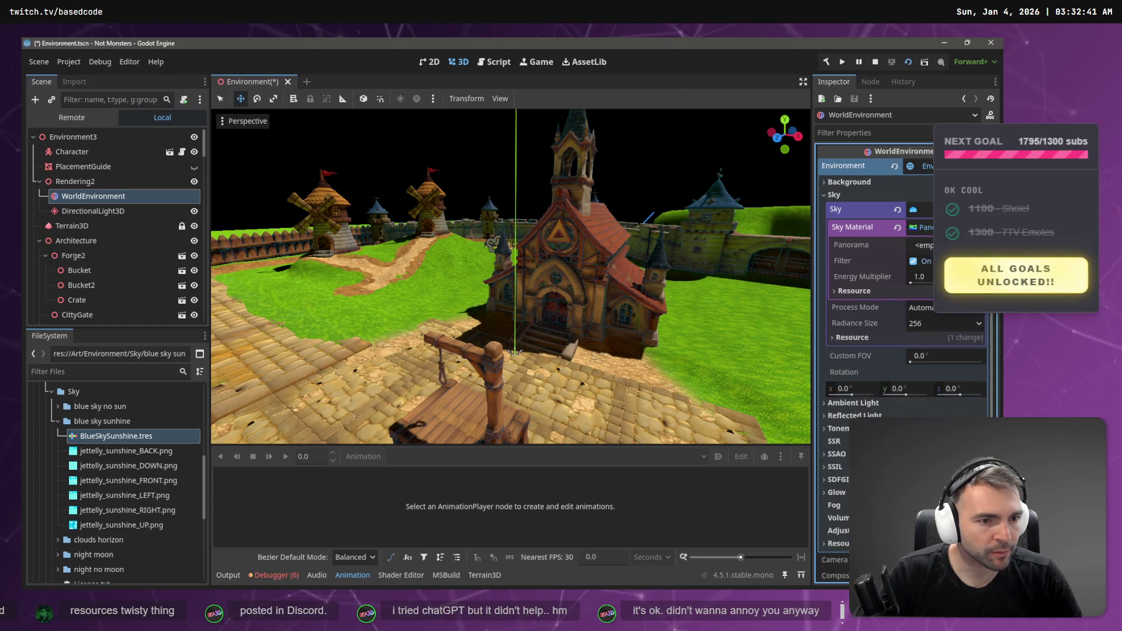
left_click(975, 245)
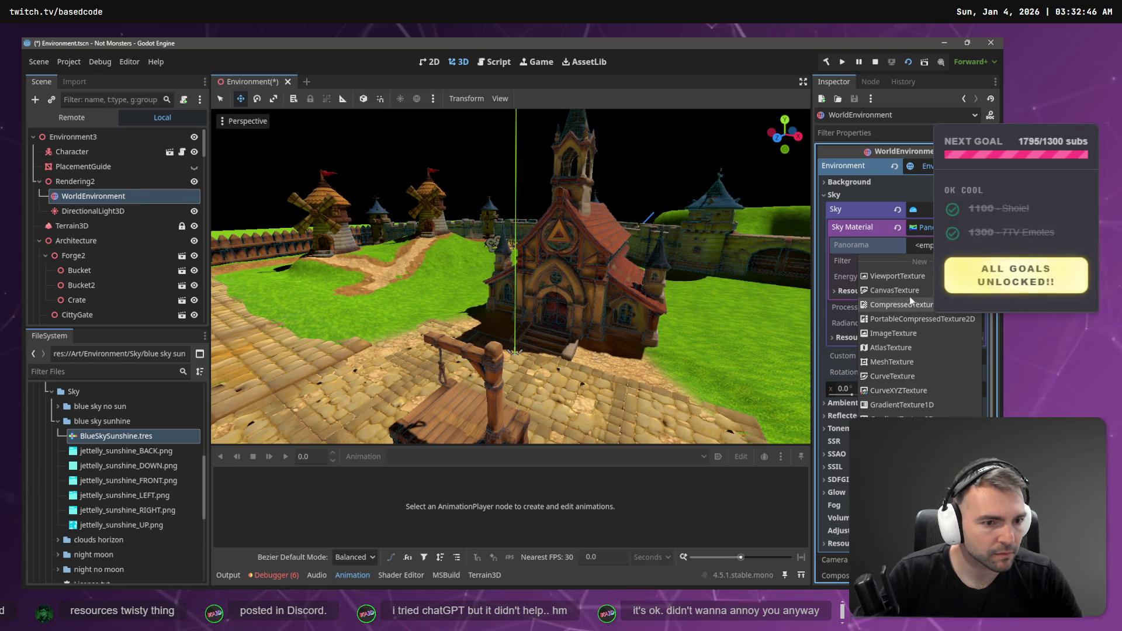
key("alt+Tab")
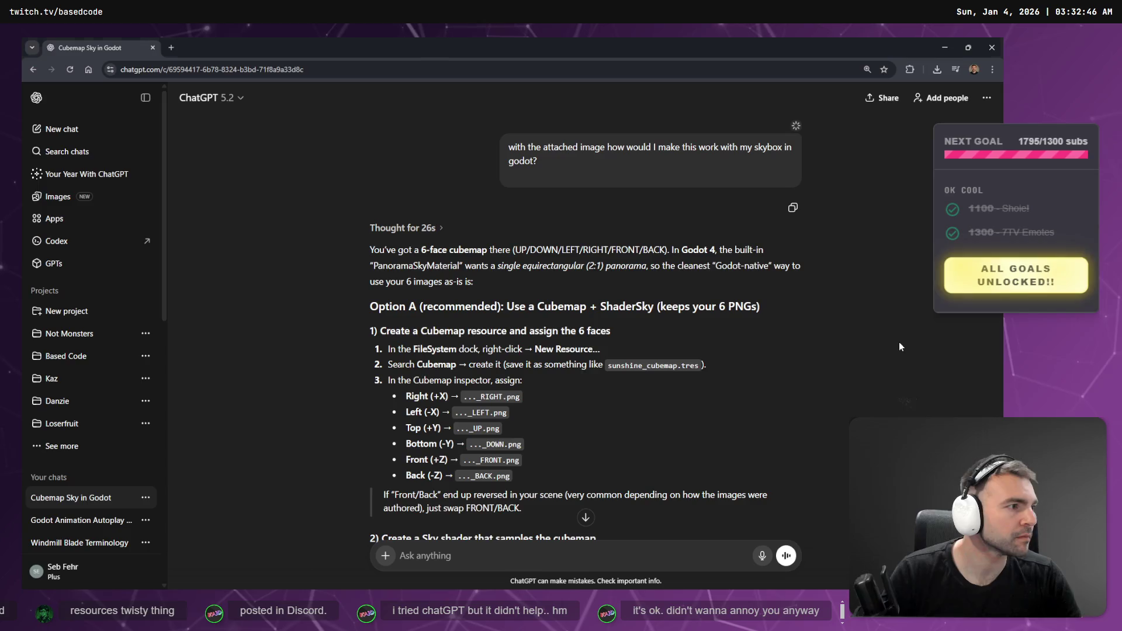
Read through ChatGPT's cubemap sky advice, then open a new browser tab.
scroll(448, 387, "down", 3)
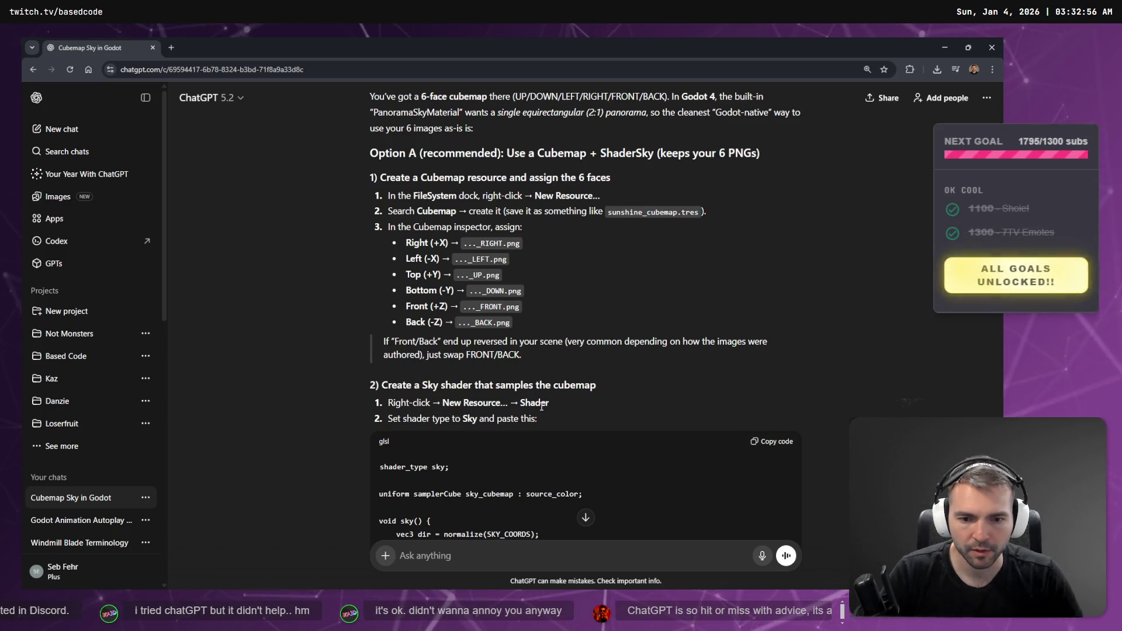
scroll(541, 405, "down", 5)
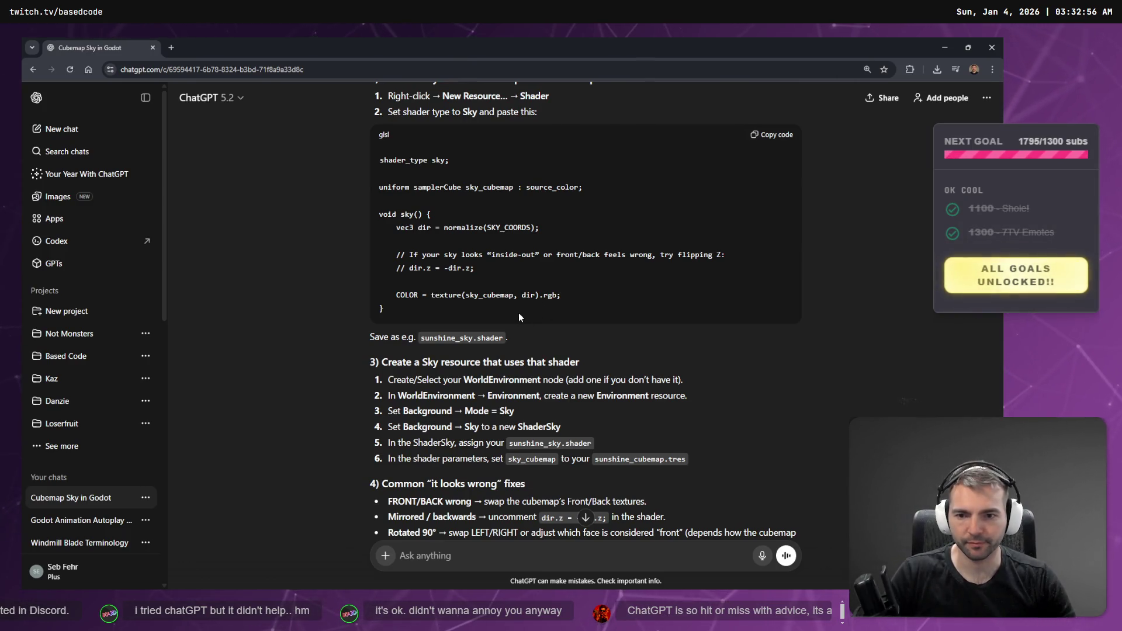
scroll(513, 303, "down", 3)
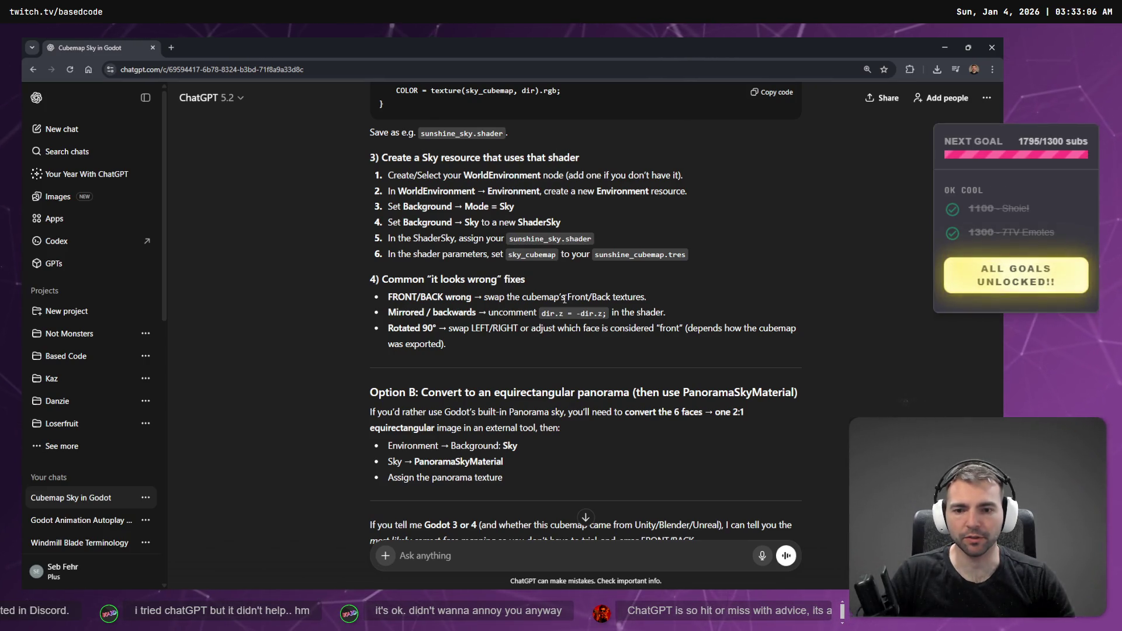
scroll(564, 299, "down", 2)
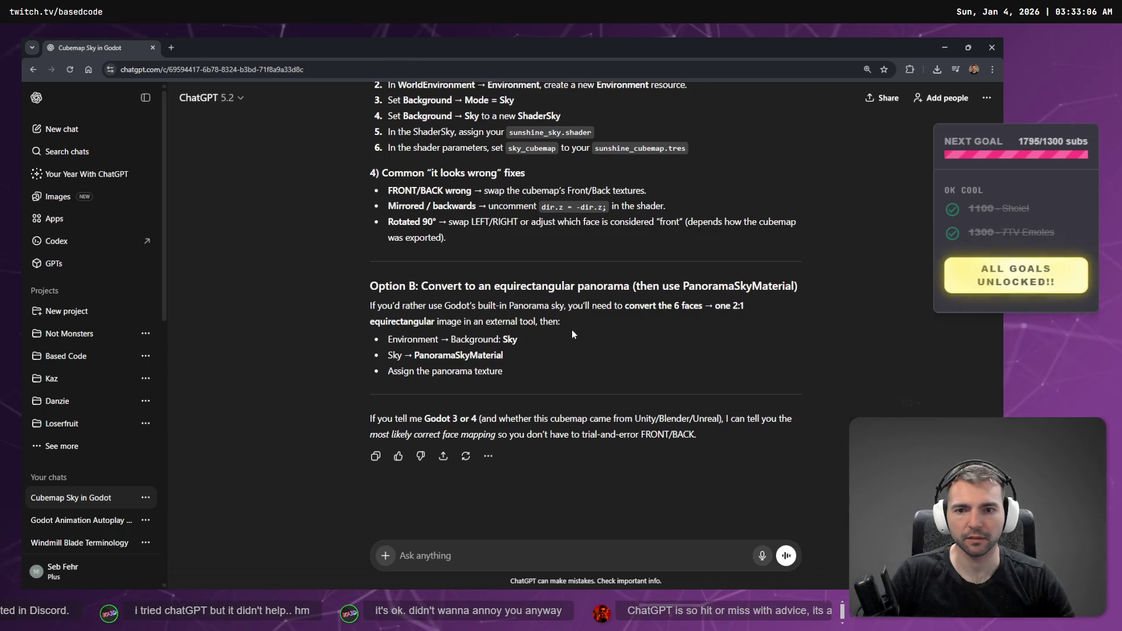
scroll(567, 339, "up", 15)
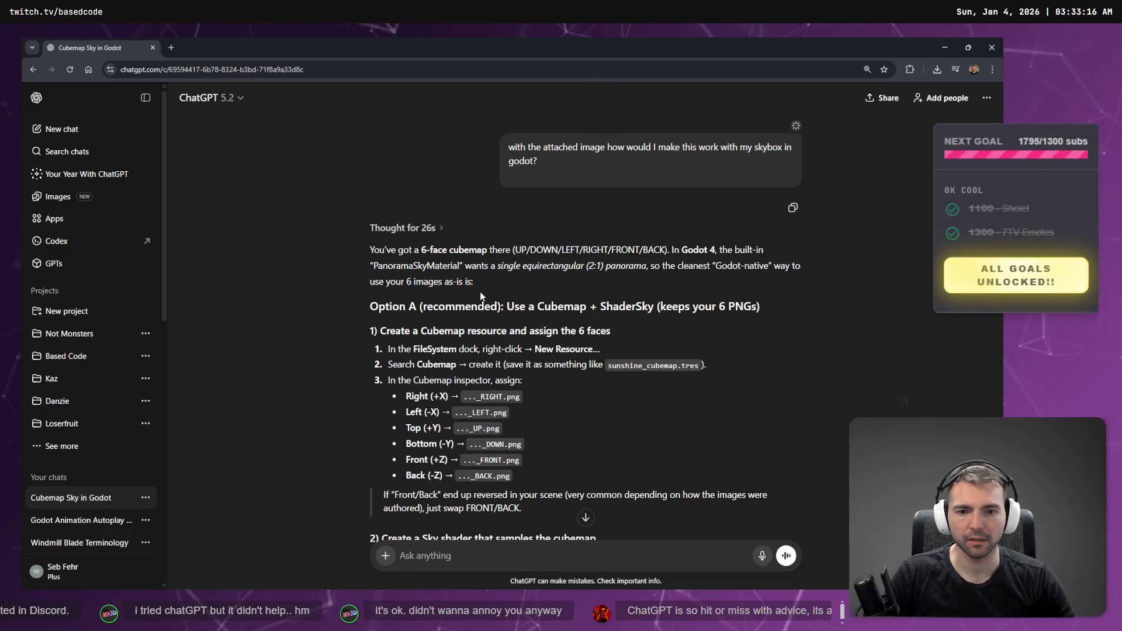
key("ctrl+t")
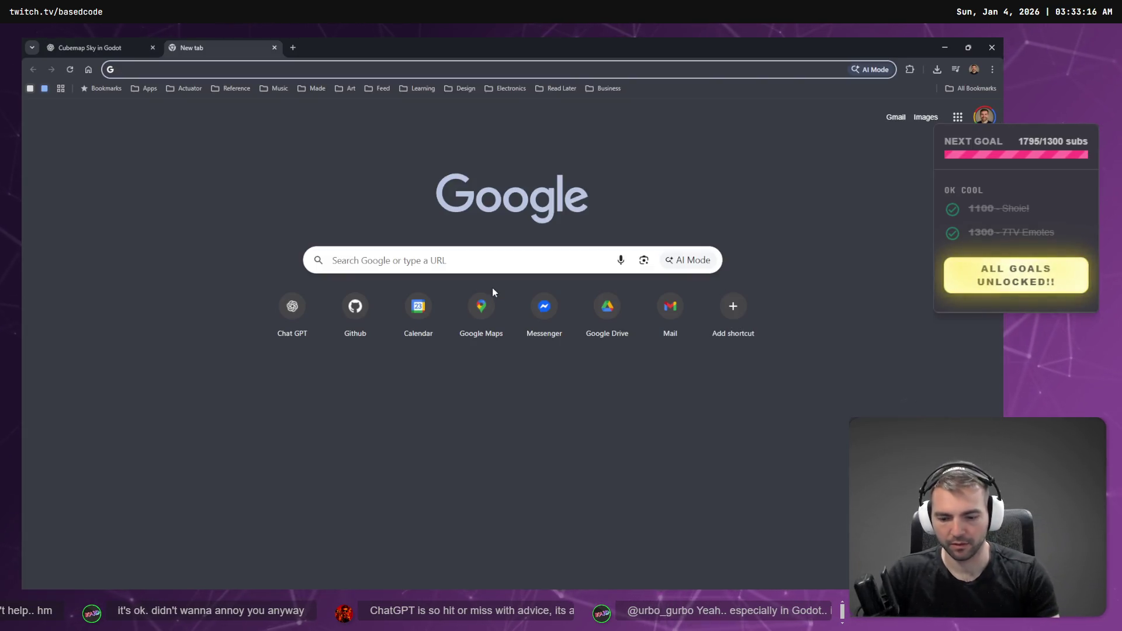
Search 'sky', open the Godot Docs Cubemap page and copy its sky shader sample.
type("sky")
key("Return")
left_click(468, 243)
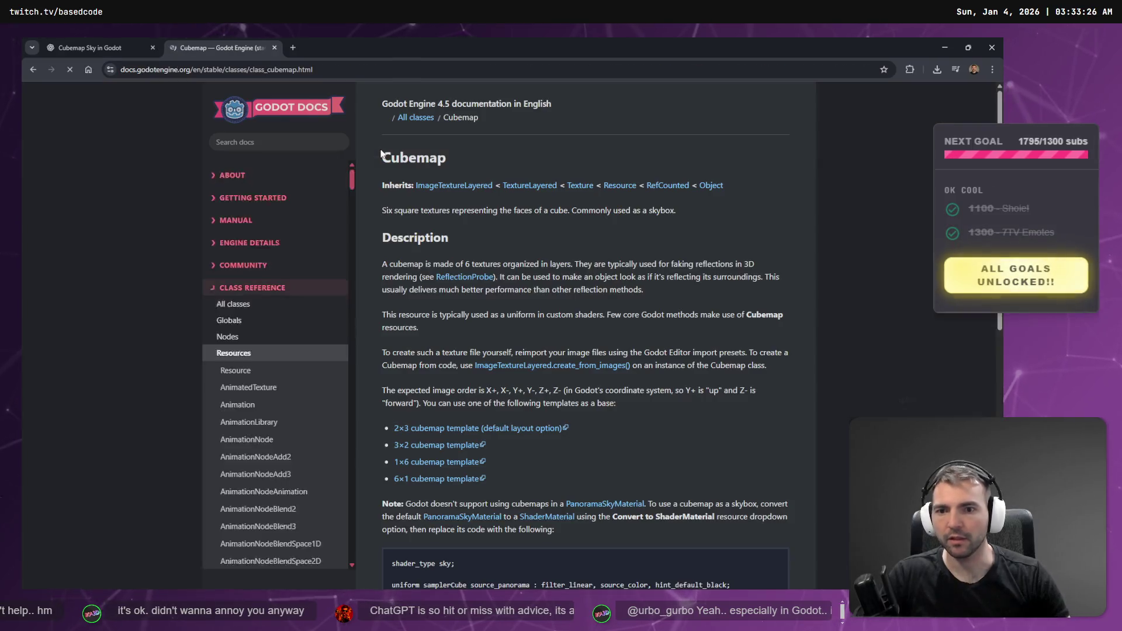
scroll(479, 246, "down", 5)
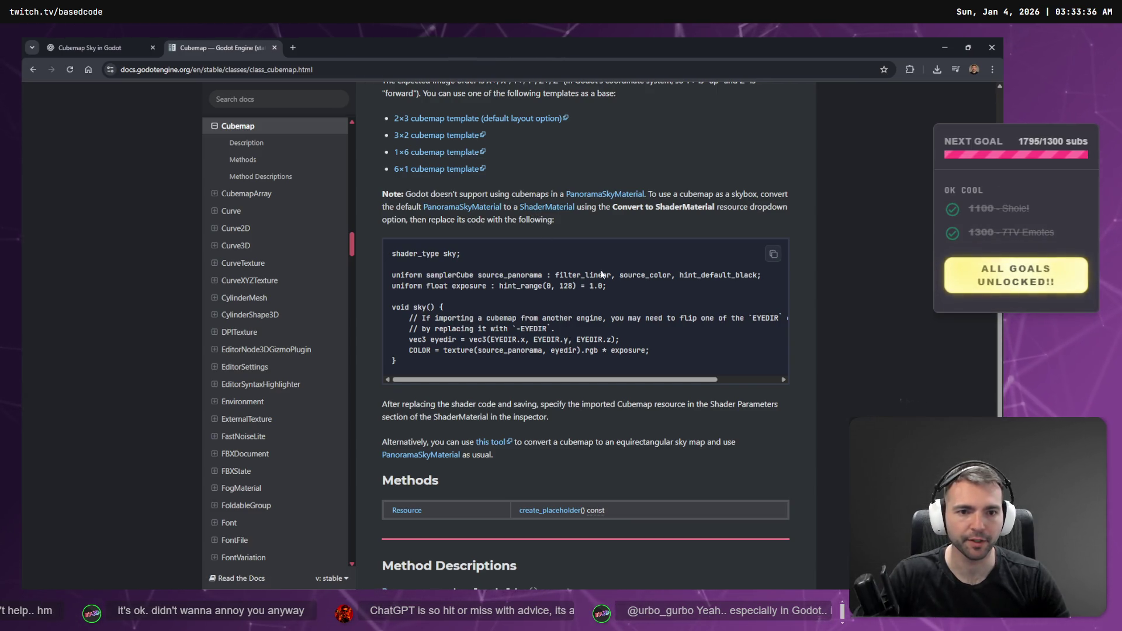
left_click(773, 254)
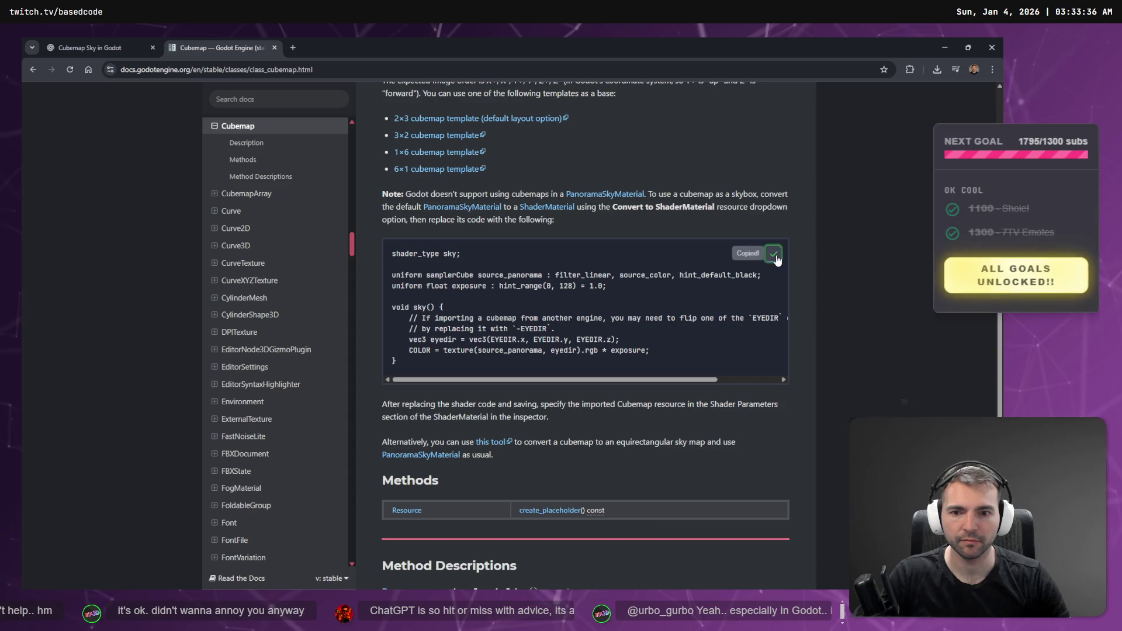
key("alt+Tab")
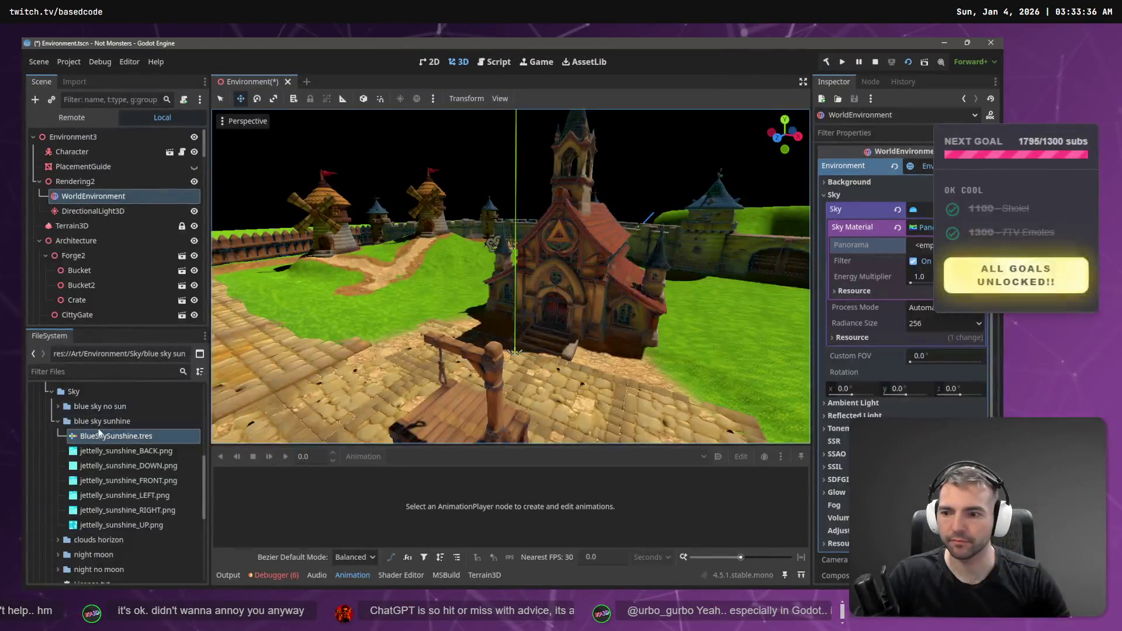
Create a Shader resource named SkyCubeMapShader.tres in the Sky folder and select it.
right_click(95, 397)
mouse_move(125, 375)
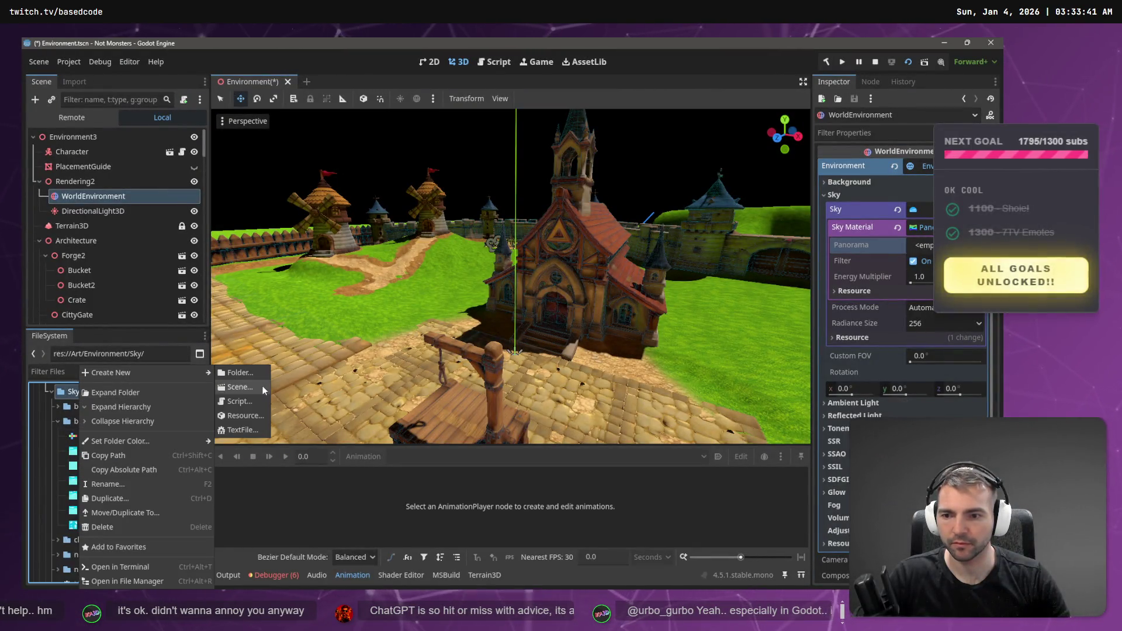
left_click(257, 416)
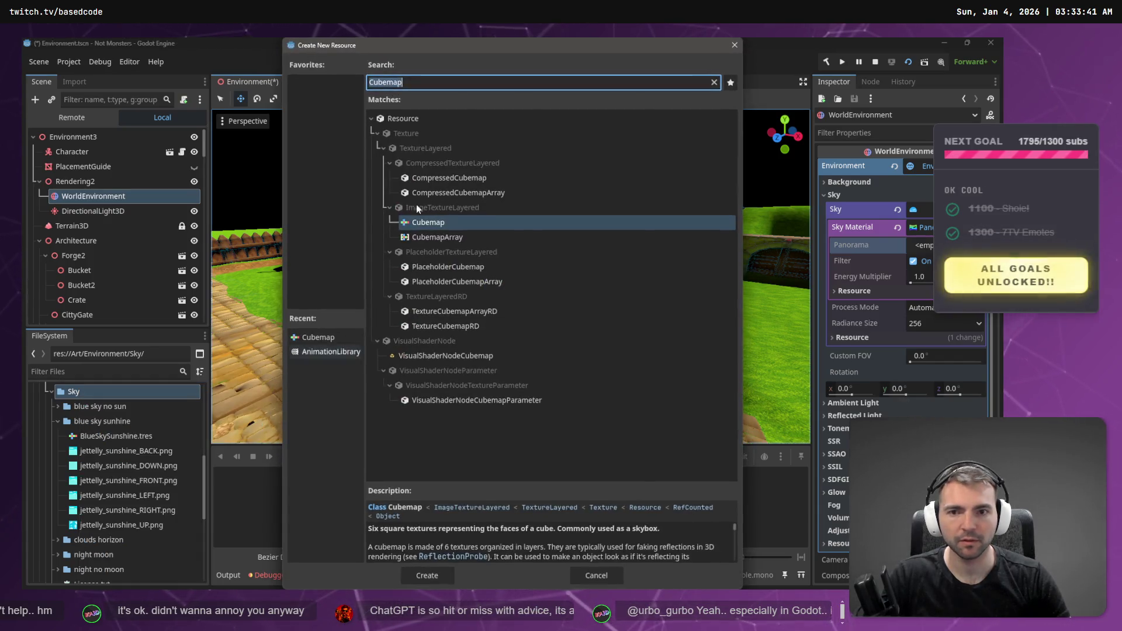
type("Shader")
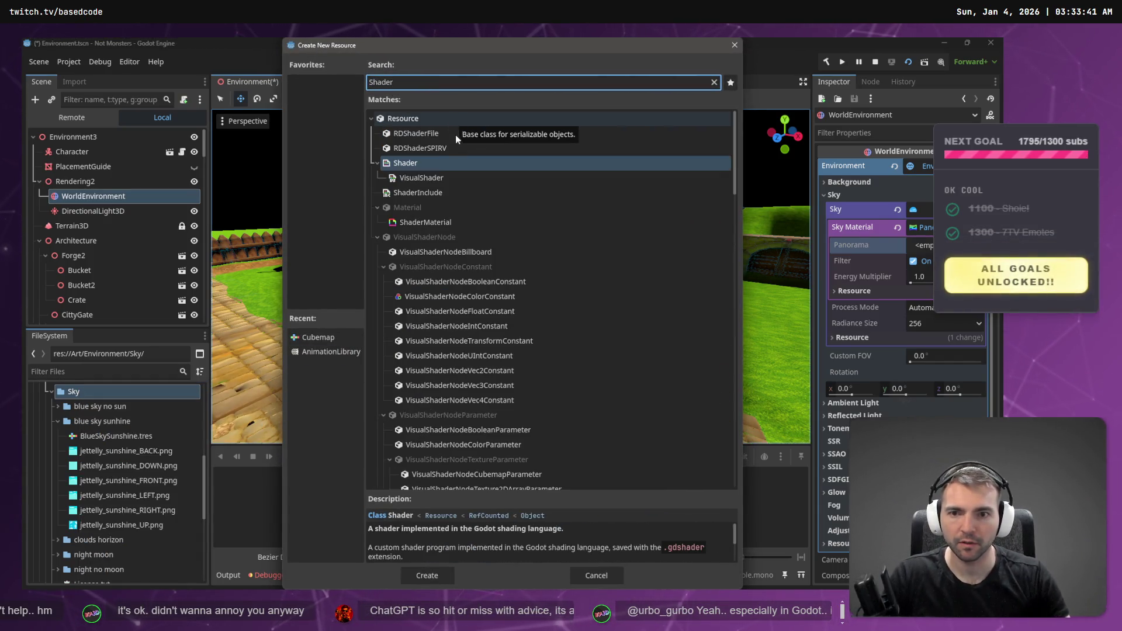
double_click(423, 176)
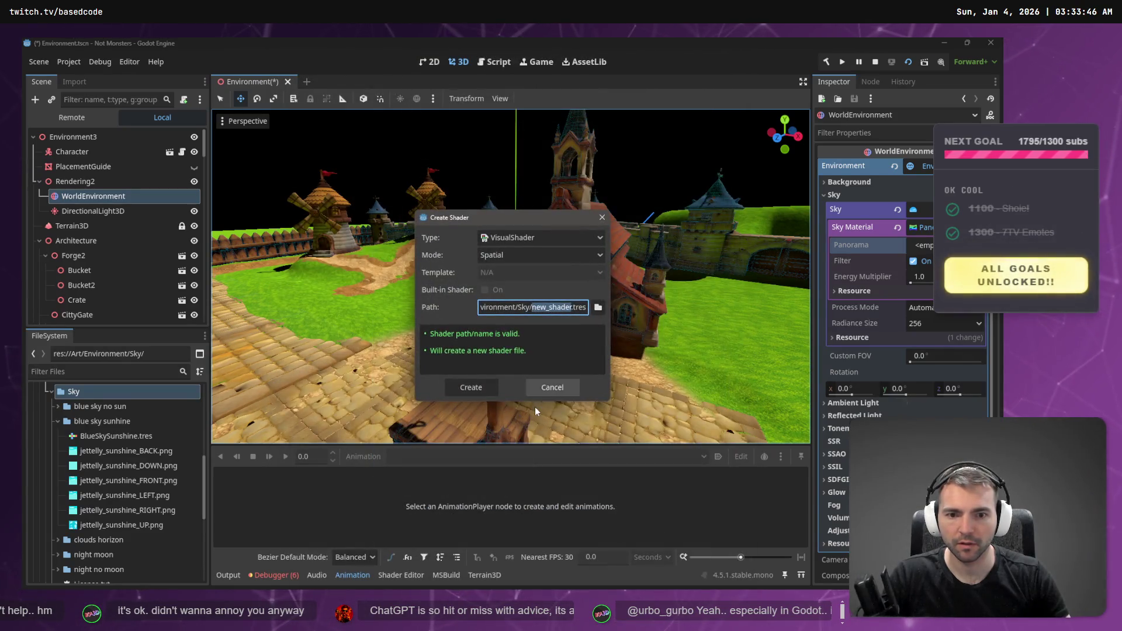
type("Sky")
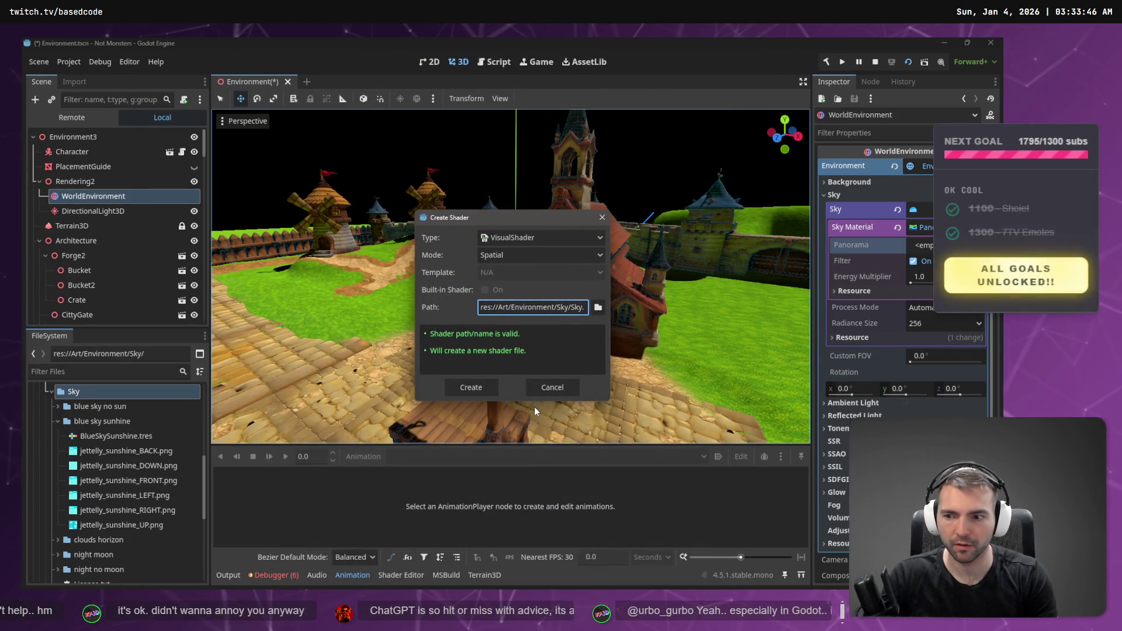
type("Shader")
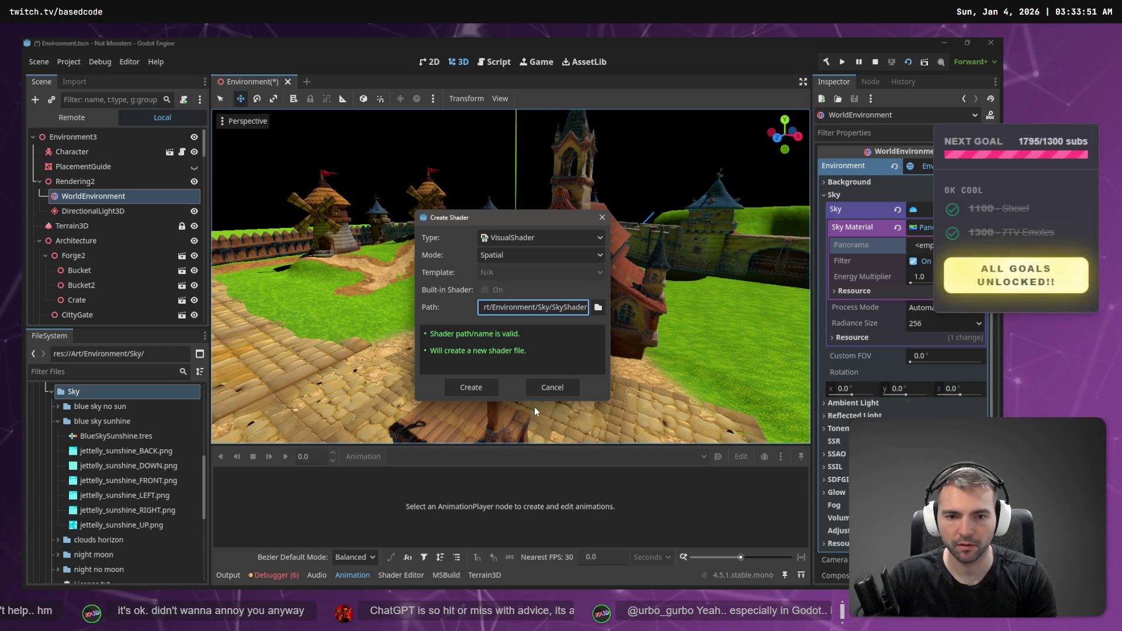
key("BackSpace")
key("BackSpace")
key("BackSpace")
type("CubeMapSha")
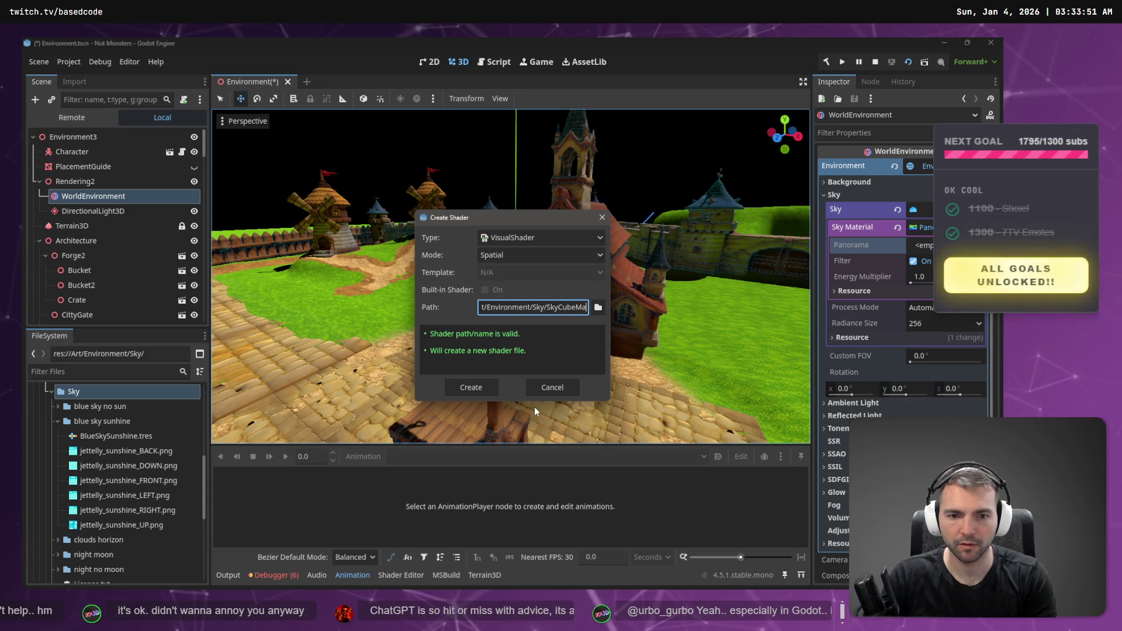
key("Return")
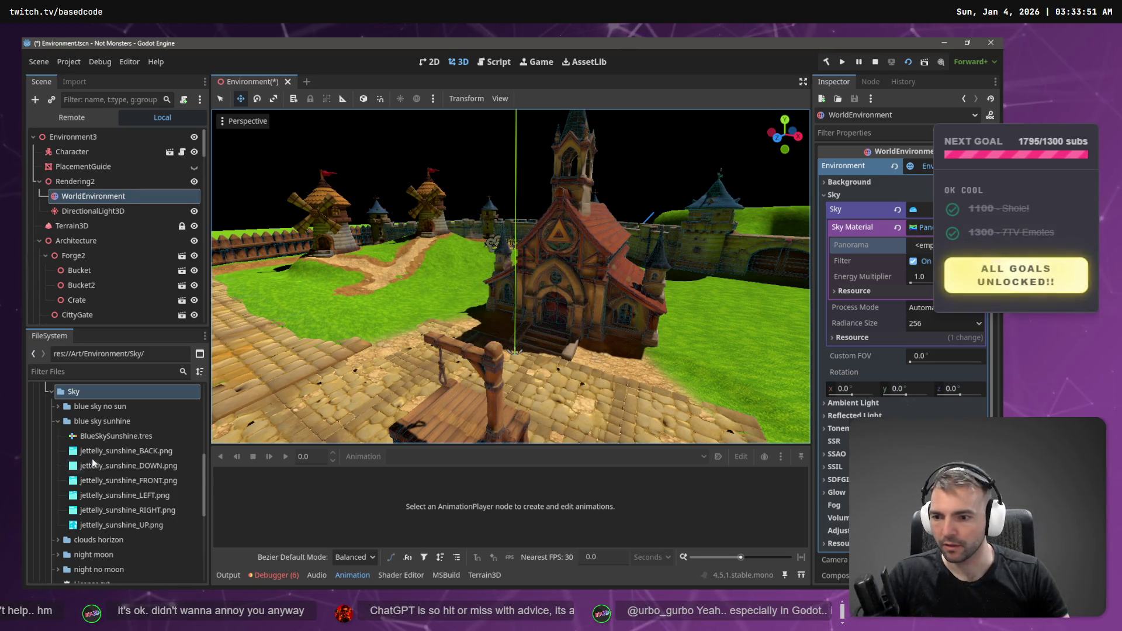
left_click(57, 421)
left_click(93, 496)
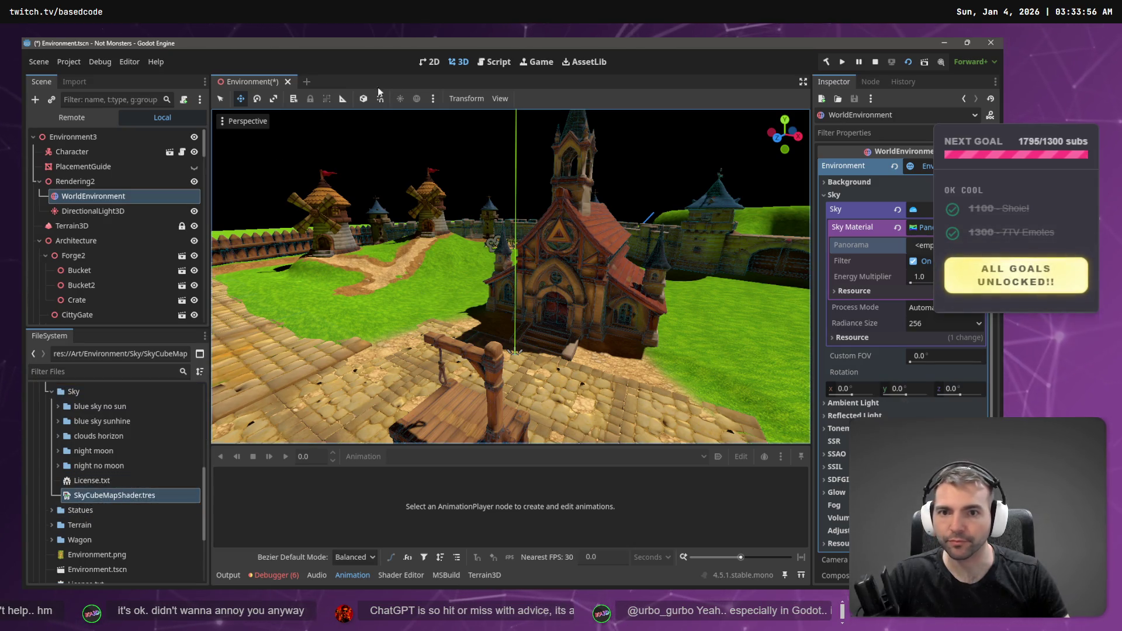
Open SkyCubeMapShader.tres in the shader editor, then refer to the Cubemap docs.
left_click(496, 62)
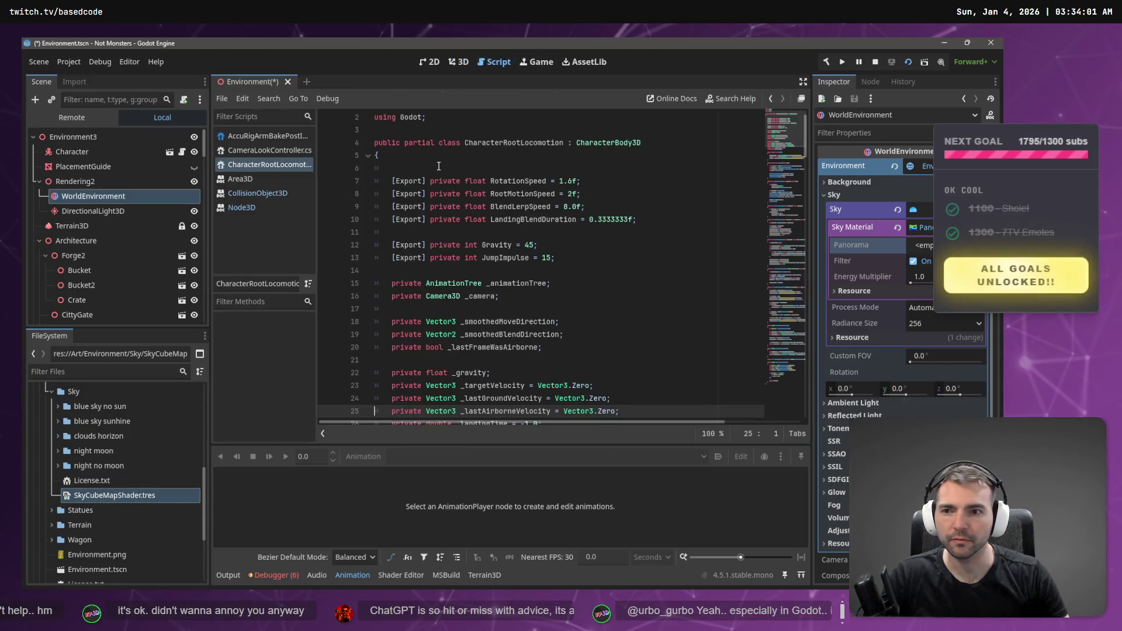
left_click(536, 231)
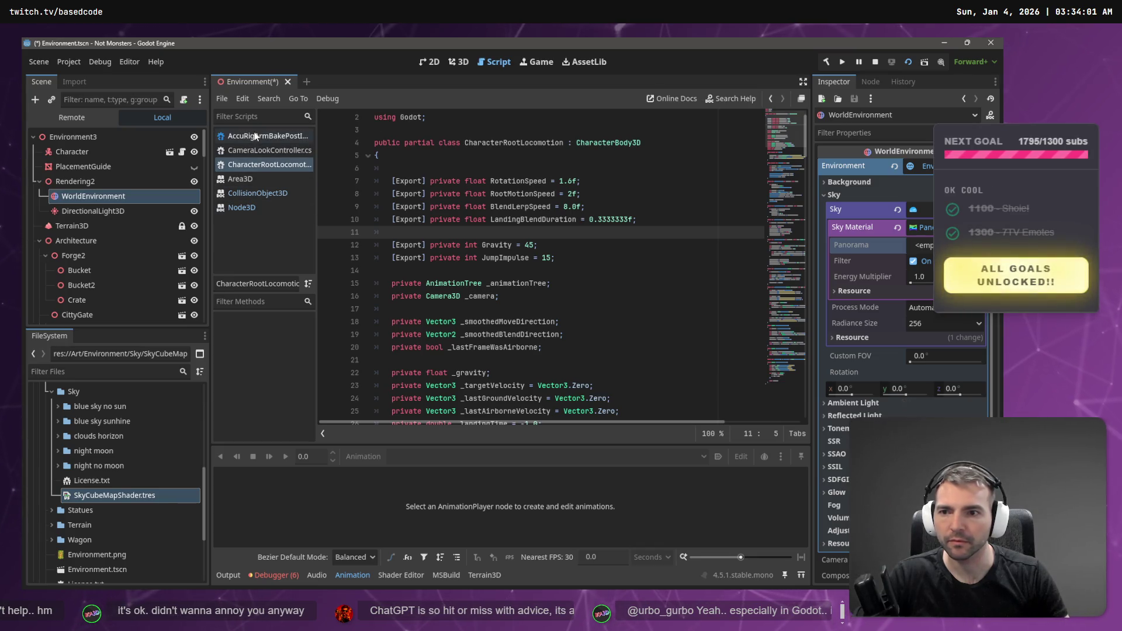
left_click(120, 497)
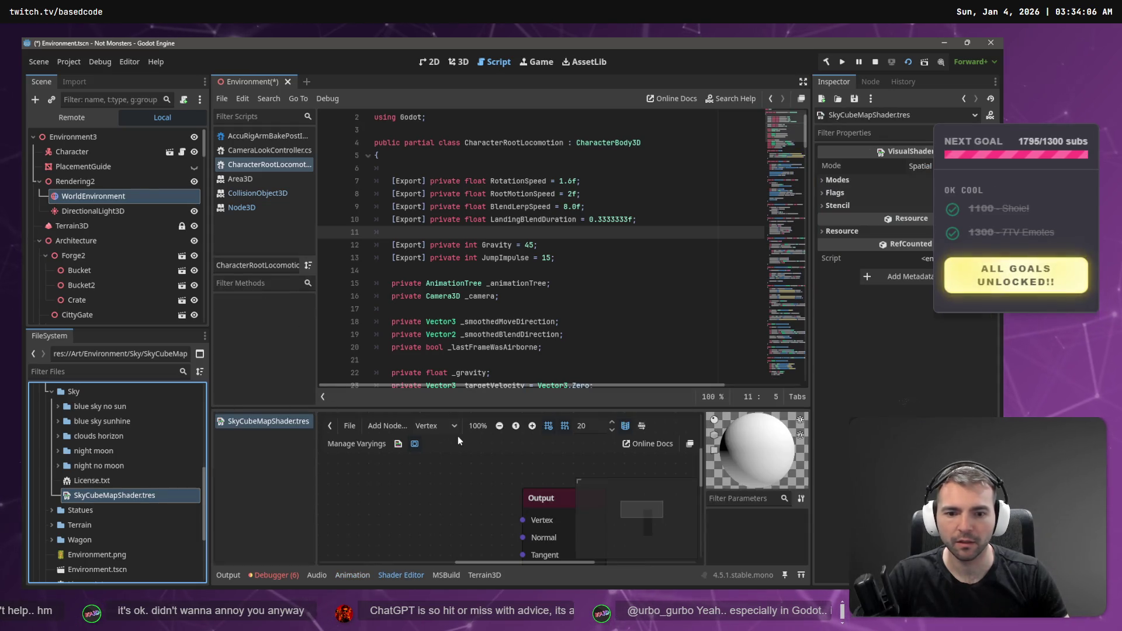
key("alt+Tab")
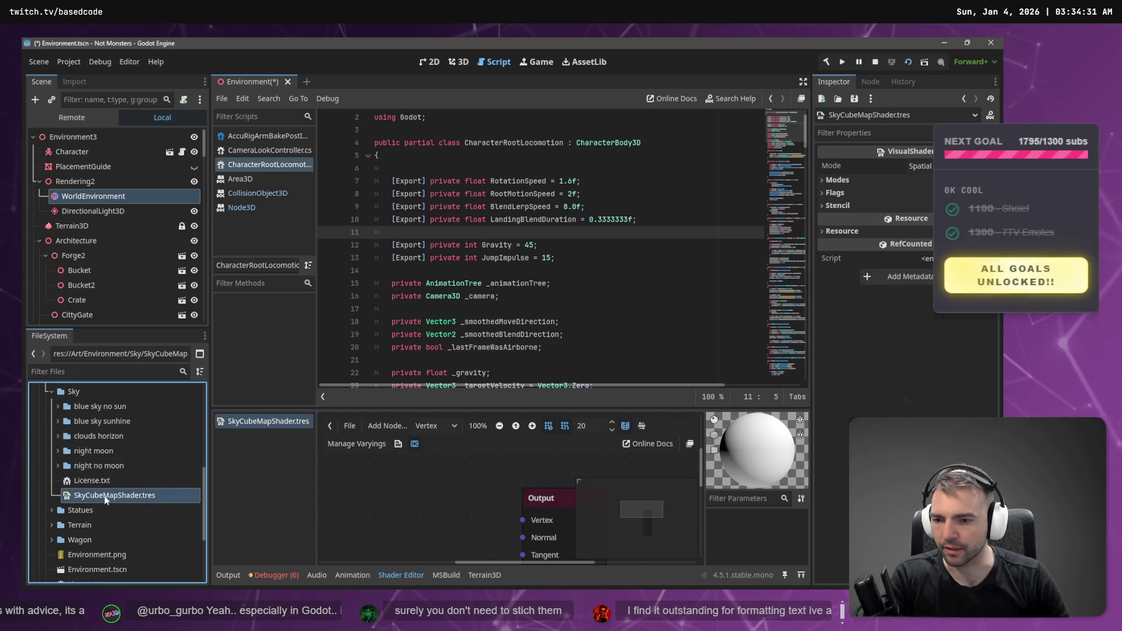
Remove SkyCubeMapShader.tres and expand the blue sky sunhine folder to show its six face PNGs.
key("Delete")
left_click(436, 362)
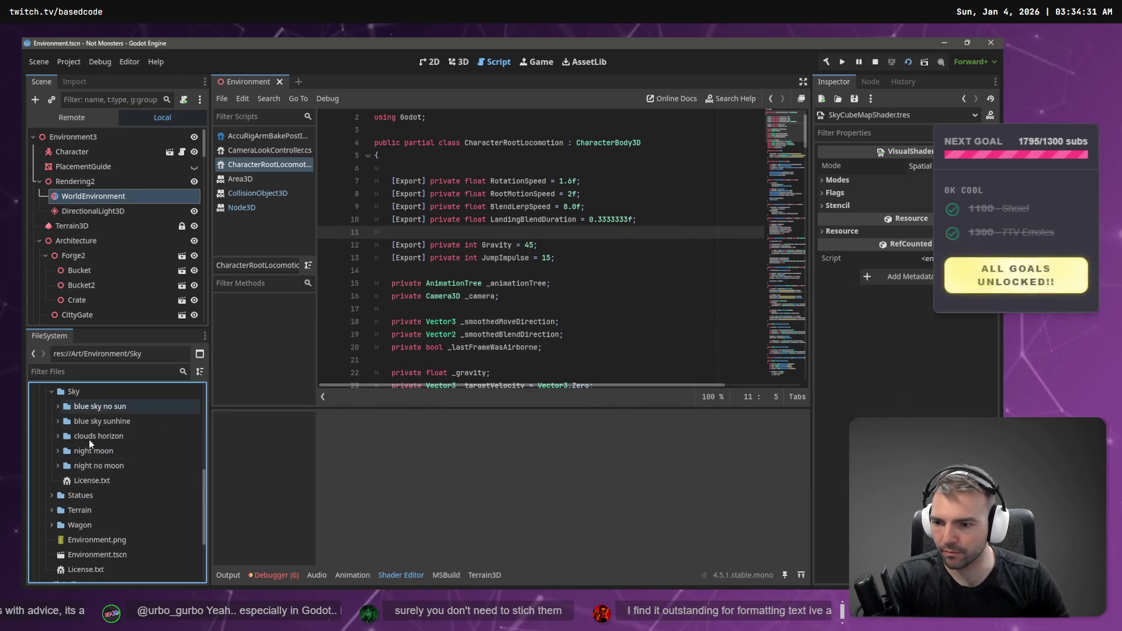
left_click(57, 406)
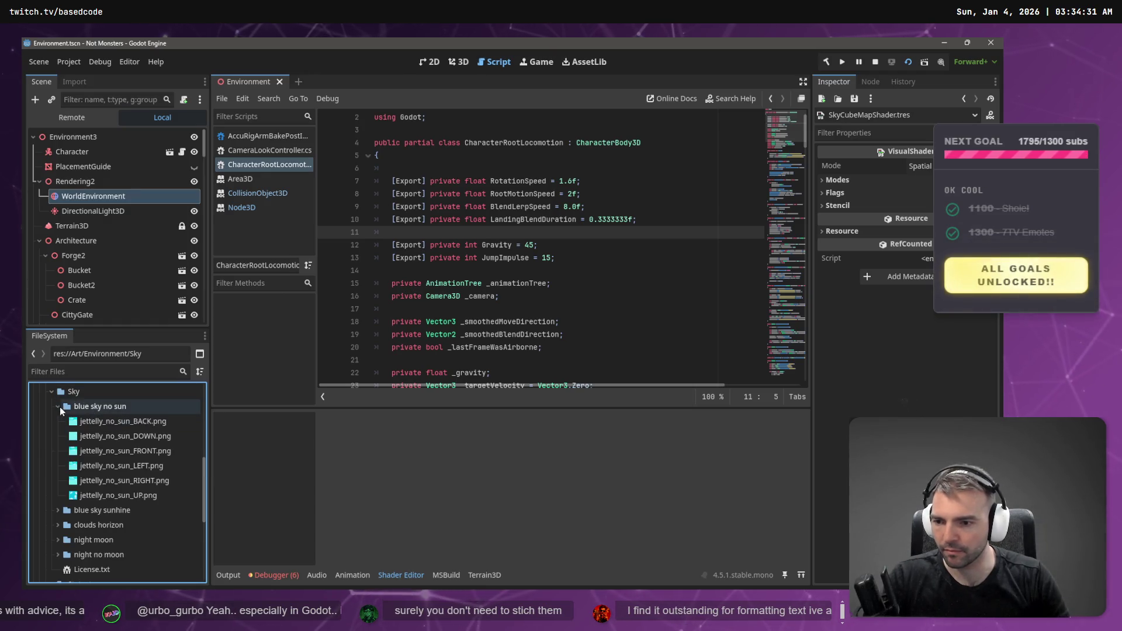
left_click(58, 406)
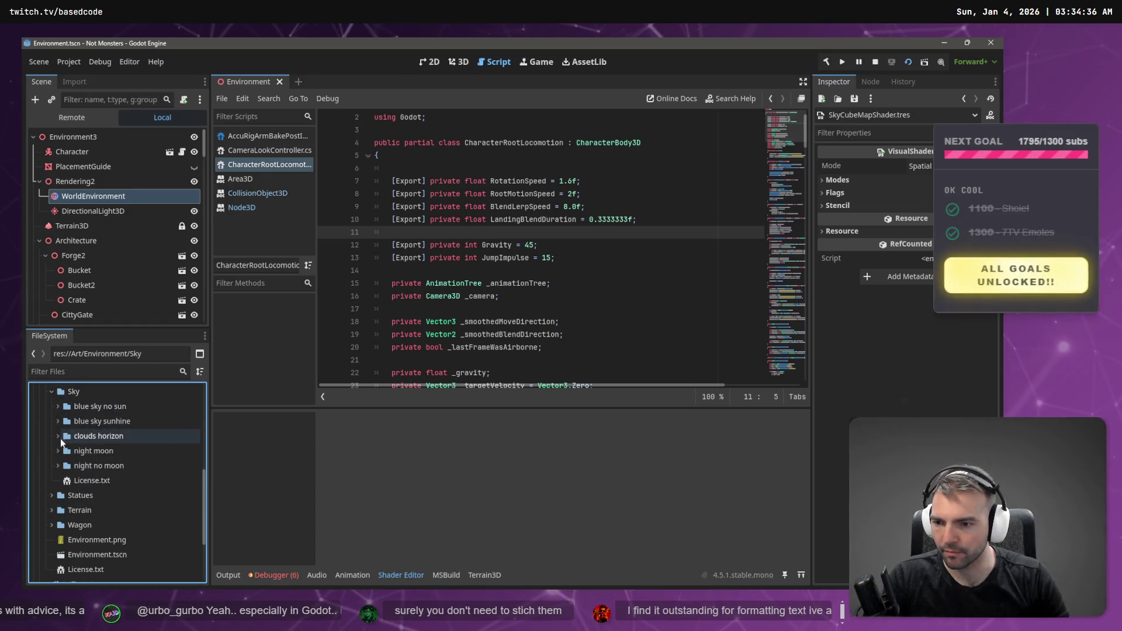
left_click(59, 419)
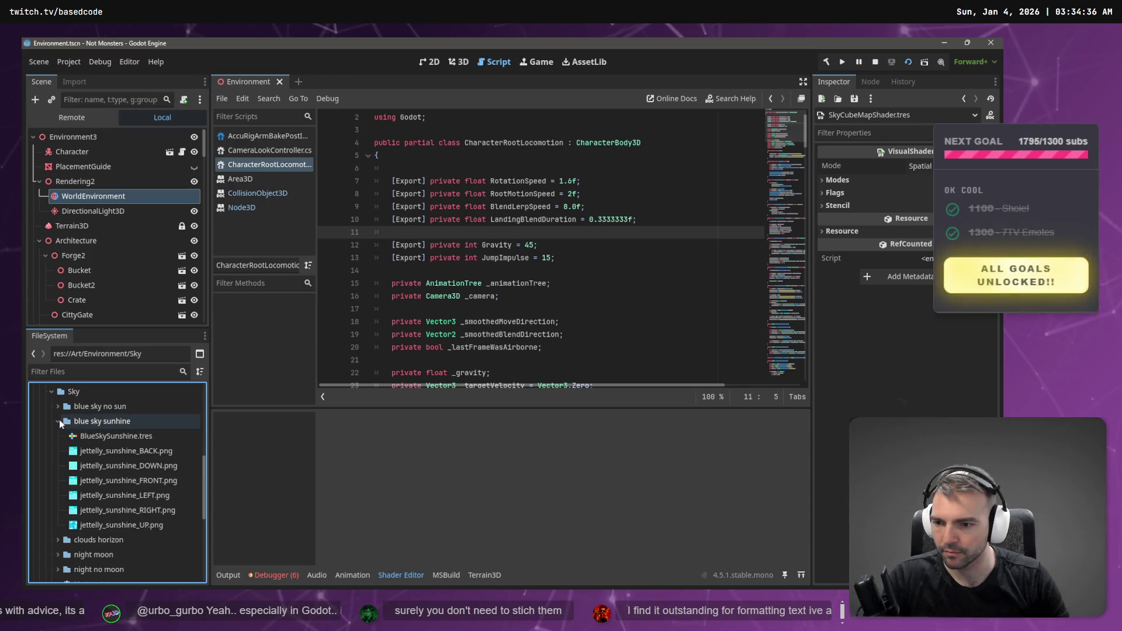
key("alt+Tab")
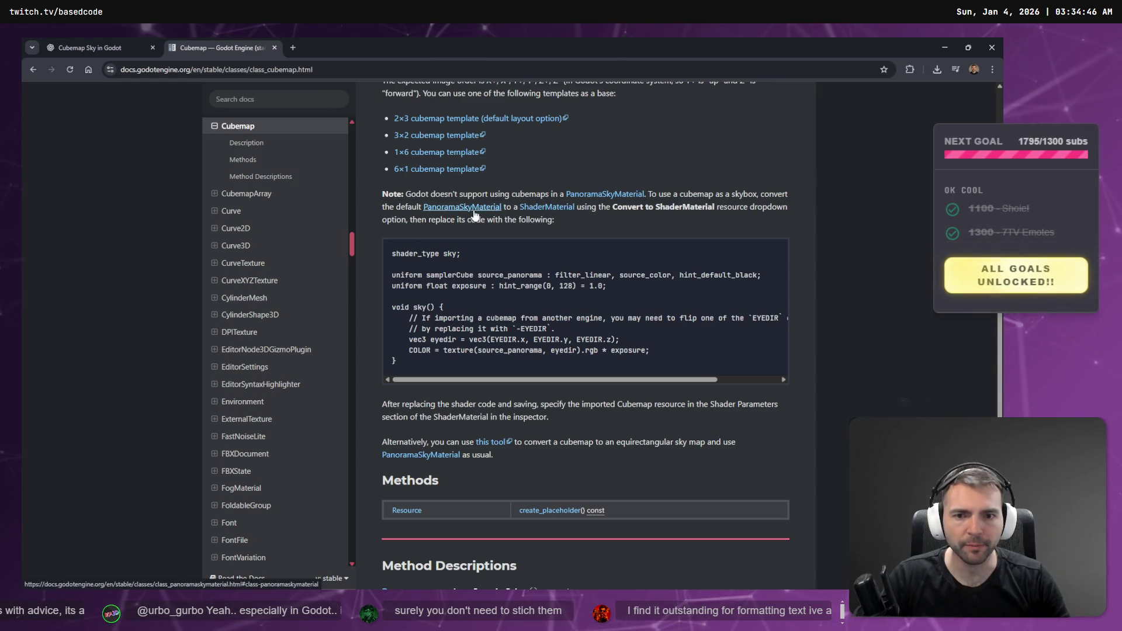
key("alt+Tab")
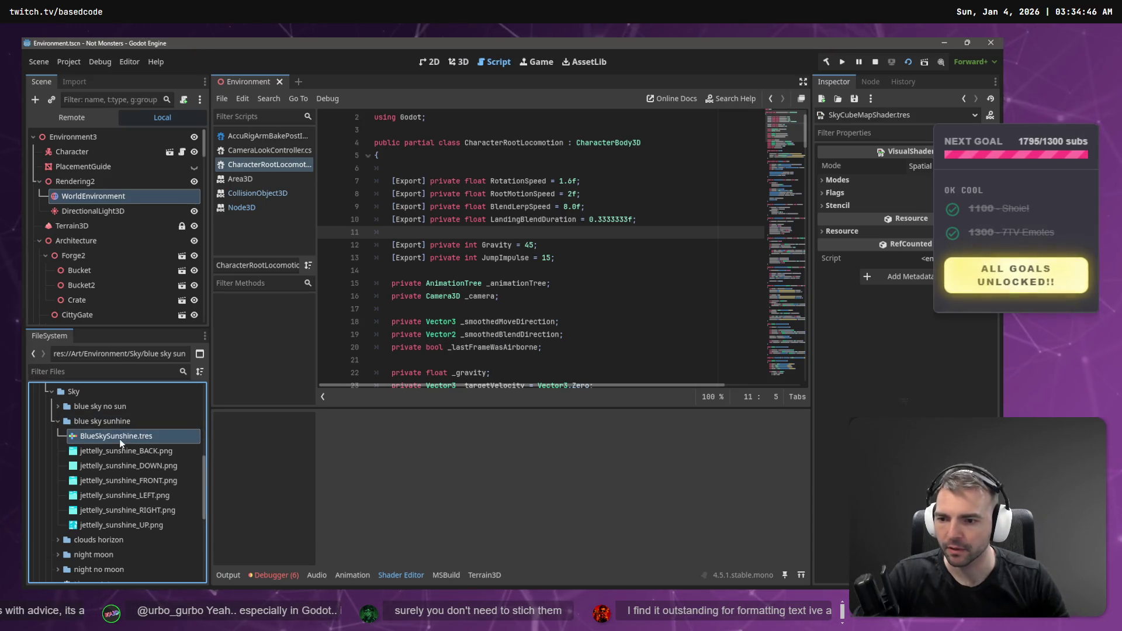
Replace the BlueSkySunshine.tres cubemap with a new PanoramaSkyMaterial saved as BlueSkySunshine.tres.
key("Delete")
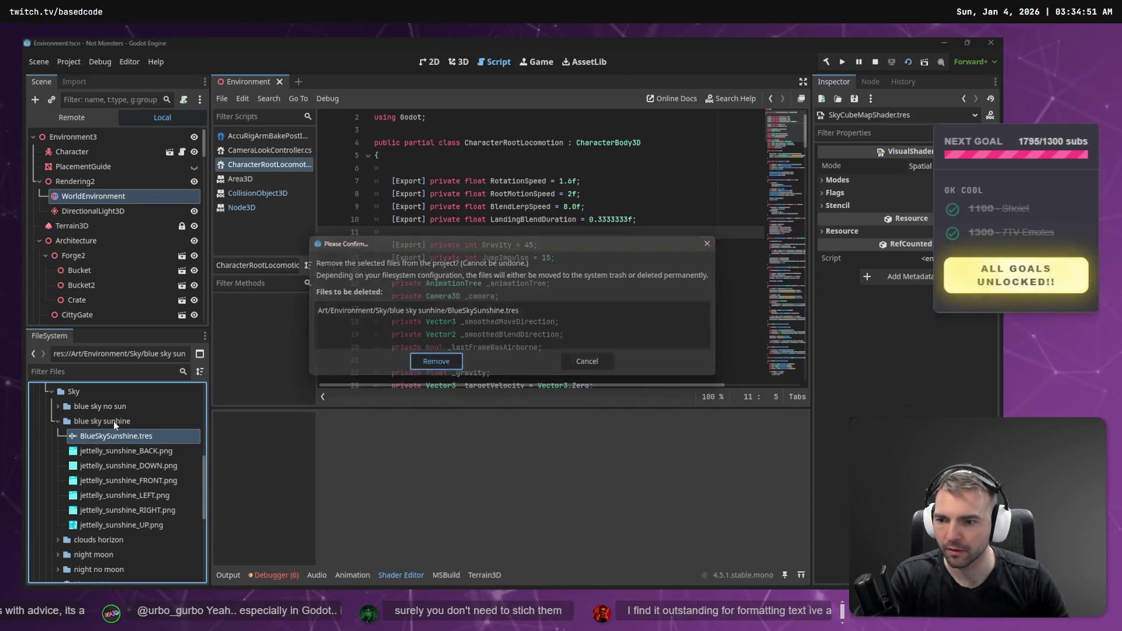
key("Return")
right_click(113, 421)
mouse_move(157, 375)
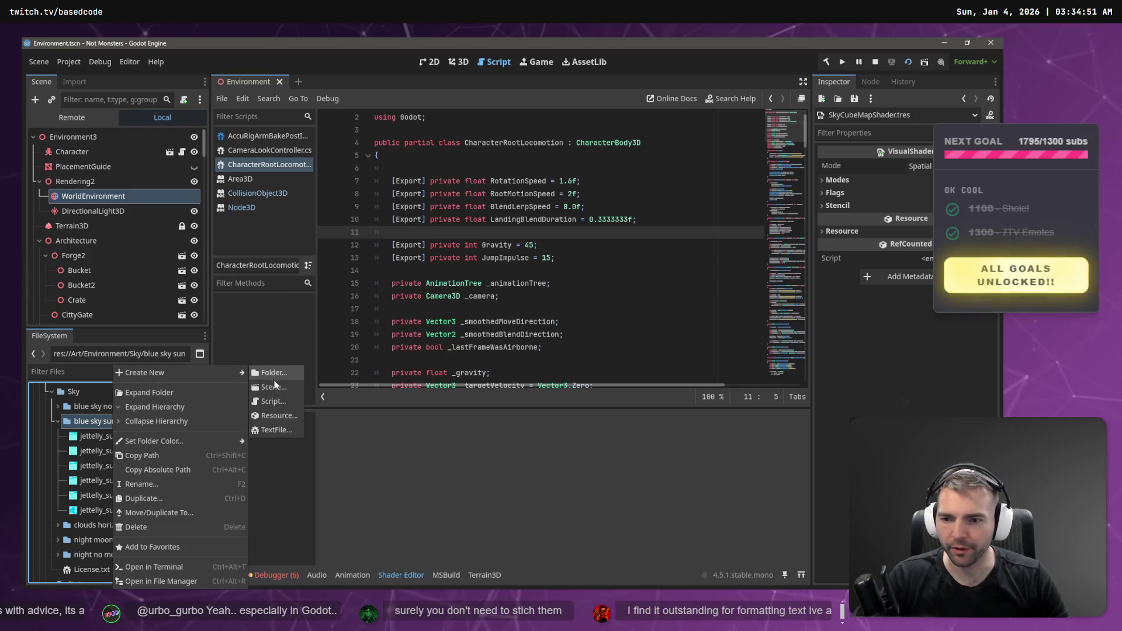
left_click(274, 415)
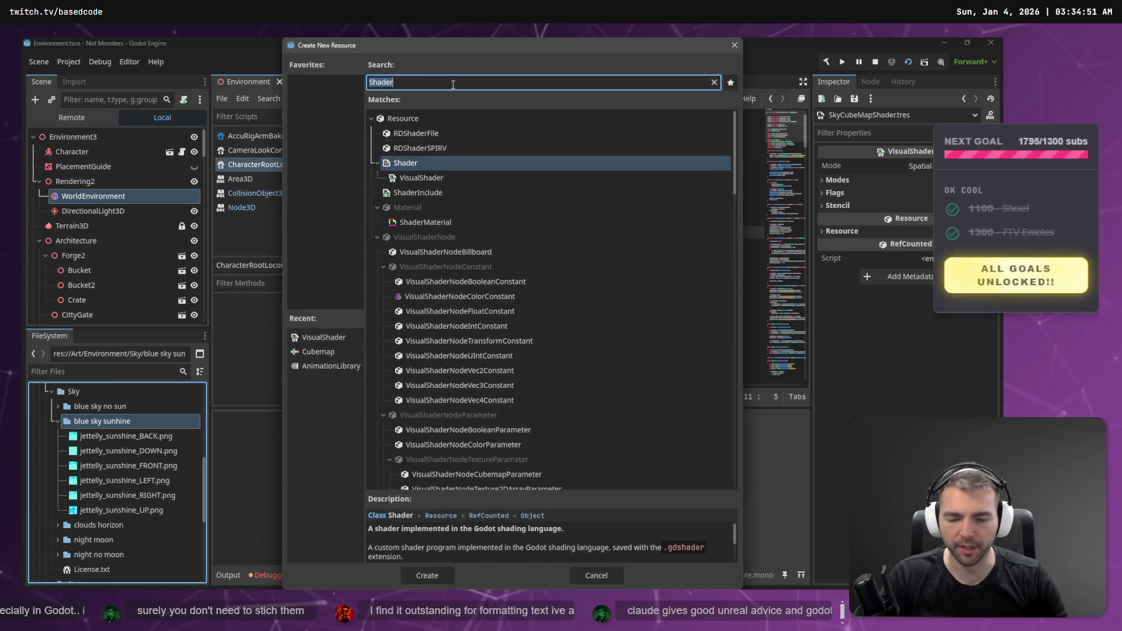
type("Panora")
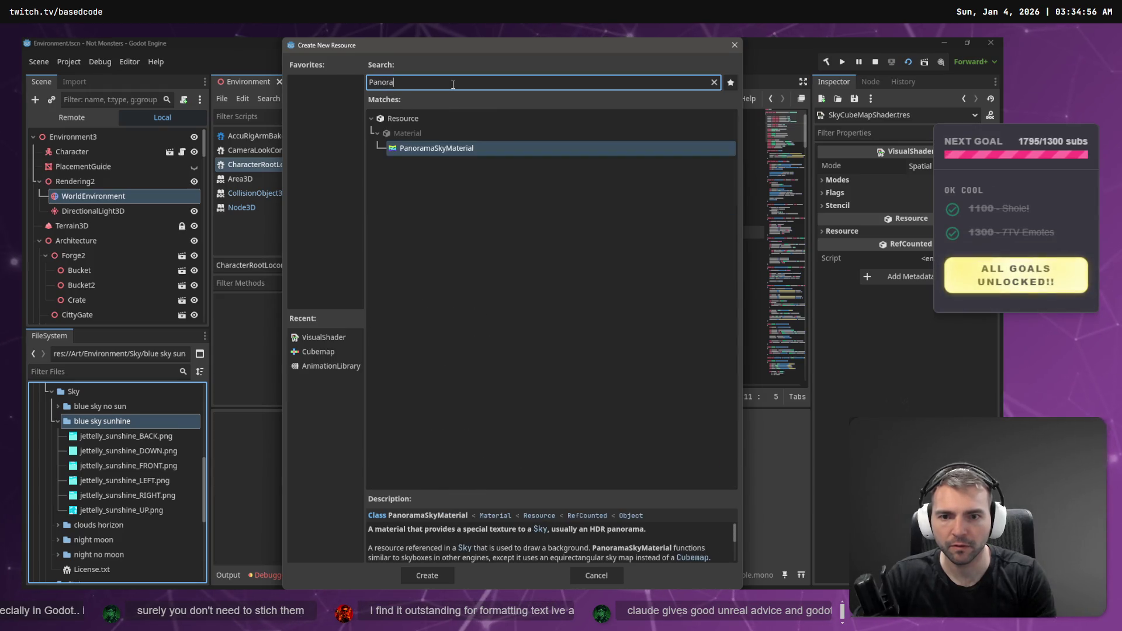
key("Return")
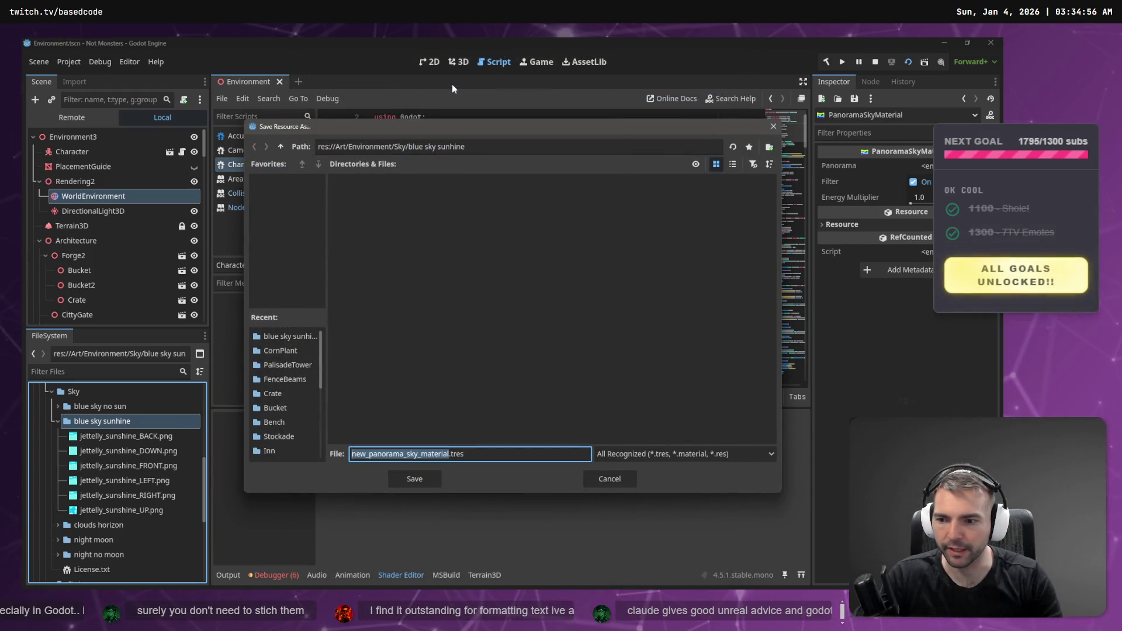
type("Blue")
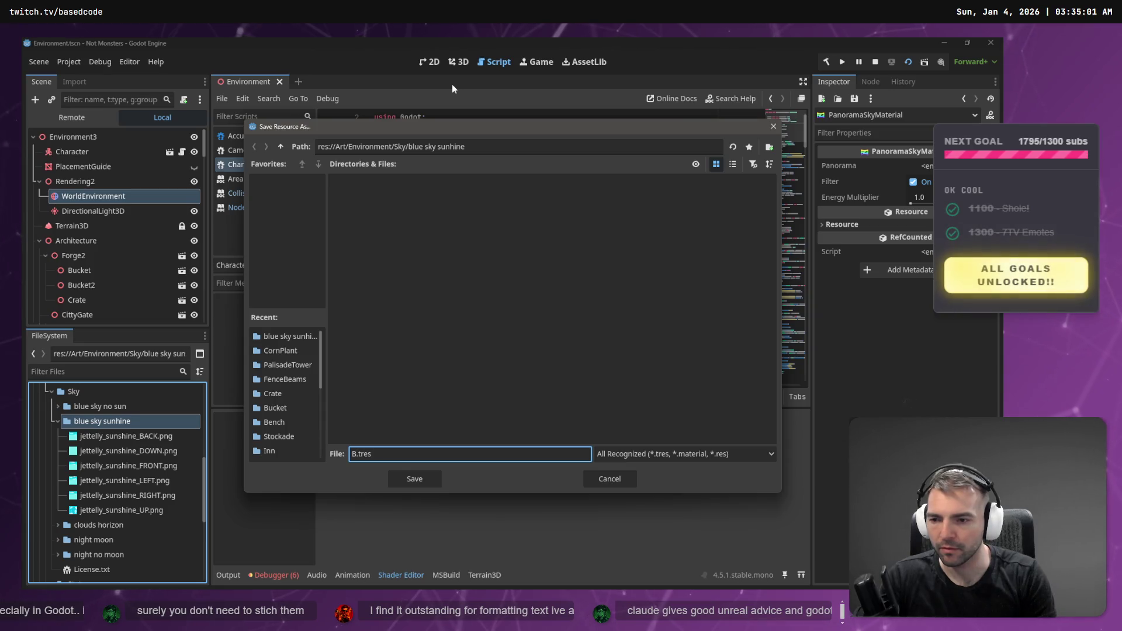
type("SkySu")
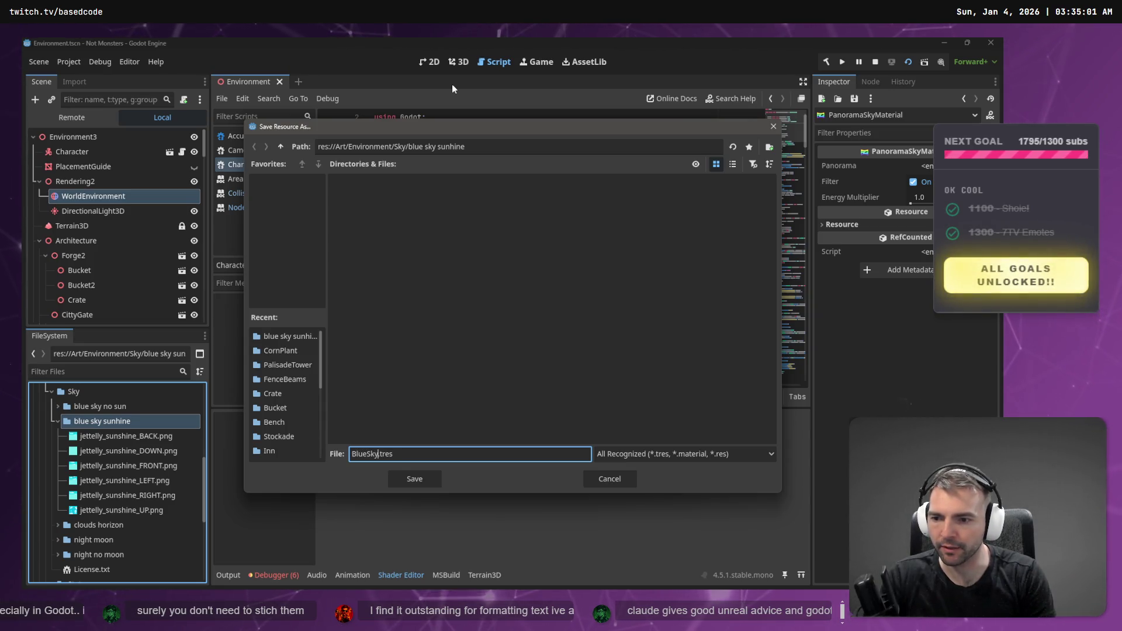
type("nshine")
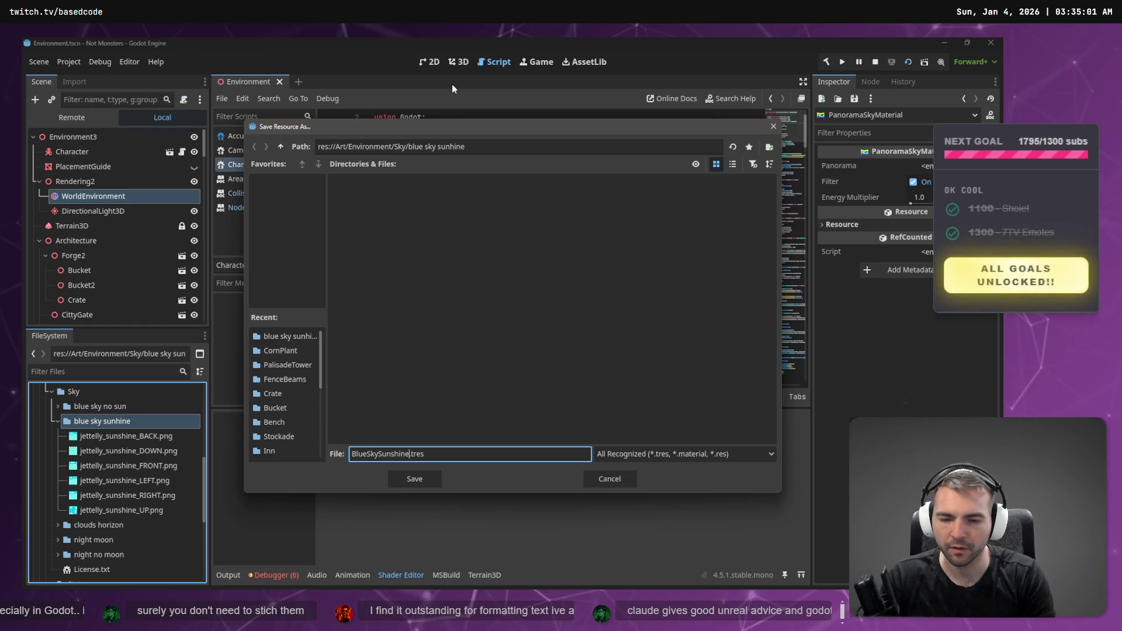
key("Return")
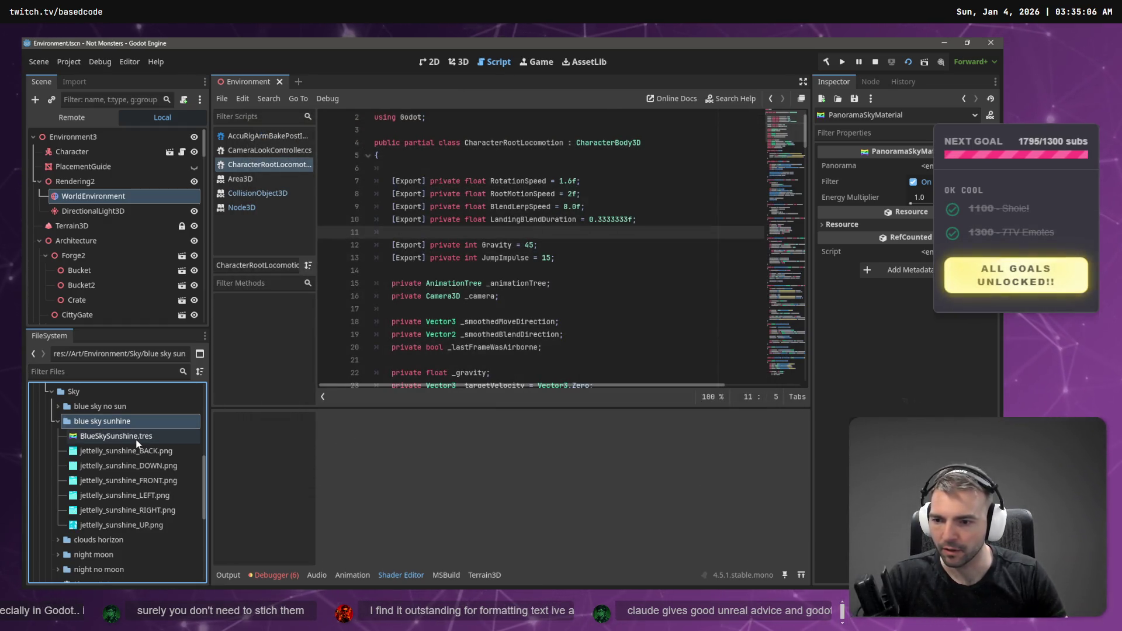
Convert BlueSkySunshine.tres to a ShaderMaterial and confirm the conversion.
left_click(135, 439)
right_click(135, 439)
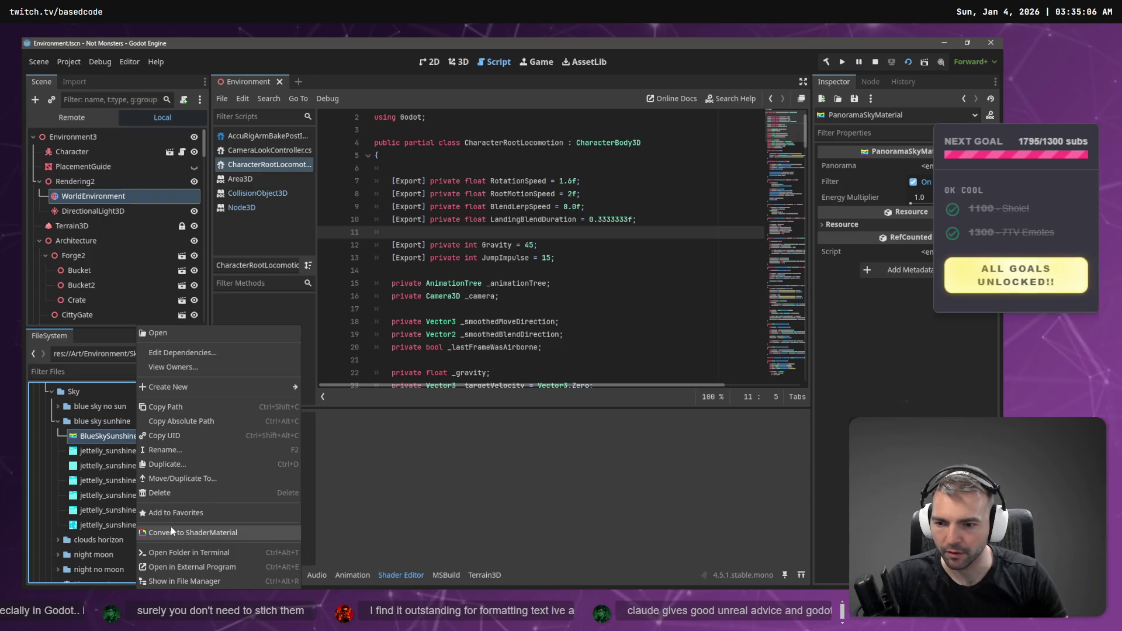
left_click(175, 532)
left_click(467, 331)
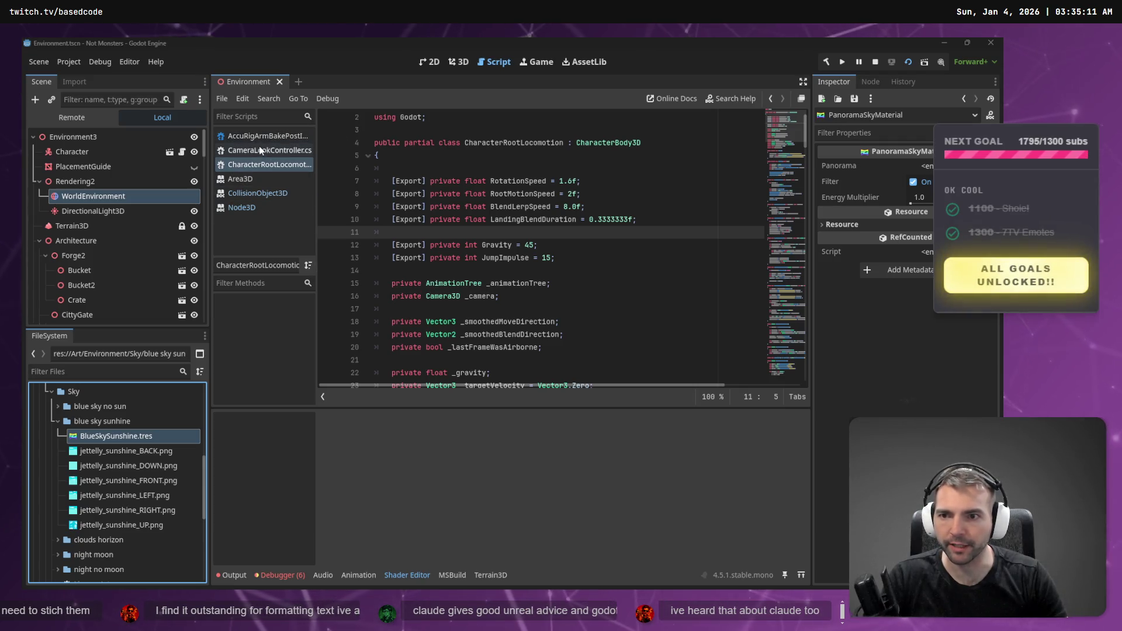
After checking the Cubemap docs, convert BlueSkySunshine.tres to ShaderMaterial again and confirm.
key("alt+Tab")
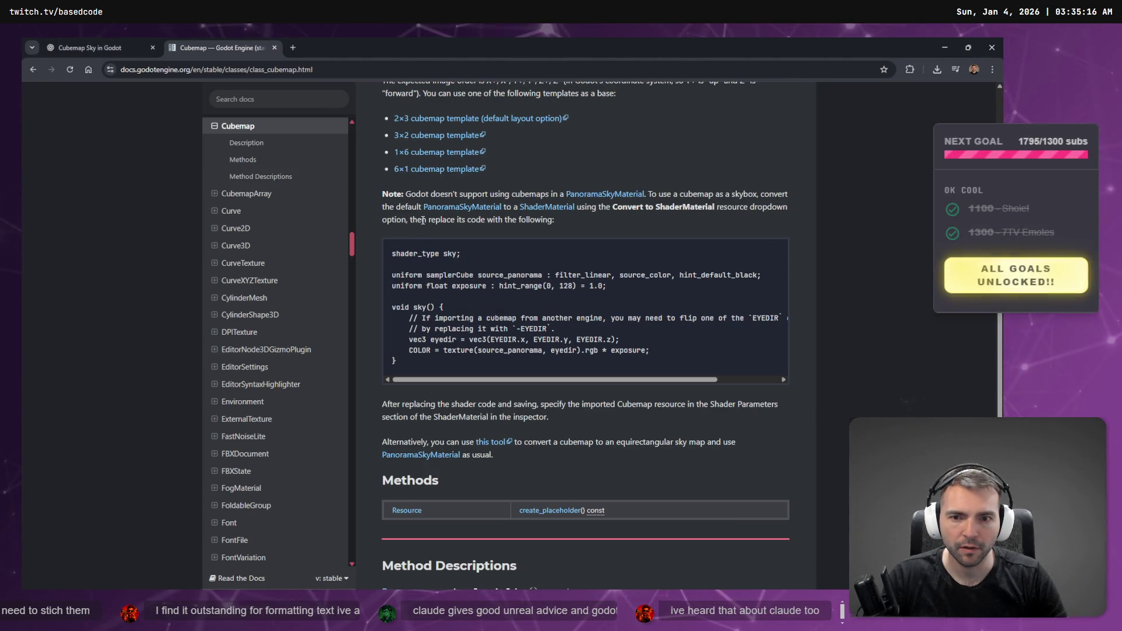
key("alt+Tab")
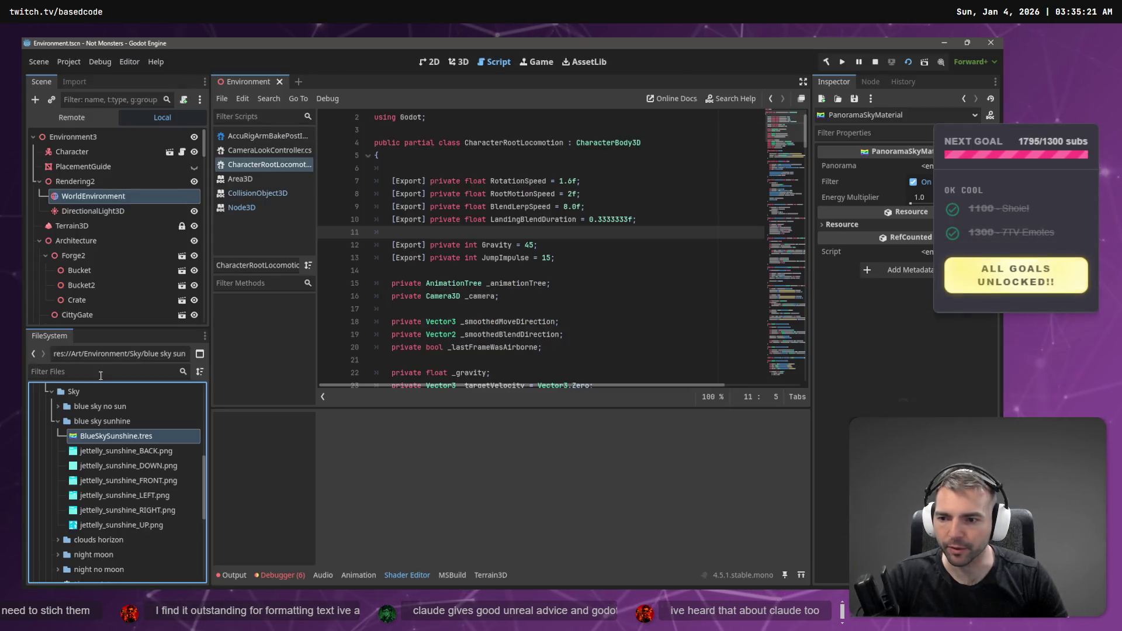
right_click(96, 435)
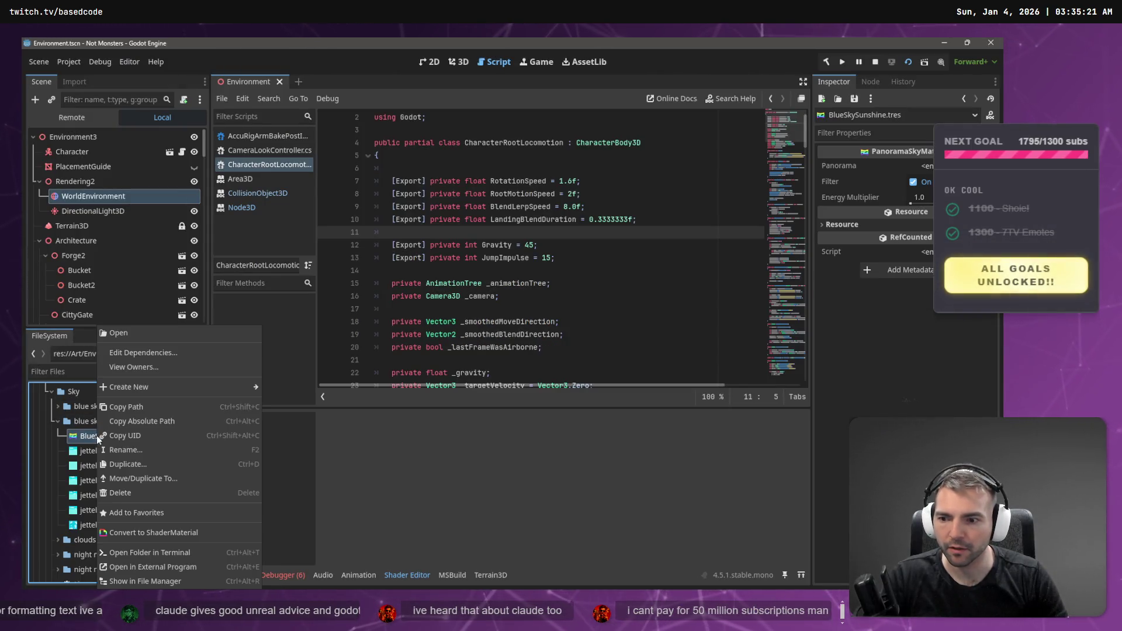
left_click(94, 435)
right_click(93, 436)
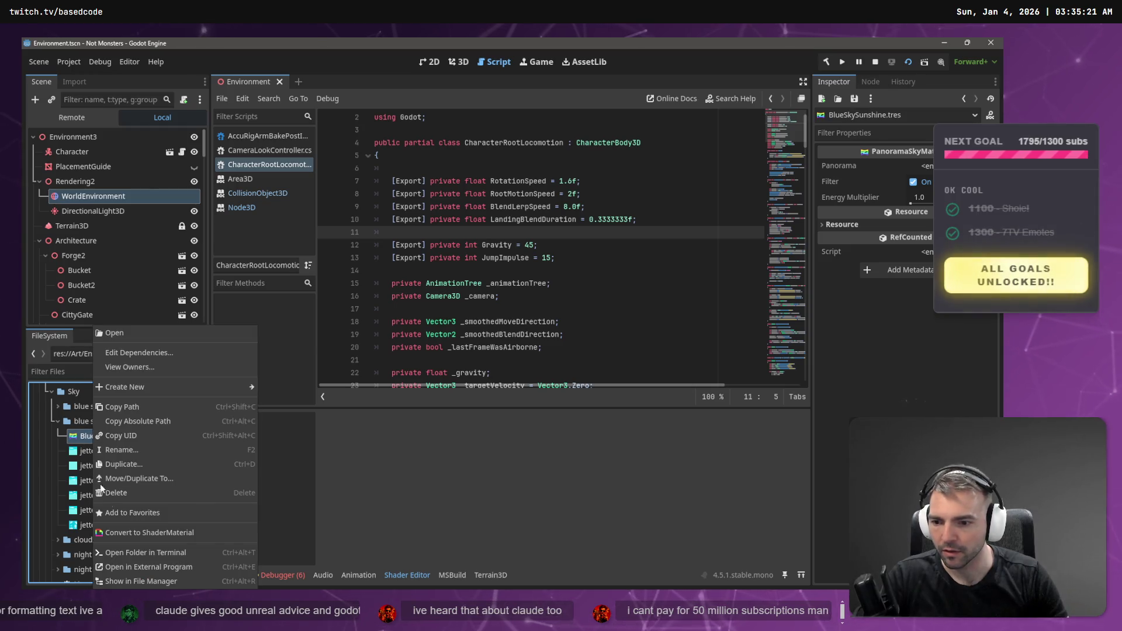
left_click(139, 532)
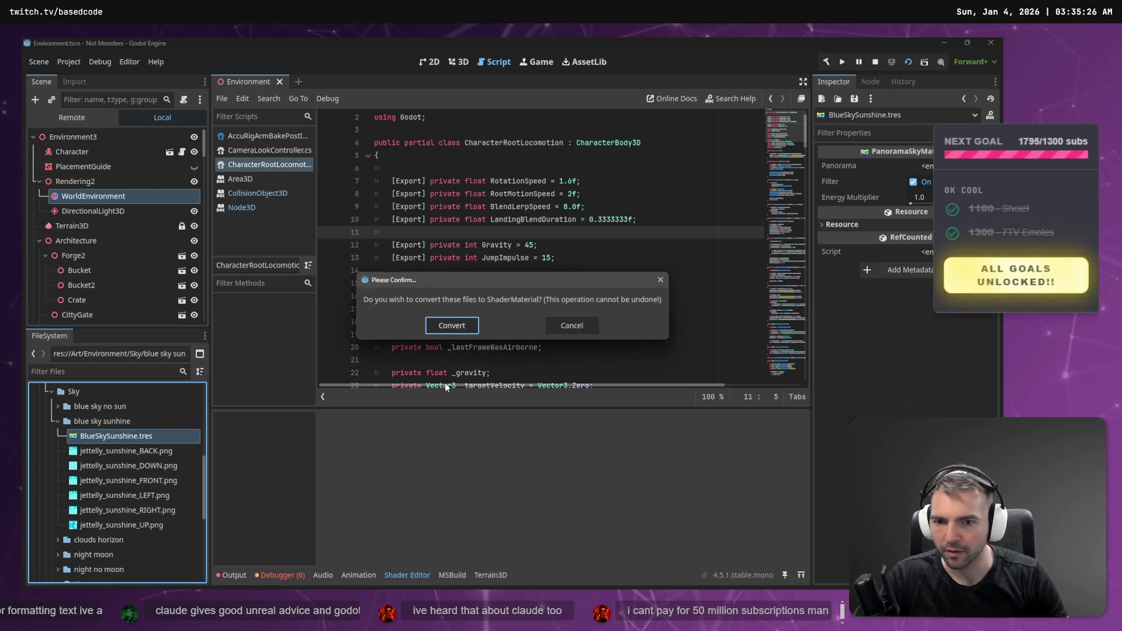
left_click(451, 325)
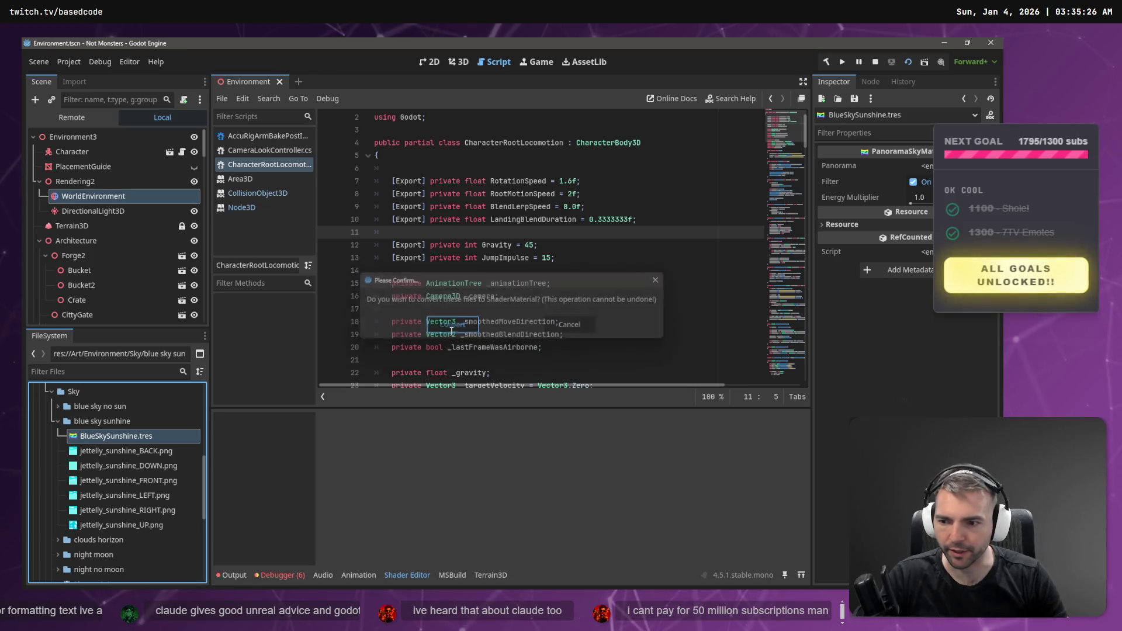
scroll(101, 479, "down", 5)
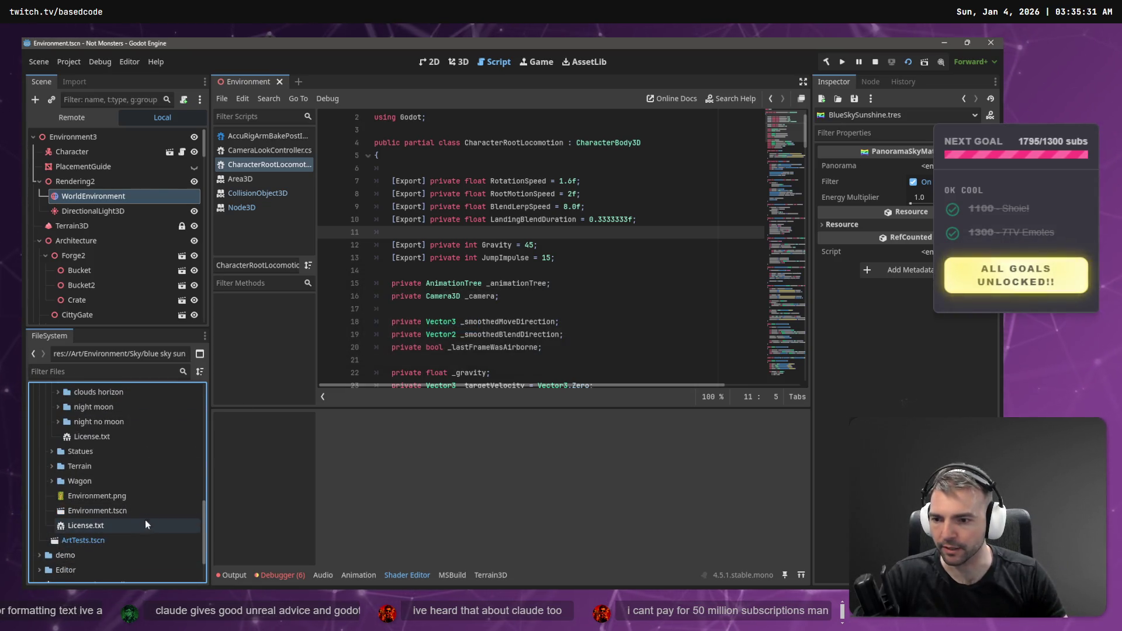
Filter the FileSystem tree to BlueSkySunshine, then clear the filter to show the full tree.
key("F2")
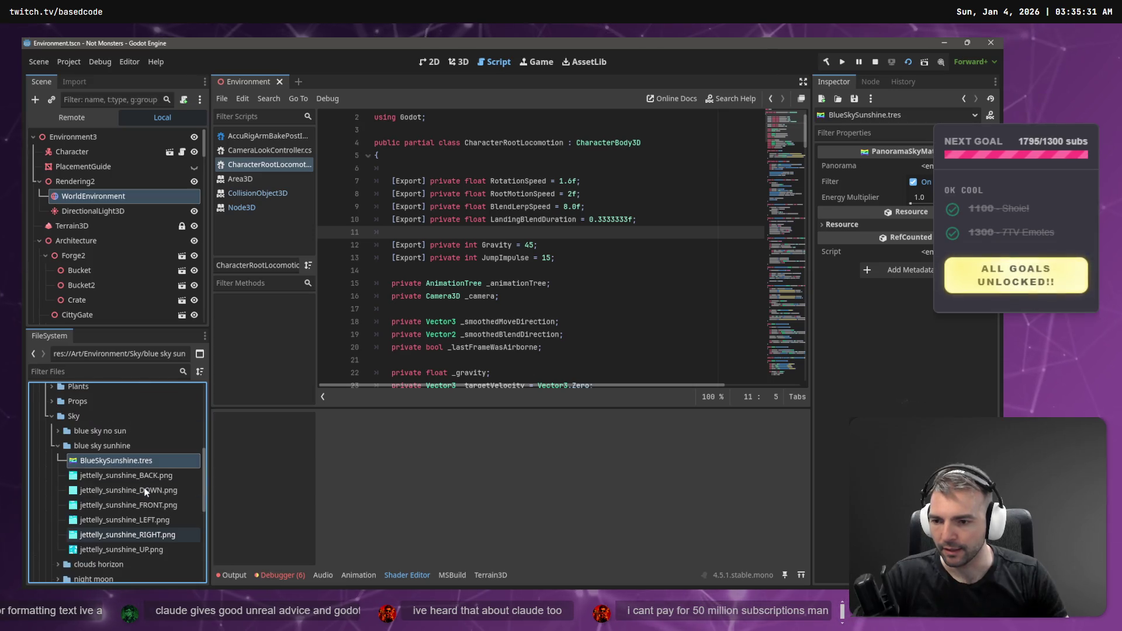
key("ctrl+c")
left_click(118, 377)
key("ctrl+v")
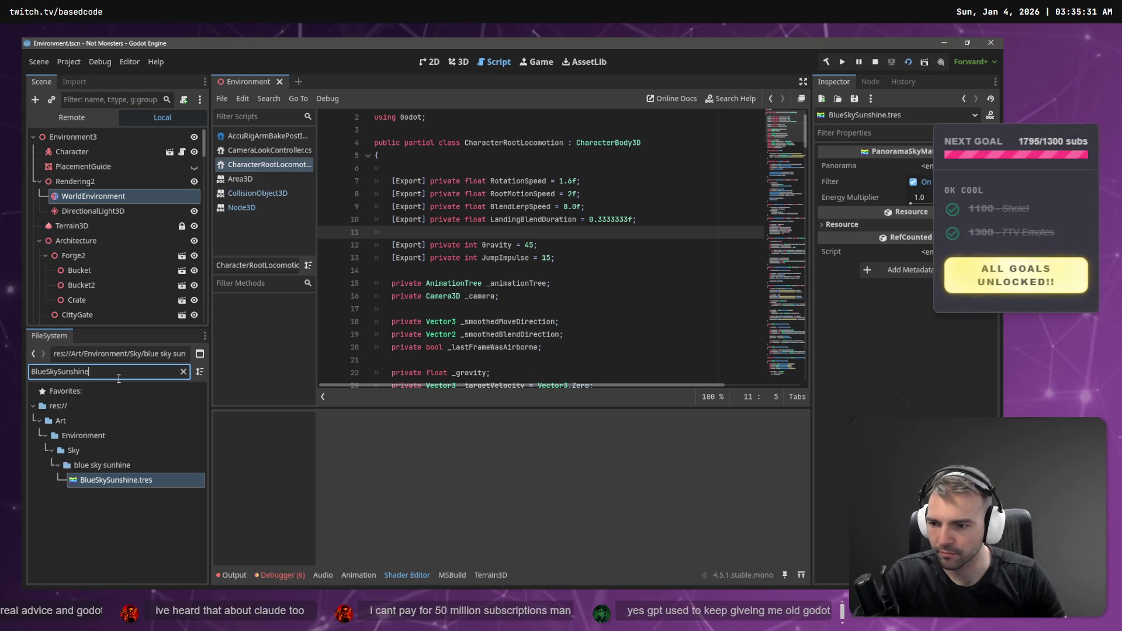
left_click(183, 372)
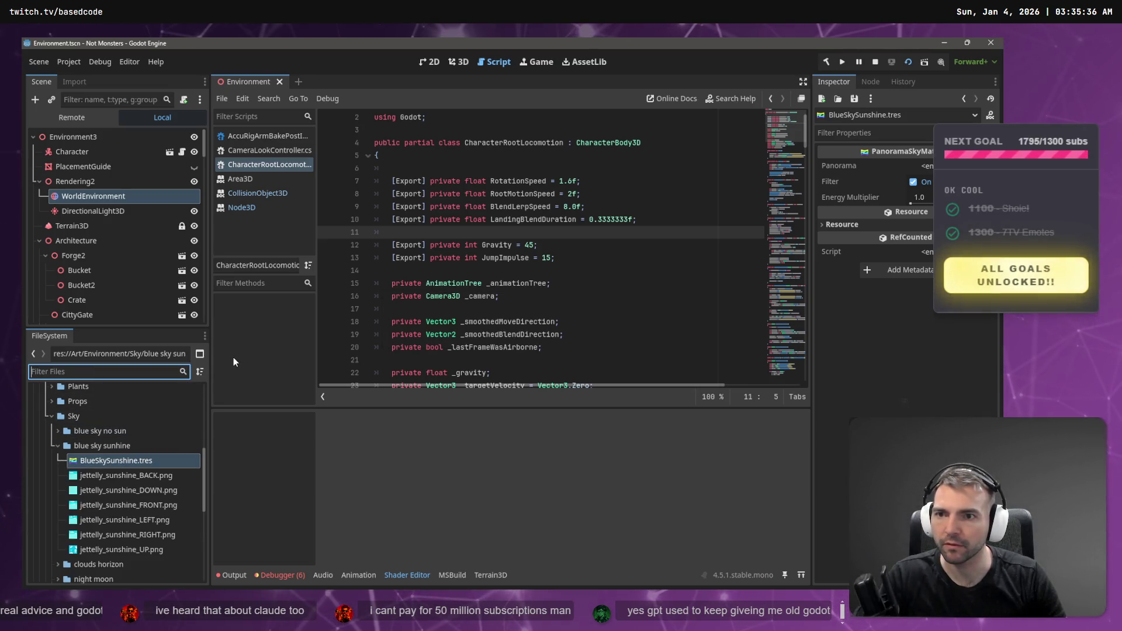
left_click(118, 460)
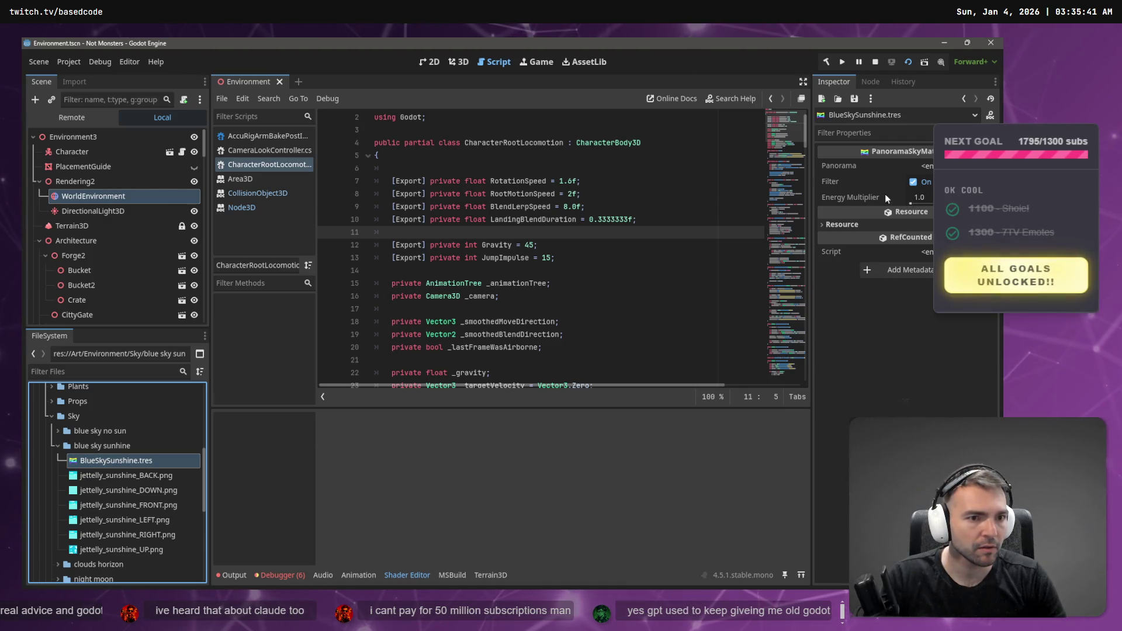
Inspect the texture types accepted by the Panorama property, then return to the Cubemap docs.
left_click(831, 236)
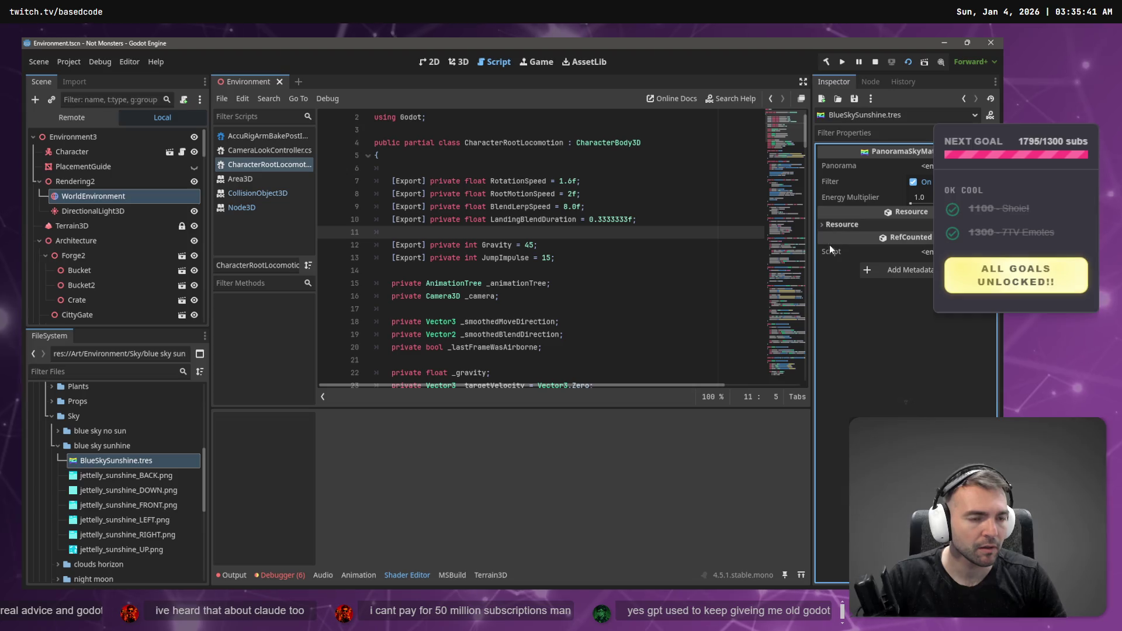
left_click(928, 165)
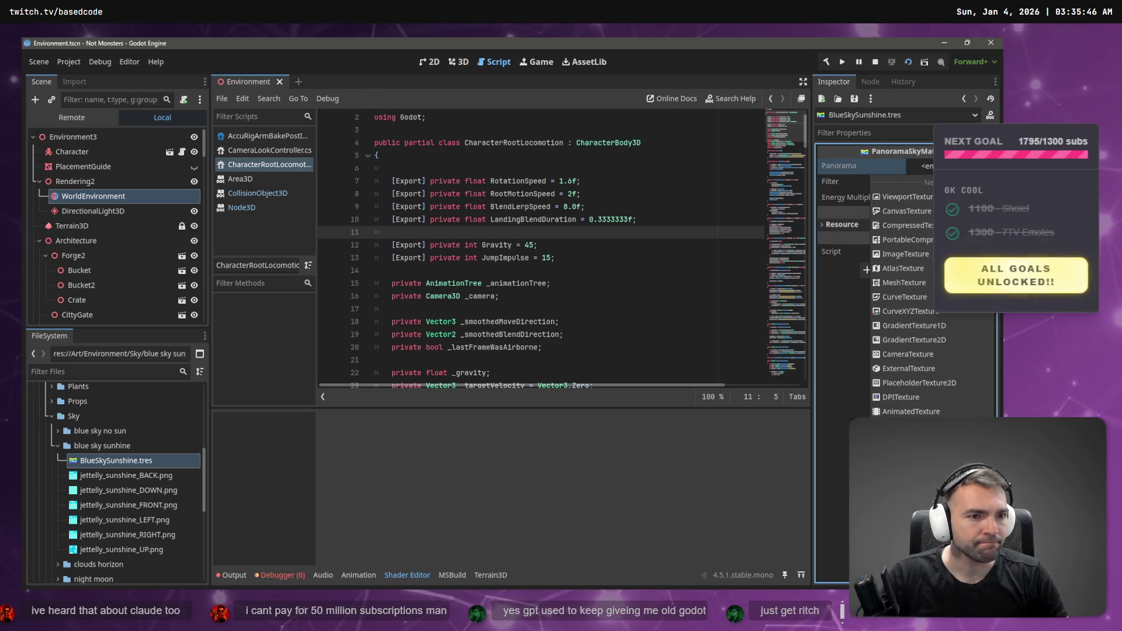
key("Escape")
left_click(928, 166)
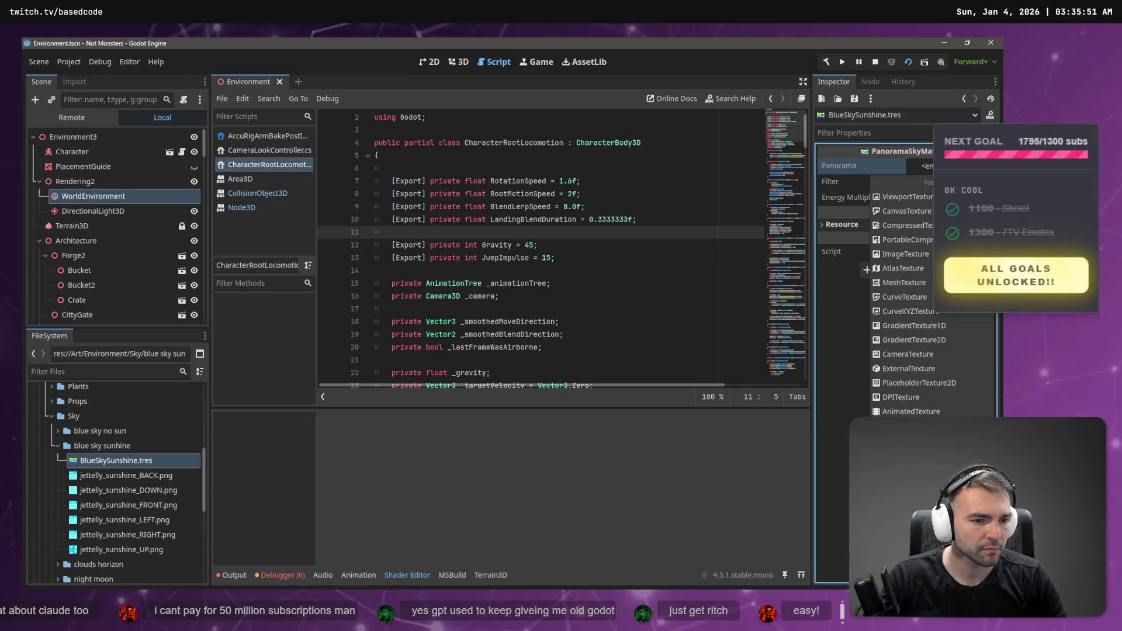
key("Escape")
key("alt+Tab")
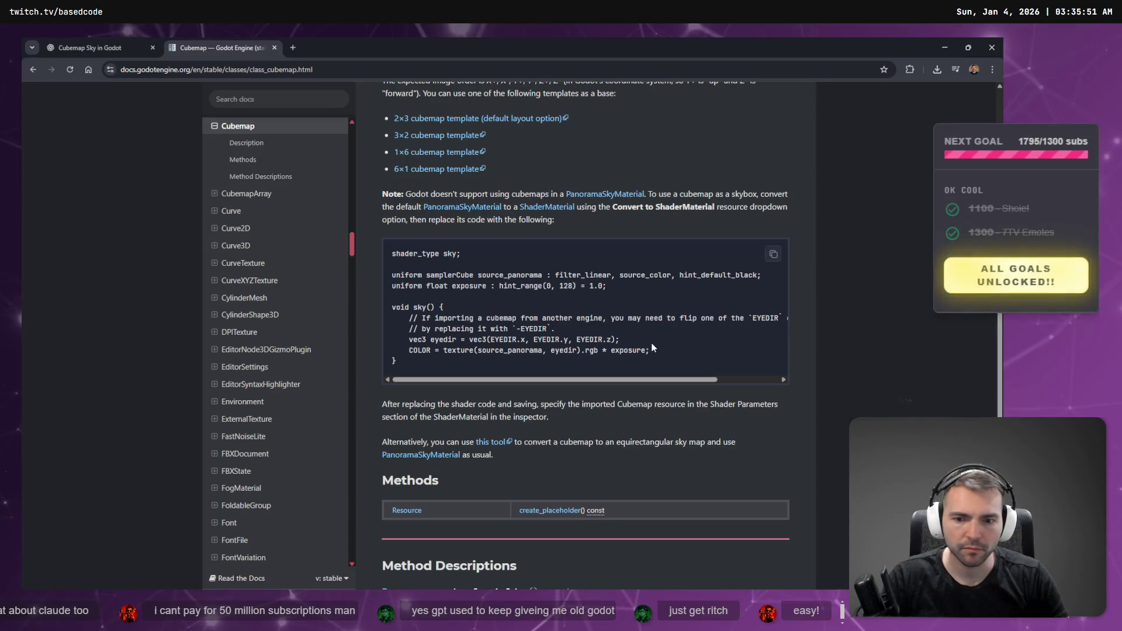
scroll(653, 348, "down", 3)
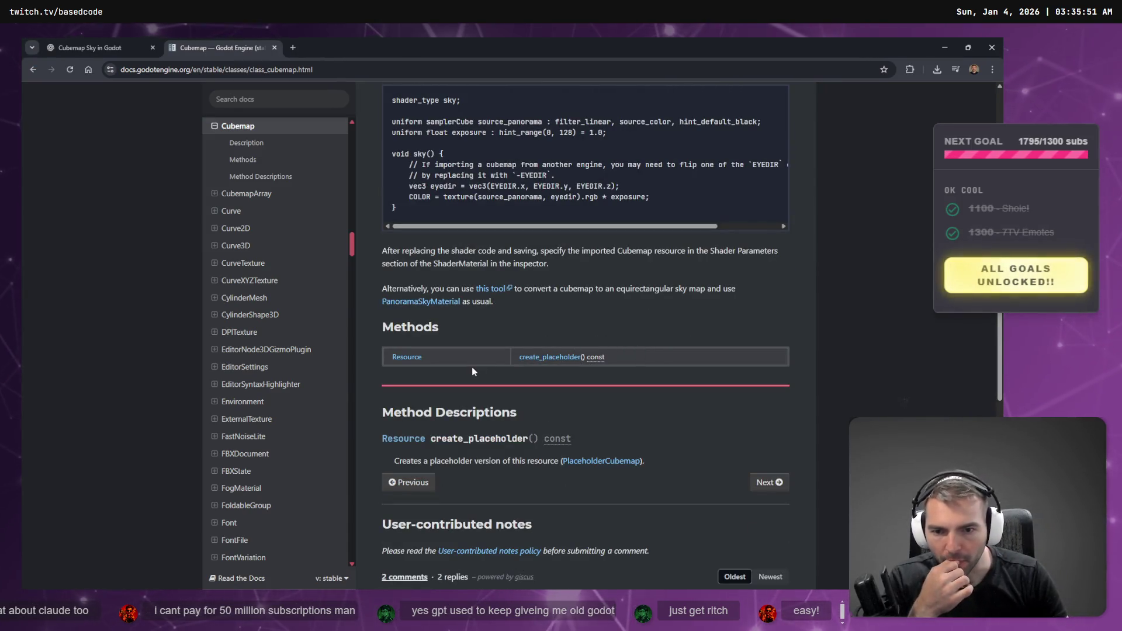
Open the linked cubemap-to-panorama tool in a new tab and try its Up (posy) picker.
middle_click(492, 289)
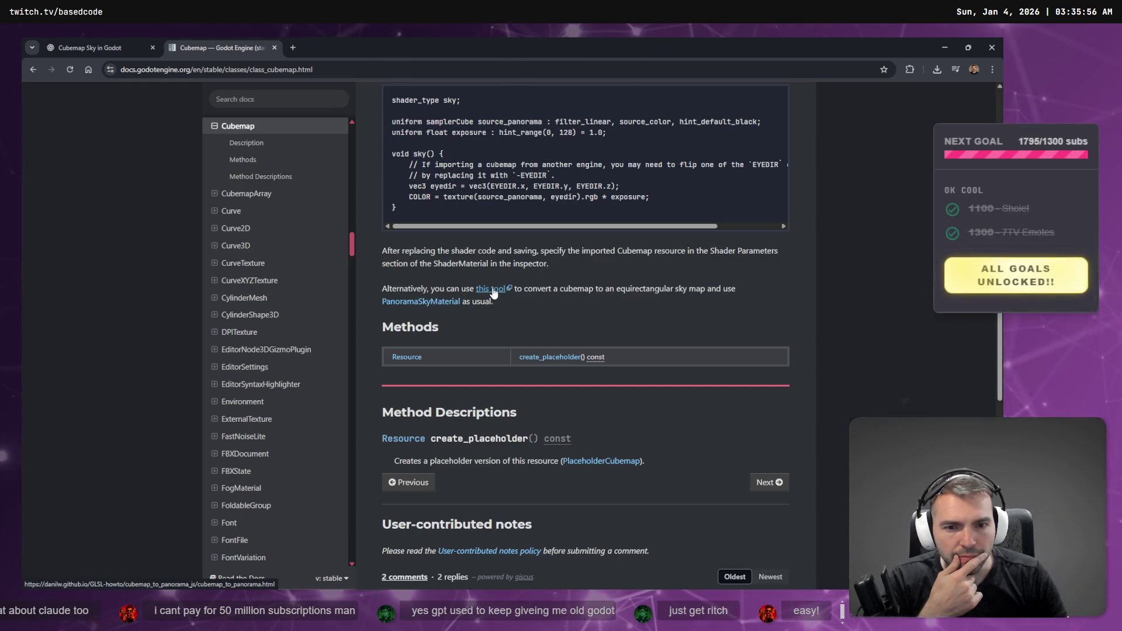
left_click(325, 46)
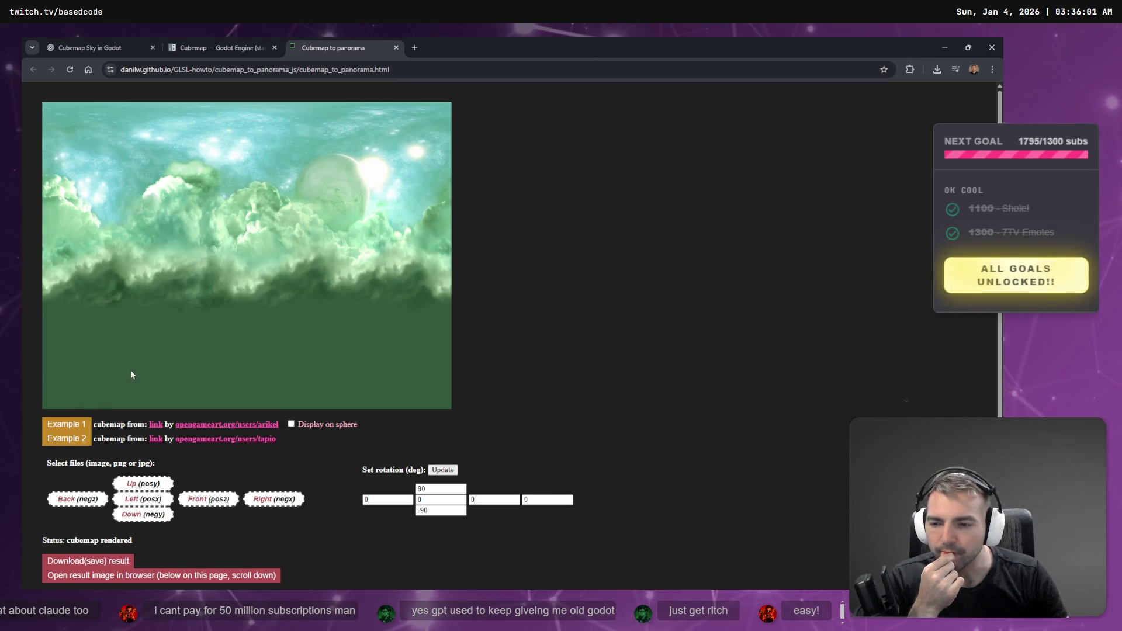
left_click(140, 481)
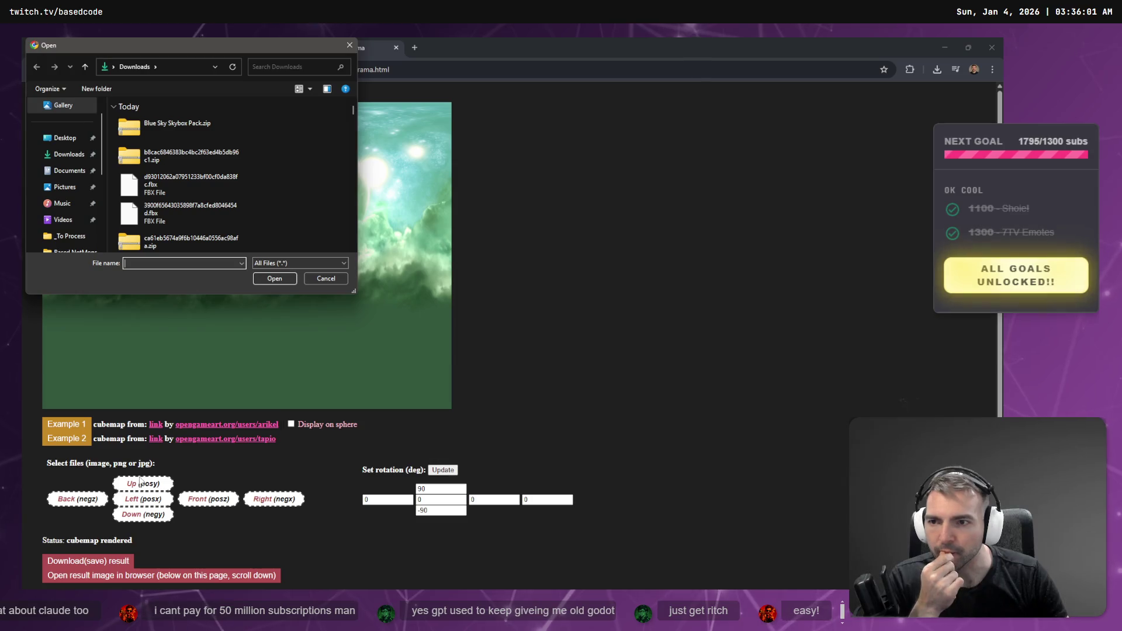
key("Escape")
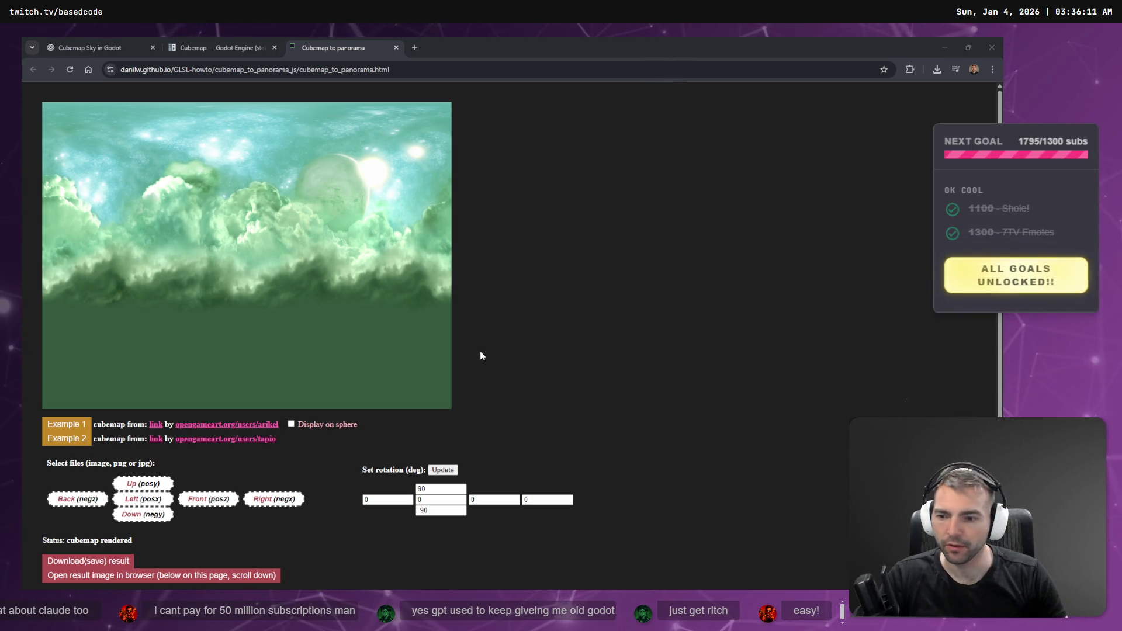
key("alt+Tab")
right_click(123, 475)
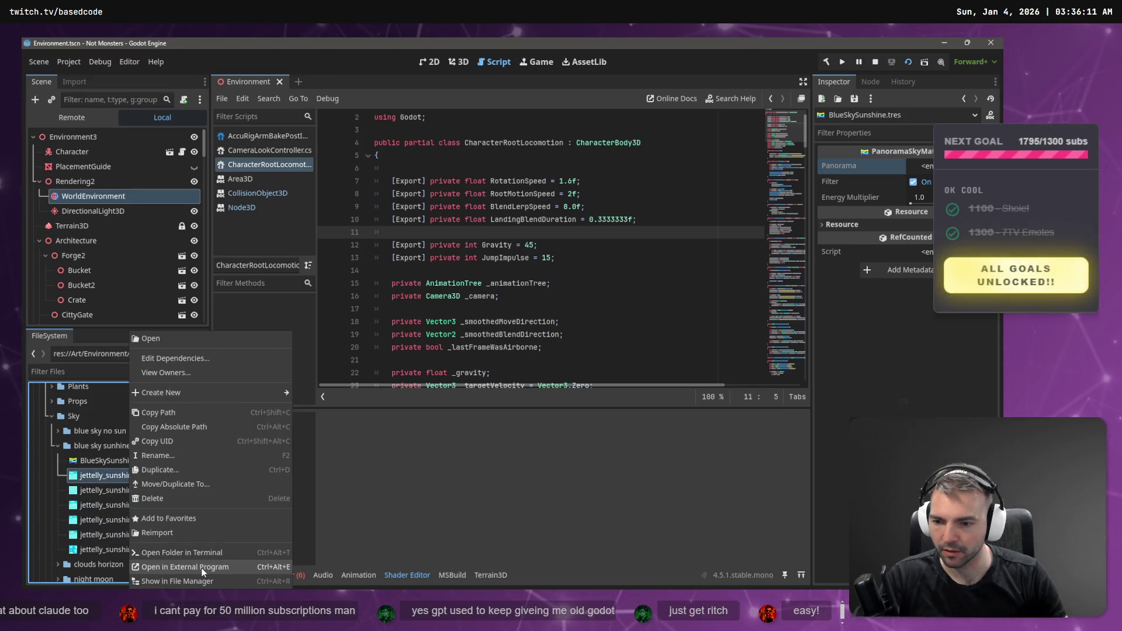
Open the blue sky sunhine folder in the file manager, copy its path, and return to the panorama tool.
left_click(201, 566)
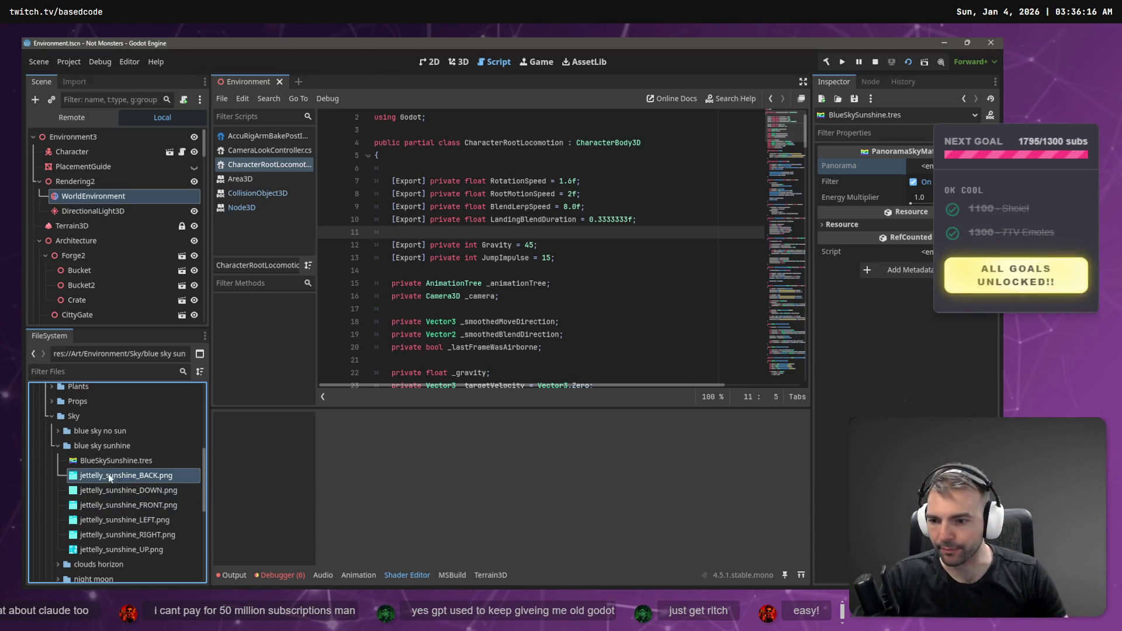
right_click(111, 445)
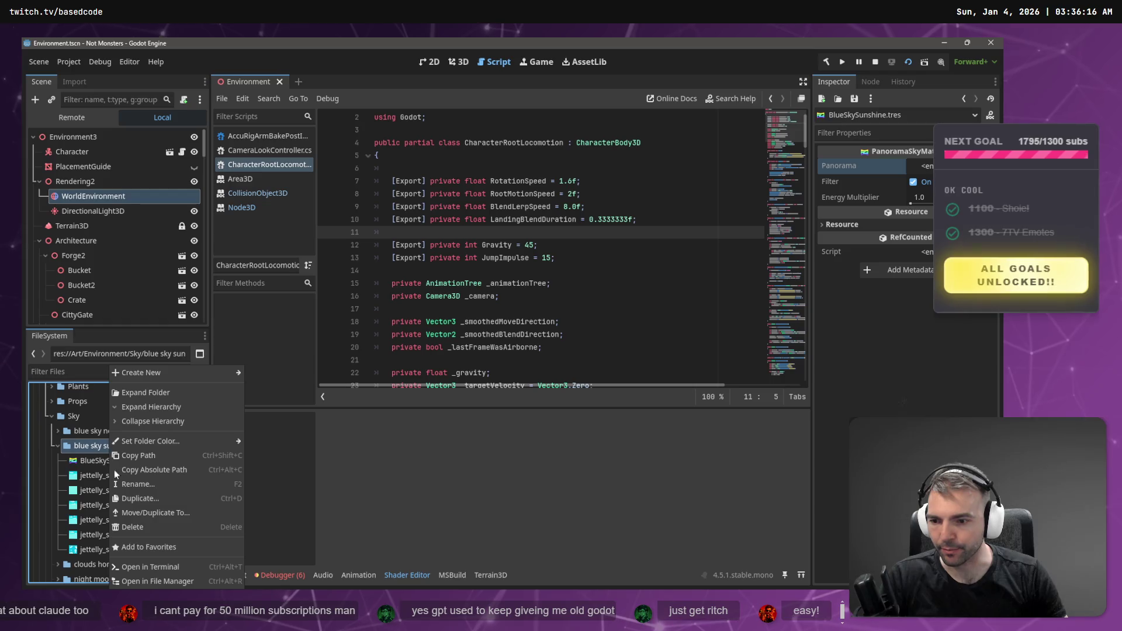
left_click(174, 581)
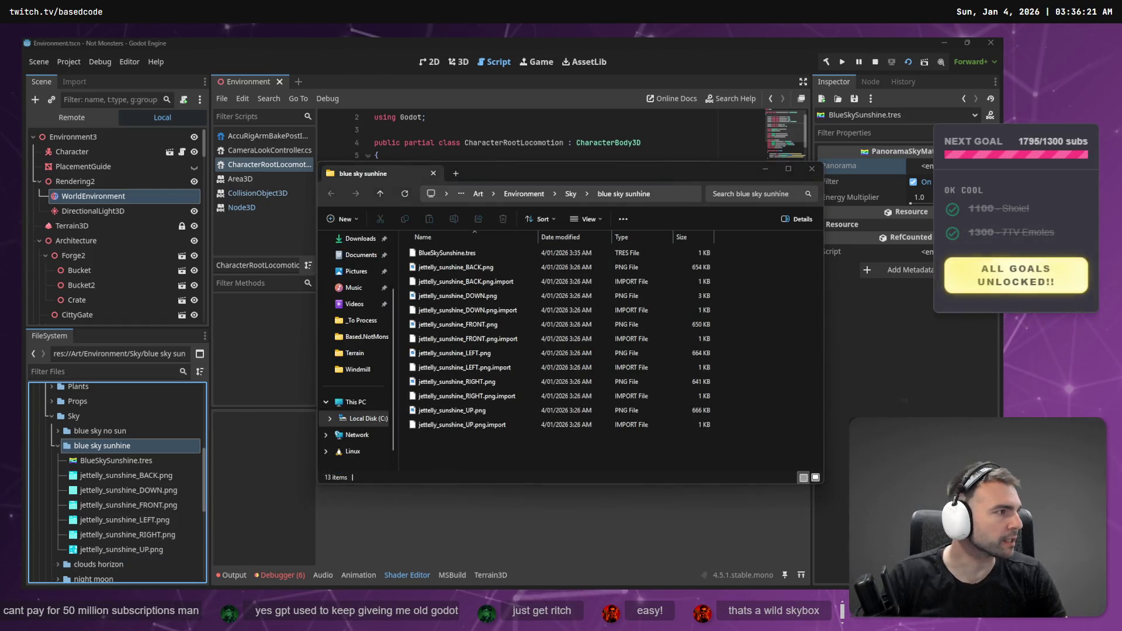
key("alt+Tab")
key("alt+Tab")
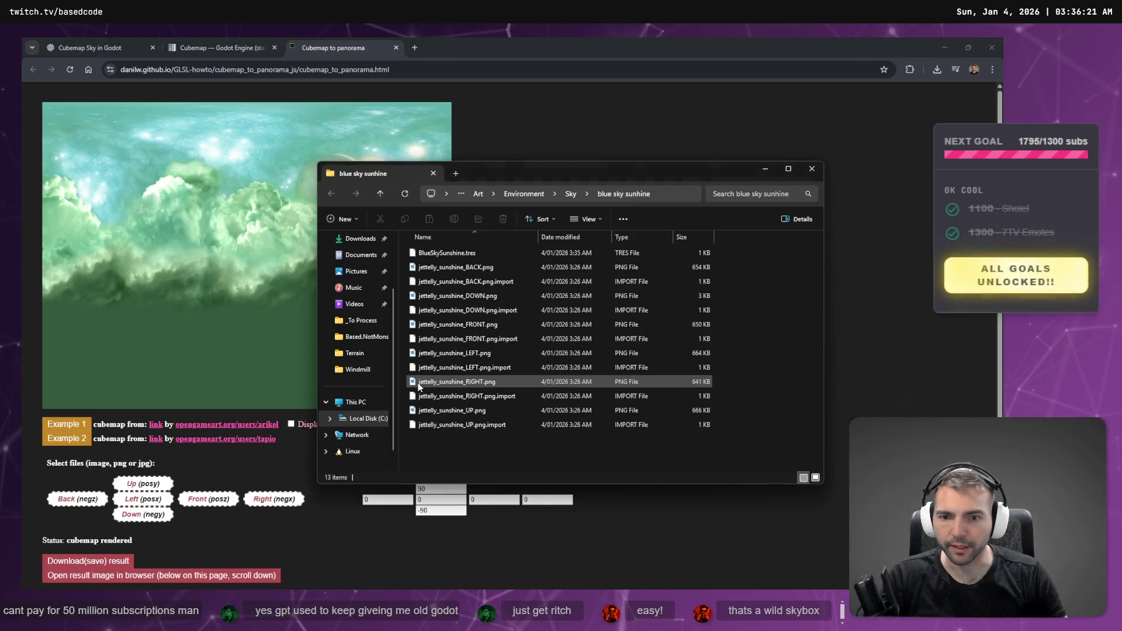
key("F4")
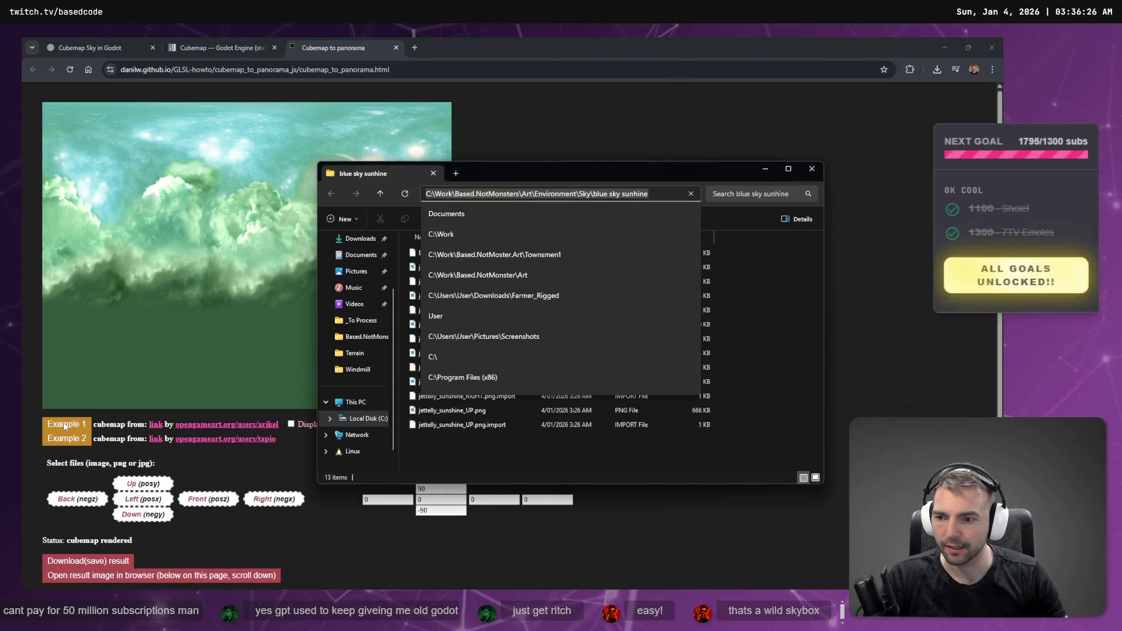
left_click(67, 464)
left_click(148, 485)
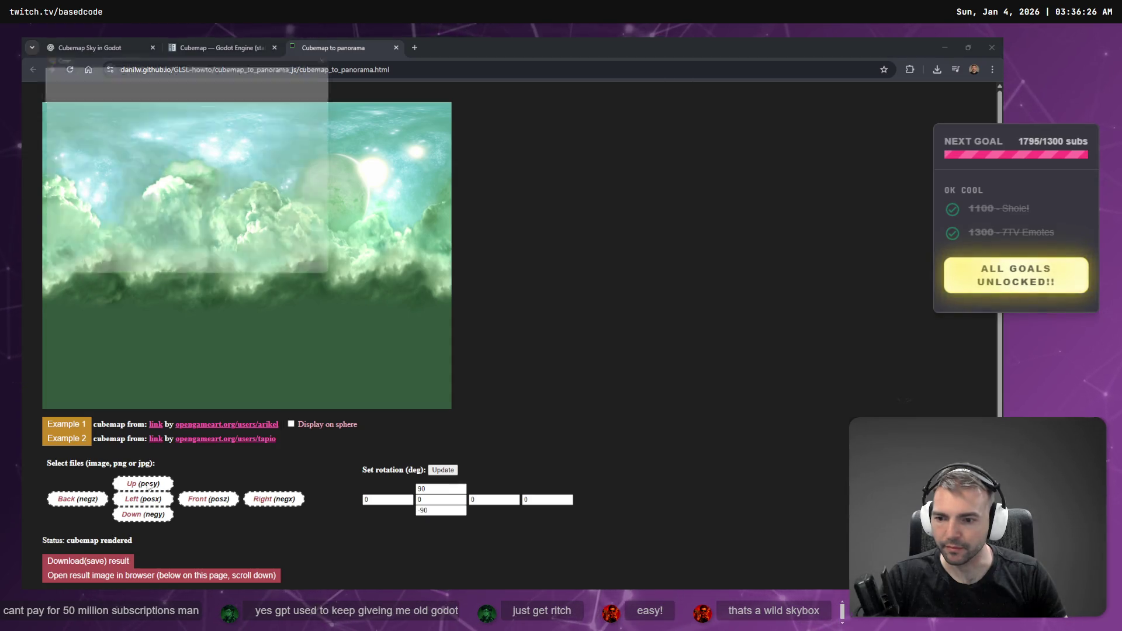
Go to the sky folder in the picker and load jettelly_sunshine UP and BACK as faces.
key("ctrl+v")
key("Return")
type("d")
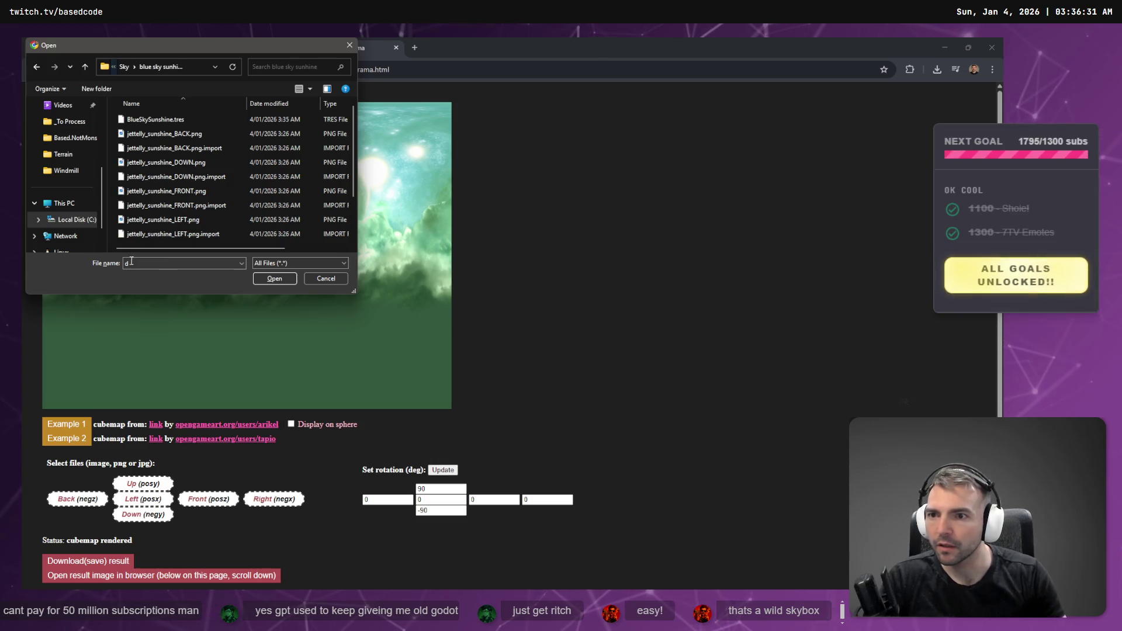
scroll(230, 212, "down", 2)
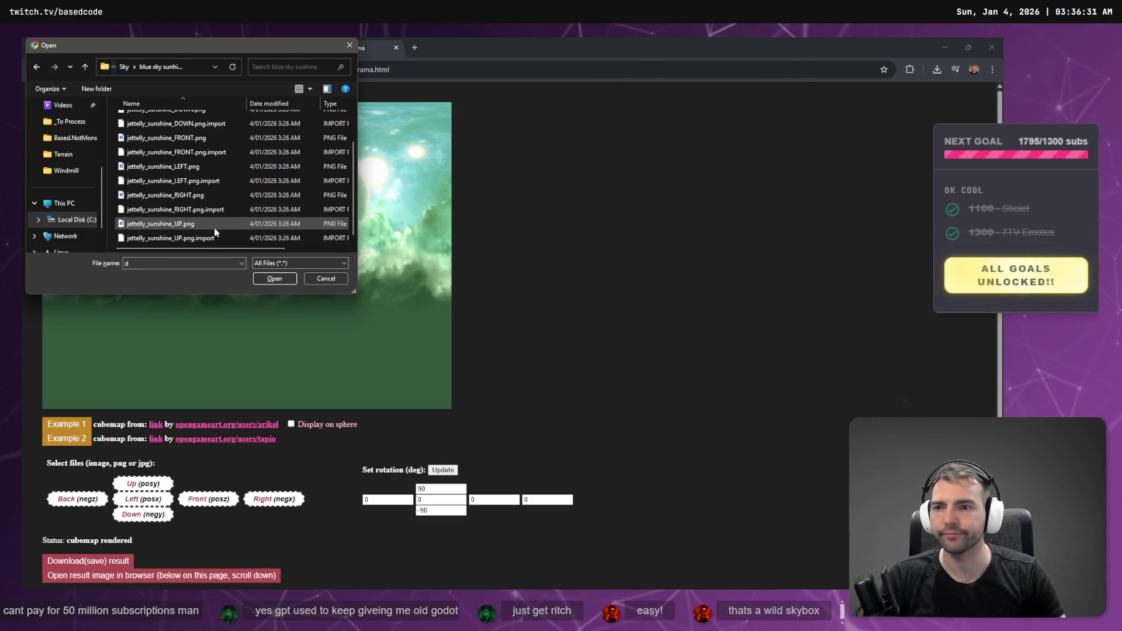
double_click(191, 226)
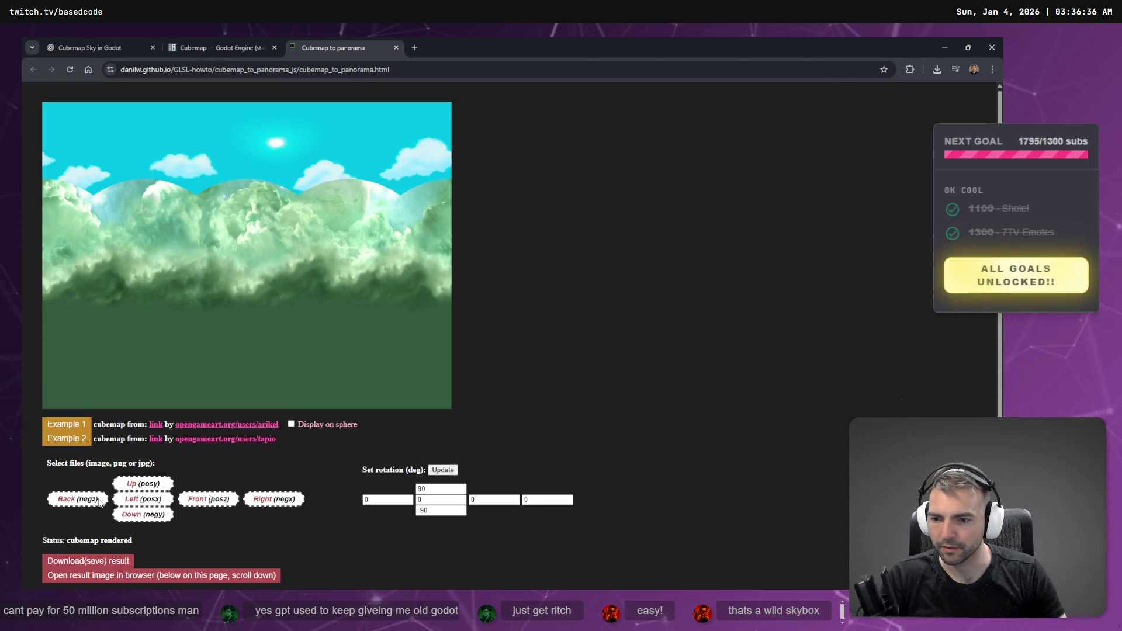
left_click(84, 502)
left_click(196, 135)
double_click(198, 134)
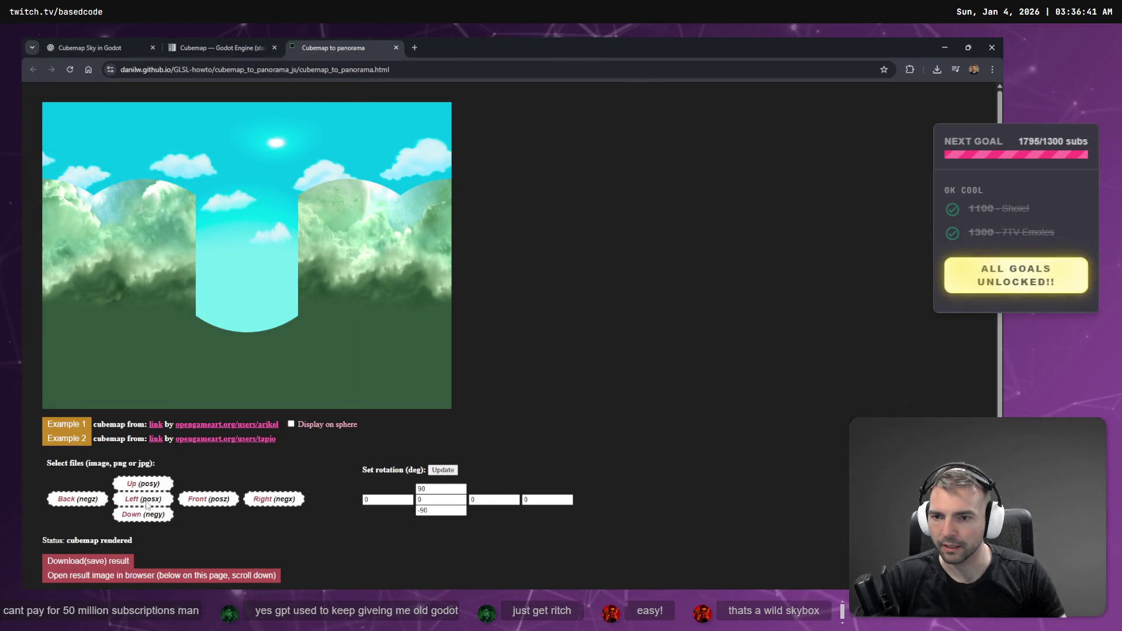
Load the LEFT, FRONT, RIGHT and DOWN jettelly_sunshine images into their matching faces.
left_click(147, 505)
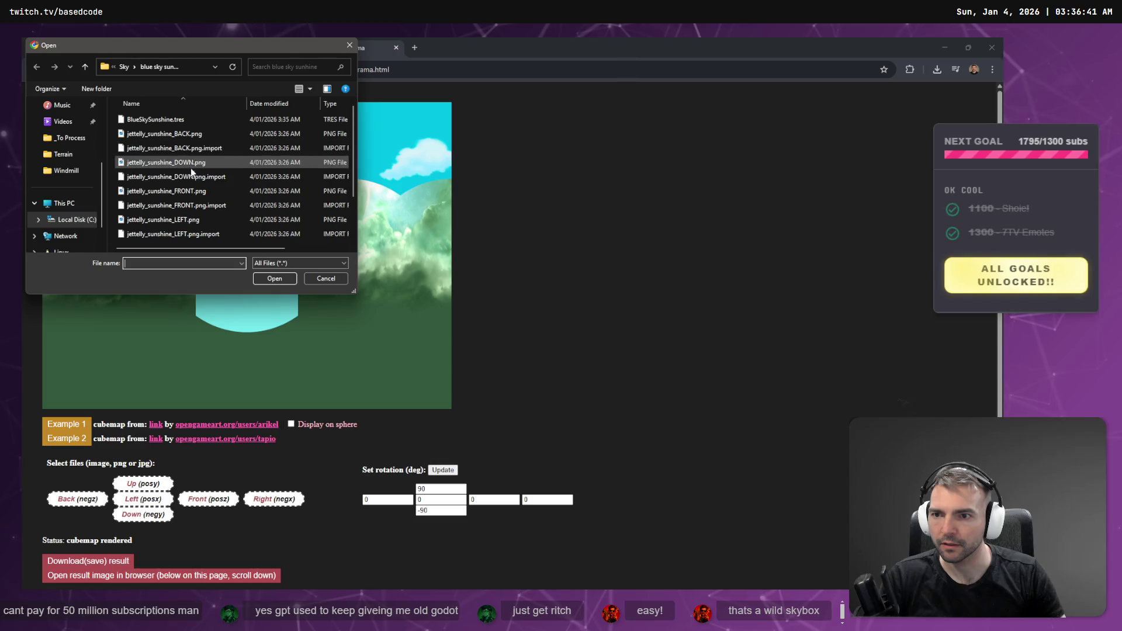
double_click(191, 220)
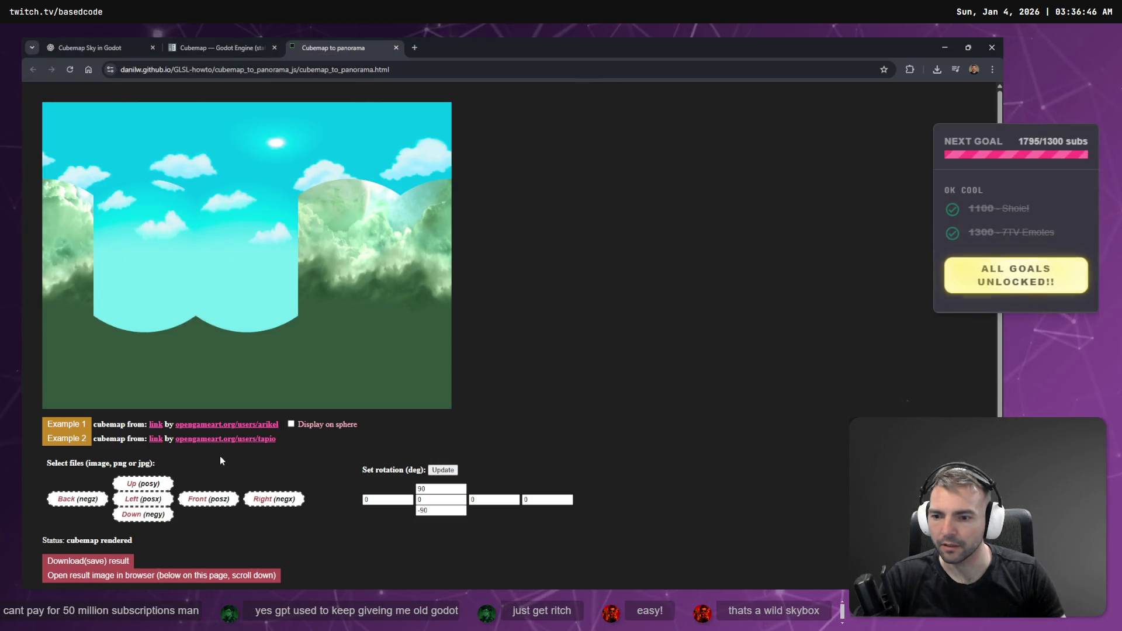
left_click(205, 504)
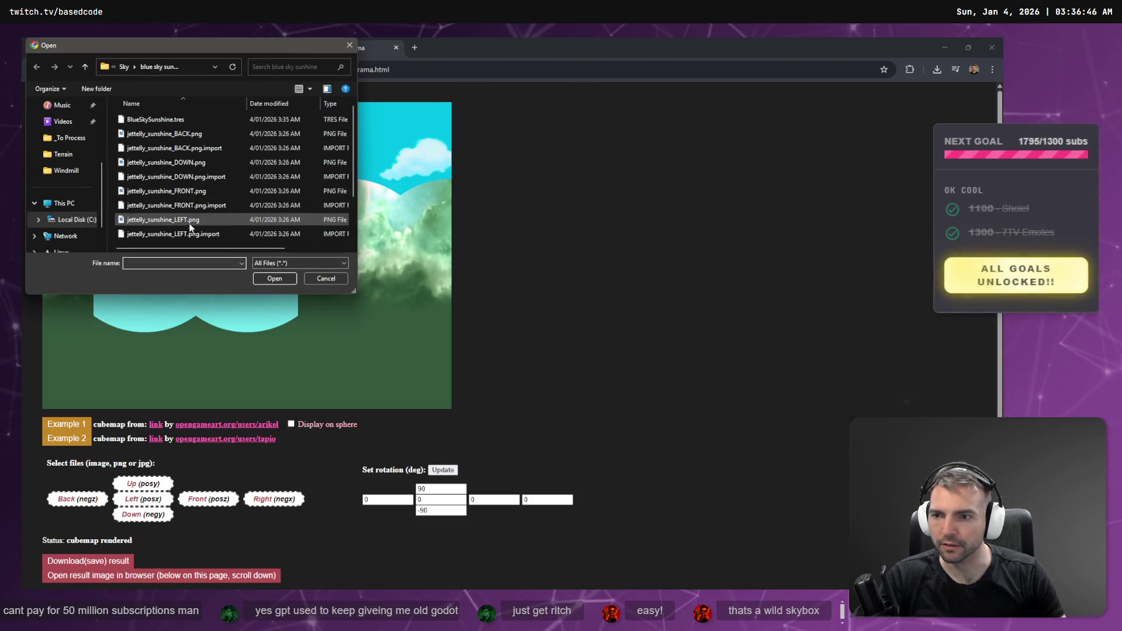
double_click(166, 191)
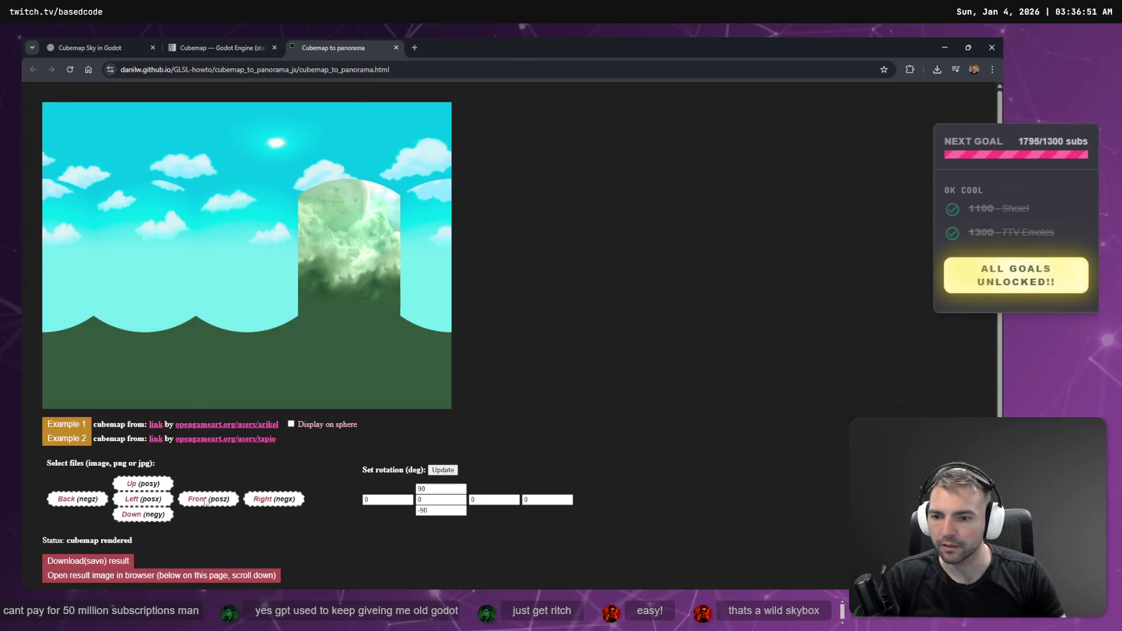
left_click(271, 501)
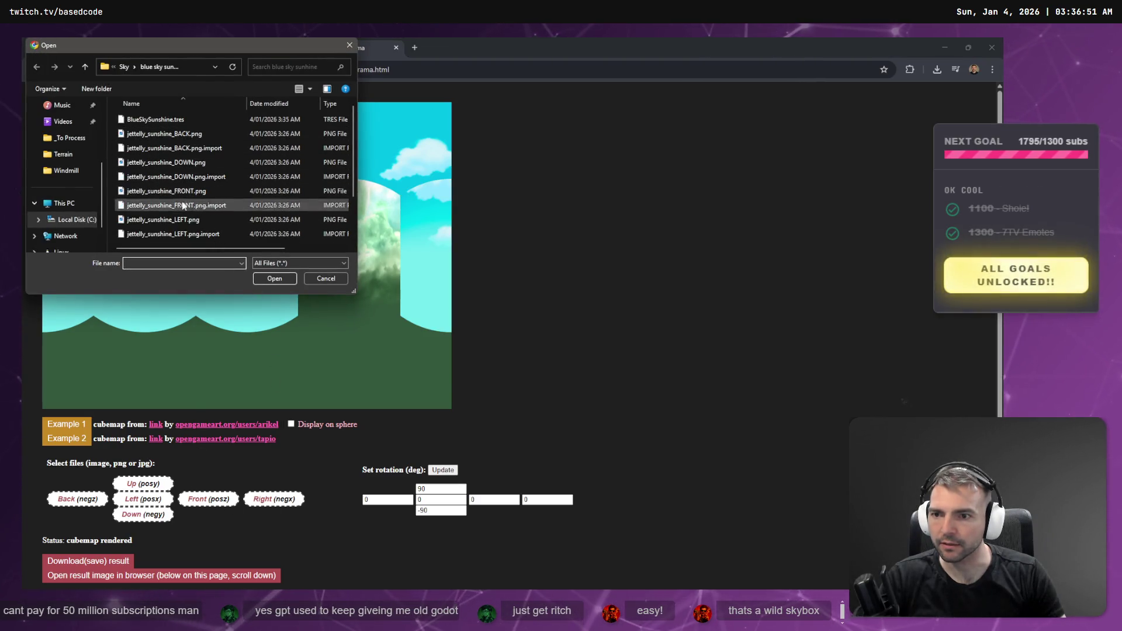
scroll(183, 202, "down", 1)
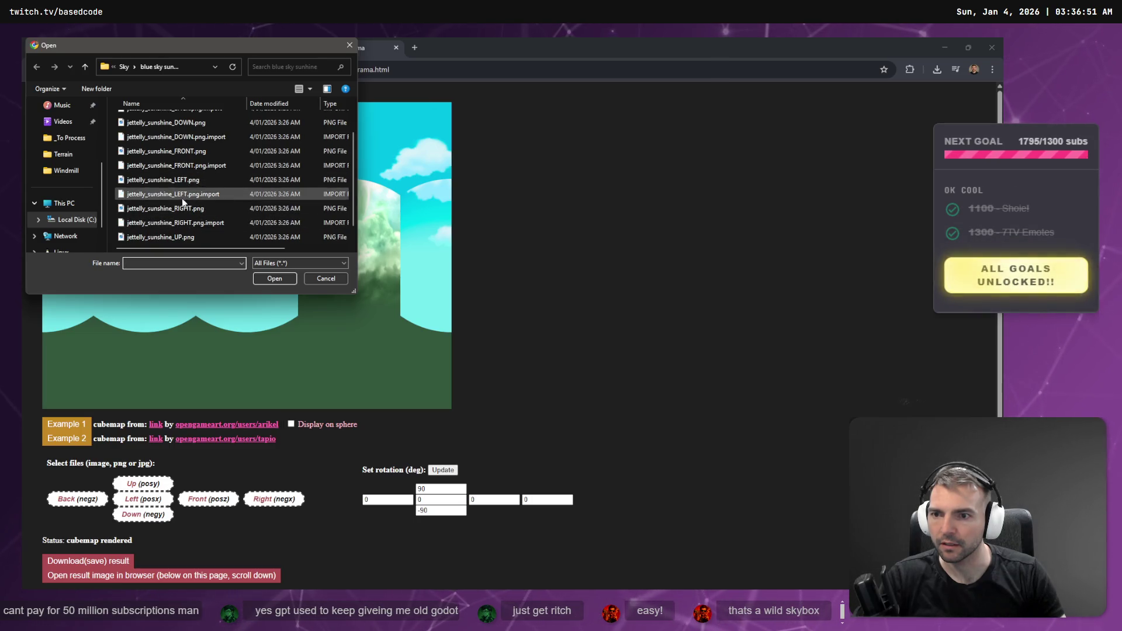
double_click(181, 209)
left_click(151, 517)
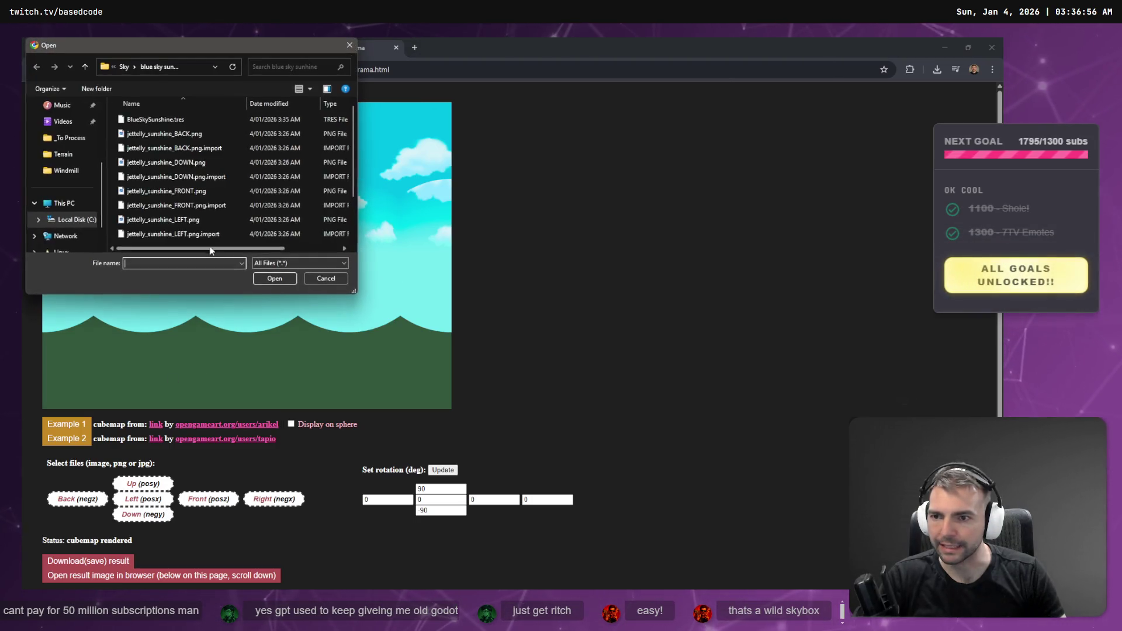
scroll(197, 222, "down", 3)
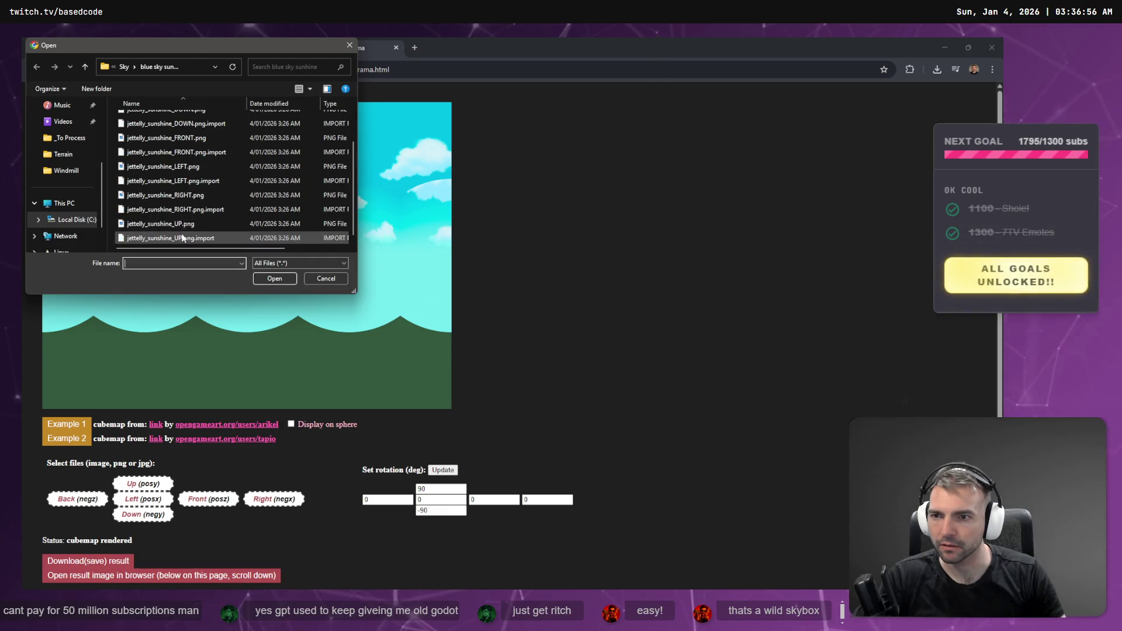
scroll(191, 152, "up", 1)
double_click(191, 146)
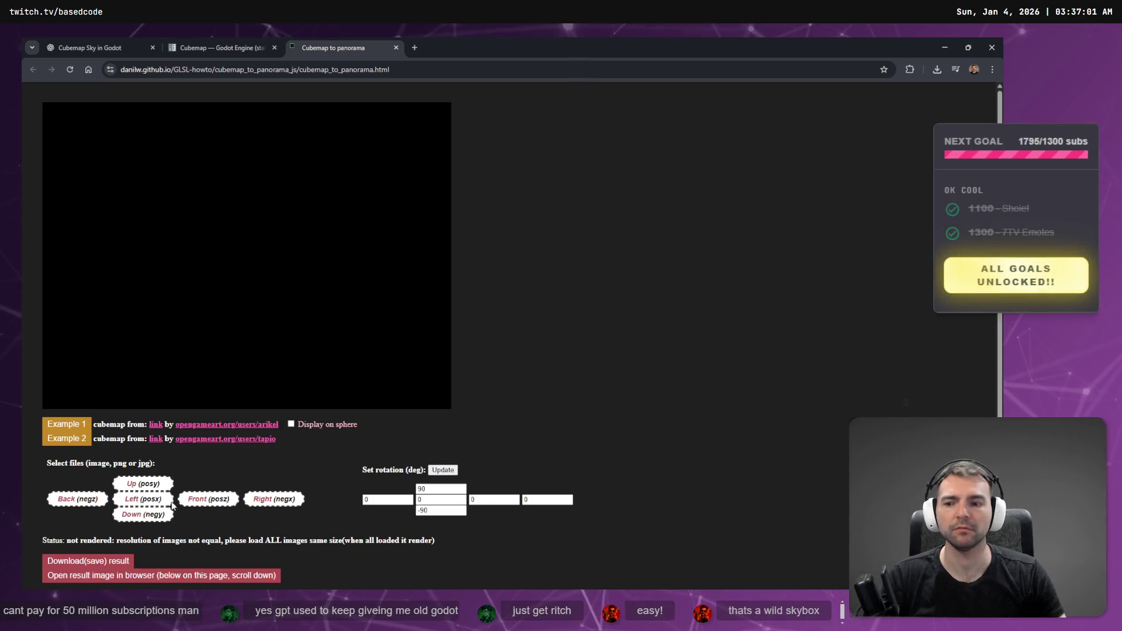
Reload jettelly_sunshine_DOWN.png and RIGHT.png, then display the result image on the page.
left_click(142, 517)
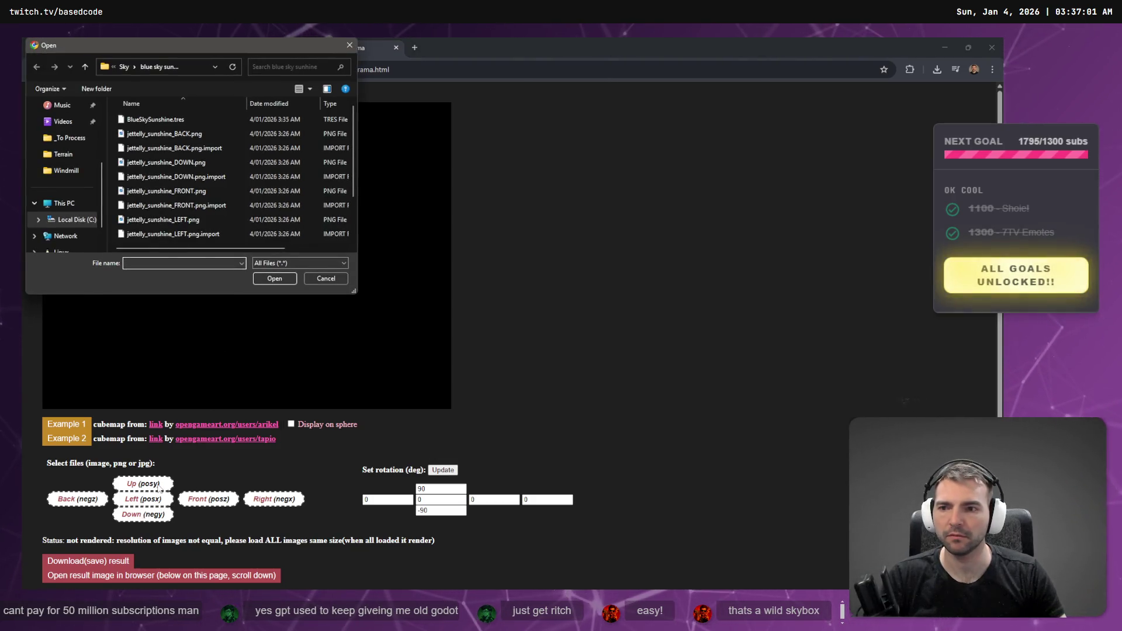
double_click(165, 161)
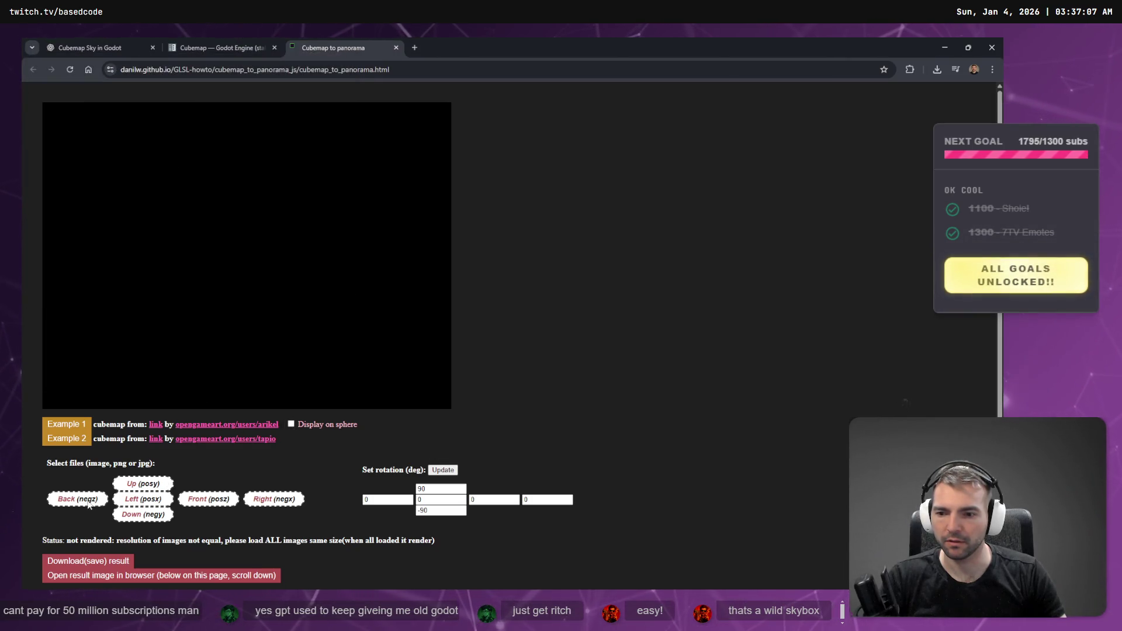
left_click(286, 502)
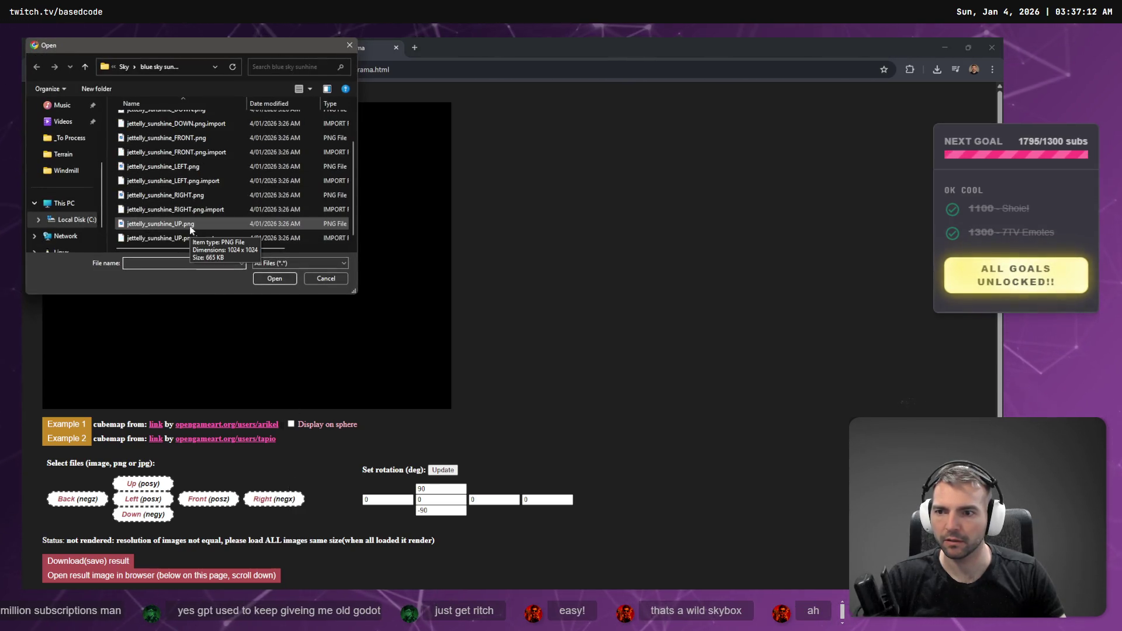
scroll(191, 225, "down", 2)
double_click(200, 197)
scroll(309, 421, "down", 2)
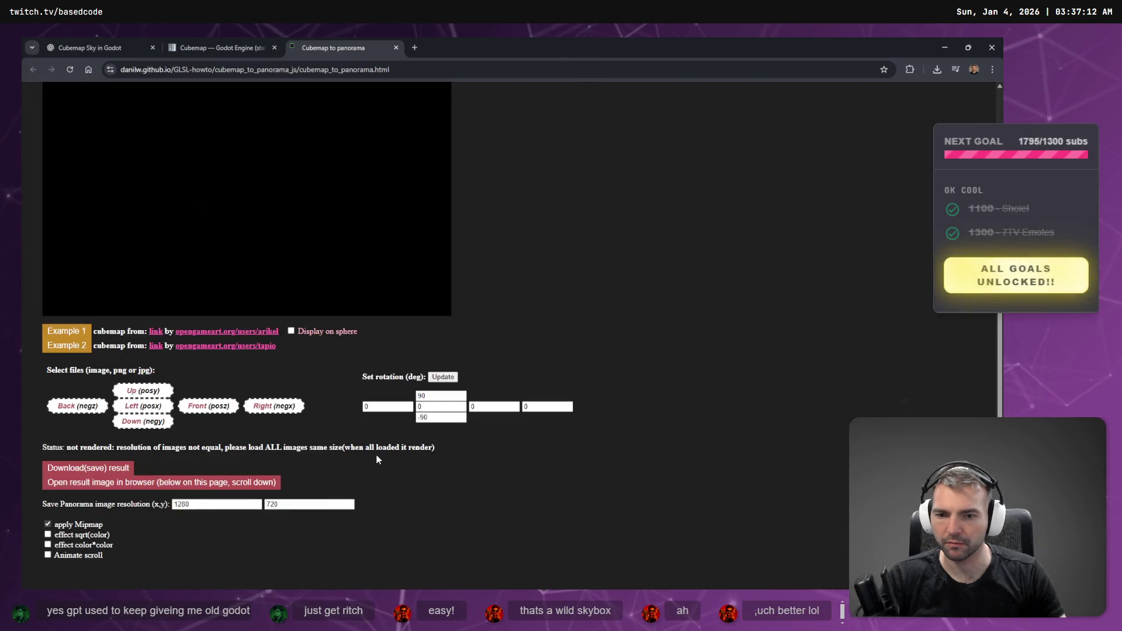
left_click(100, 483)
scroll(348, 479, "down", 5)
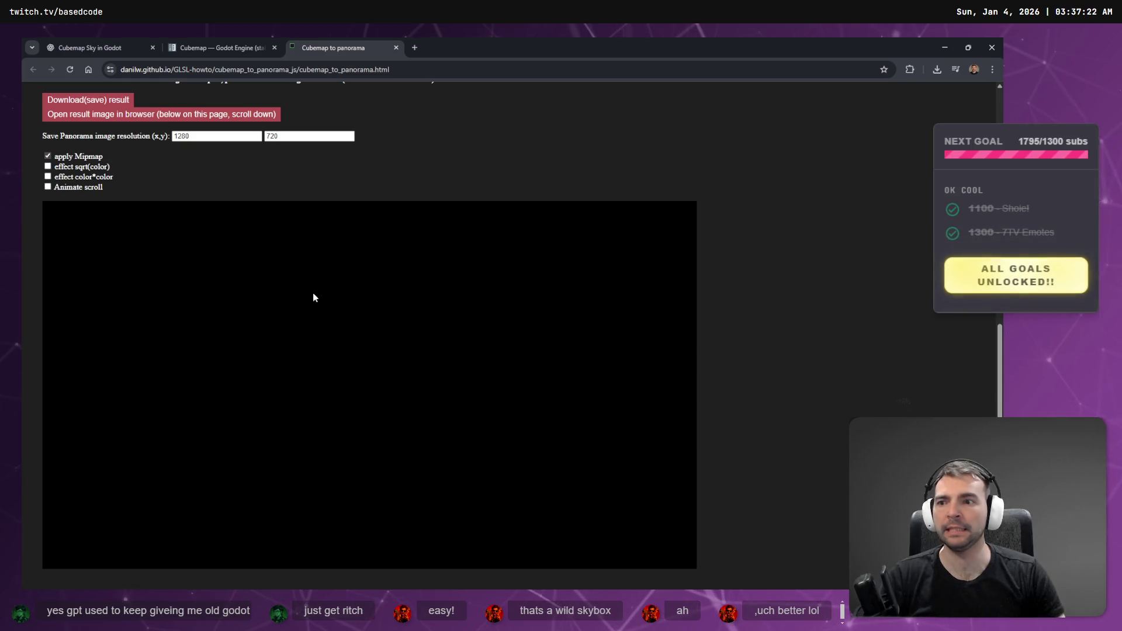
scroll(122, 195, "up", 8)
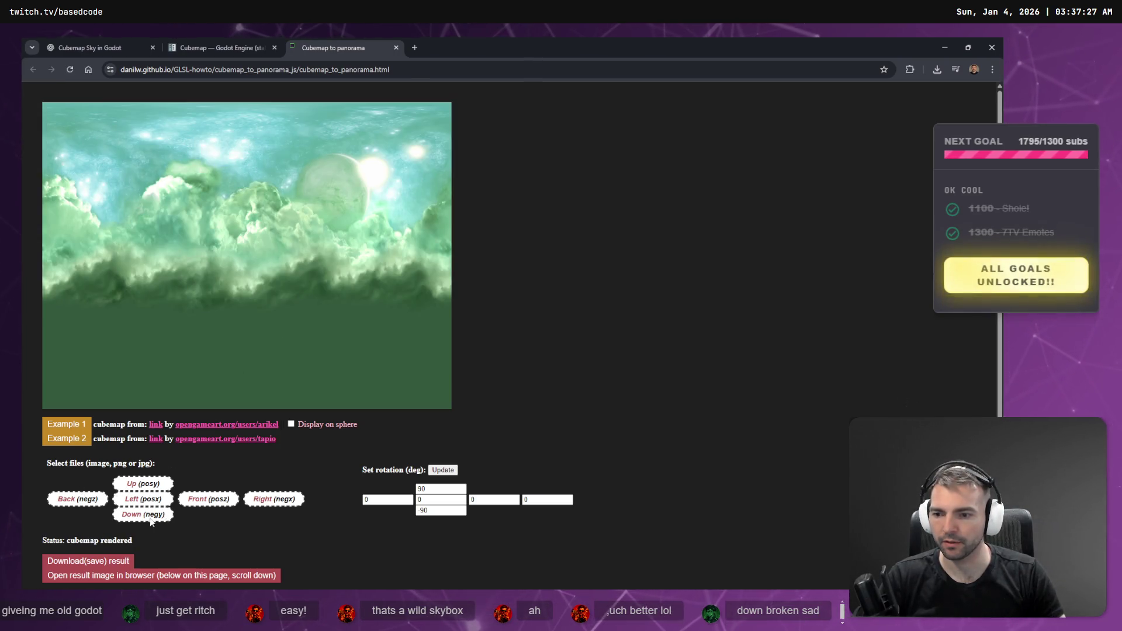
Reload jettelly_sunshine_RIGHT.png and DOWN.png into their cubemap faces.
left_click(272, 499)
scroll(175, 222, "down", 2)
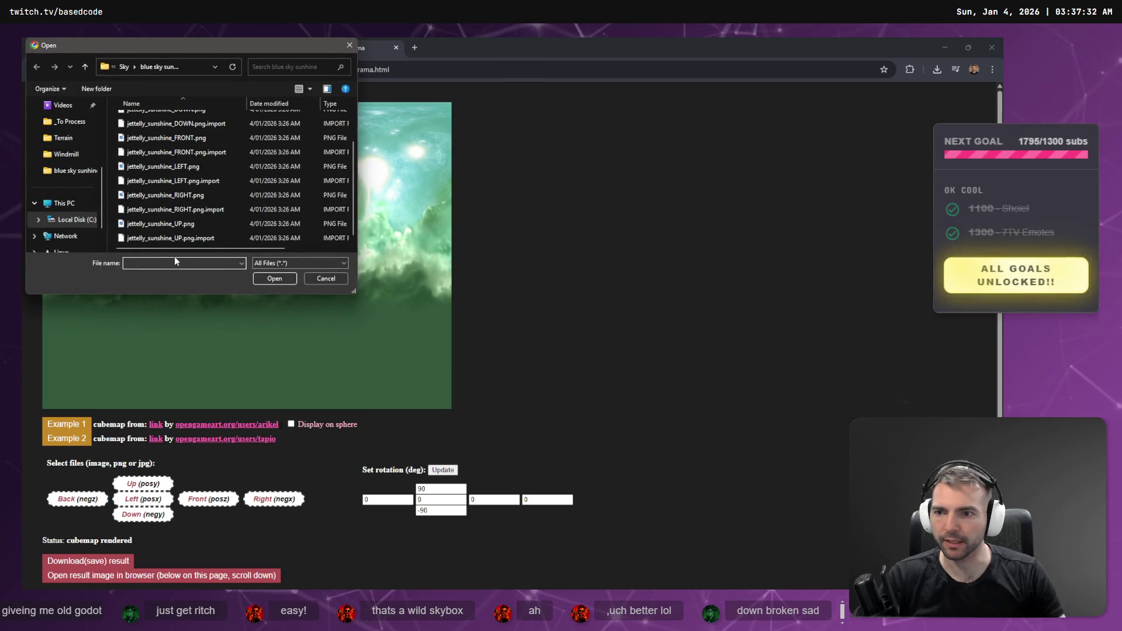
double_click(190, 197)
left_click(143, 515)
key("Escape")
scroll(162, 333, "down", 2)
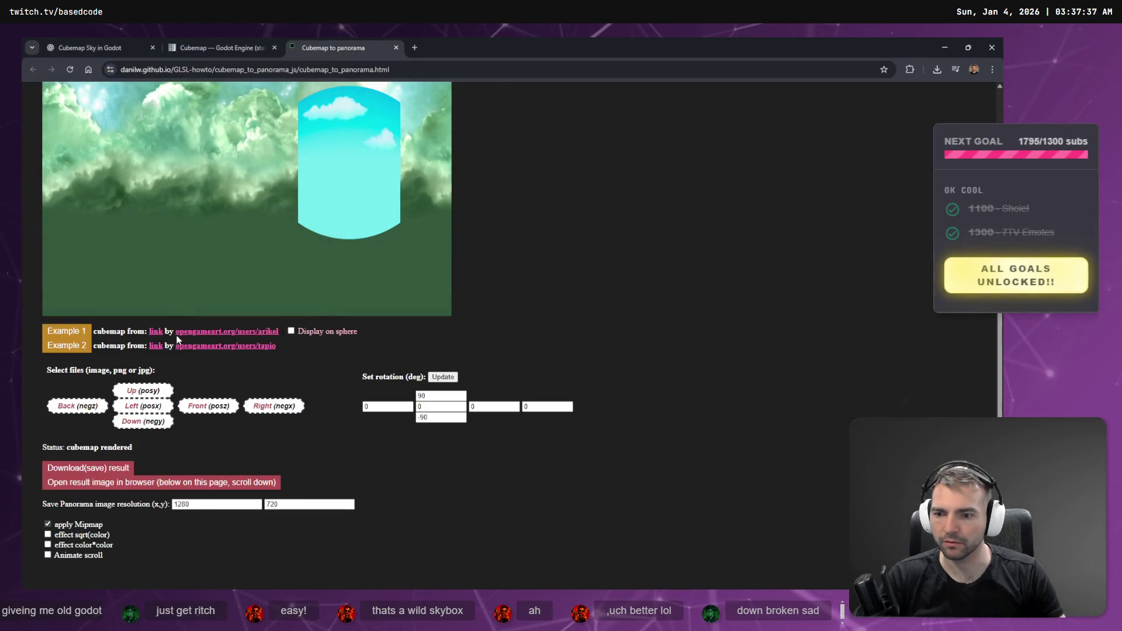
left_click(150, 426)
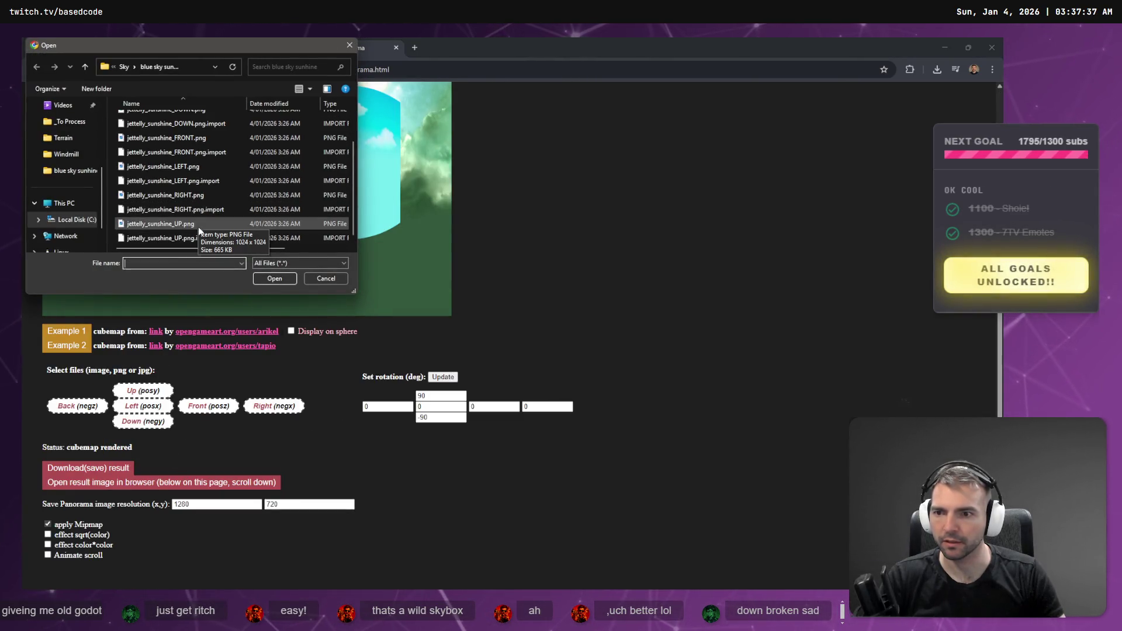
scroll(194, 128, "up", 3)
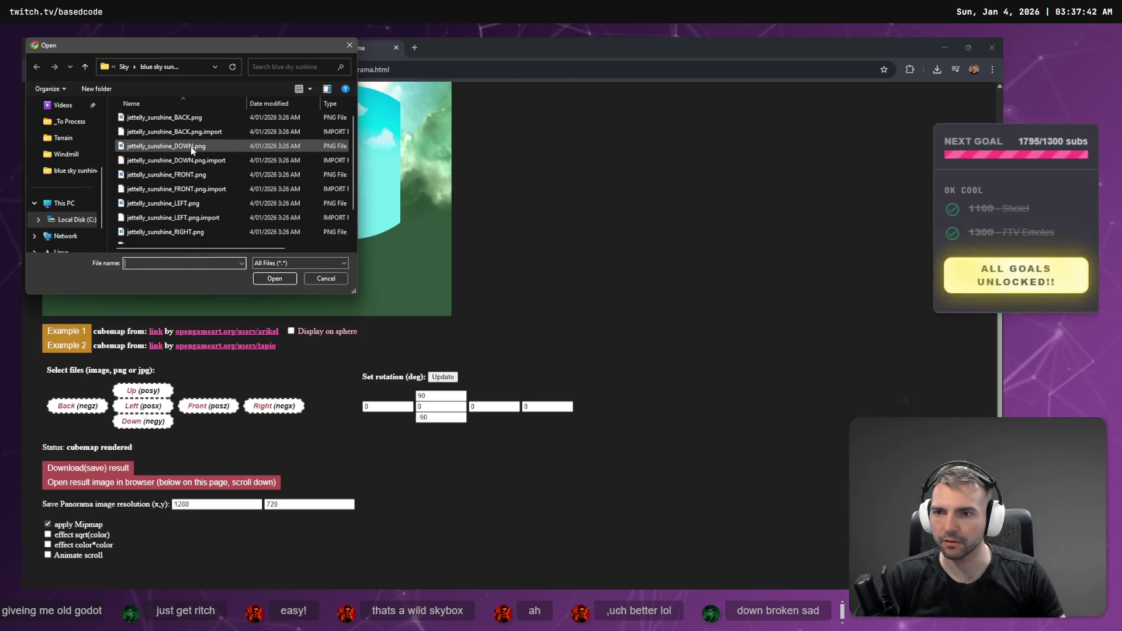
double_click(191, 146)
Refresh the page and load jettelly_sunshine_DOWN.png as the Down face, noting the resolution mismatch.
key("F5")
left_click(143, 421)
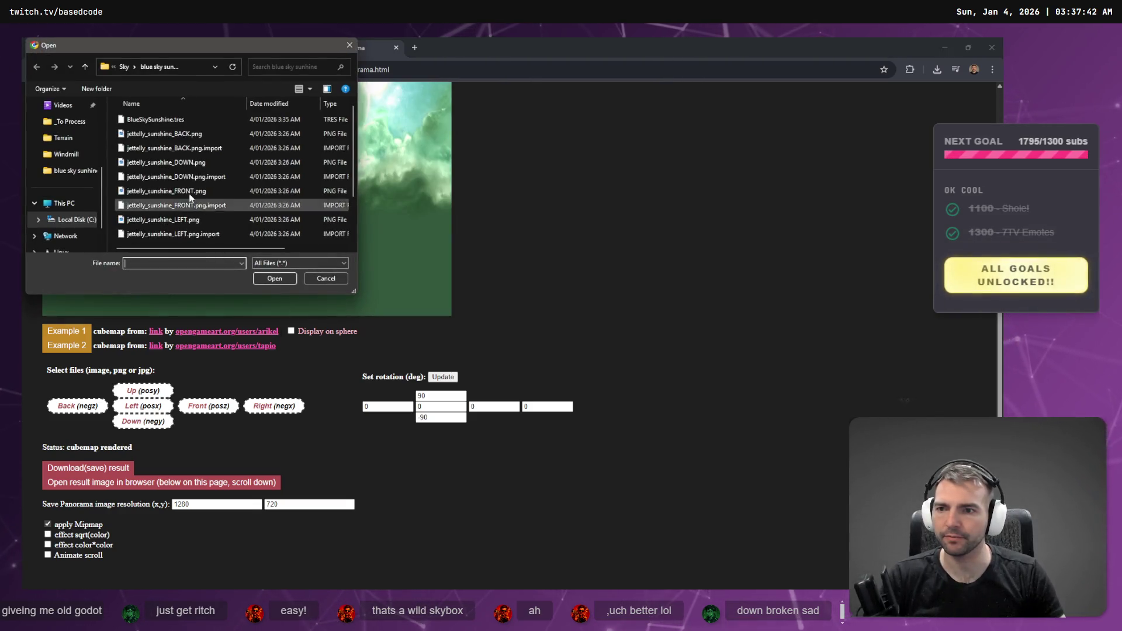
left_click(182, 162)
double_click(182, 162)
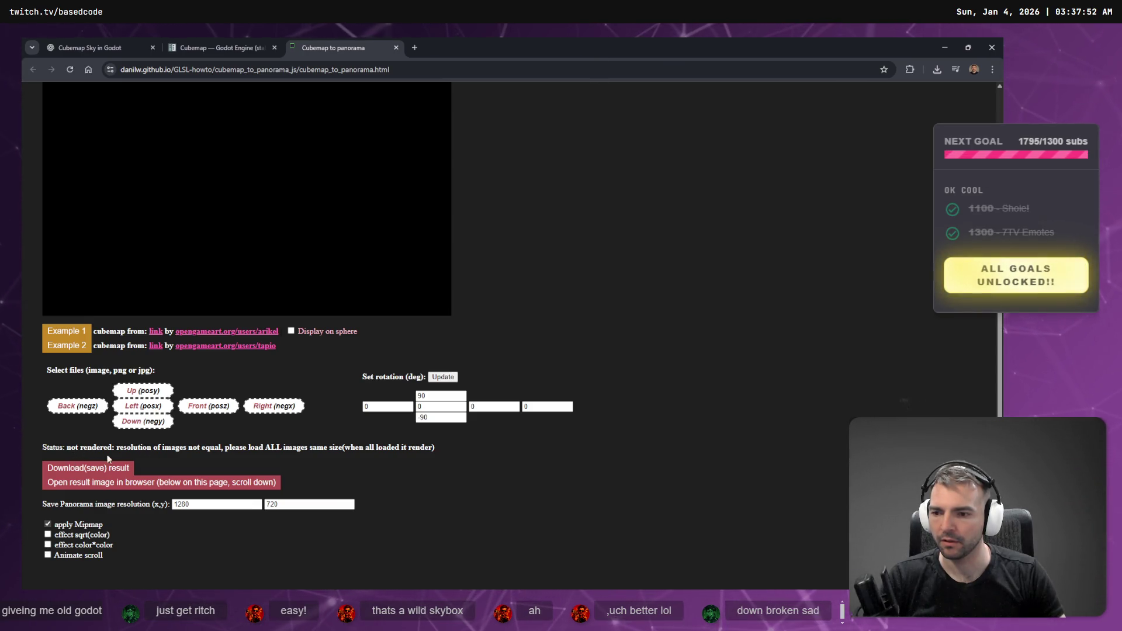
mouse_move(124, 447)
left_mouse_down()
mouse_move(44, 447)
mouse_move(224, 447)
left_mouse_up()
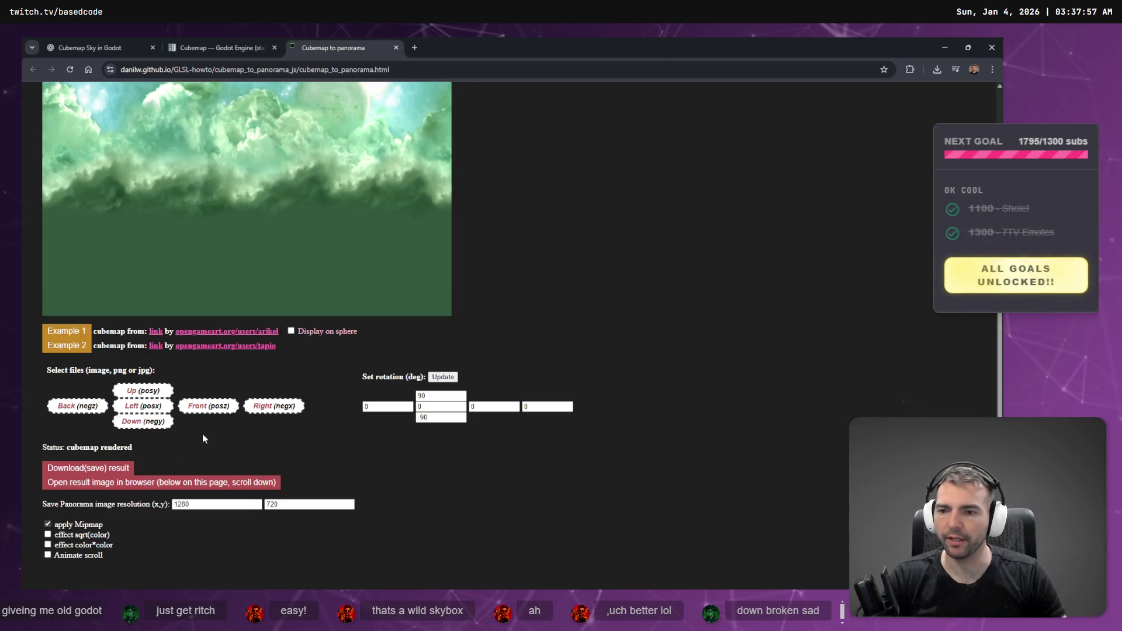
left_click(143, 421)
left_click(211, 162)
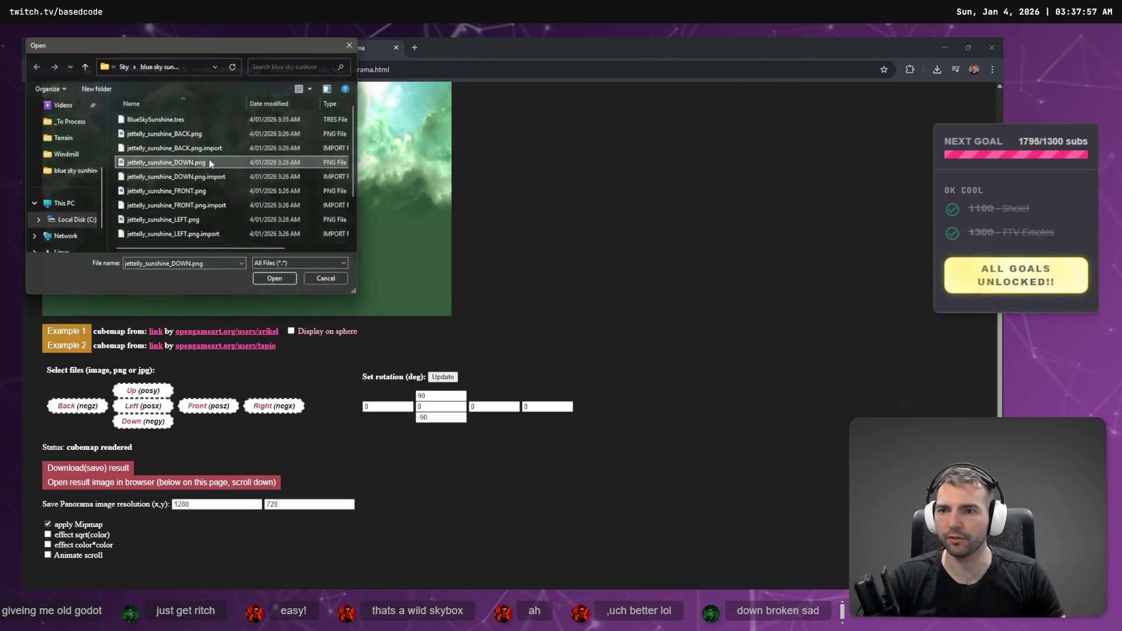
double_click(210, 163)
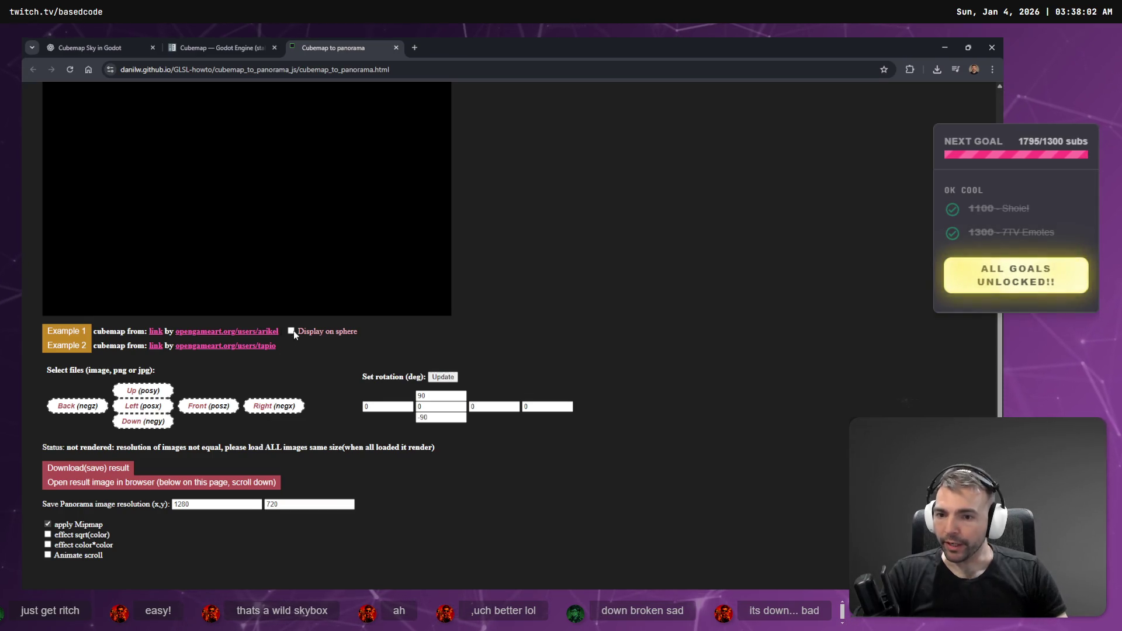
Turn off the sphere preview and load the jettelly_sunshine BACK and LEFT faces.
left_click(85, 411)
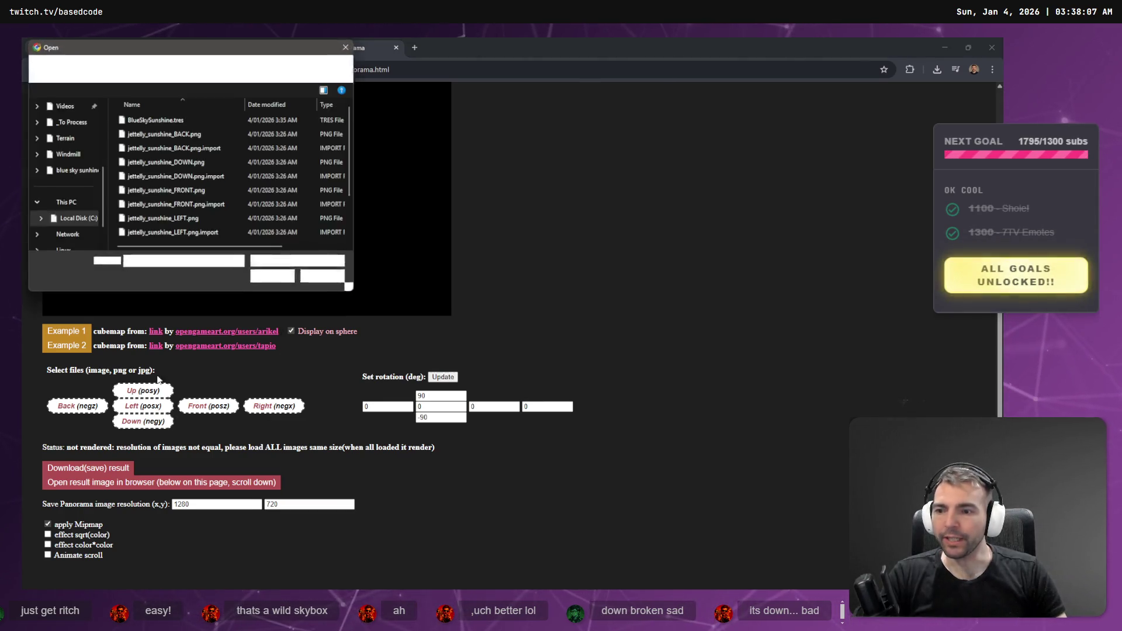
double_click(198, 134)
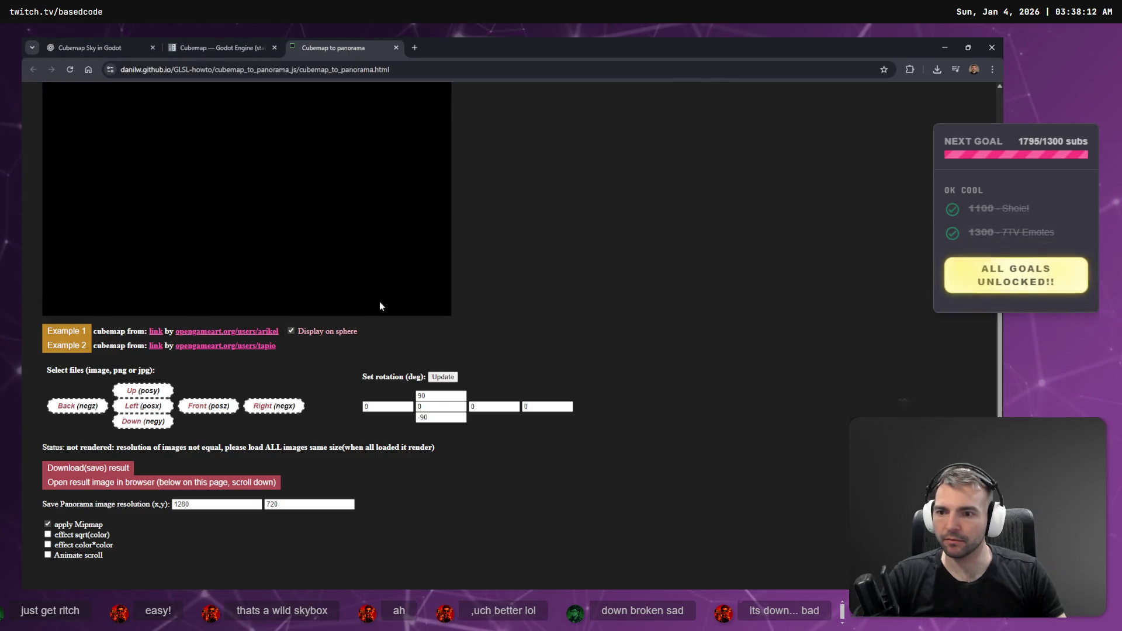
left_click(290, 331)
left_click(143, 405)
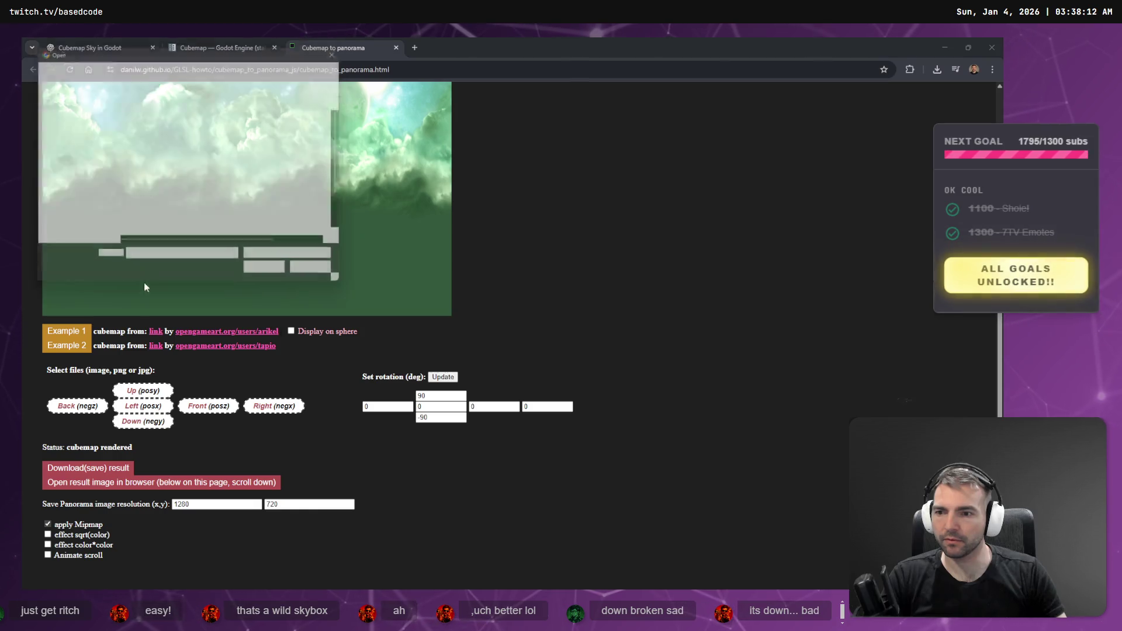
left_click(174, 135)
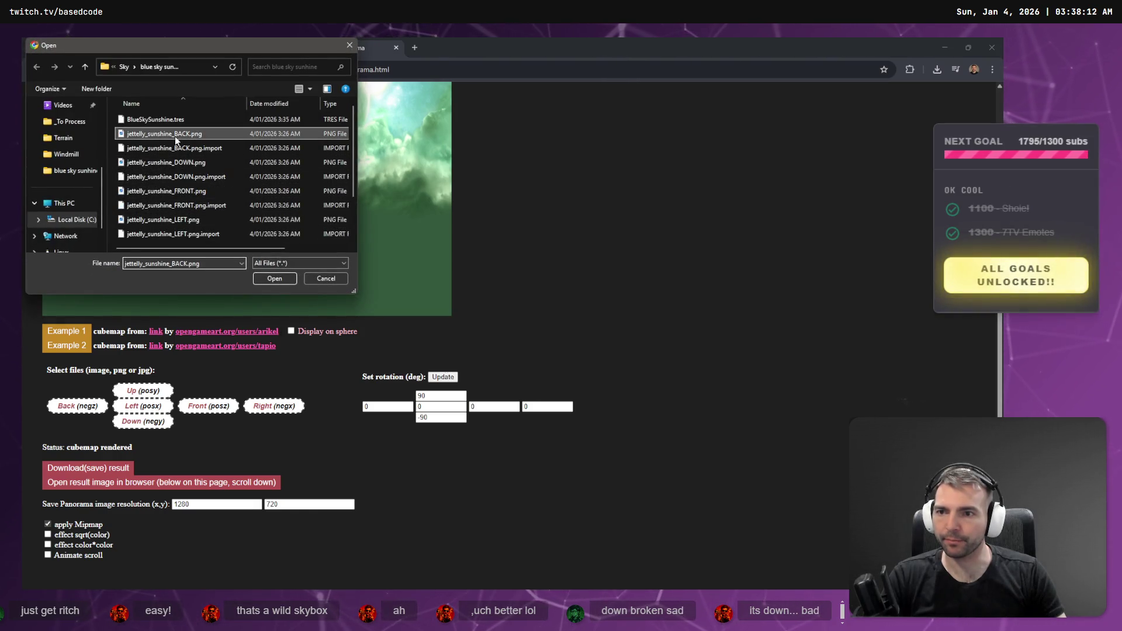
double_click(174, 136)
left_click(143, 421)
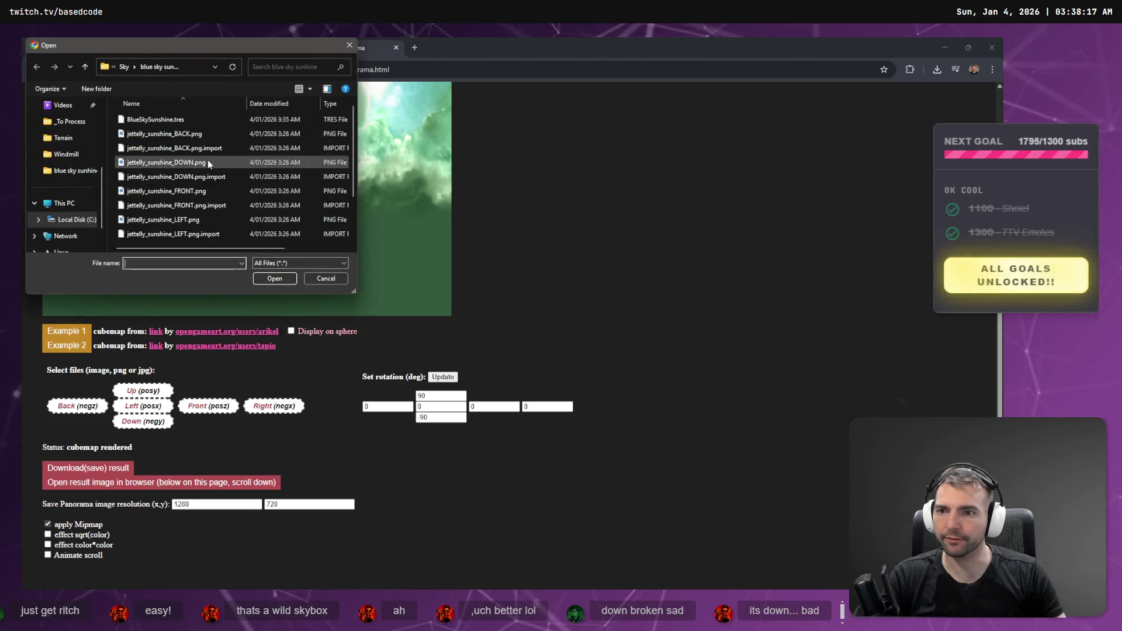
double_click(169, 220)
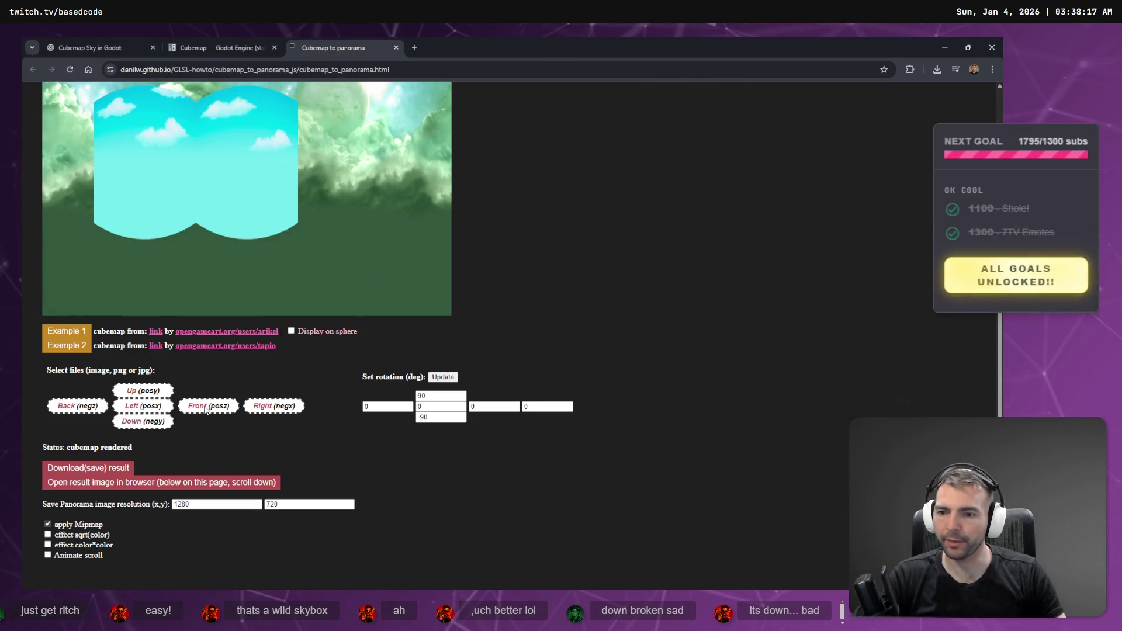
Load the FRONT, RIGHT and UP jettelly_sunshine faces, then enable Display on sphere.
left_click(206, 408)
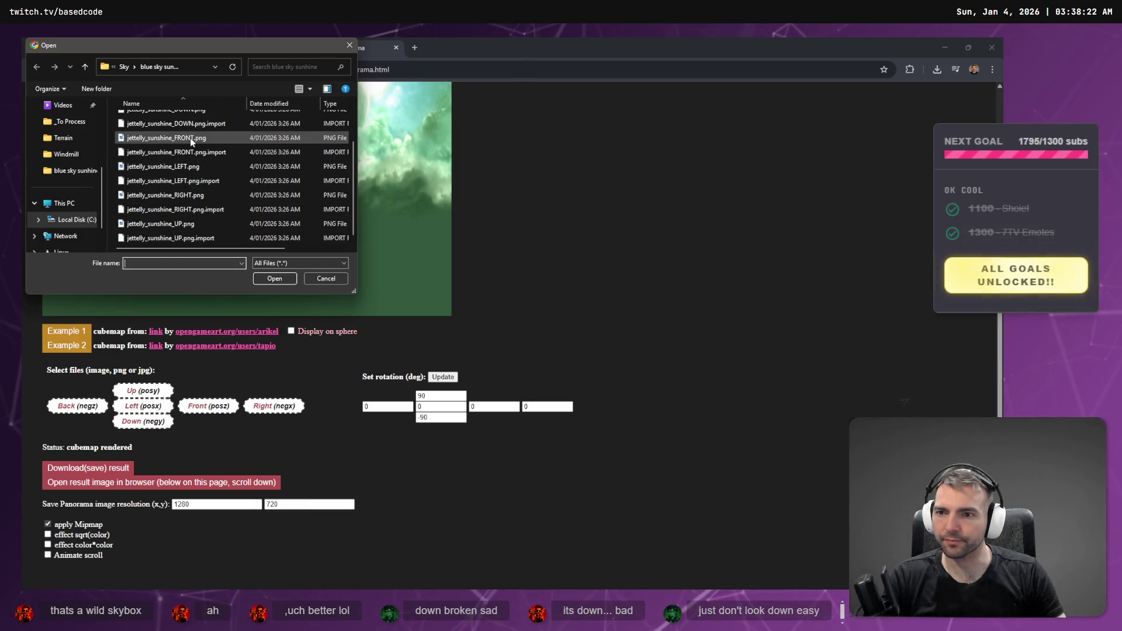
double_click(191, 138)
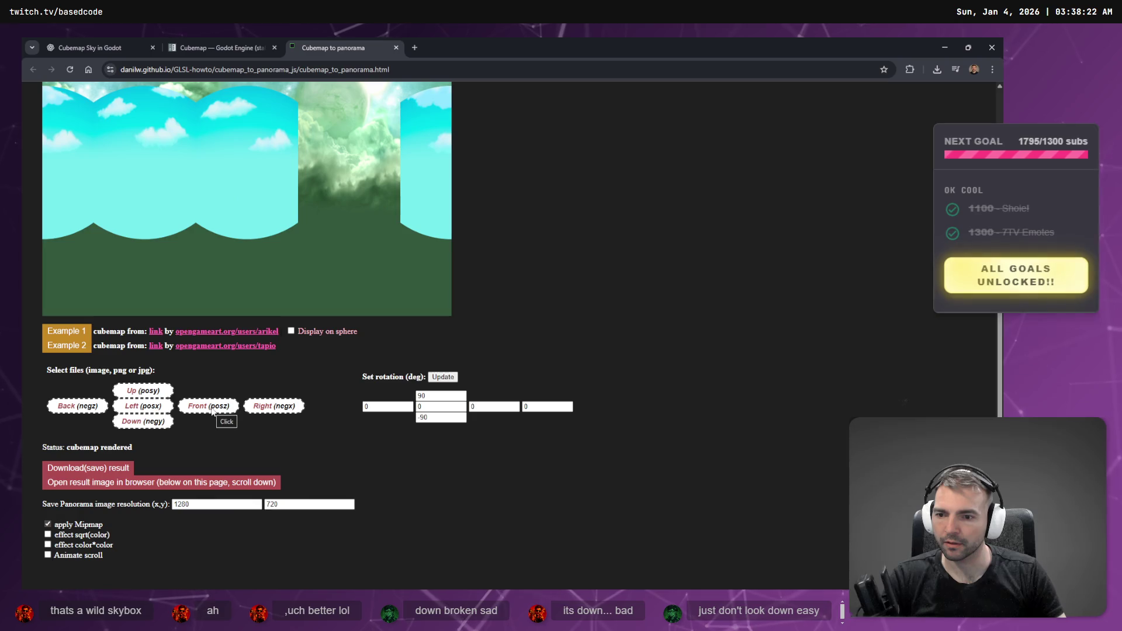
left_click(284, 412)
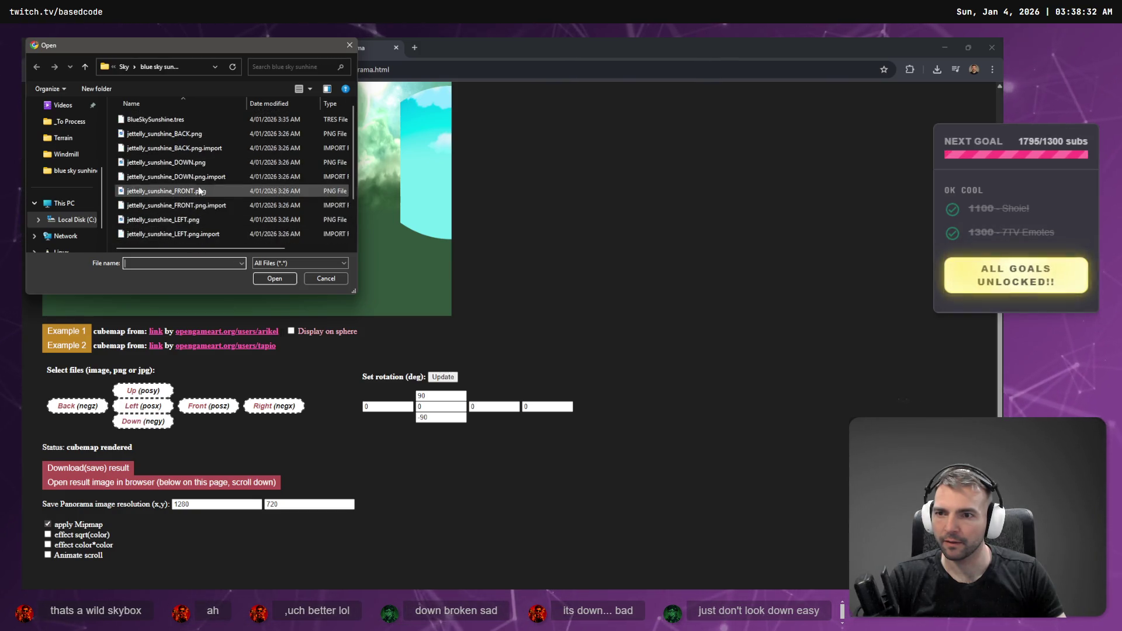
double_click(158, 195)
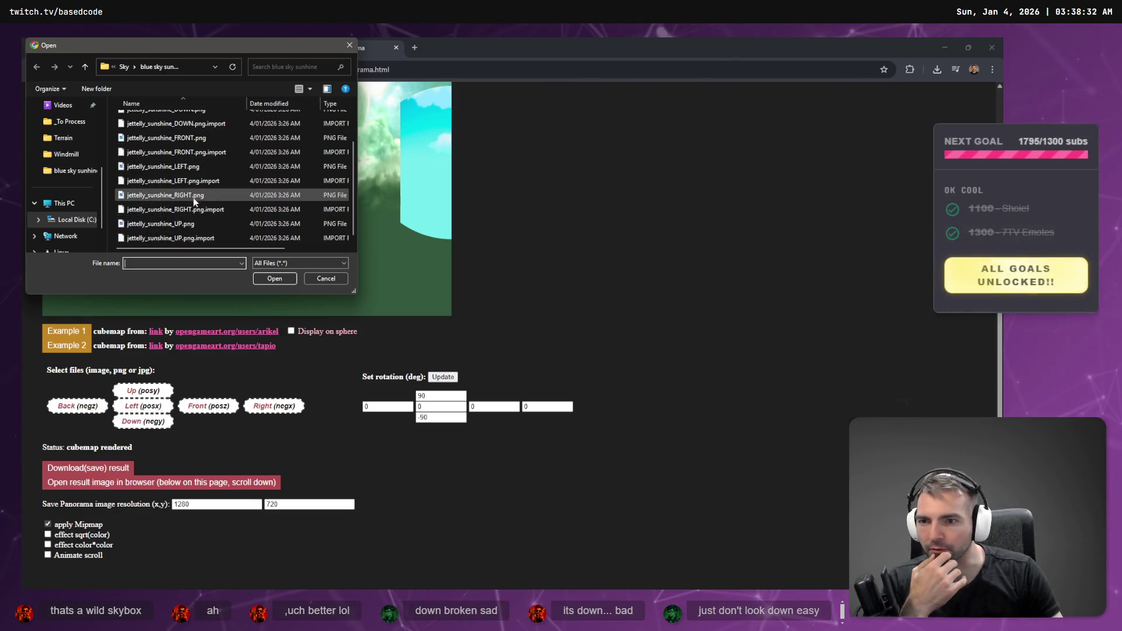
left_click(150, 395)
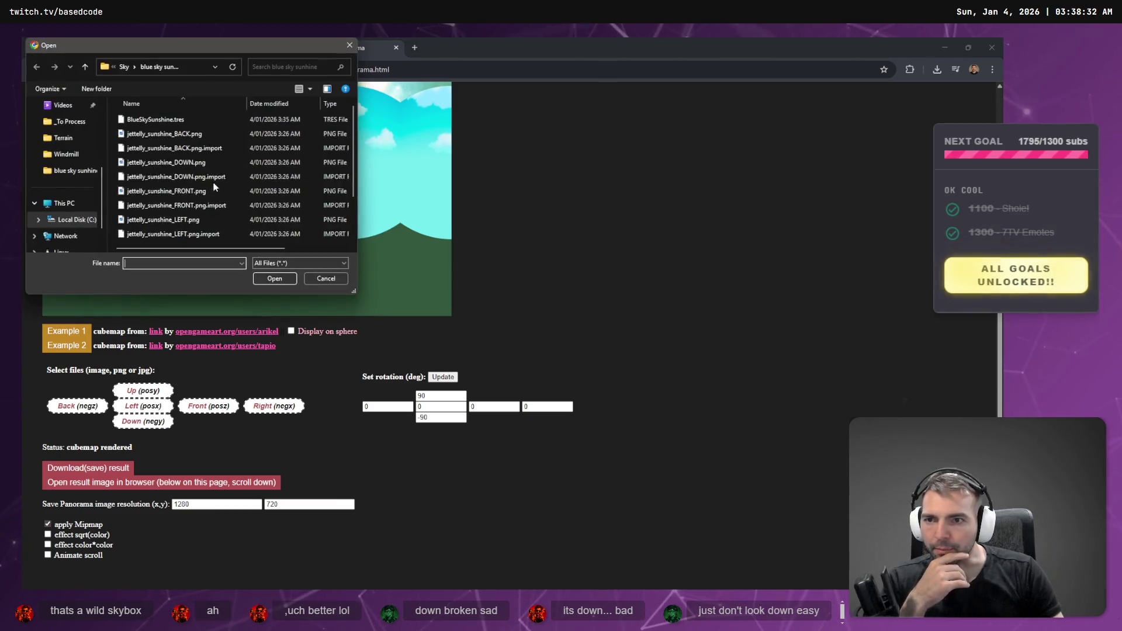
scroll(191, 181, "down", 2)
left_click(192, 223)
double_click(191, 223)
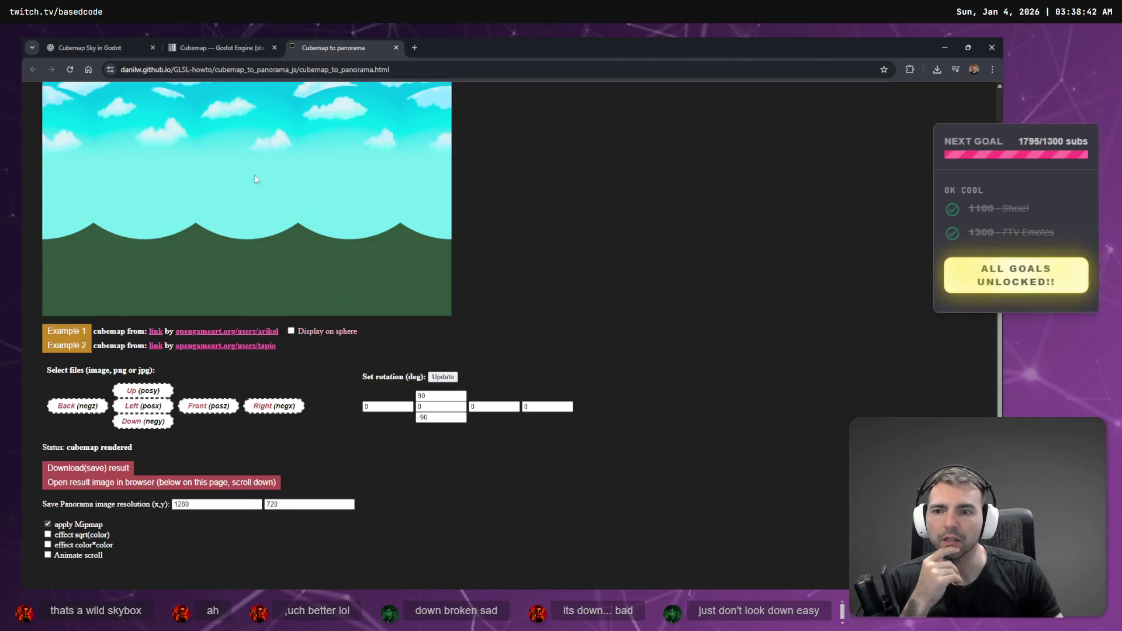
left_click(143, 405)
scroll(210, 221, "down", 1)
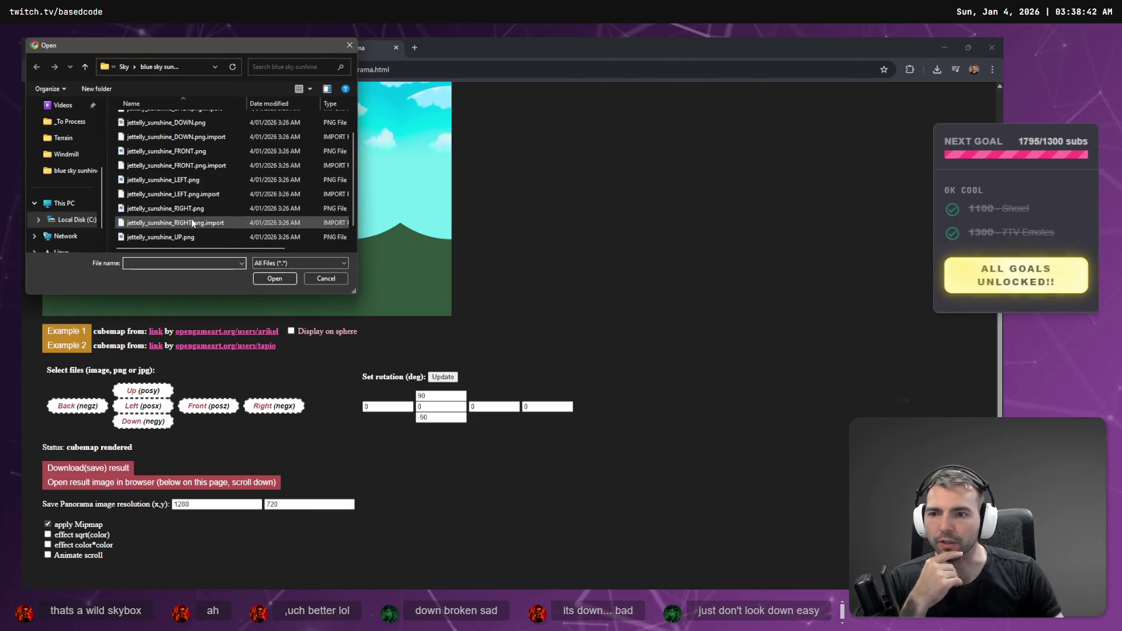
double_click(194, 222)
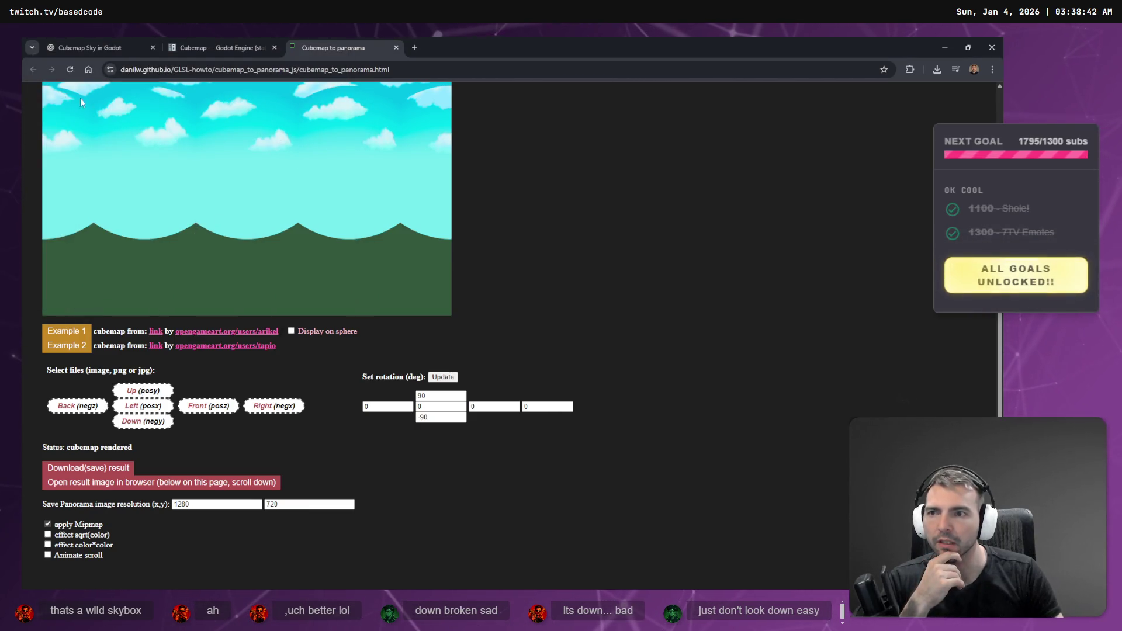
left_click(297, 330)
Rotate the sphere preview and reload the Back and Left faces.
mouse_move(279, 208)
left_mouse_down()
mouse_move(246, 156)
mouse_move(268, 248)
mouse_move(238, 222)
mouse_move(233, 189)
mouse_move(296, 243)
mouse_move(209, 171)
mouse_move(240, 165)
left_mouse_up()
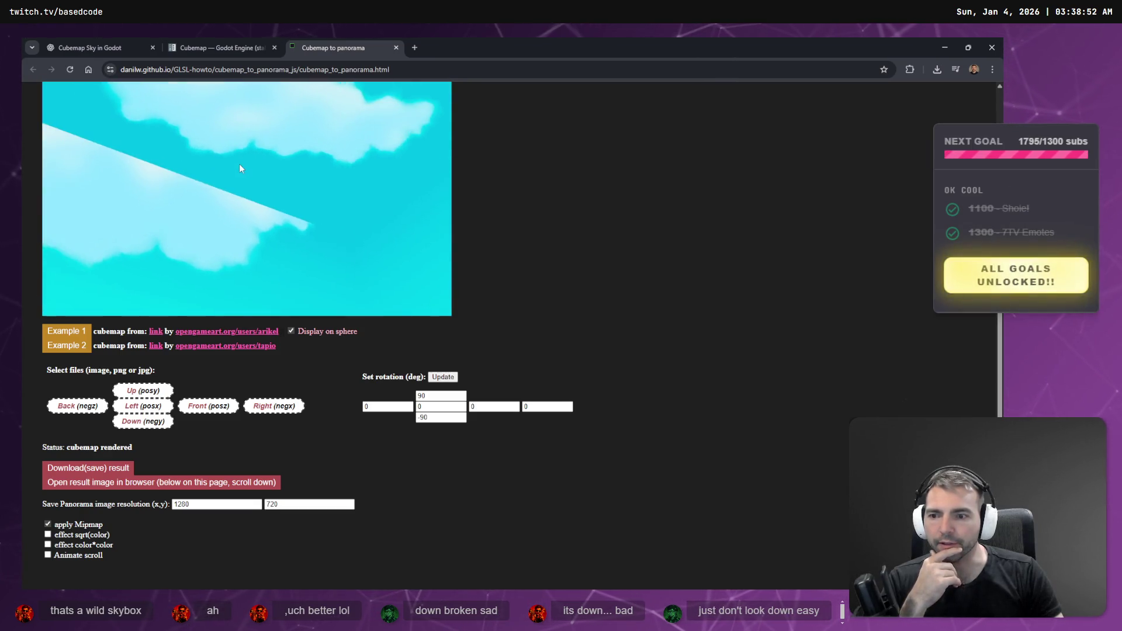
left_click(74, 409)
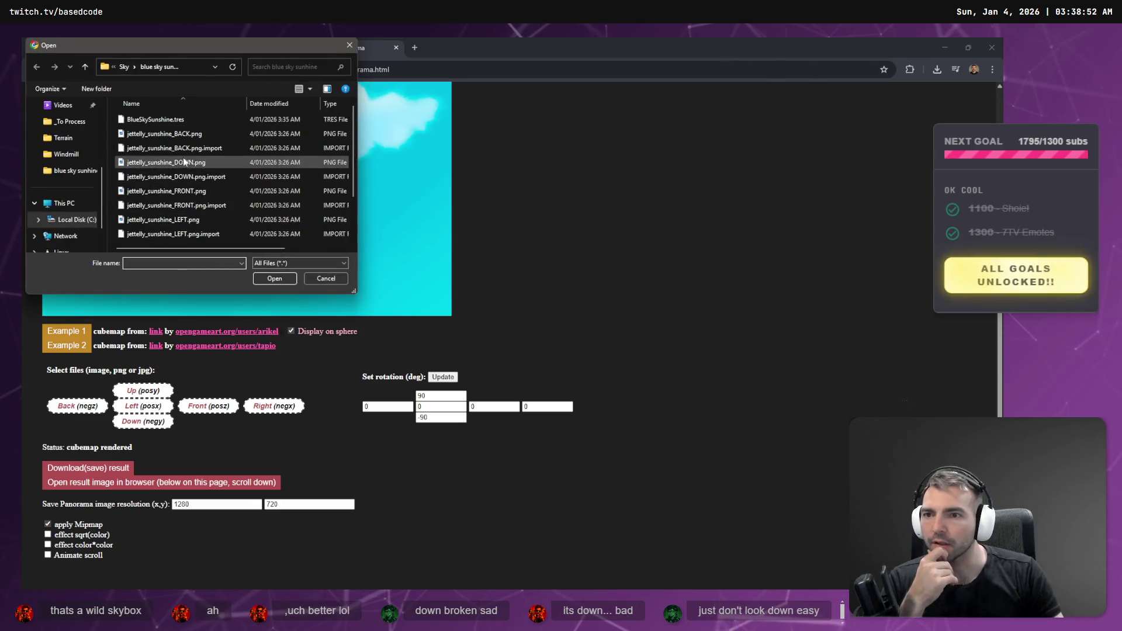
double_click(187, 131)
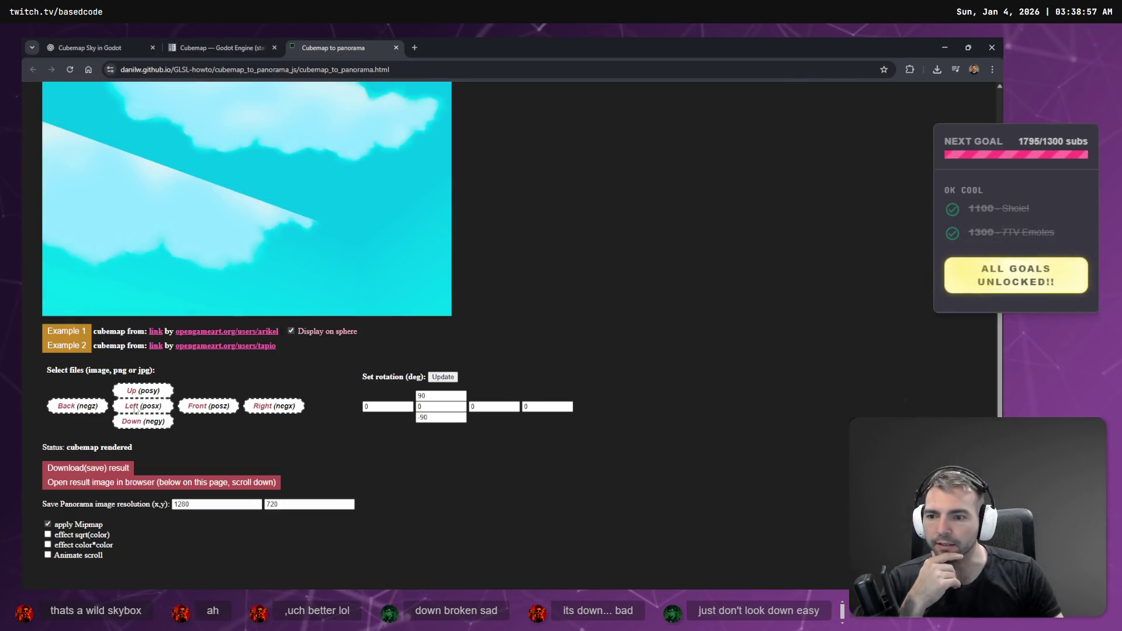
left_click(135, 410)
double_click(192, 219)
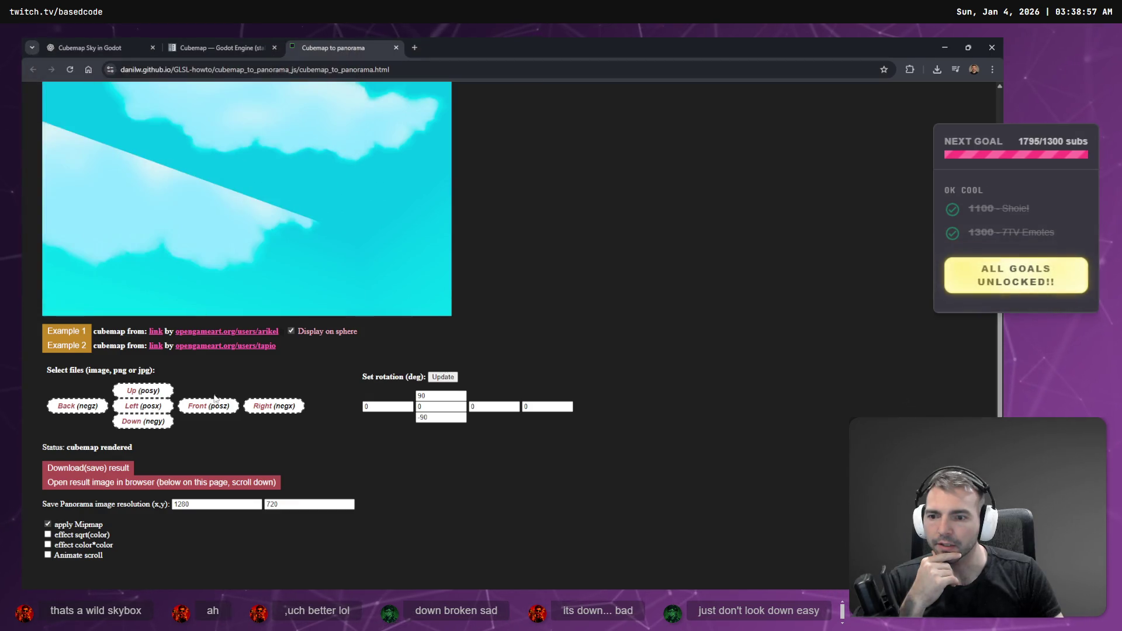
Reload jettelly_sunshine FRONT and RIGHT faces and rotate the sphere to inspect the clouds.
left_click(207, 409)
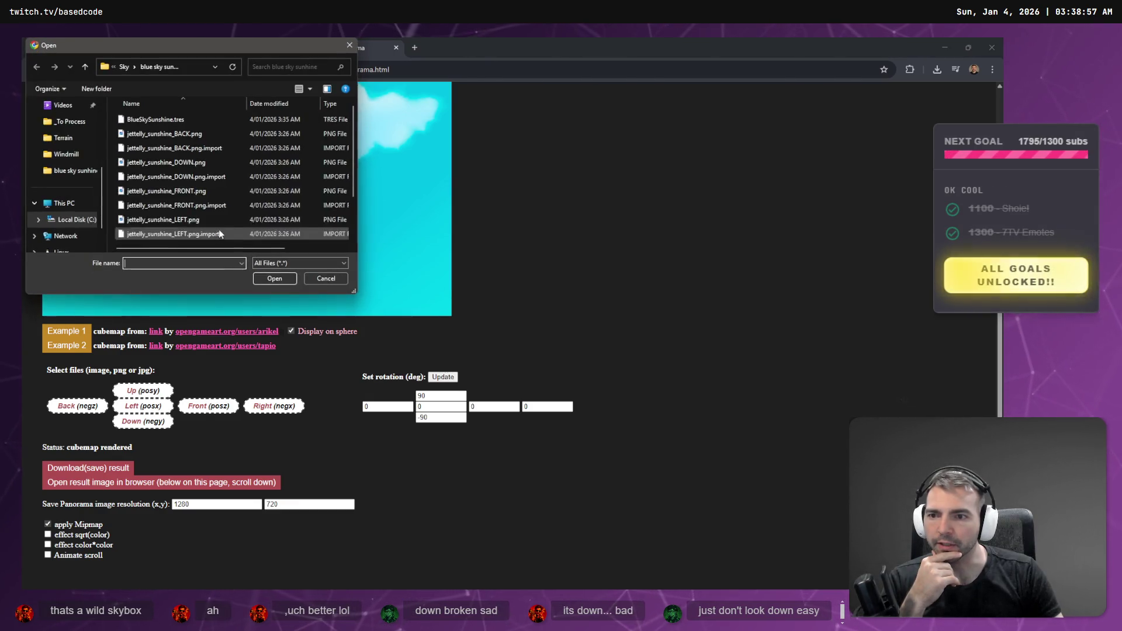
double_click(186, 195)
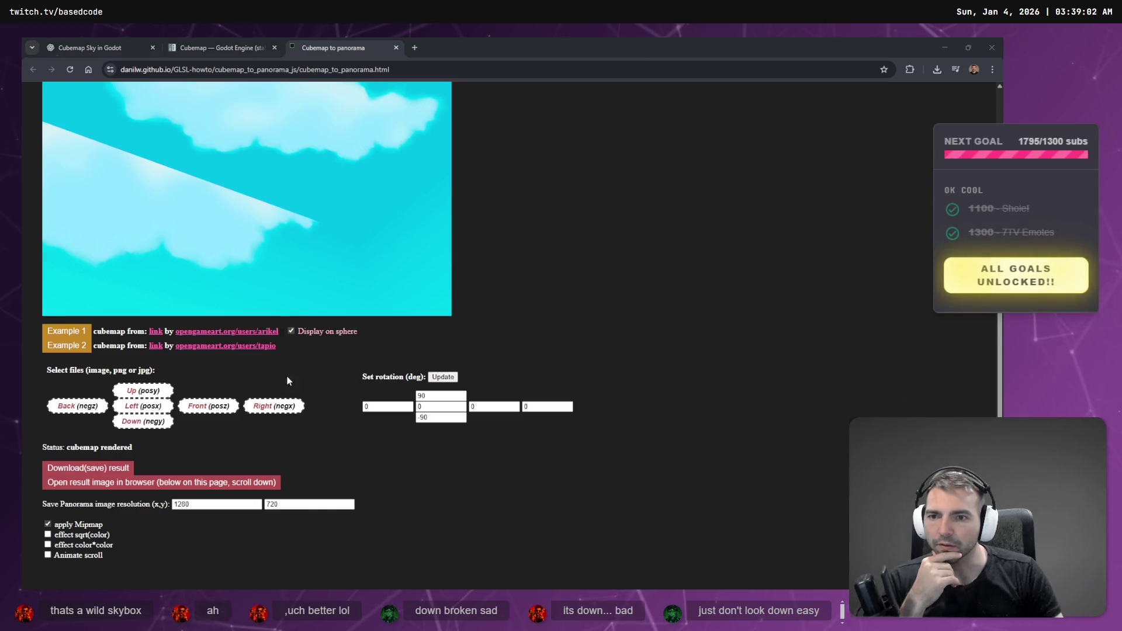
left_click(278, 406)
scroll(163, 196, "down", 3)
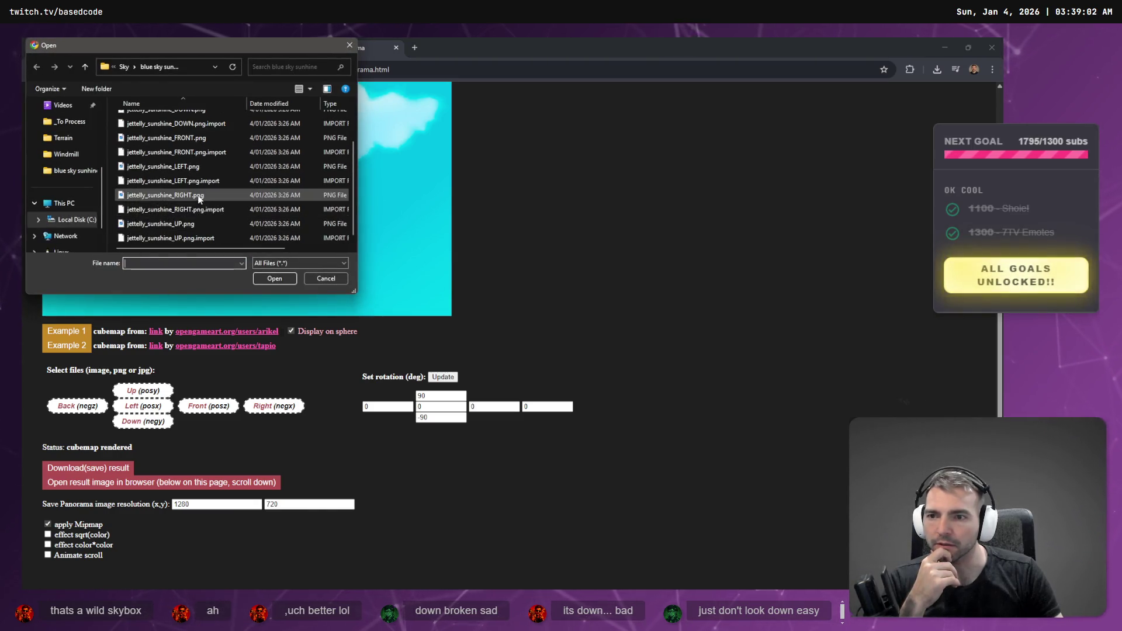
double_click(199, 203)
mouse_move(200, 202)
left_mouse_down()
mouse_move(343, 211)
mouse_move(261, 204)
mouse_move(260, 194)
mouse_move(160, 233)
mouse_move(233, 191)
mouse_move(221, 257)
left_mouse_up()
left_click_drag(339, 216, 348, 193)
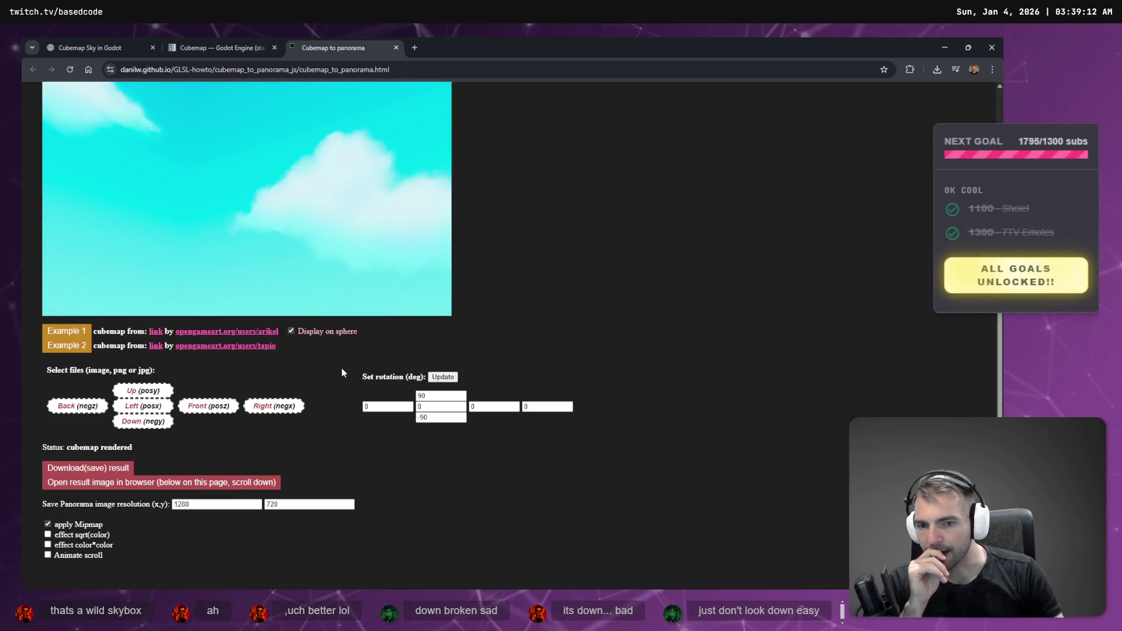
left_click(222, 48)
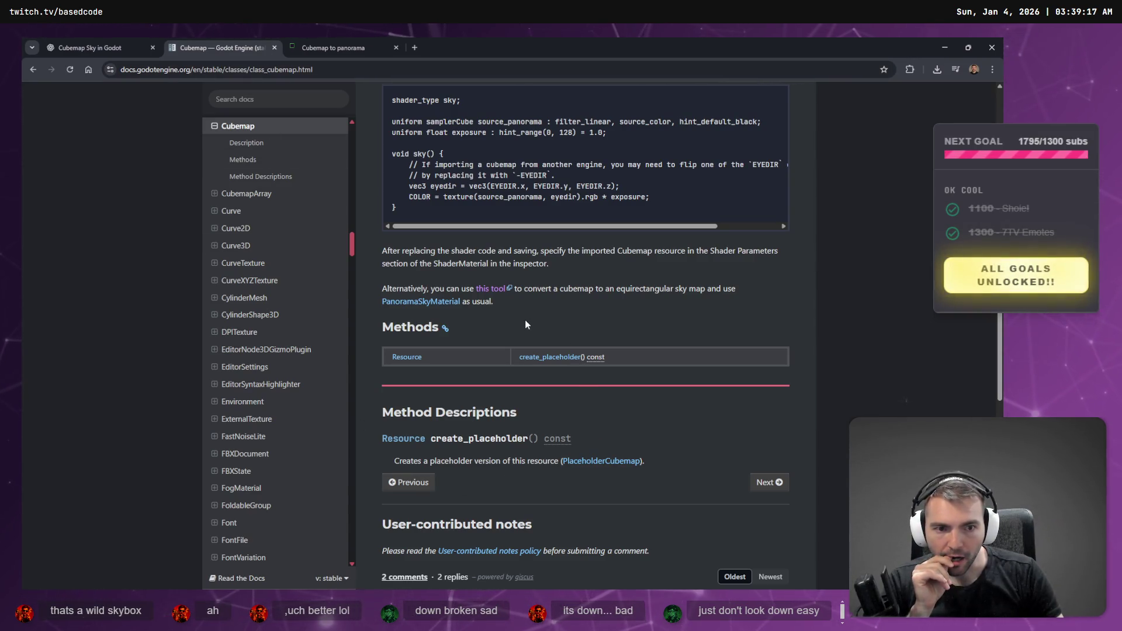
Save the rendered panorama as an image, then return to the Cubemap docs and the Godot editor.
scroll(526, 321, "down", 3)
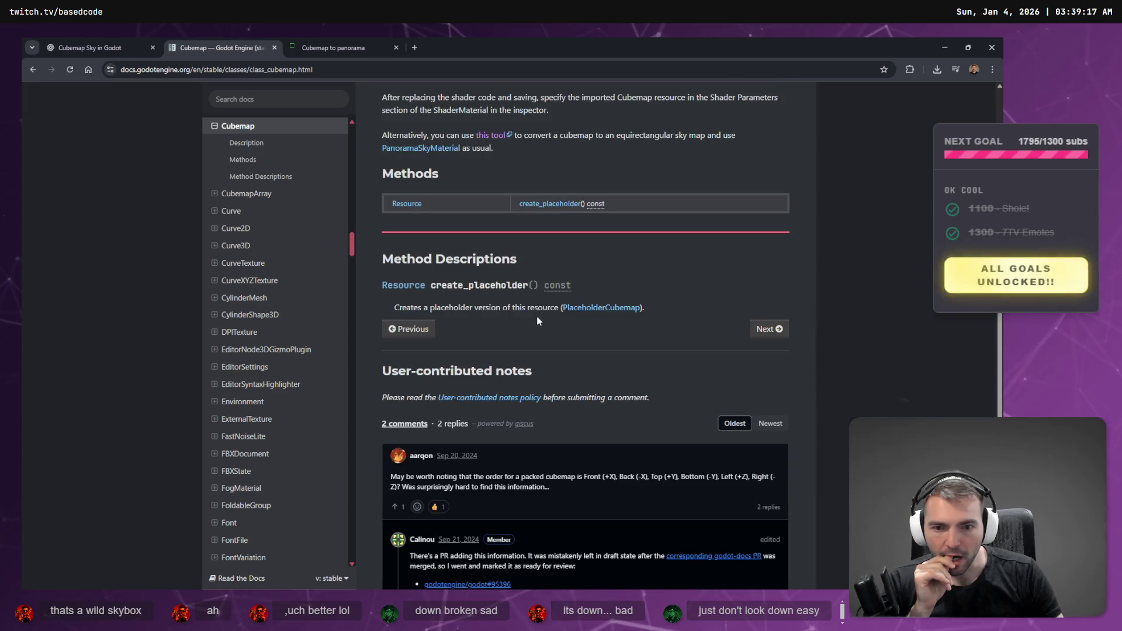
scroll(540, 321, "up", 5)
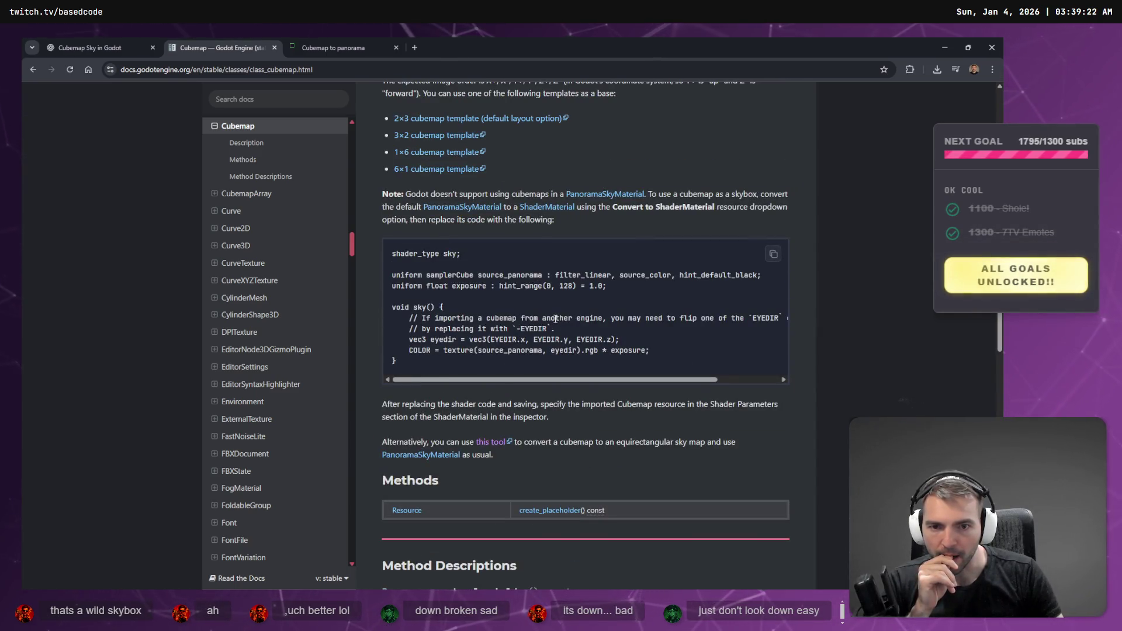
scroll(555, 319, "down", 3)
left_click(316, 48)
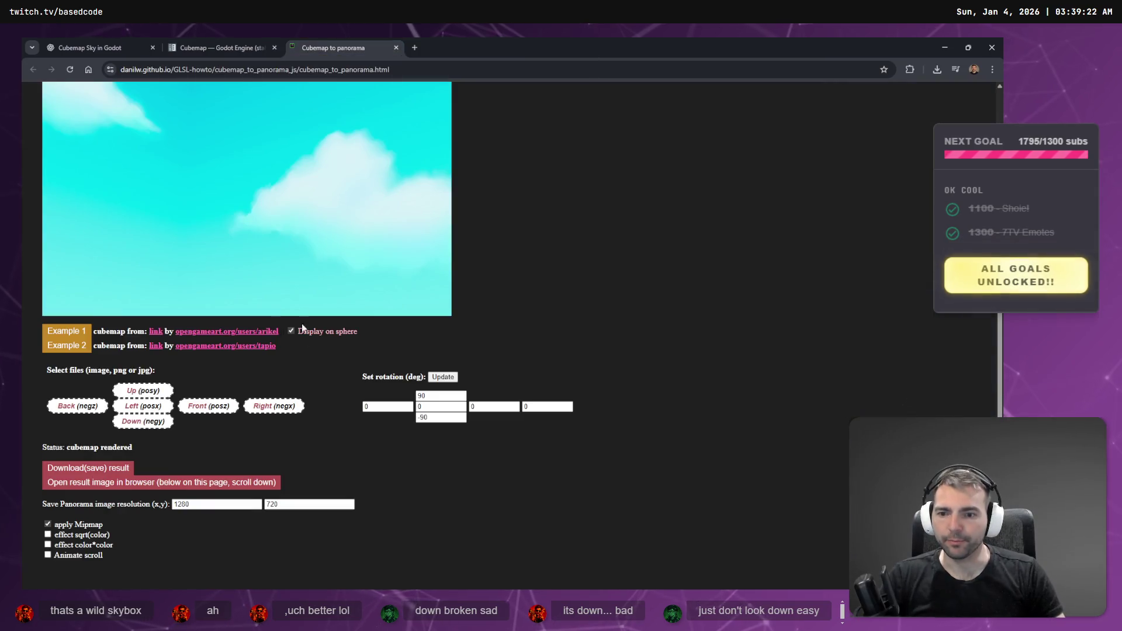
left_click(75, 473)
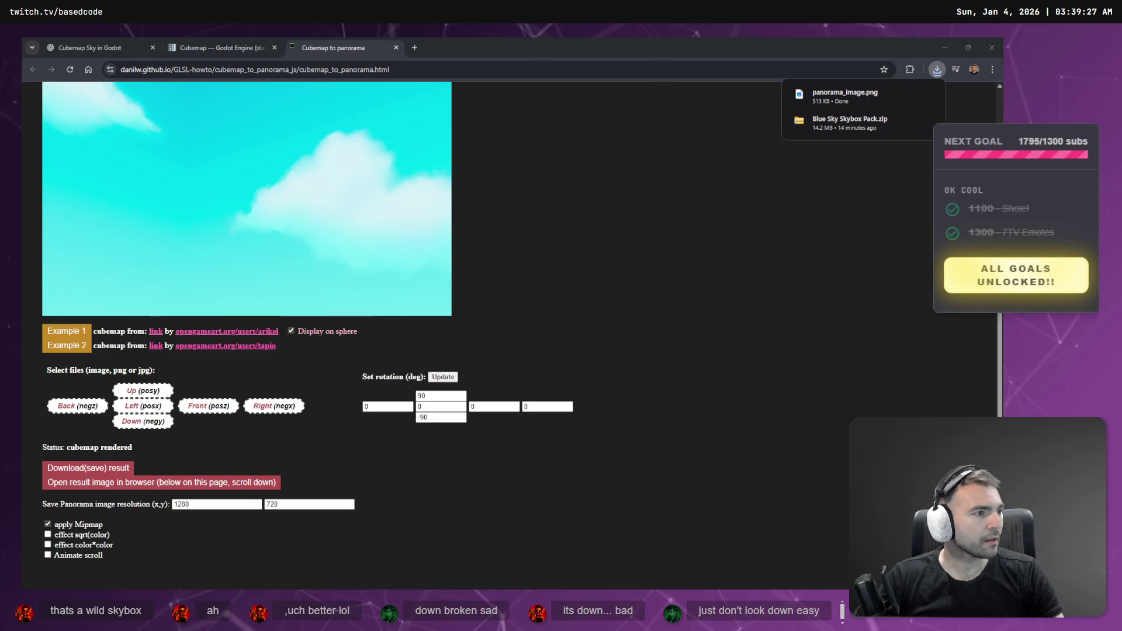
left_click(216, 48)
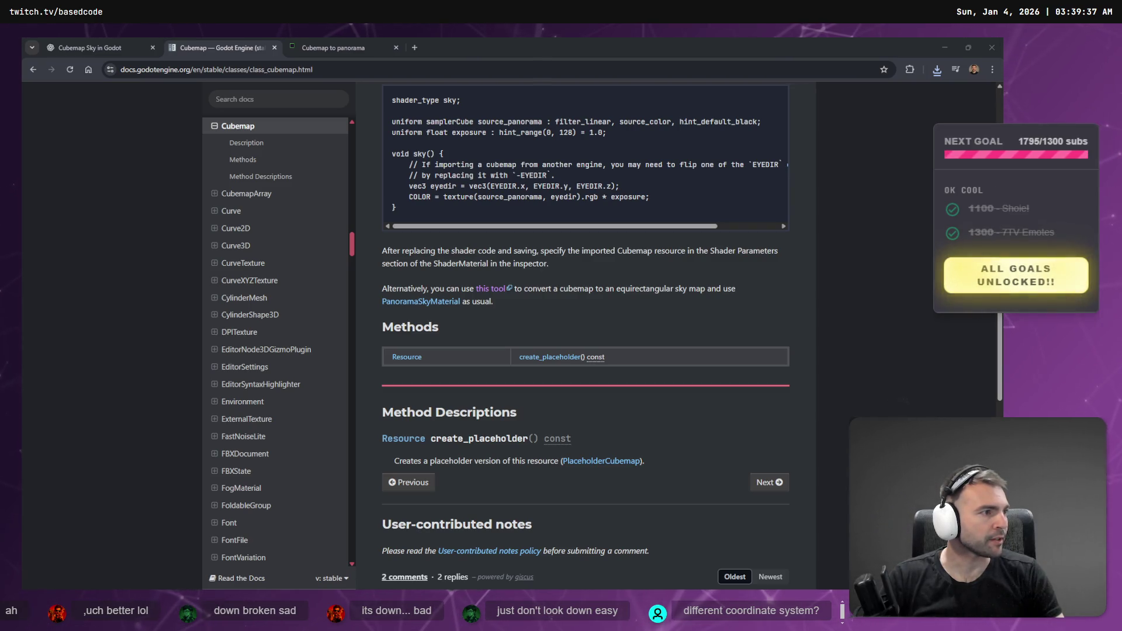
key("alt+Tab")
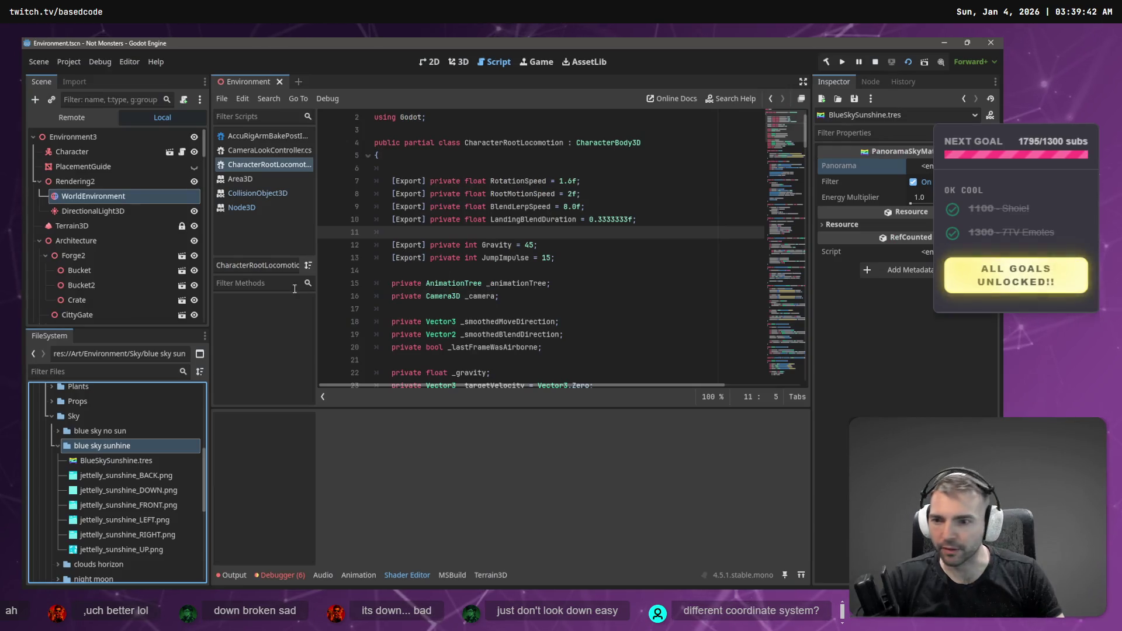
Select BlueSkySunshine.tres and review the Panorama's accepted texture types without choosing one.
left_click(107, 464)
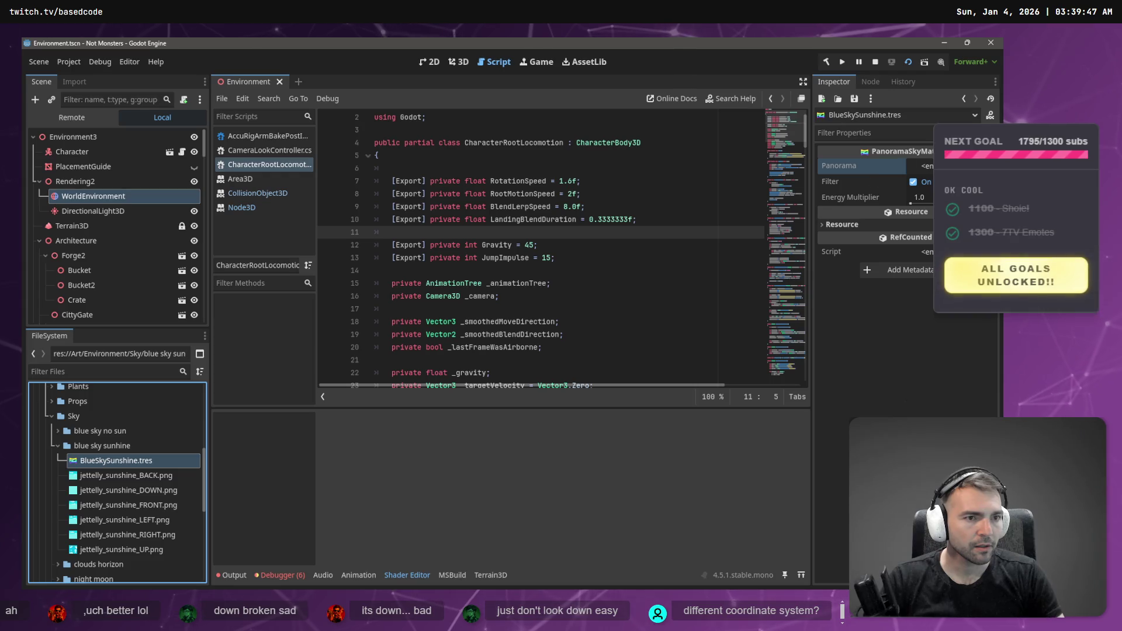
left_click(964, 165)
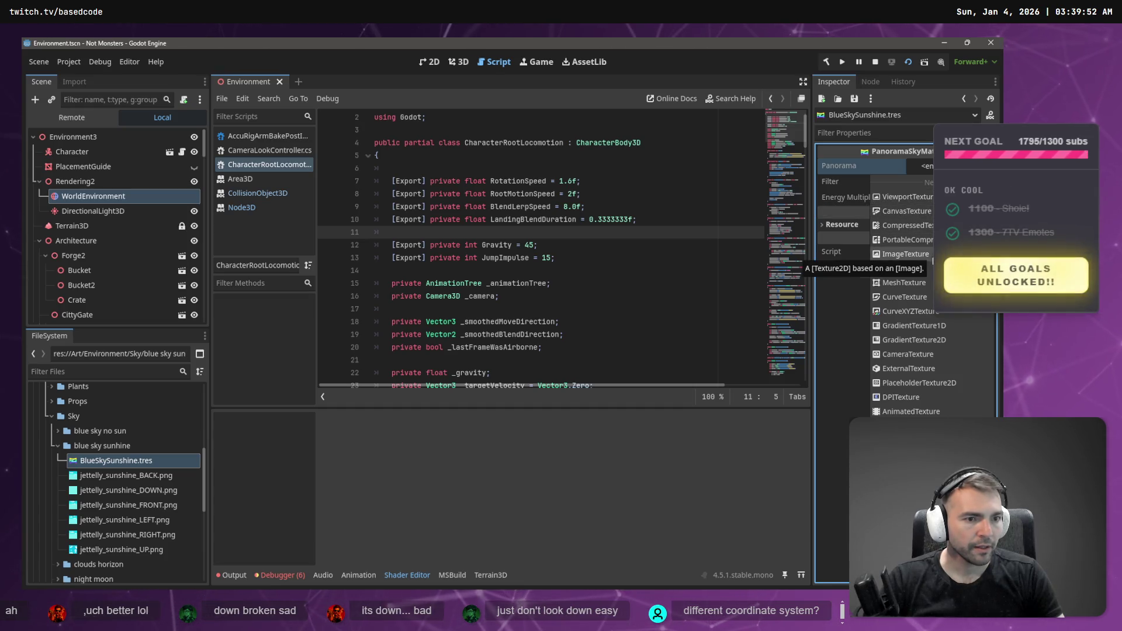
left_click(596, 288)
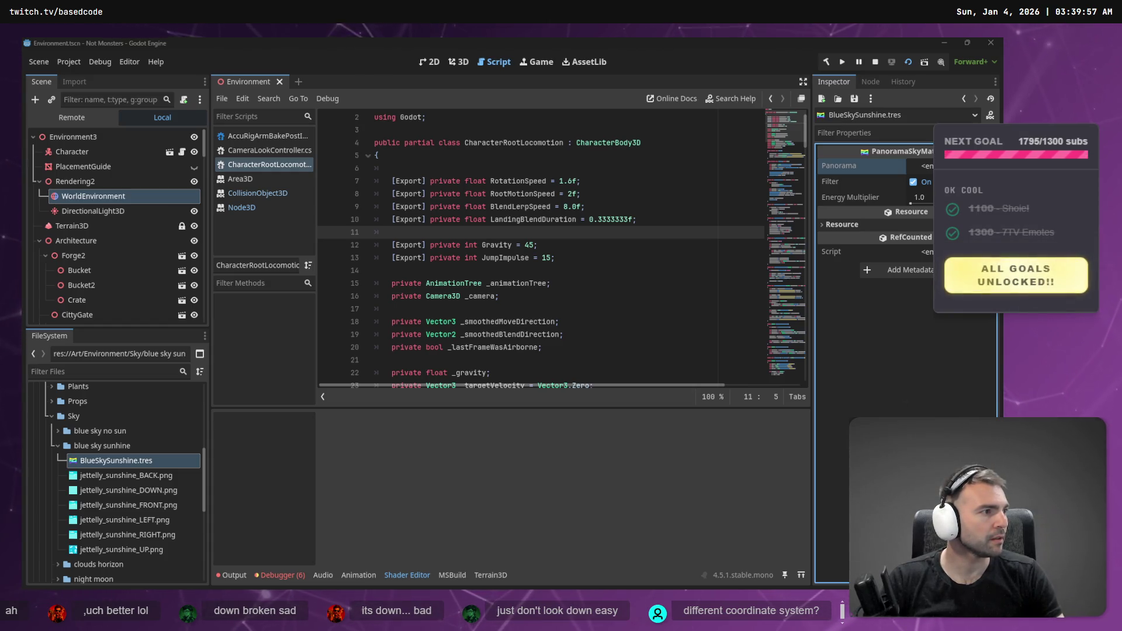
Copy panorama_image.png from Downloads into the Sky folder, then reselect BlueSkySunshine.tres.
key("alt+Tab")
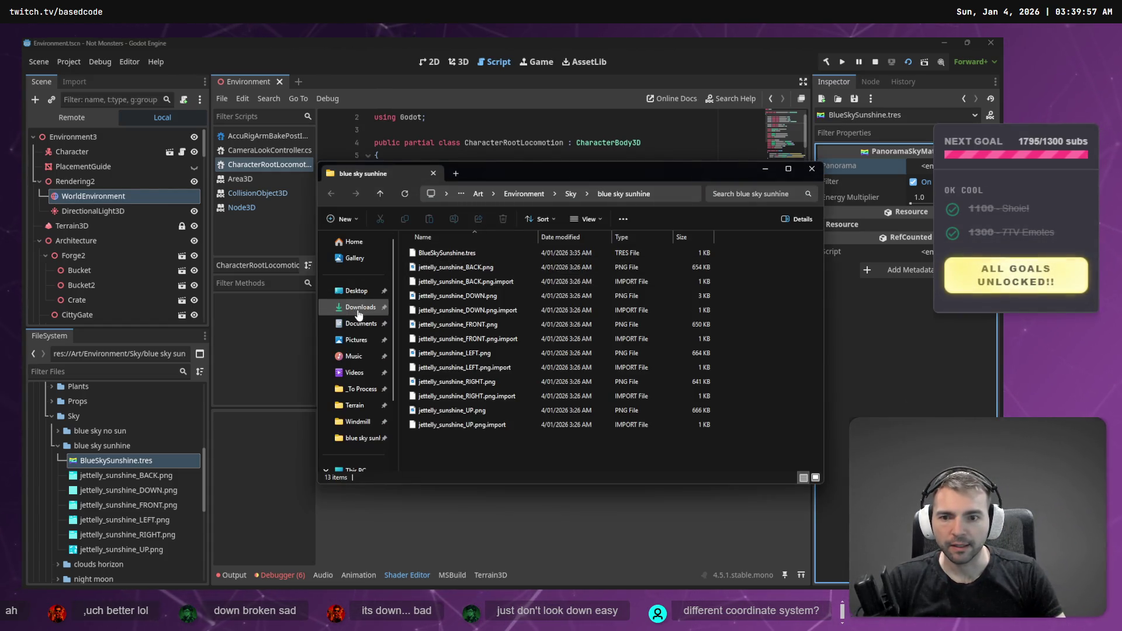
left_click(358, 308)
left_click(450, 267)
mouse_move(478, 265)
left_mouse_down()
mouse_move(170, 399)
mouse_move(80, 419)
left_mouse_up()
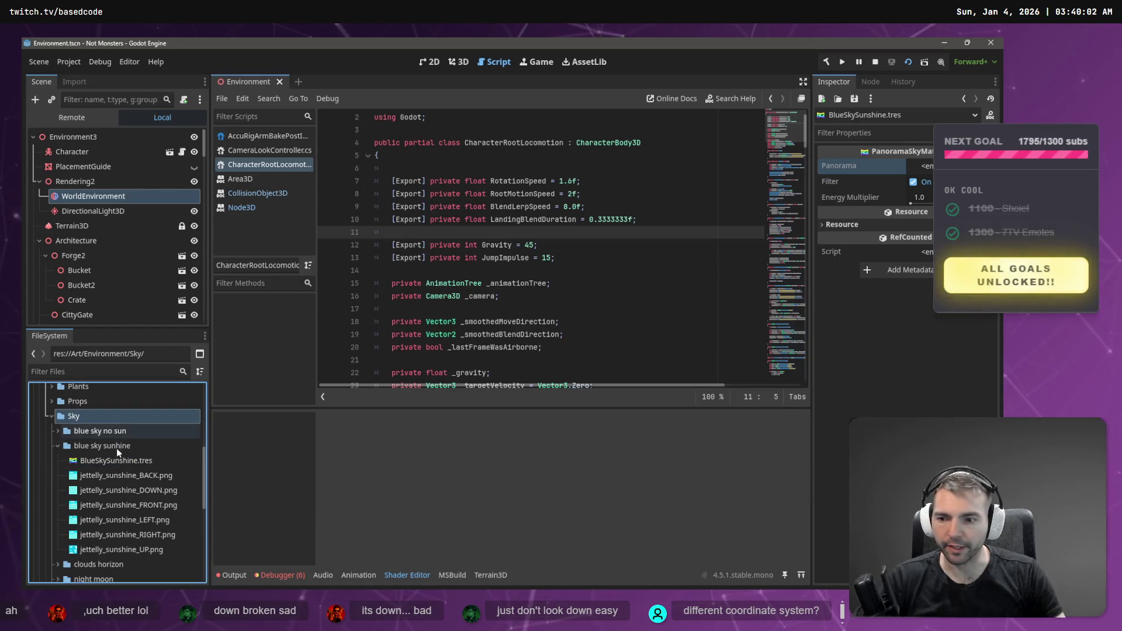
left_click(150, 461)
left_click(923, 166)
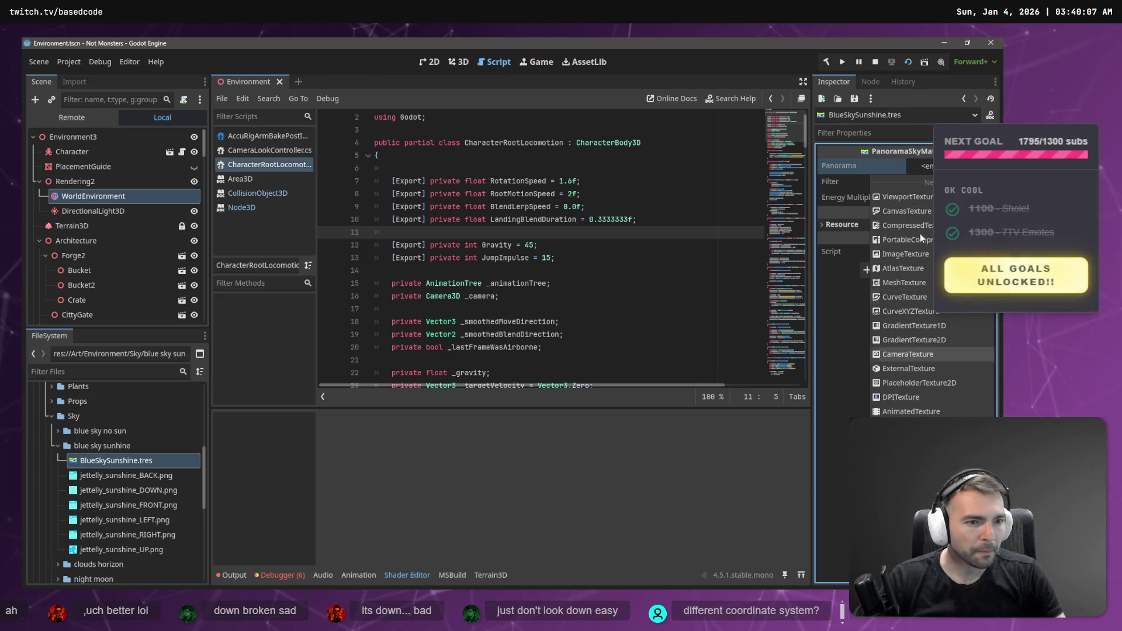
Give the Panorama a new ImageTexture and inspect its resource settings.
left_click(905, 253)
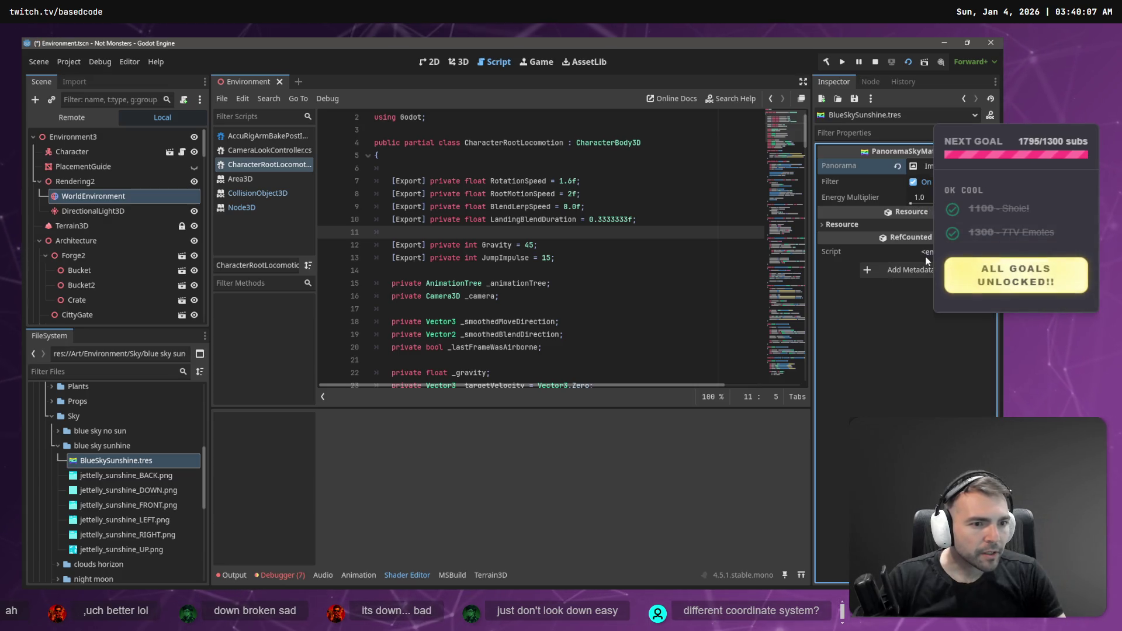
left_click(926, 166)
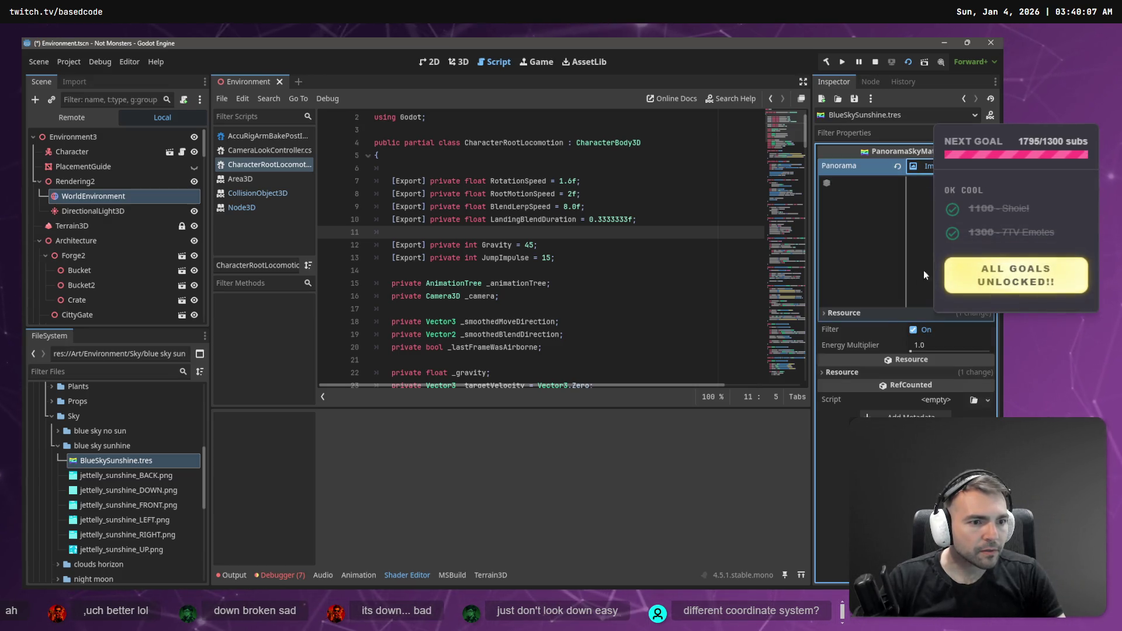
left_click(840, 312)
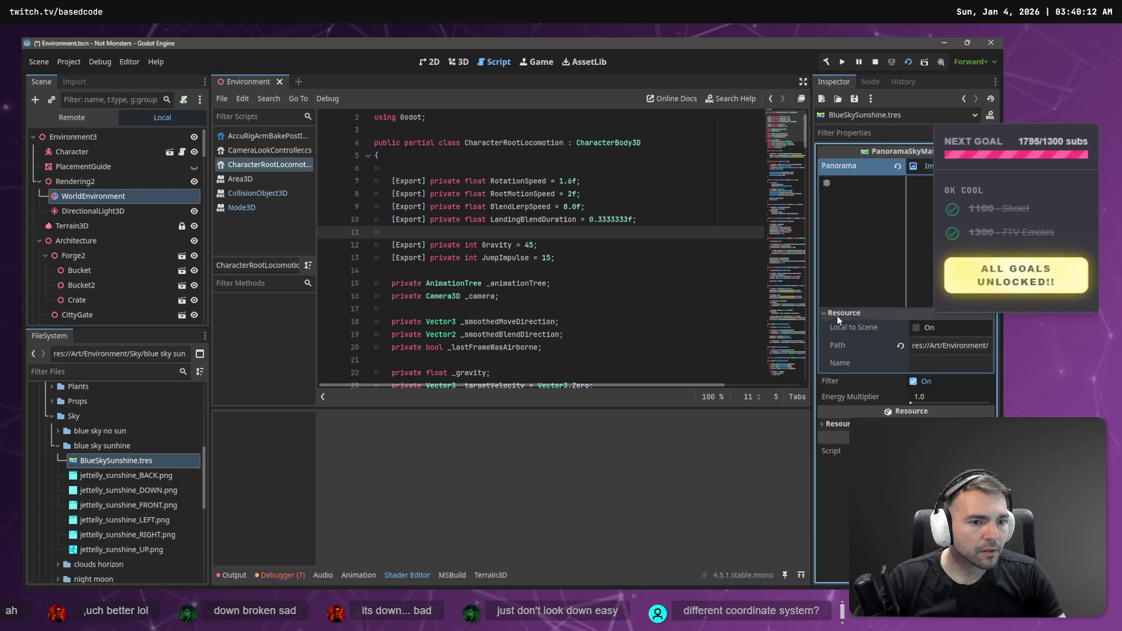
left_click(937, 345)
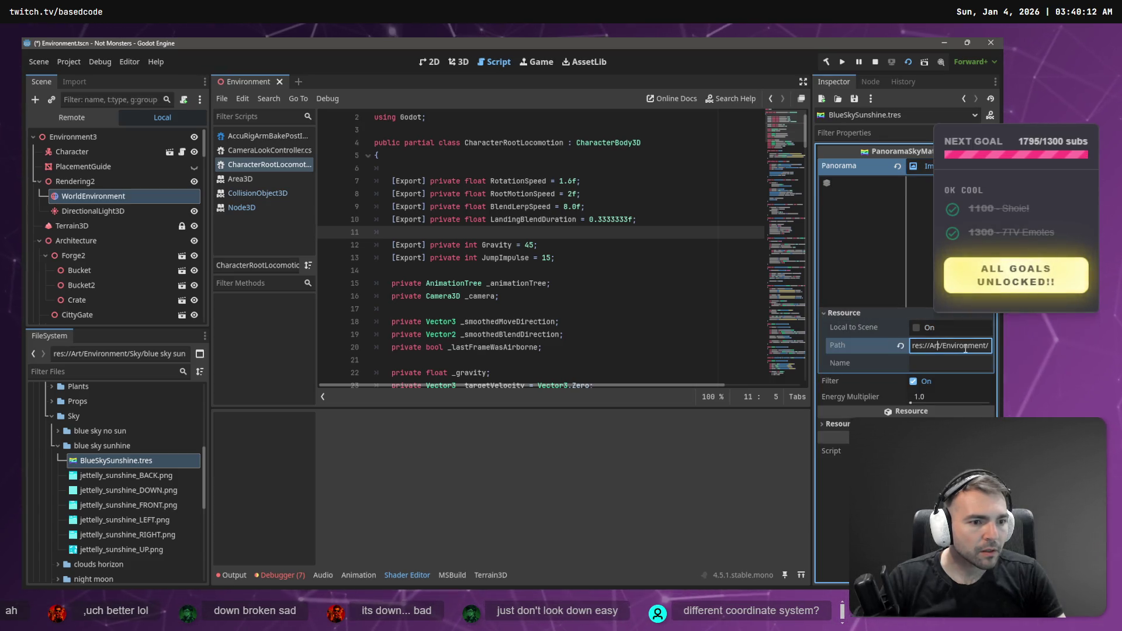
left_click(830, 312)
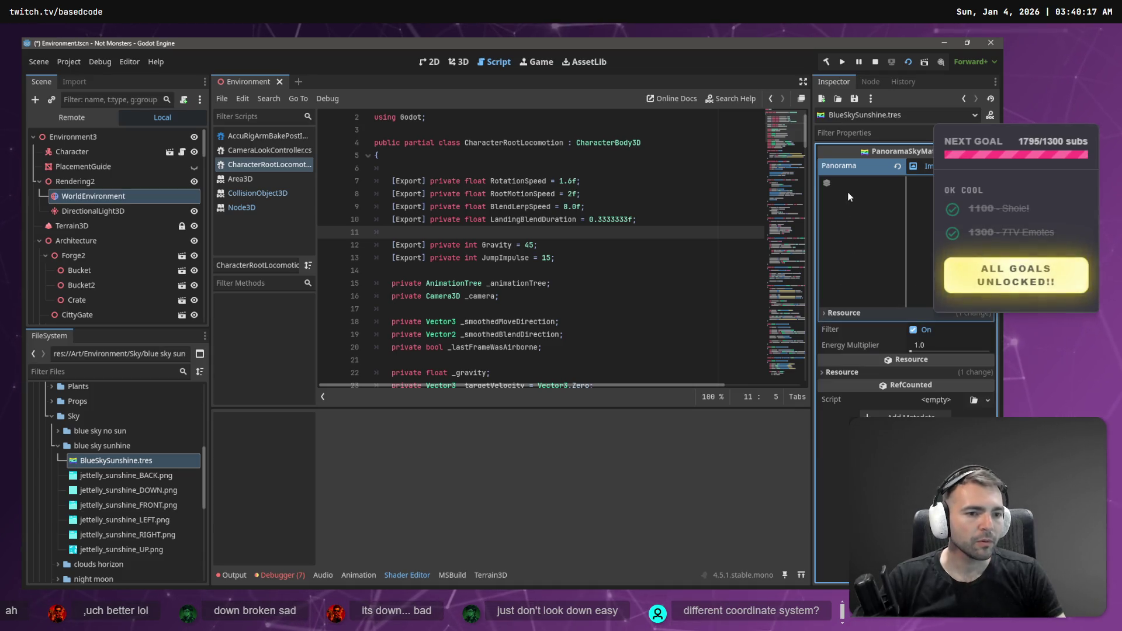
left_click(874, 312)
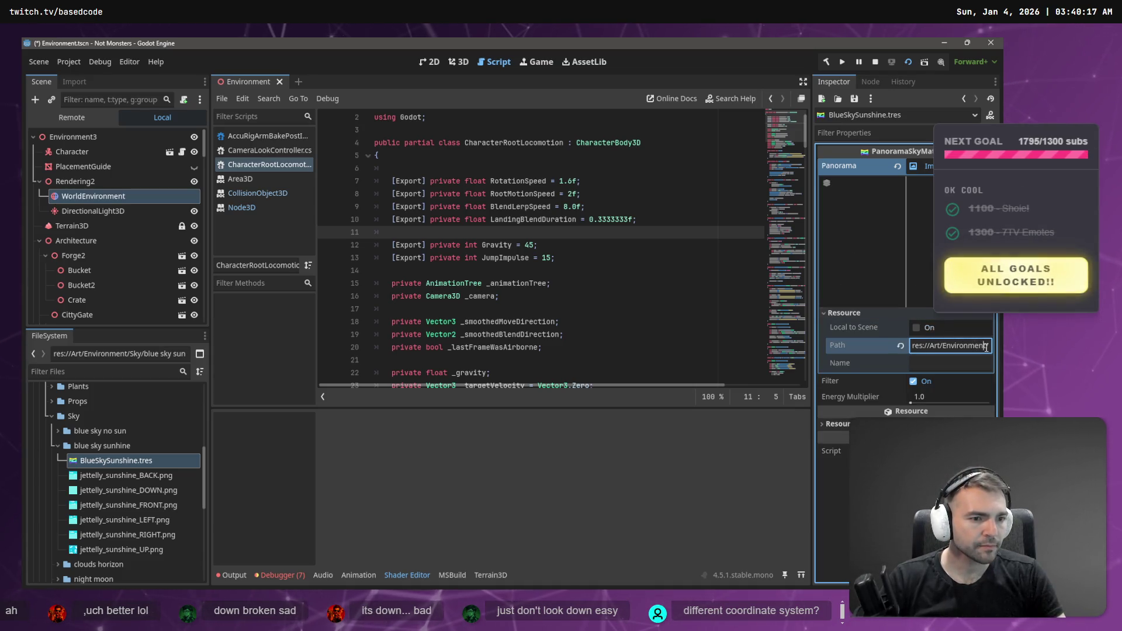
left_click(846, 314)
mouse_move(829, 184)
left_click(912, 166)
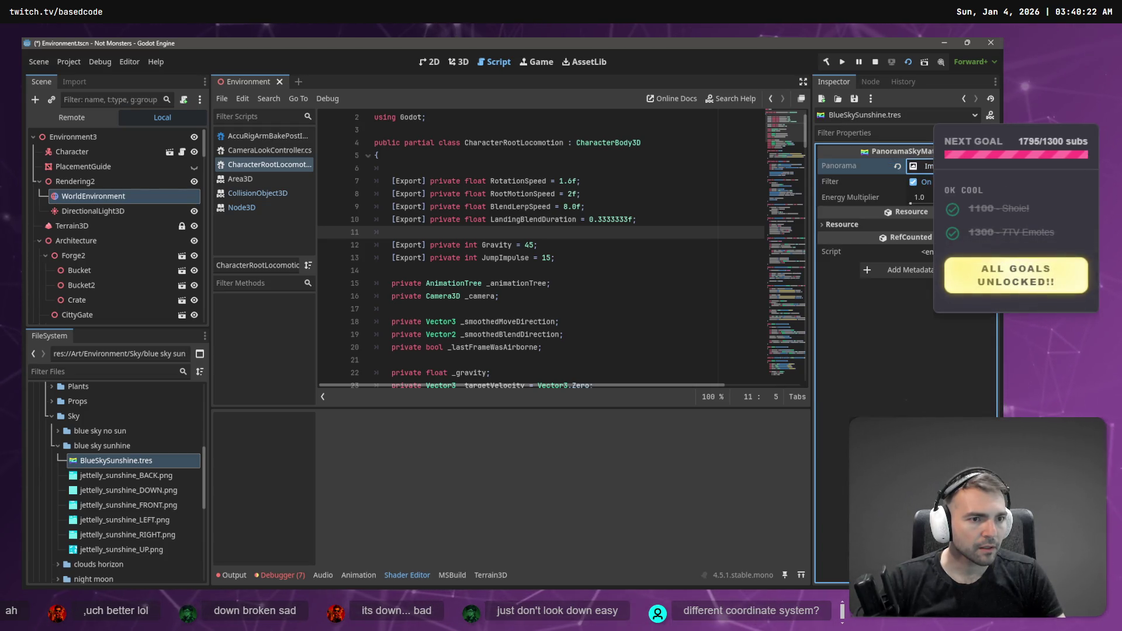
left_click(987, 165)
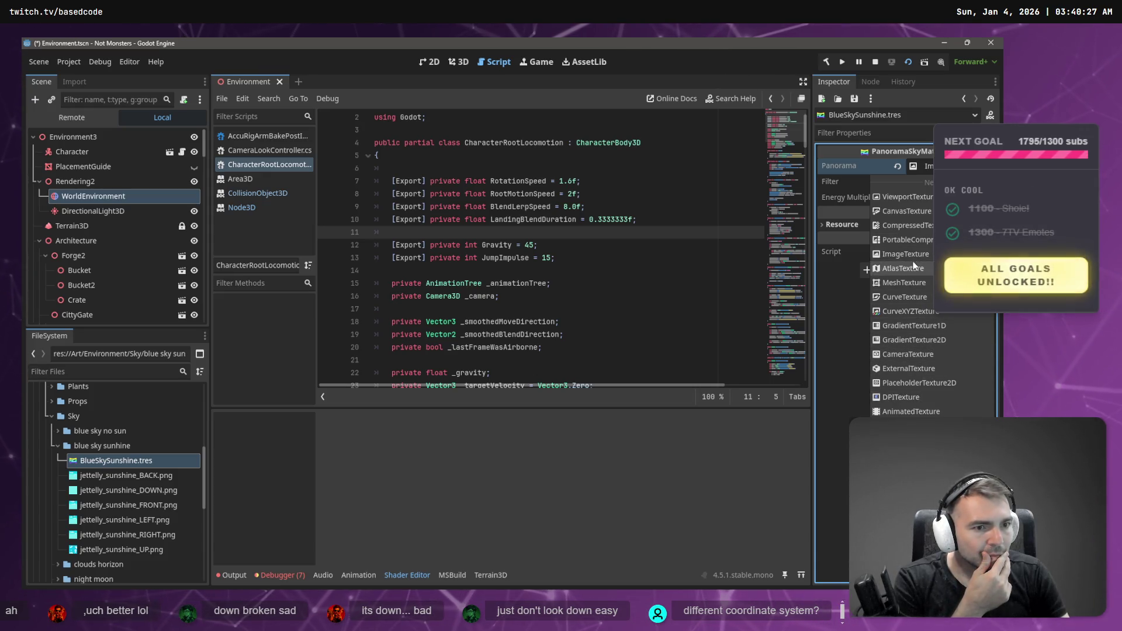
left_click(701, 466)
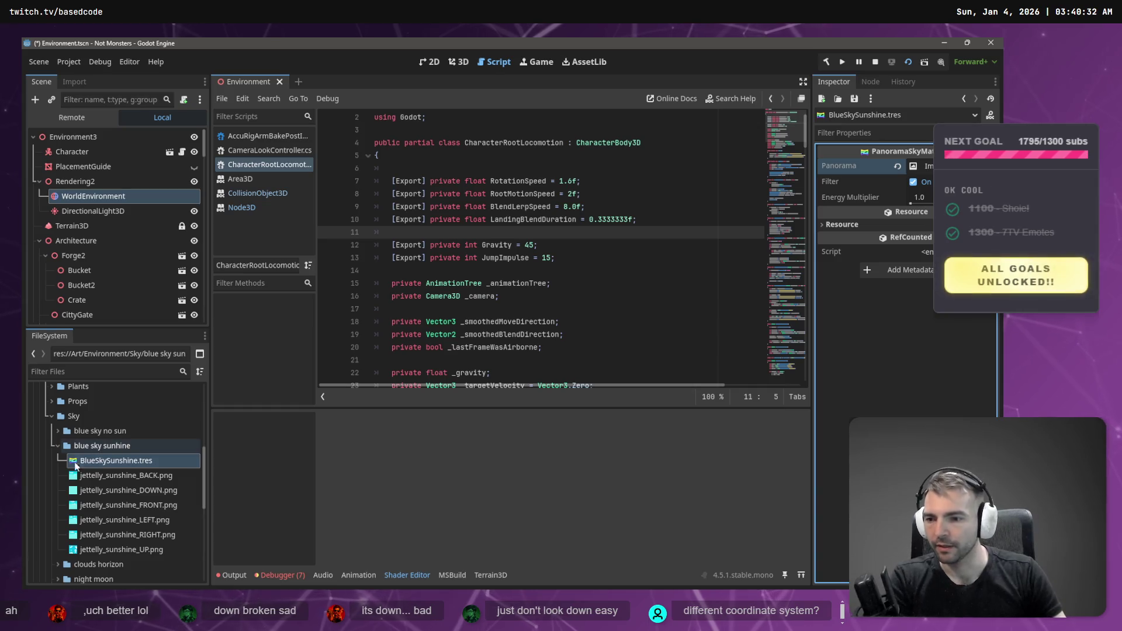
Delete panorama_image.png and BlueSkySunshine.tres from FileSystem, then close the Environment scene.
scroll(91, 506, "down", 5)
left_click(93, 476)
key("Delete")
left_click(433, 360)
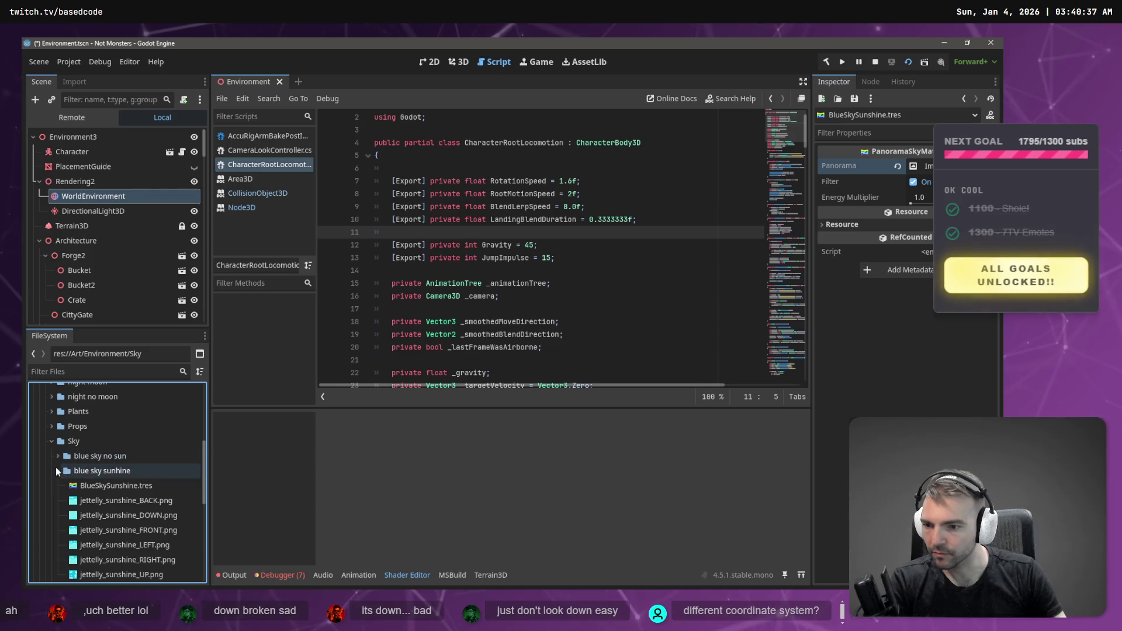
left_click(57, 470)
left_click(57, 470)
key("Delete")
left_click(444, 363)
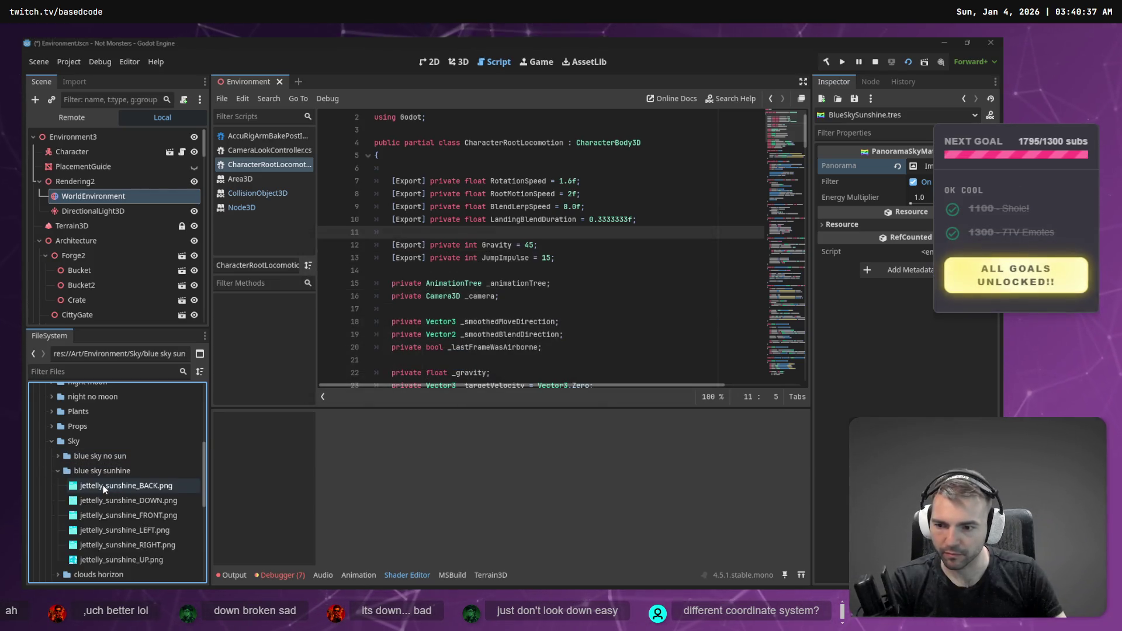
middle_click(250, 83)
left_click(60, 471)
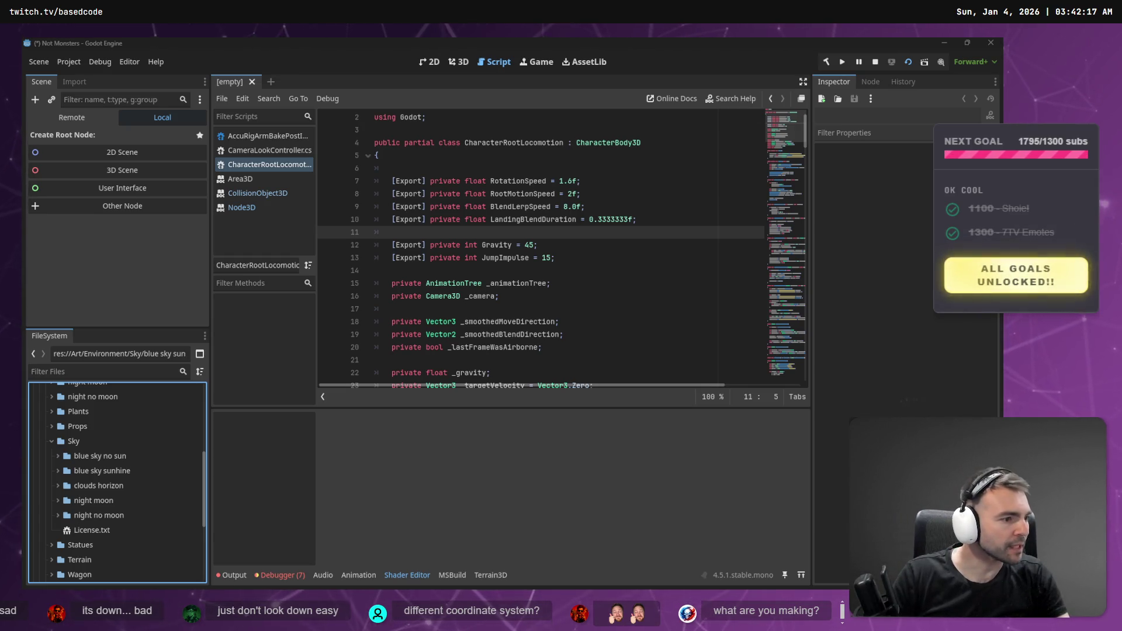
Switch to tldraw and pan and zoom until the Not Monsters key-art poster fills the view.
key("alt+Tab")
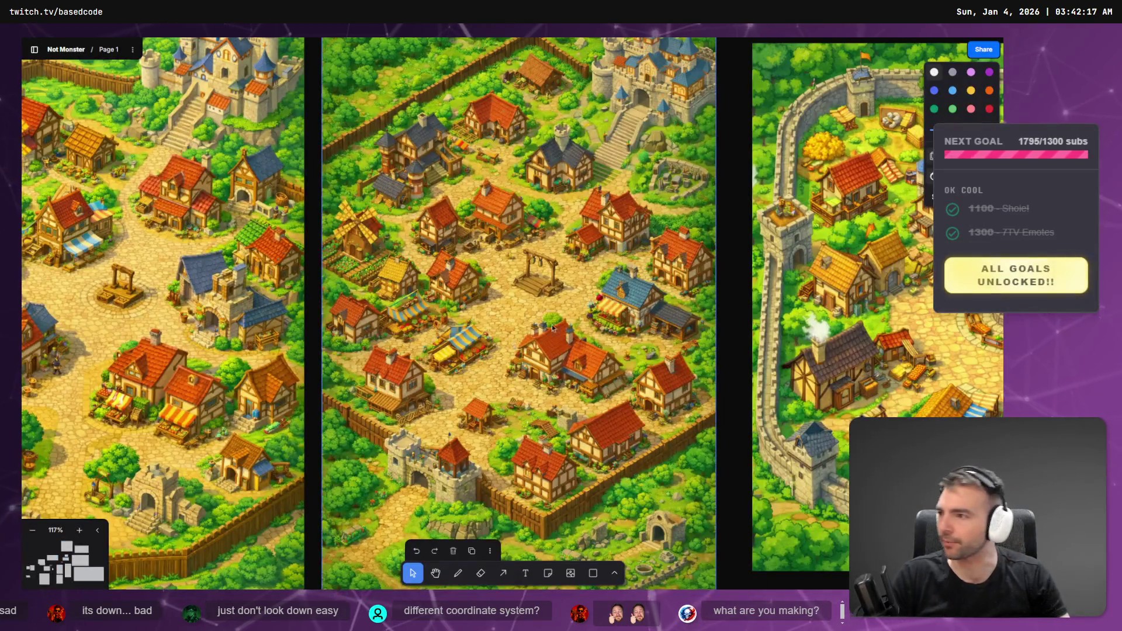
scroll(503, 324, "down", 5)
scroll(502, 324, "down", 2)
scroll(630, 238, "up", 5)
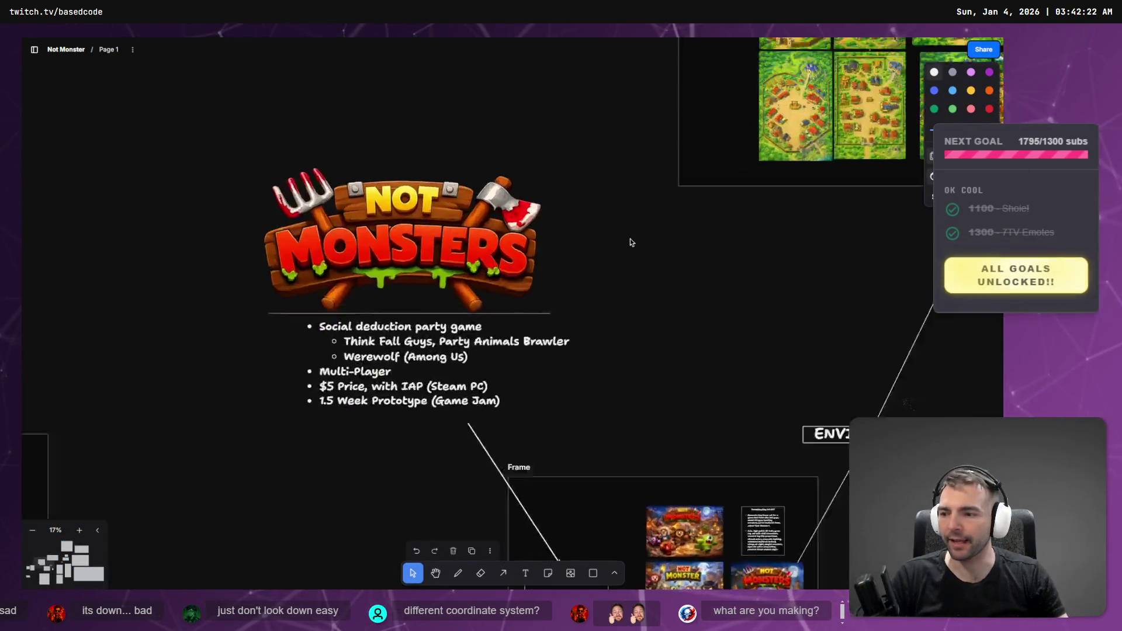
left_click_drag(660, 334, 665, 334)
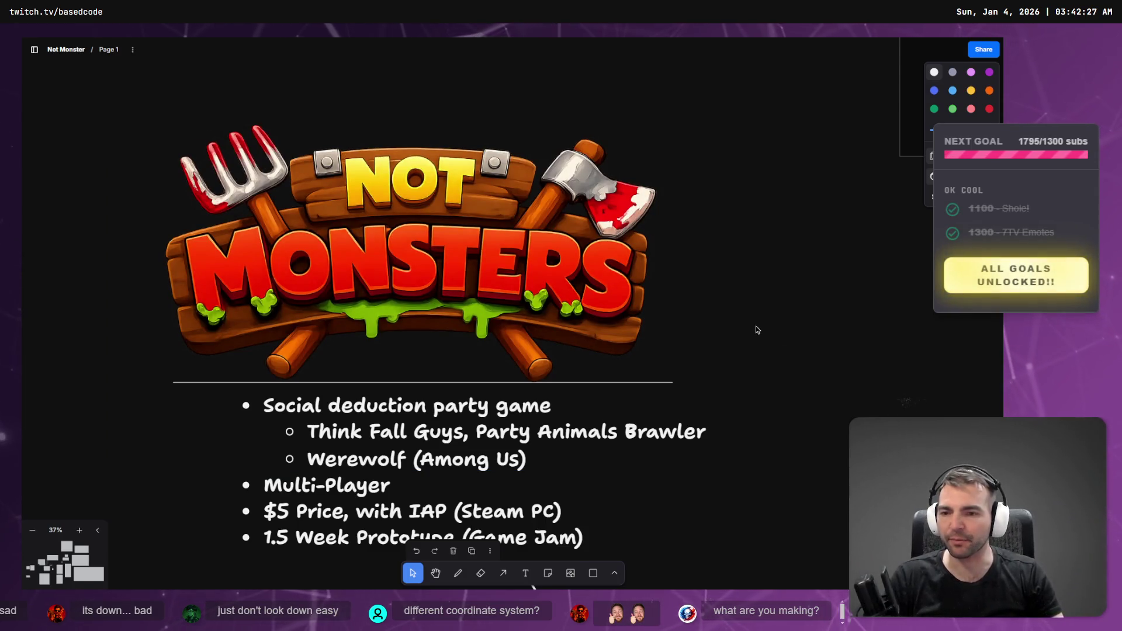
left_click_drag(745, 420, 732, 360)
scroll(732, 360, "down", 3)
scroll(752, 514, "up", 6)
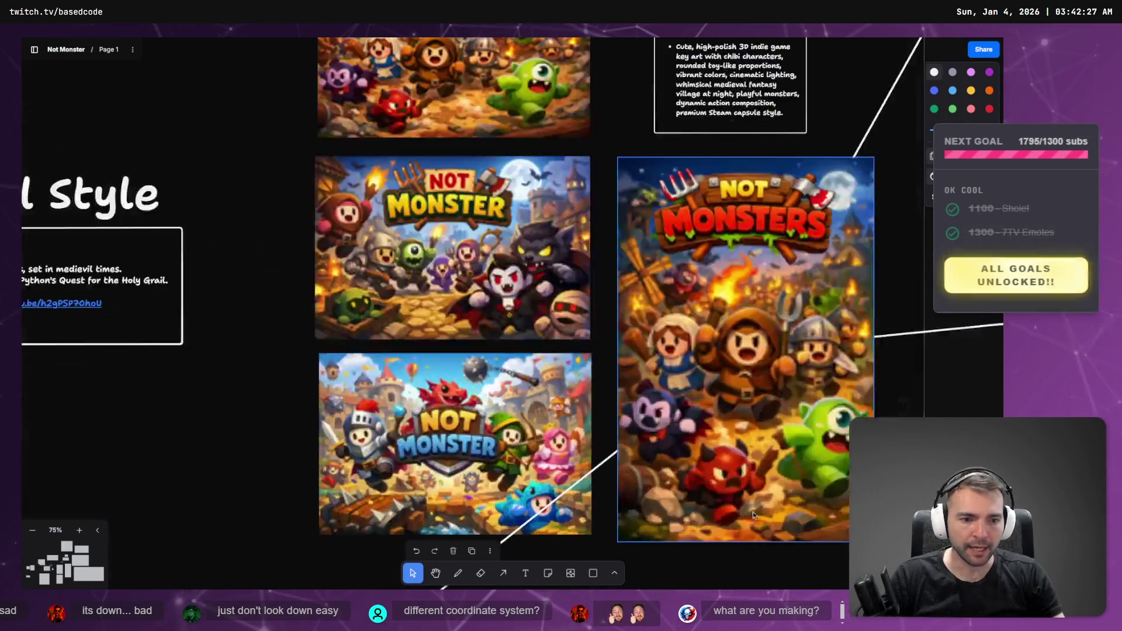
left_click_drag(752, 511, 503, 458)
scroll(503, 458, "up", 2)
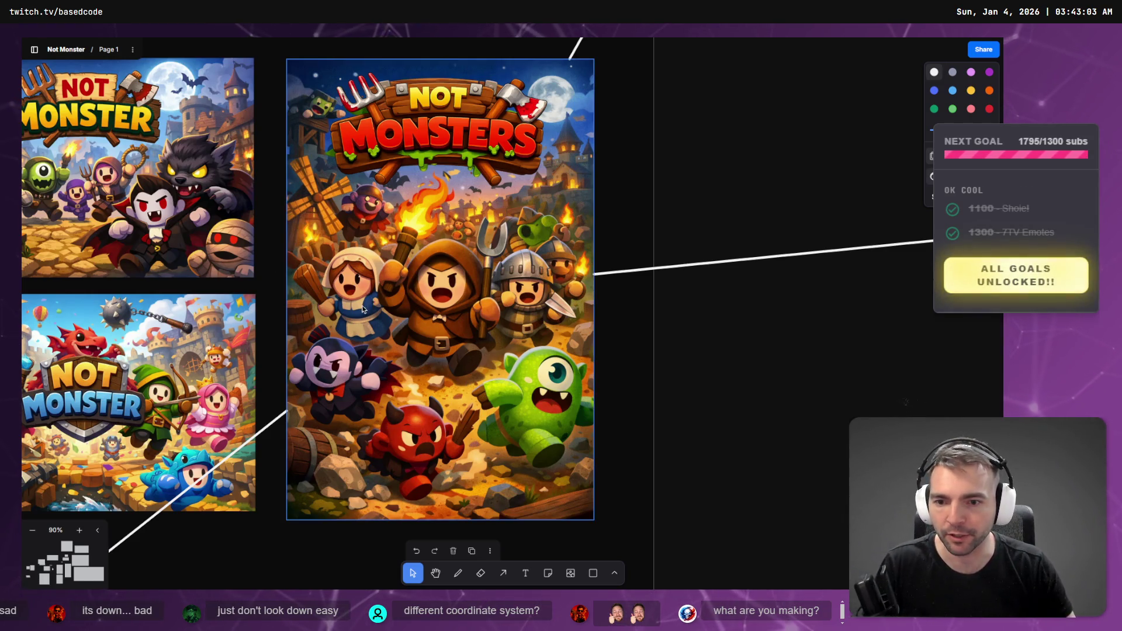
Zoom across the tldraw board reviewing the game mockup screenshots, then return to Godot.
scroll(386, 295, "down", 5)
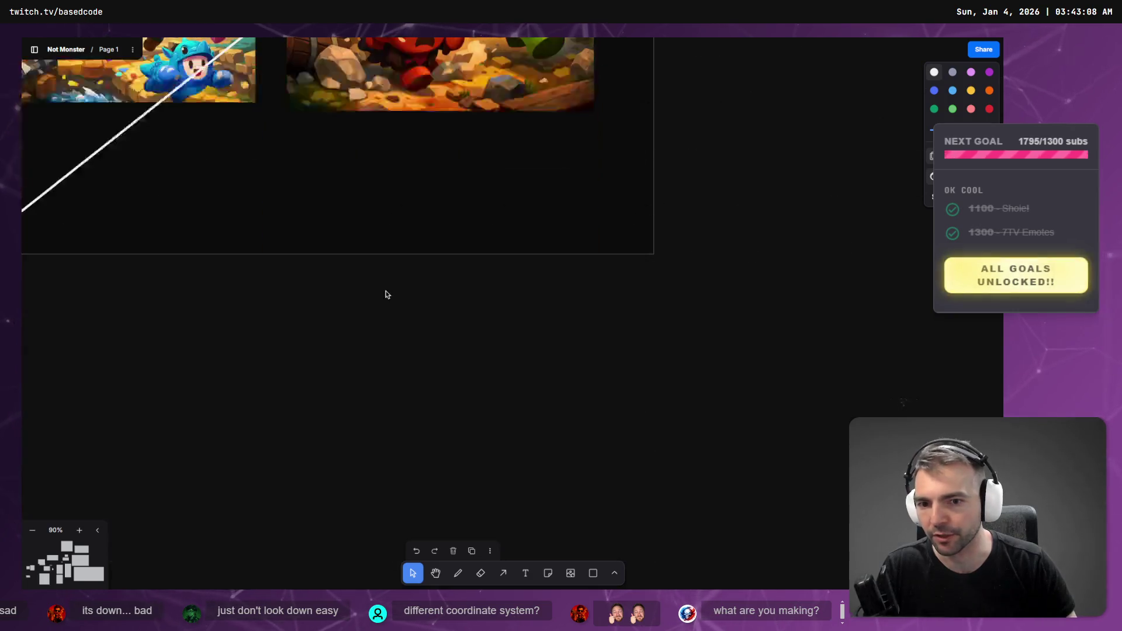
scroll(392, 295, "down", 5)
scroll(523, 358, "down", 10)
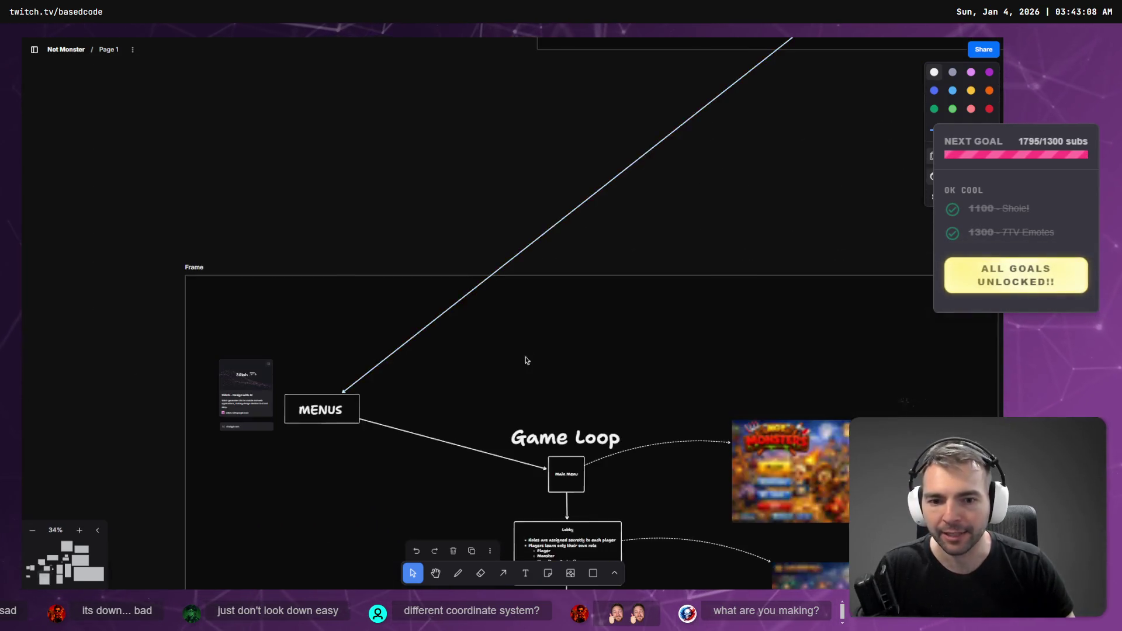
scroll(450, 331, "up", 5)
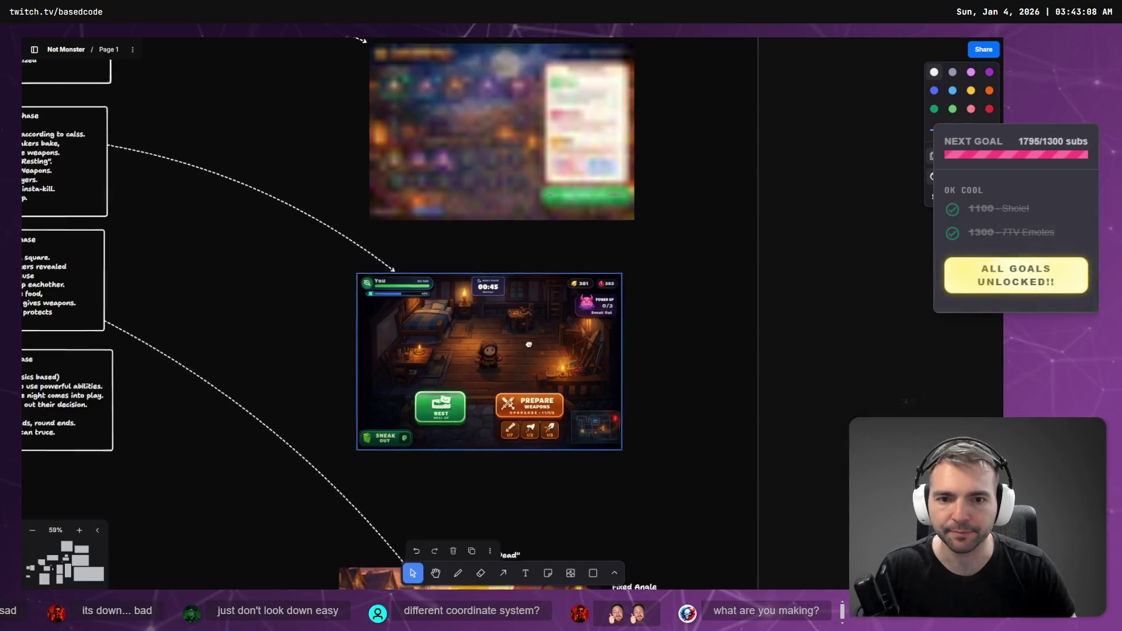
scroll(345, 129, "down", 5)
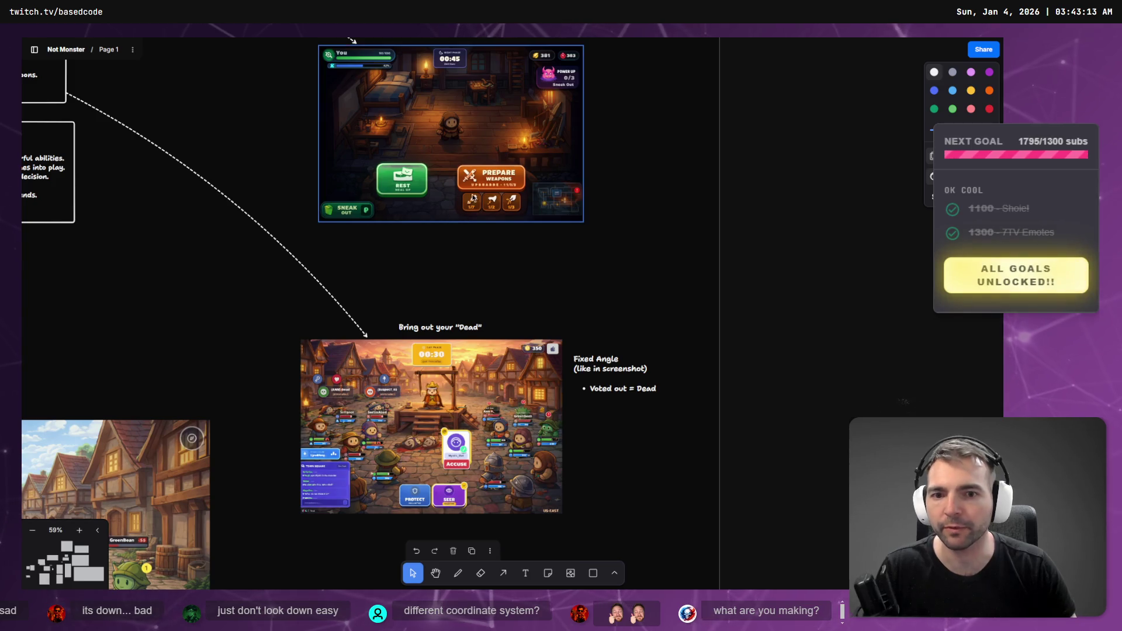
scroll(508, 372, "down", 3)
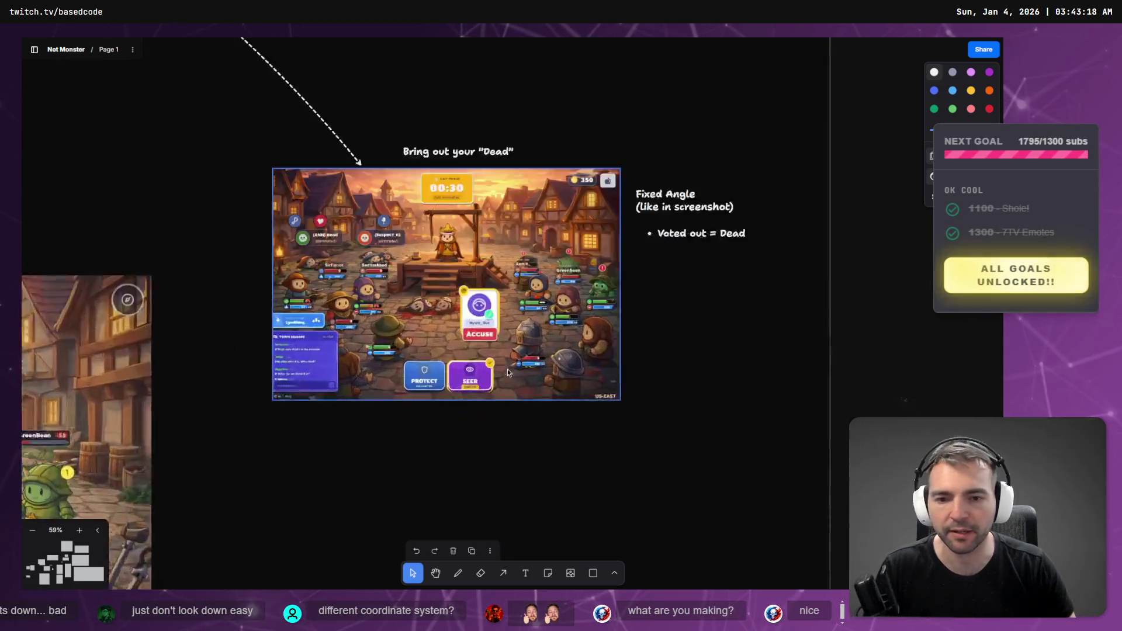
scroll(507, 372, "up", 5)
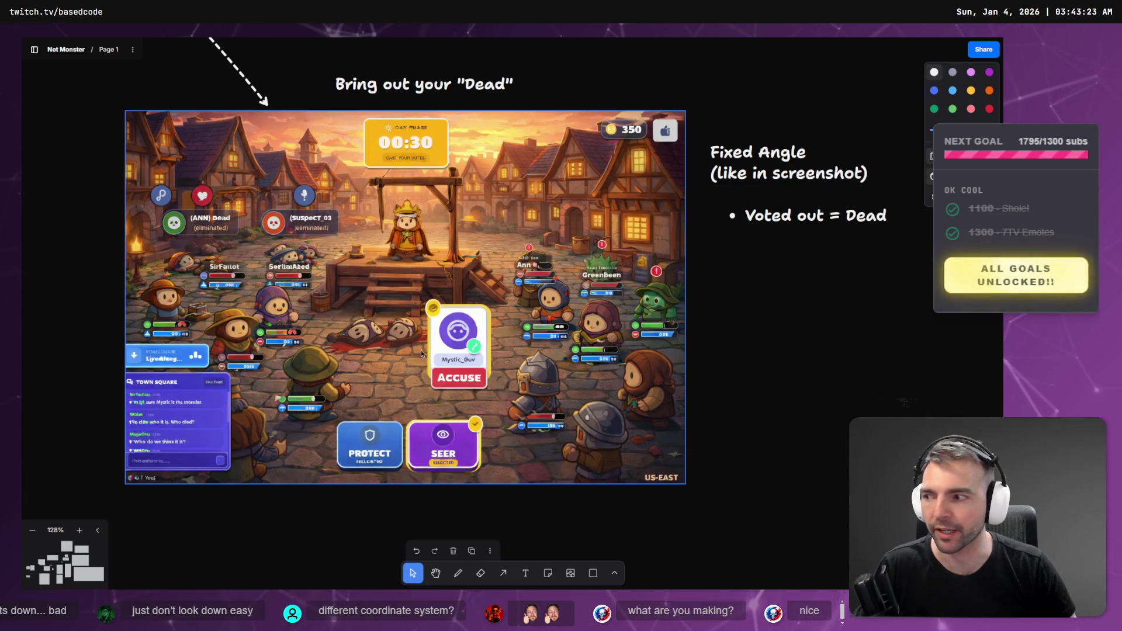
scroll(374, 384, "down", 5)
scroll(777, 174, "up", 1)
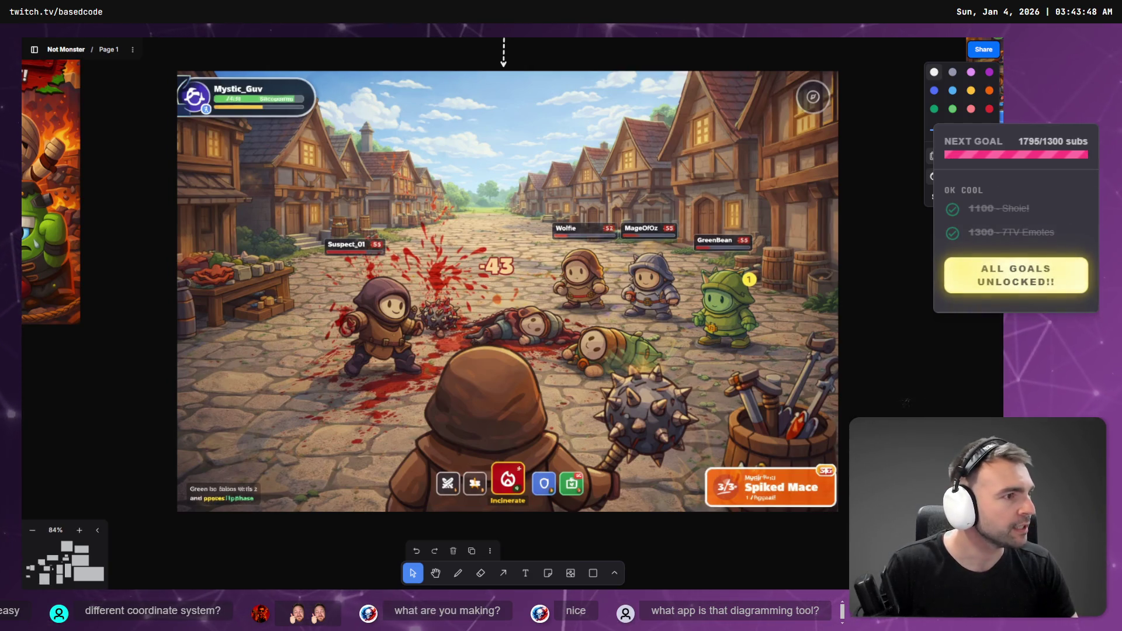
key("alt+Tab")
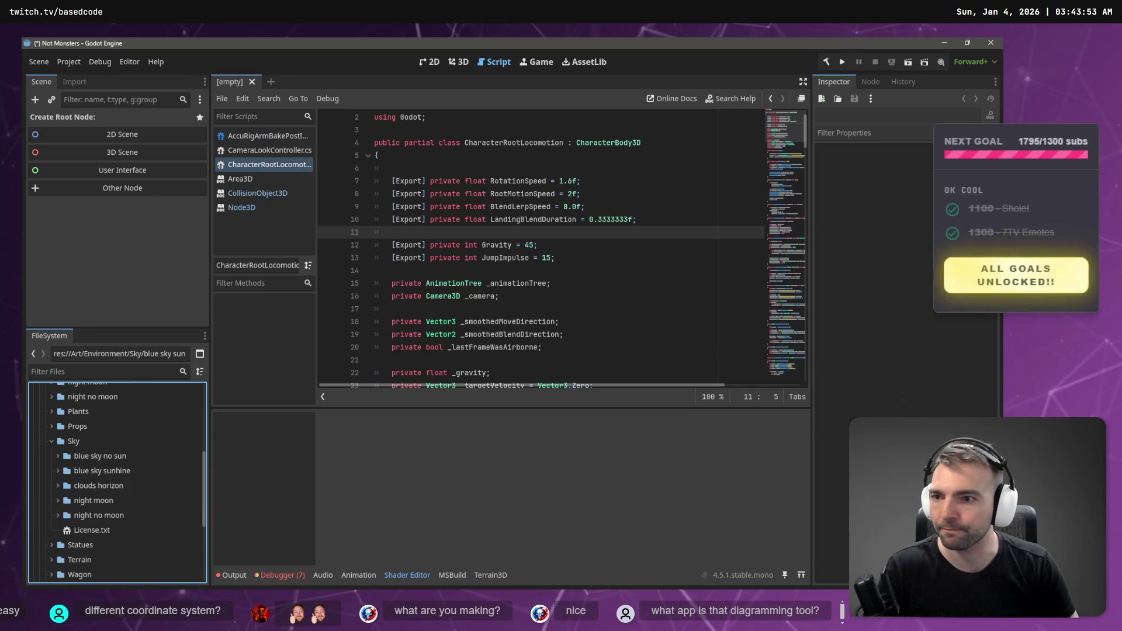
In the 3D view, filter FileSystem for 'Environ' and open Environment.tscn.
left_click(458, 62)
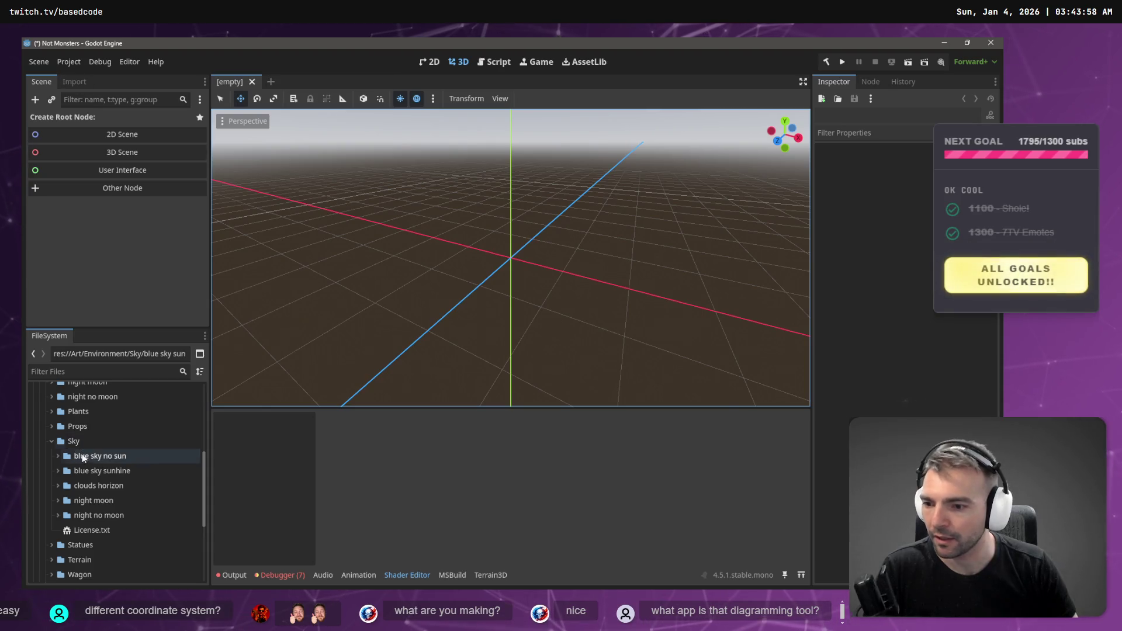
left_click(99, 372)
type("Environ")
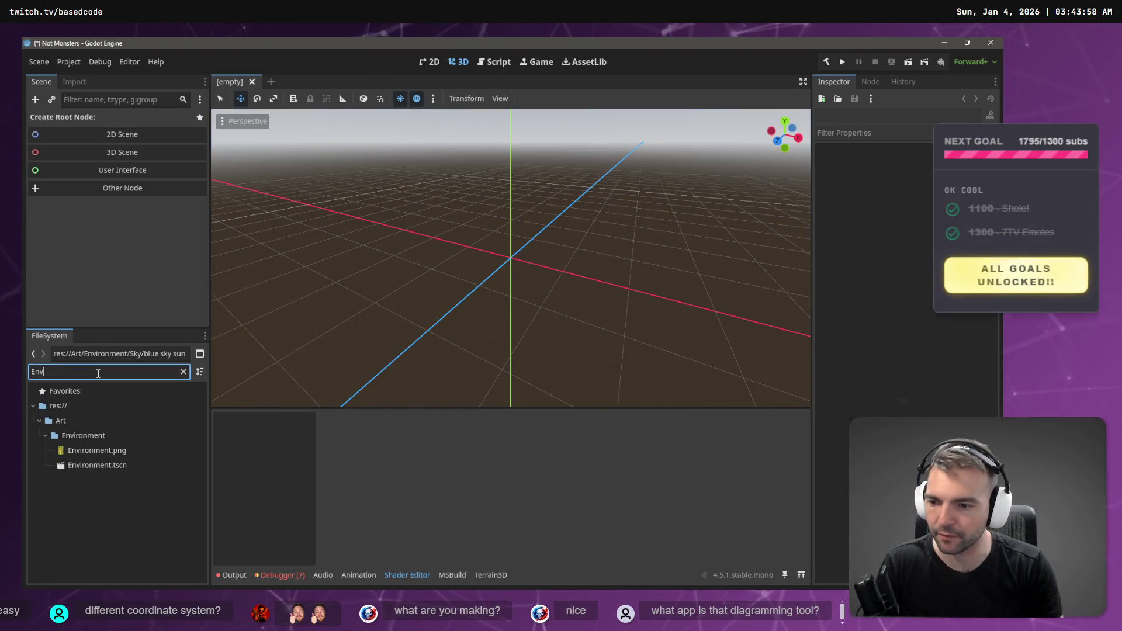
double_click(101, 466)
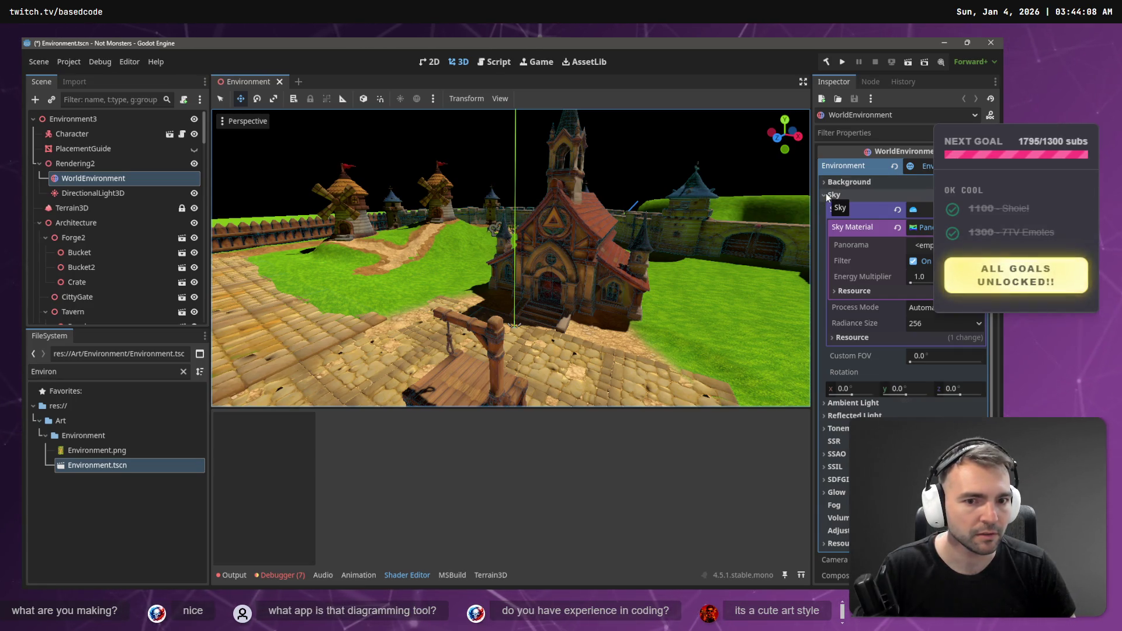
Replace the sky material with a new PhysicalSkyMaterial and enable fog.
left_click(898, 228)
left_click(923, 227)
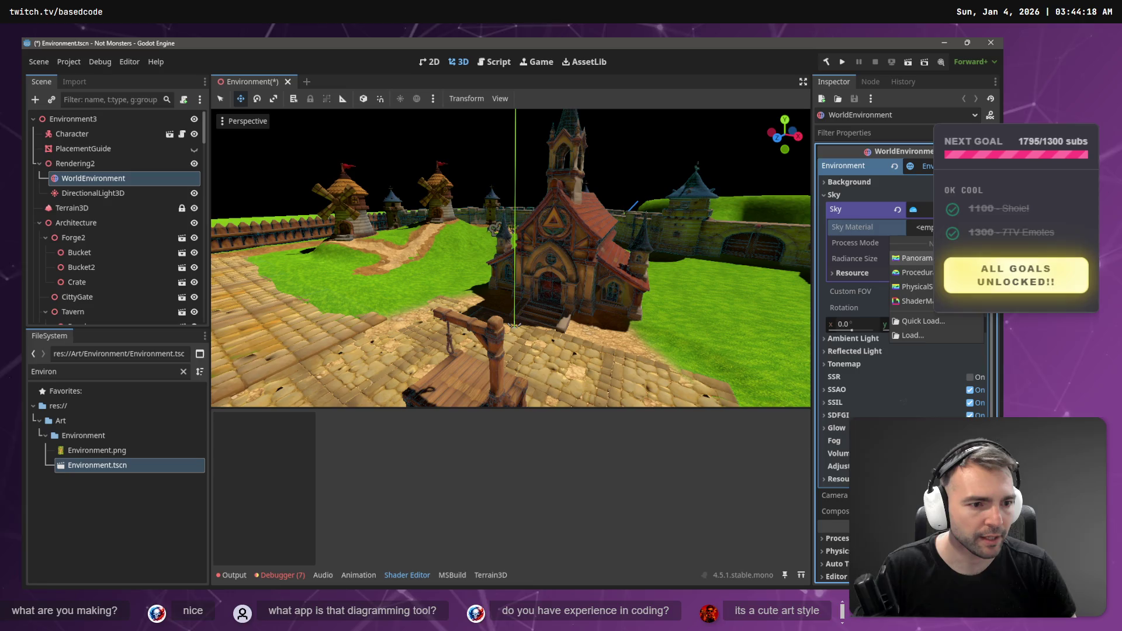
left_click(915, 286)
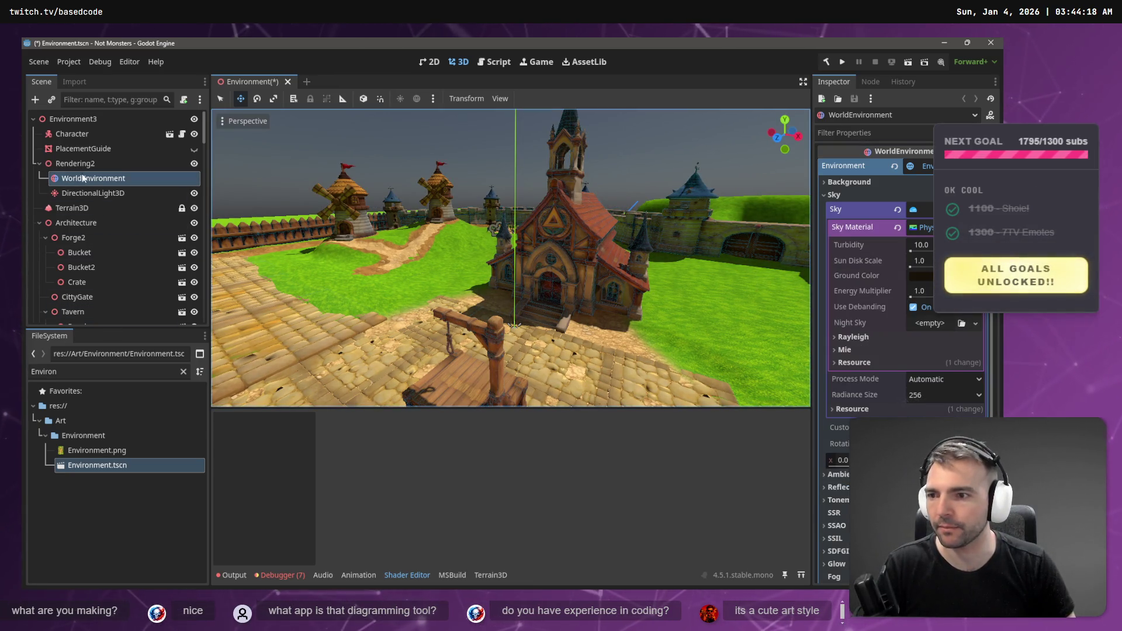
scroll(900, 292, "down", 5)
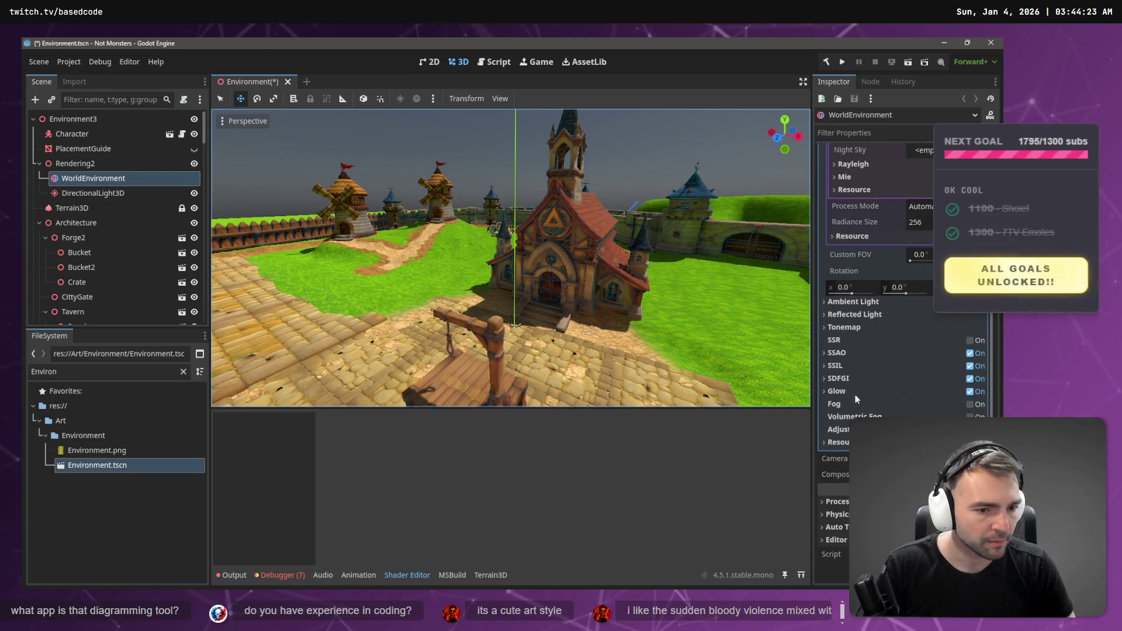
left_click(969, 404)
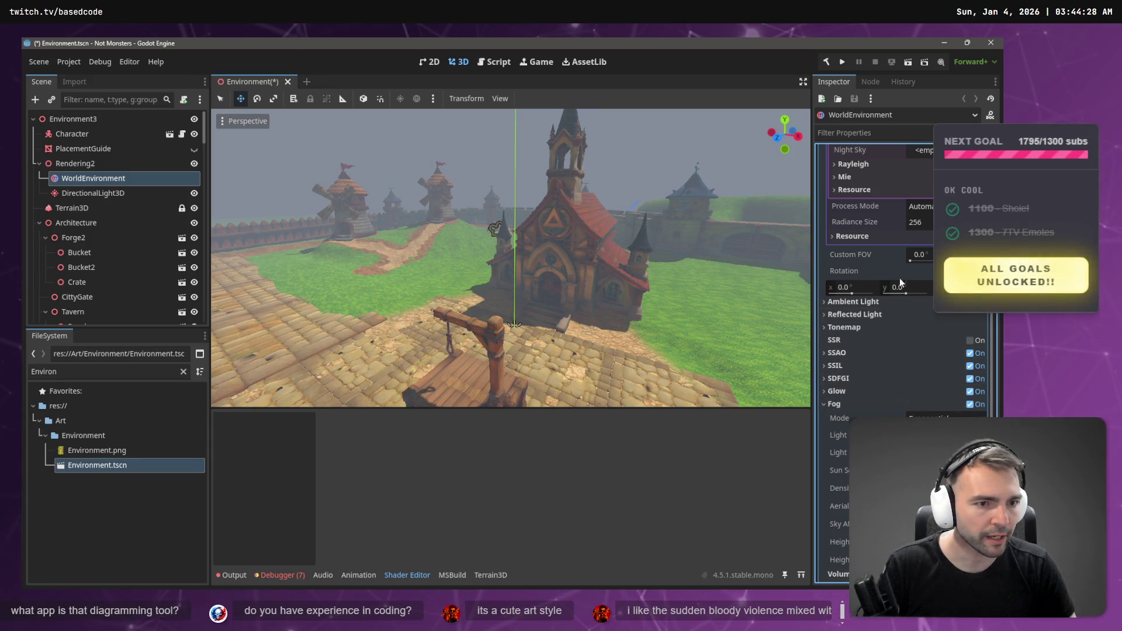
left_click(826, 404)
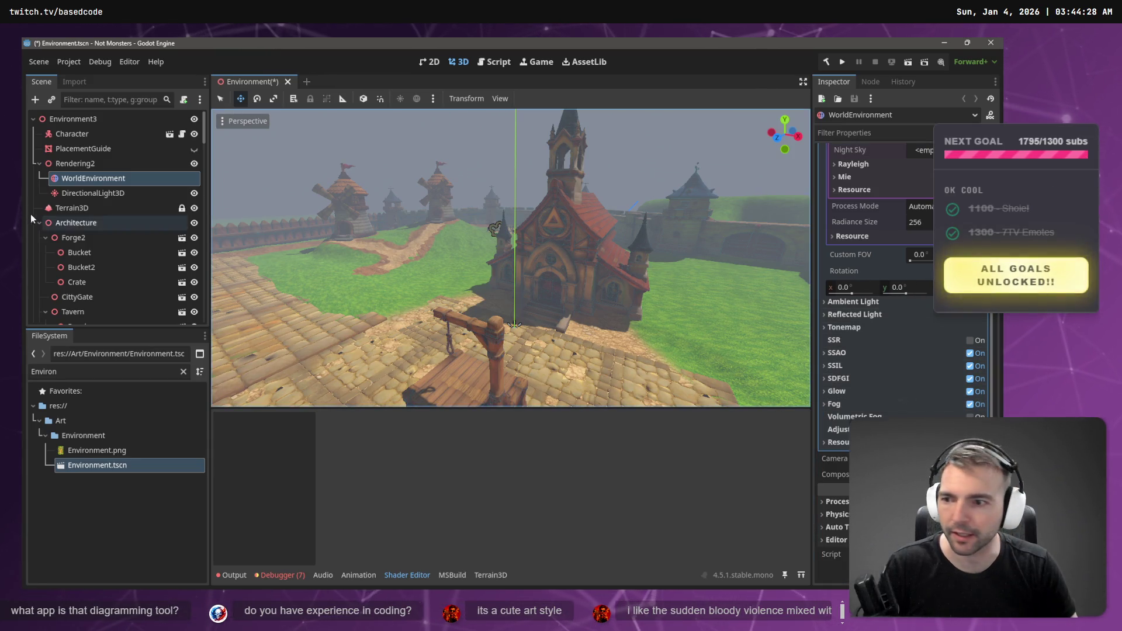
Darken the DirectionalLight3D's colour in its colour picker.
left_click(93, 193)
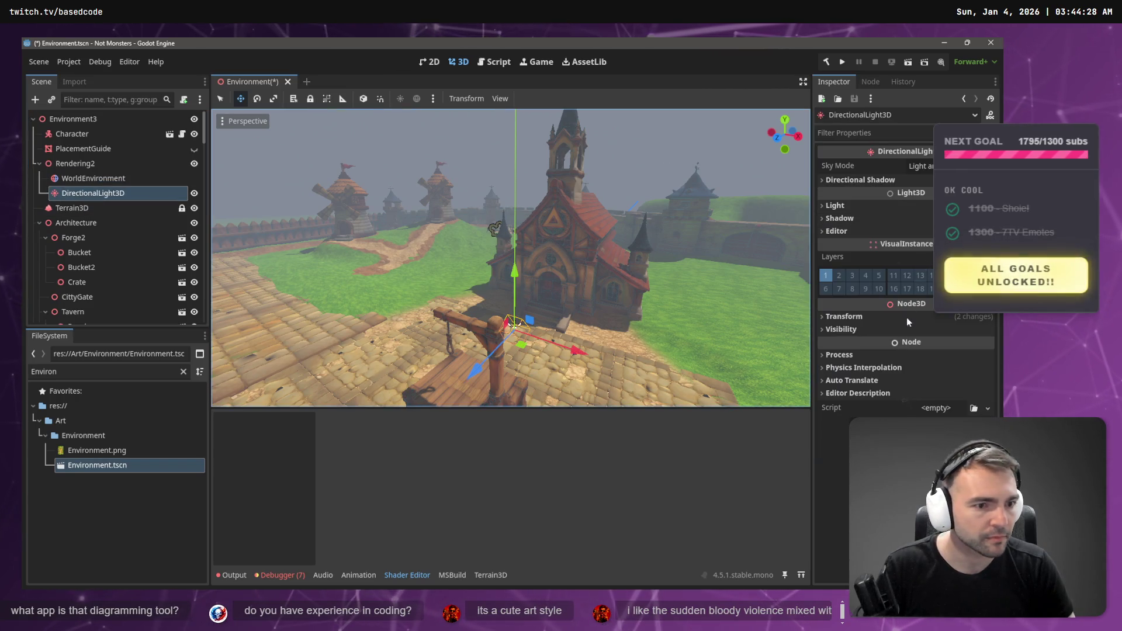
left_click(836, 205)
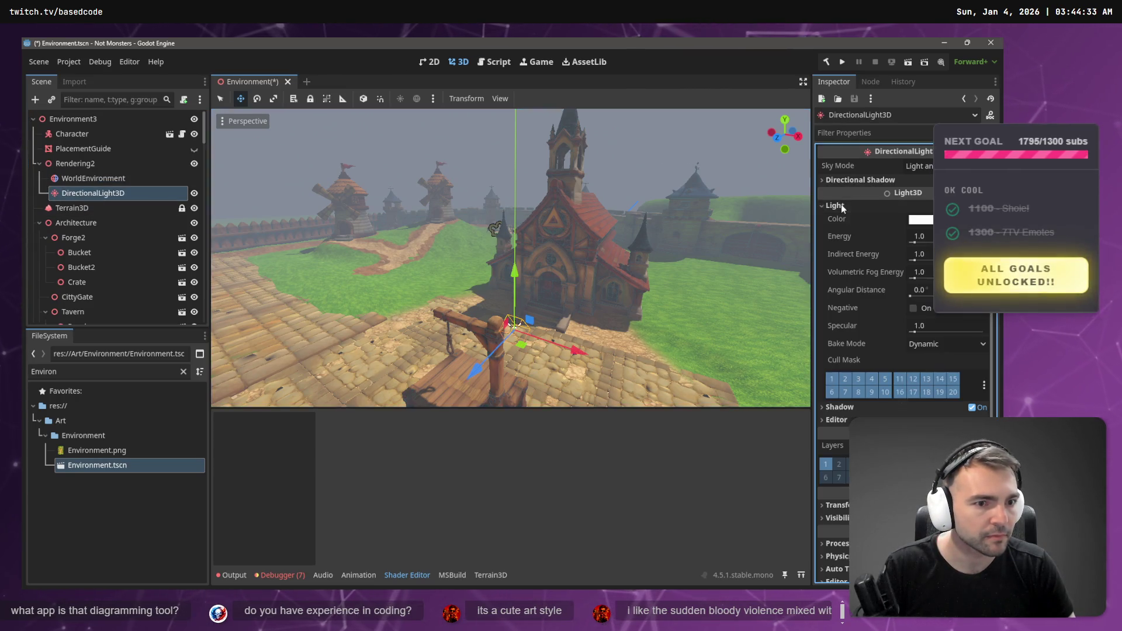
left_click(920, 221)
left_click(992, 327)
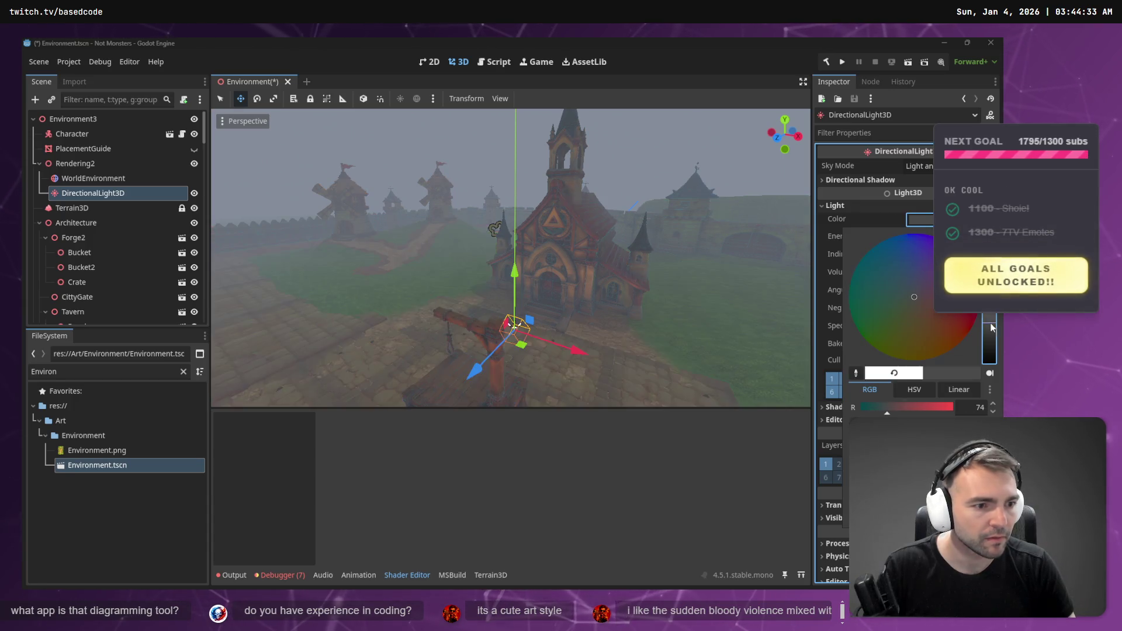
left_click(990, 322)
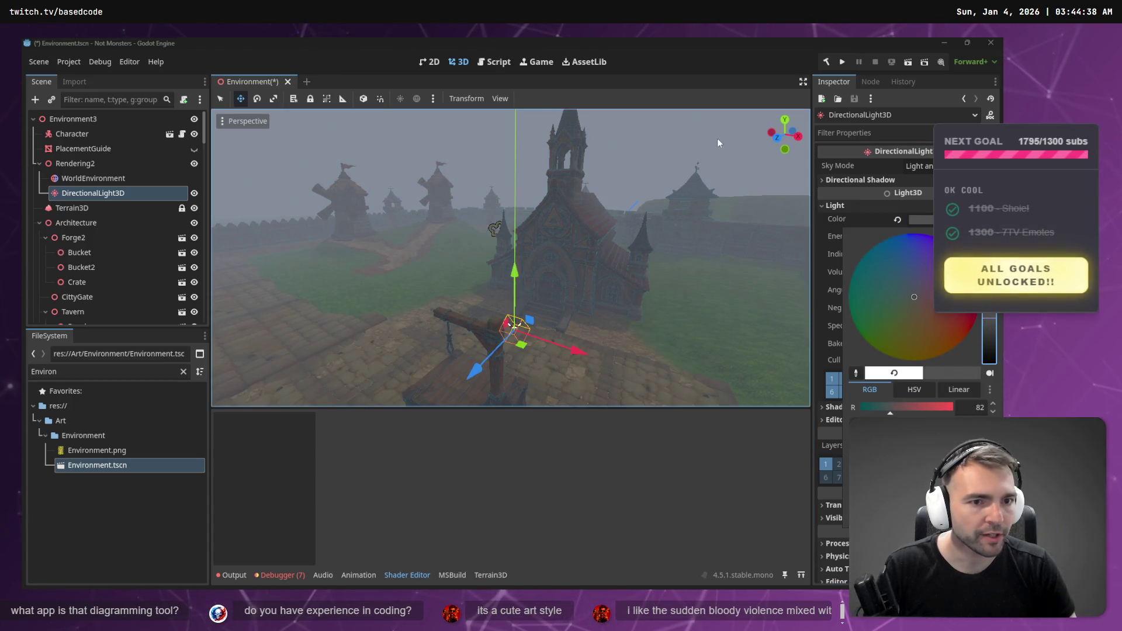
left_click(752, 78)
Save and launch the game with F5, walking the character past the fence and crop field.
key("F5")
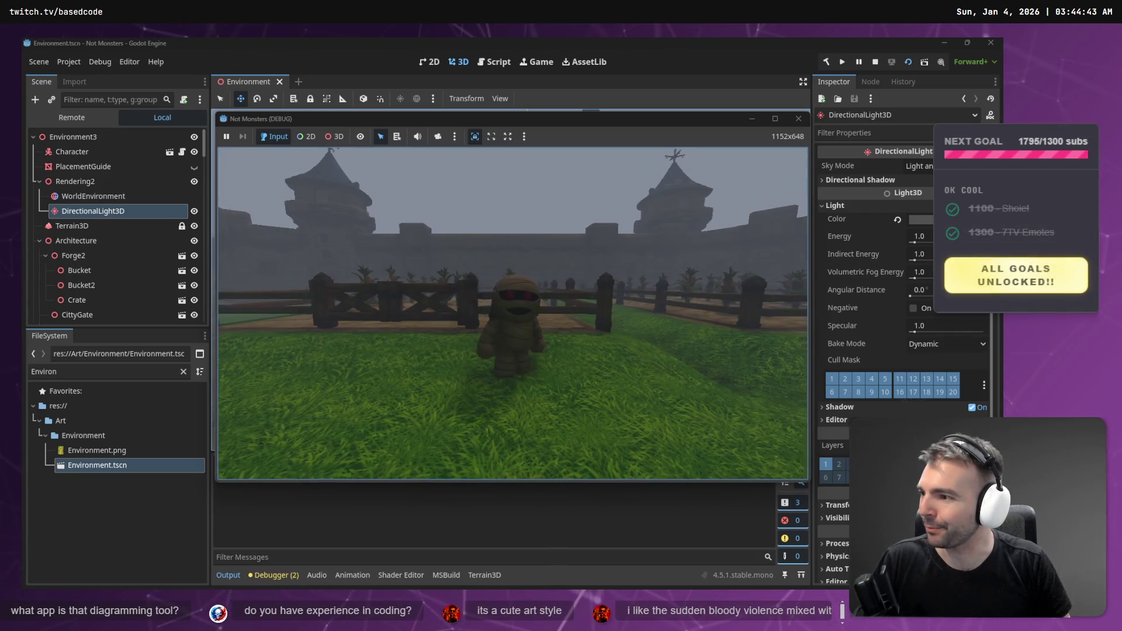
key("w")
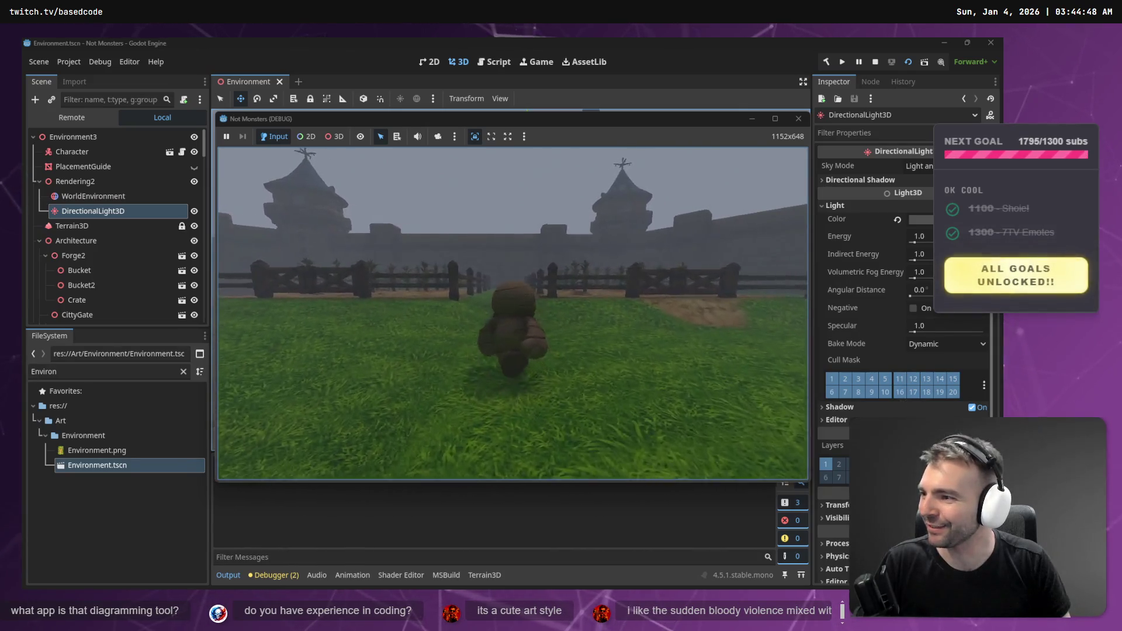
key("d")
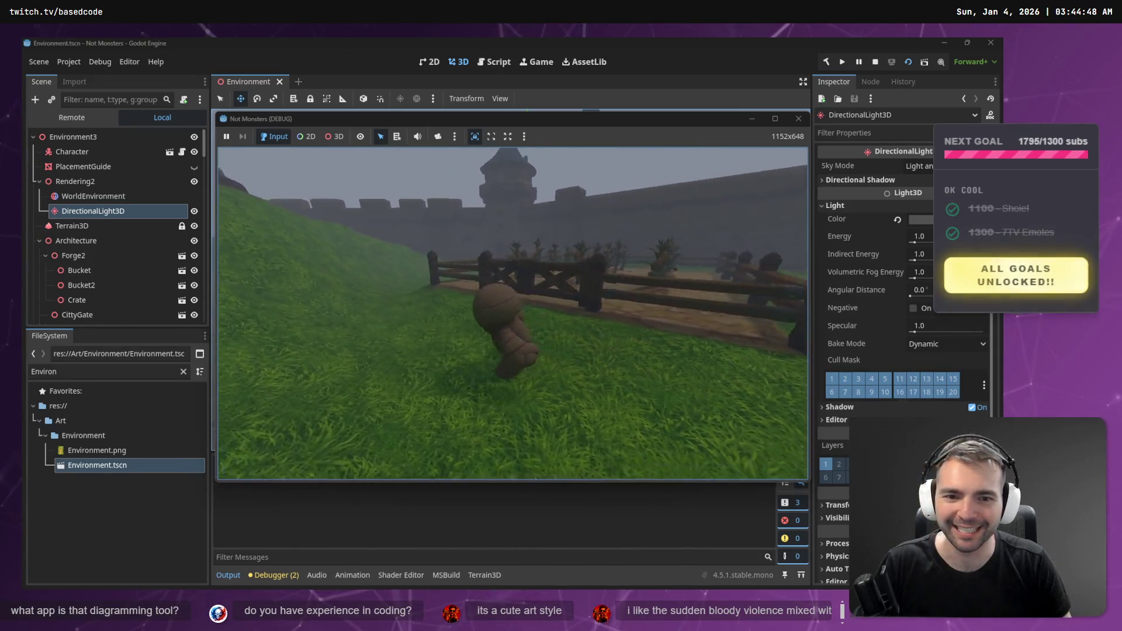
key("w")
key("space")
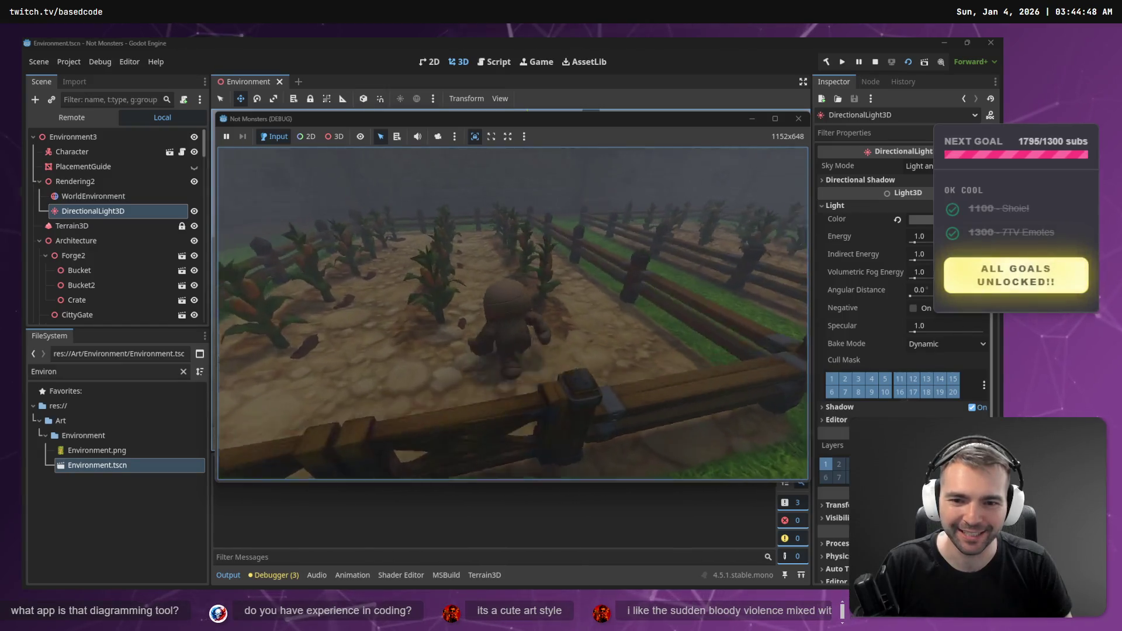
key("a")
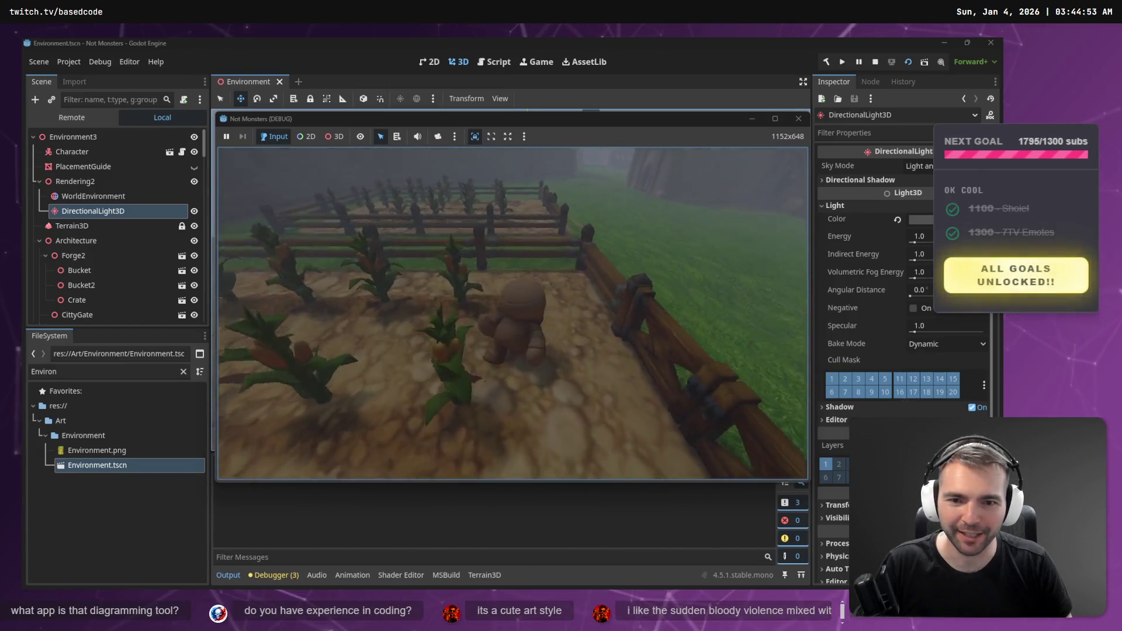
key("w")
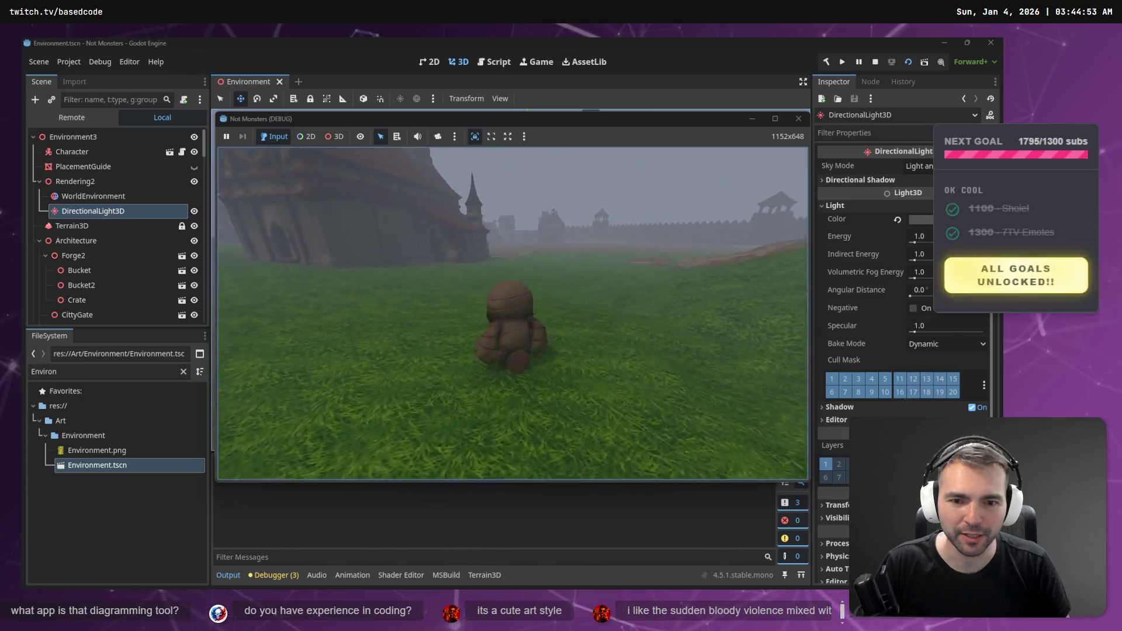
Walk toward the town buildings, viewing the windmills, church and gallows through the fog.
key("w")
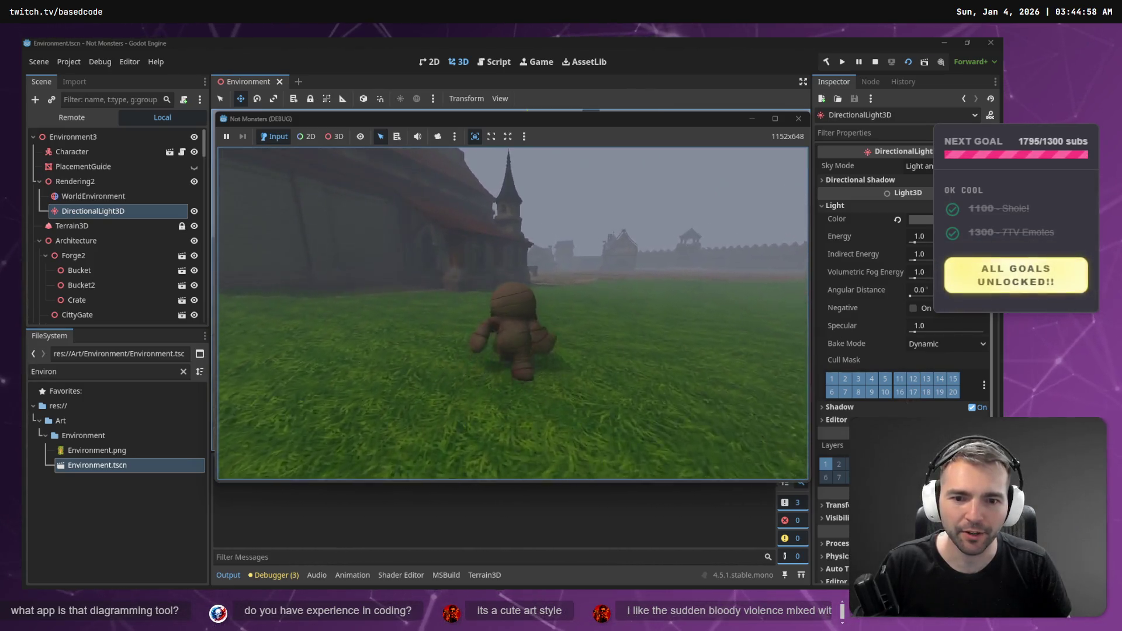
key("s")
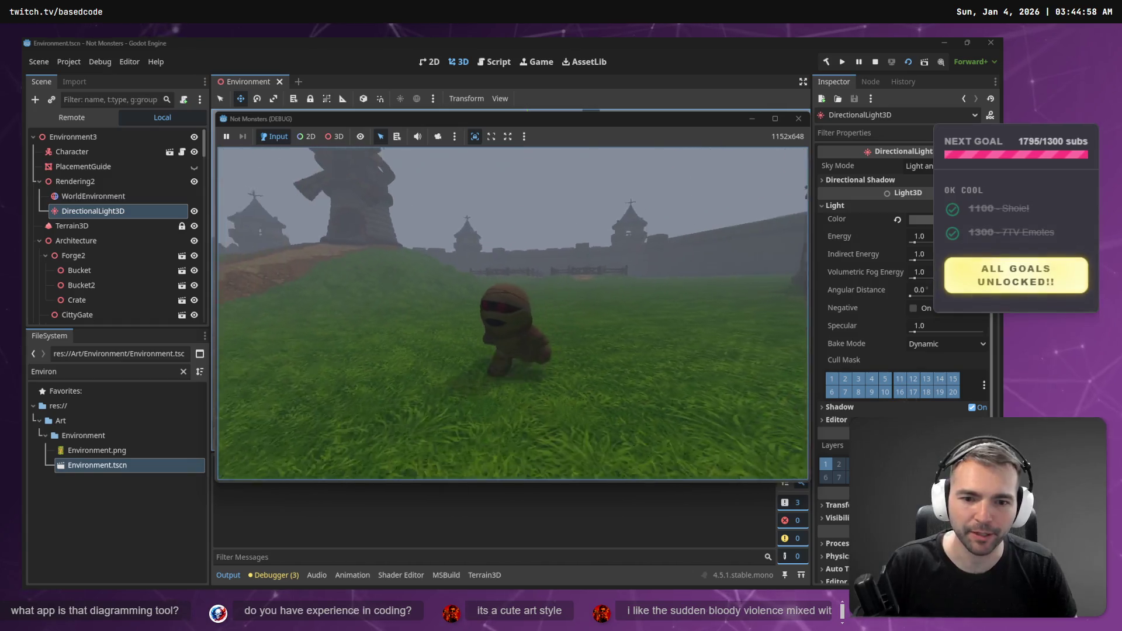
key("s")
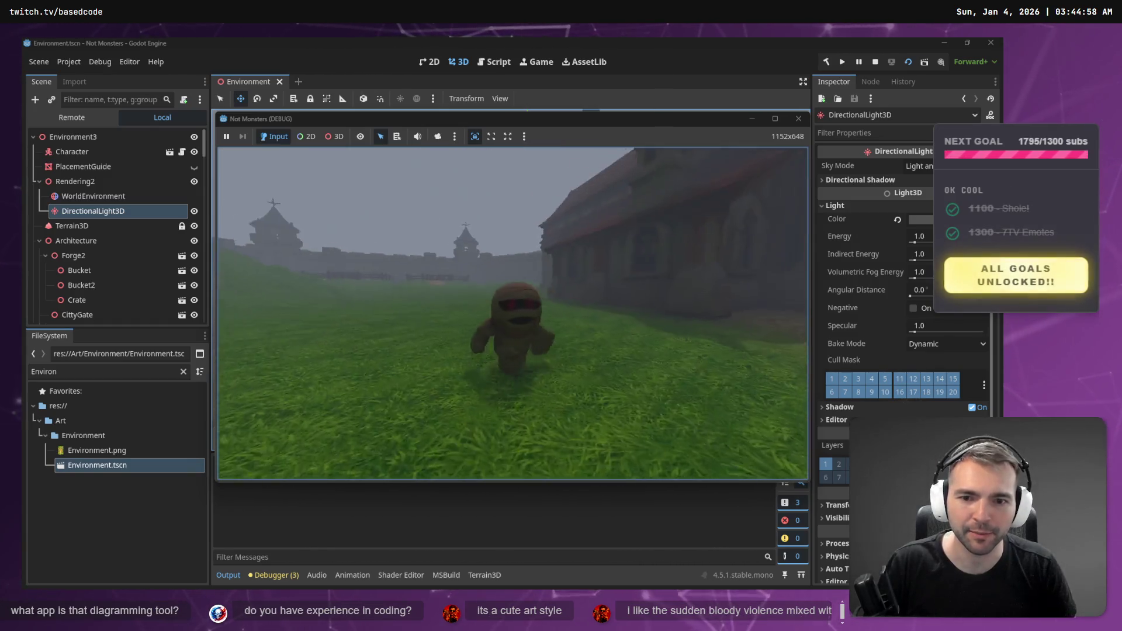
key("s")
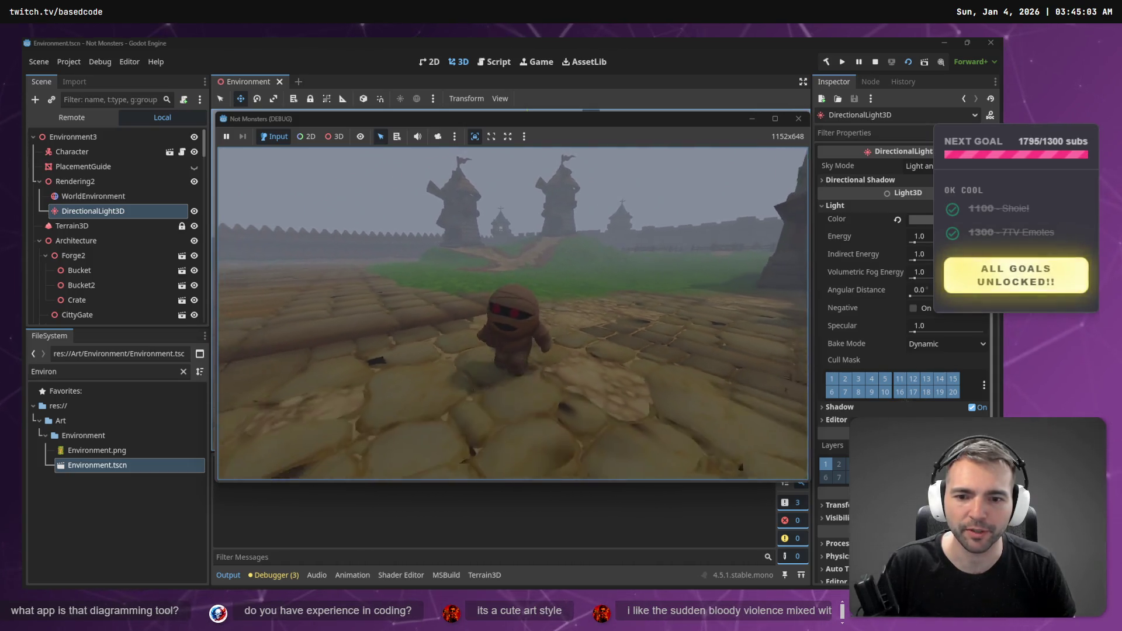
key("s")
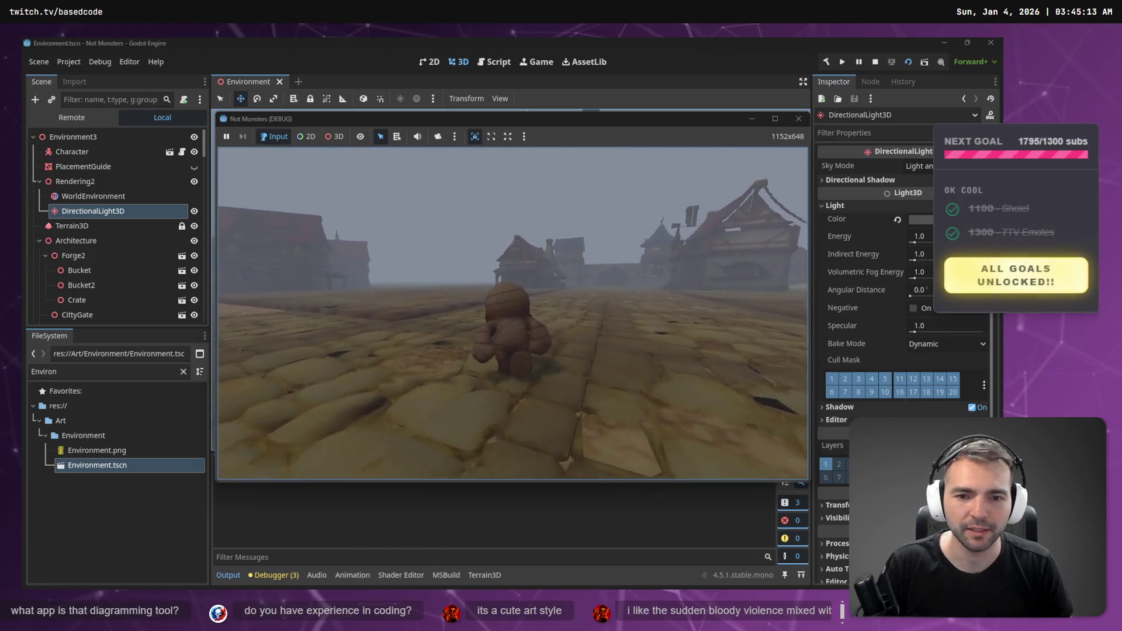
key("s")
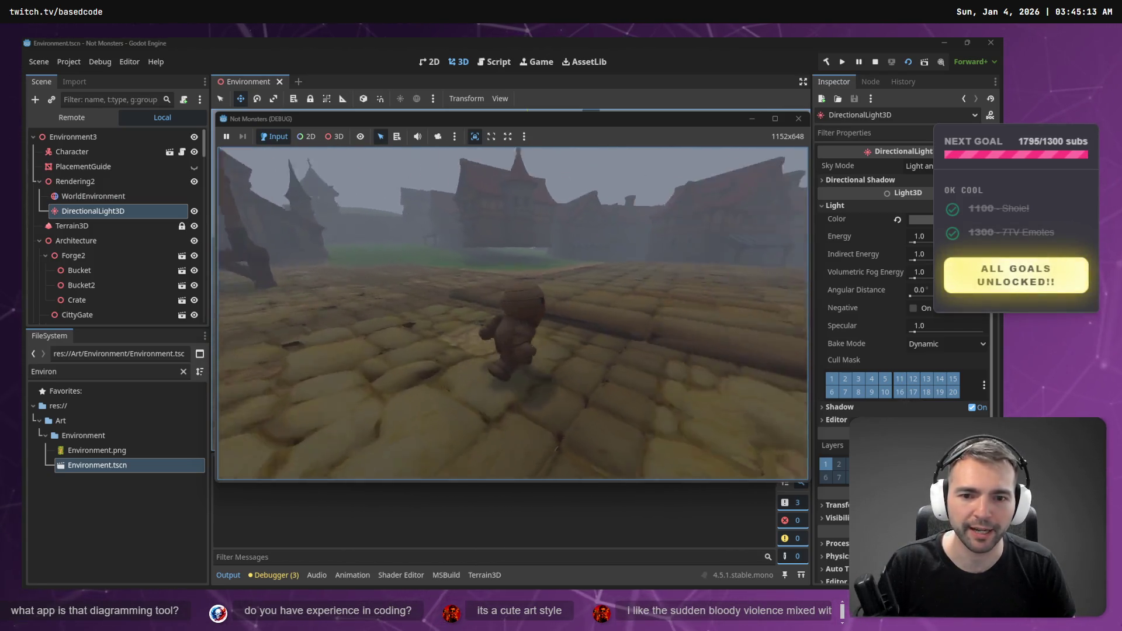